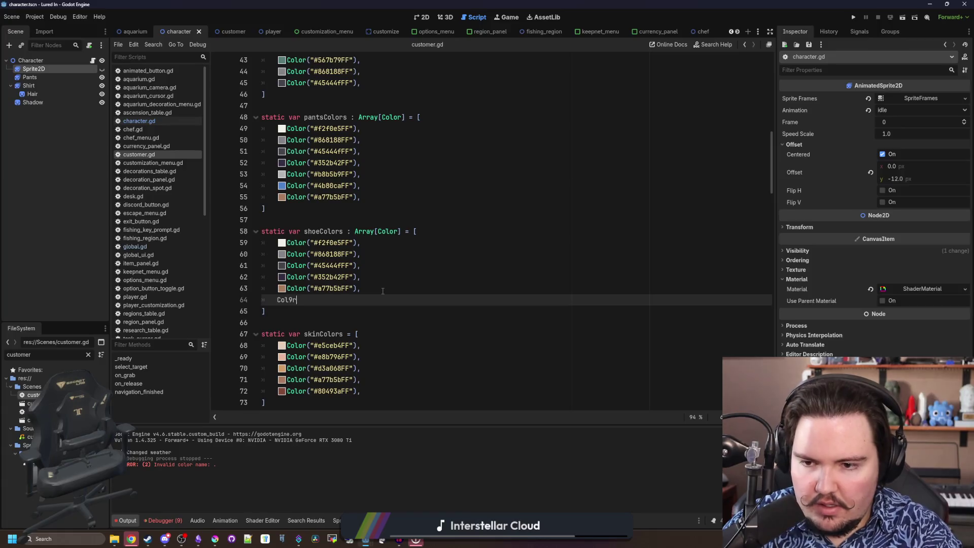
# Step: Finish the Color("#b45252FF") shoe colour entry, save customer.gd and run the game
pyautogui.write('("#b45252FF')
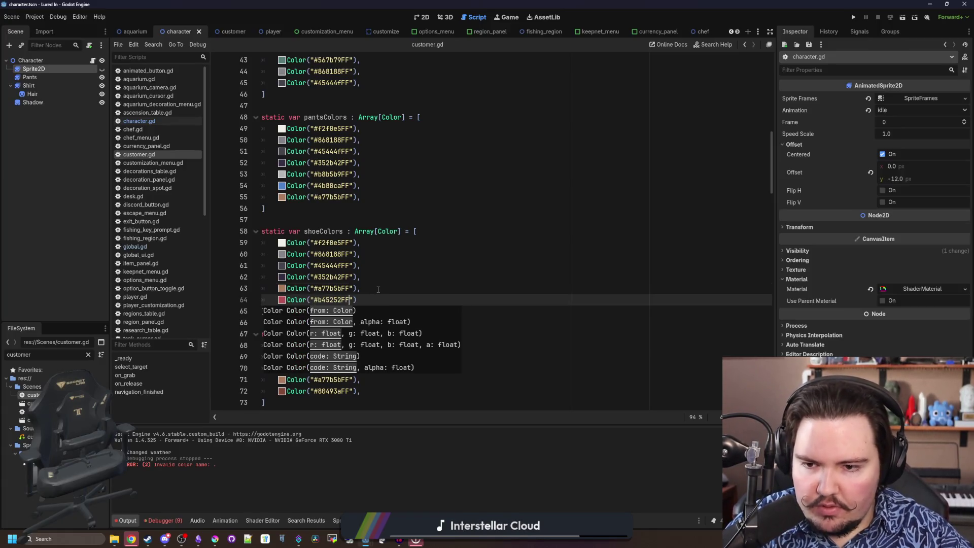
pyautogui.click(378, 290)
pyautogui.hotkey('ctrl', 's')
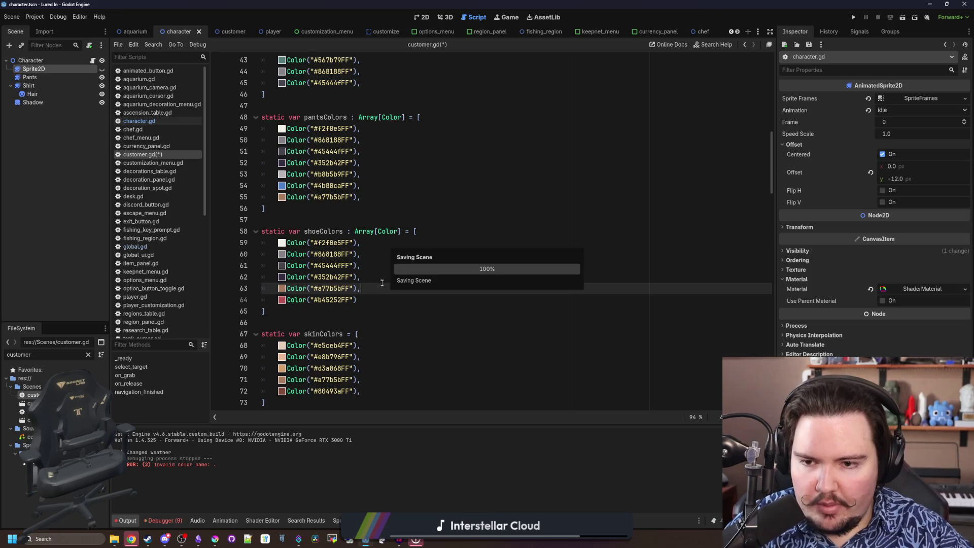
pyautogui.press('F5')
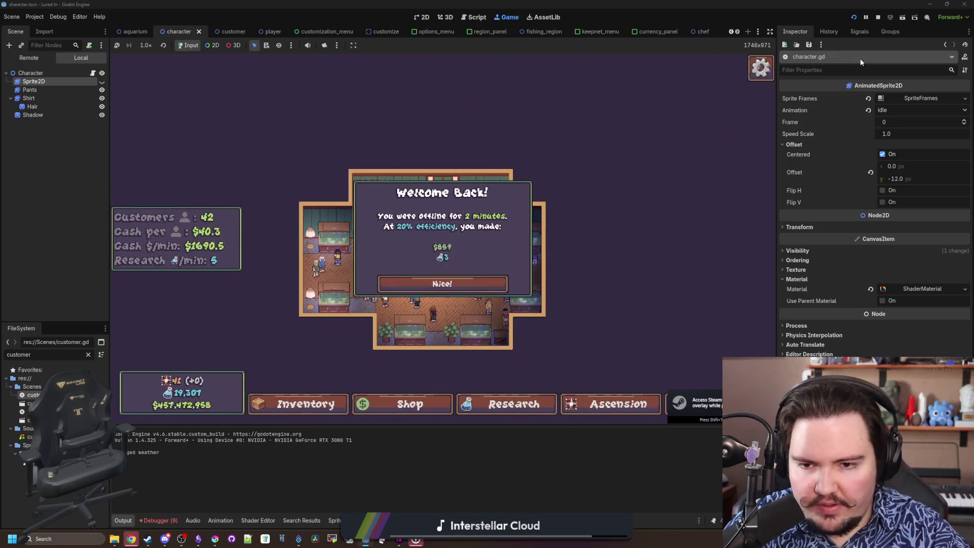
# Step: Dismiss Welcome Back, zoom and pan across the shop's customers, then stop the game
pyautogui.click(505, 304)
pyautogui.scroll(4, 505, 303)
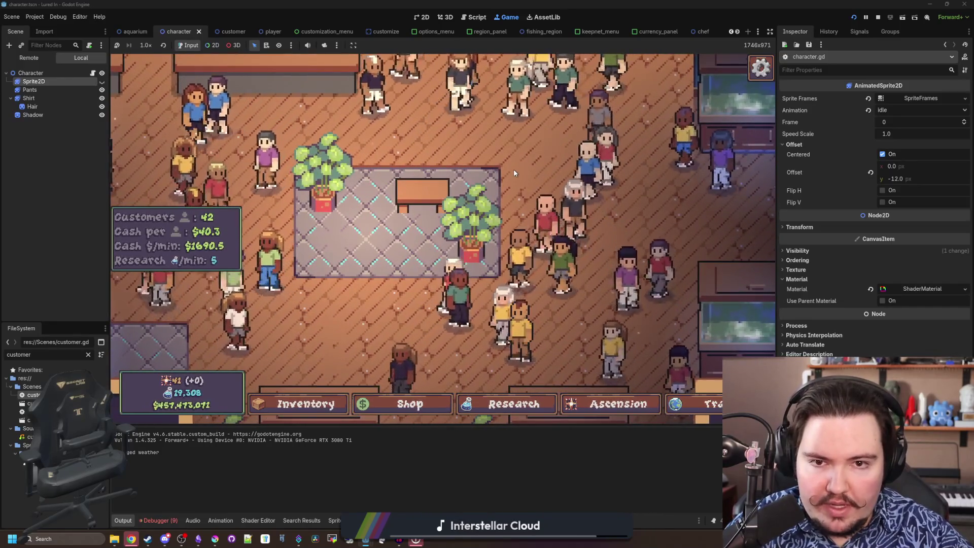
pyautogui.scroll(2, 514, 173)
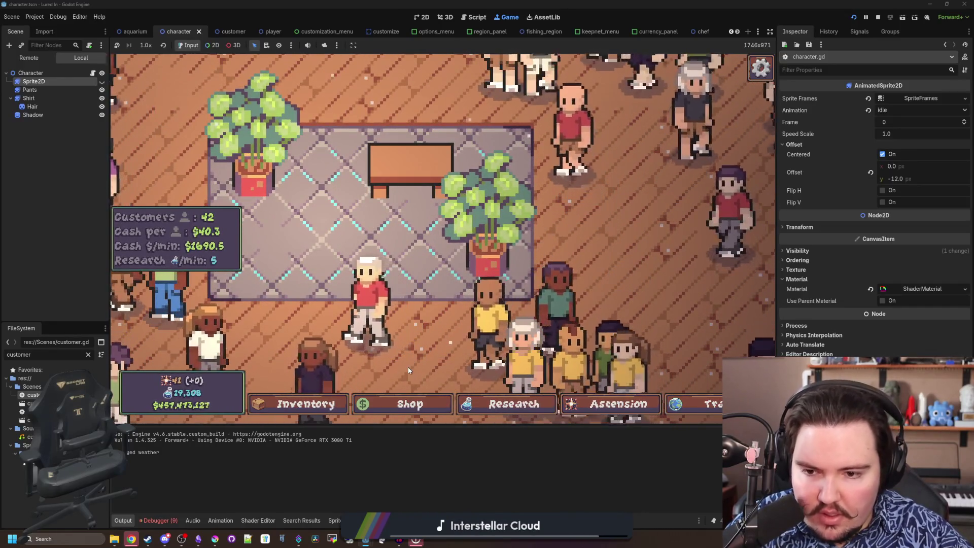
pyautogui.moveTo(408, 370); pyautogui.dragTo(444, 234)
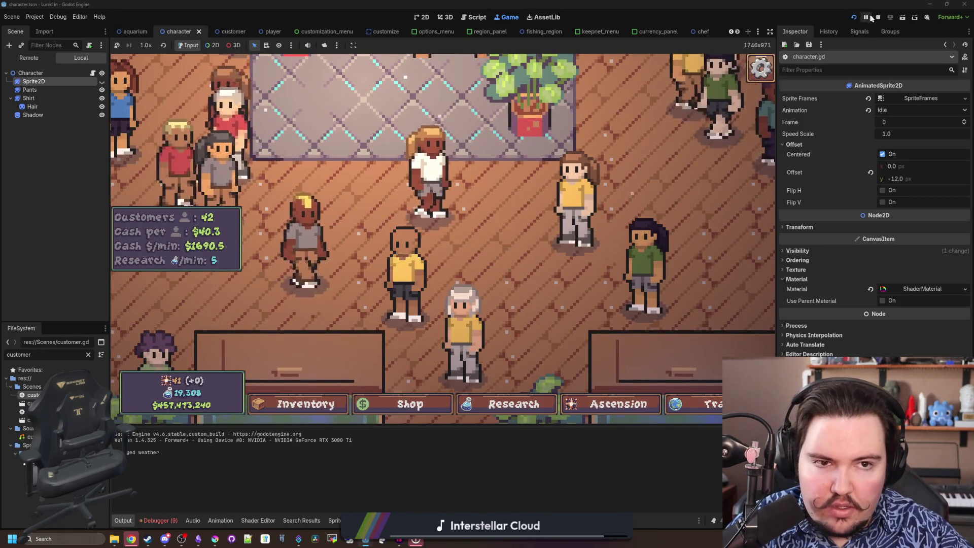
pyautogui.press('F8')
pyautogui.click(387, 253)
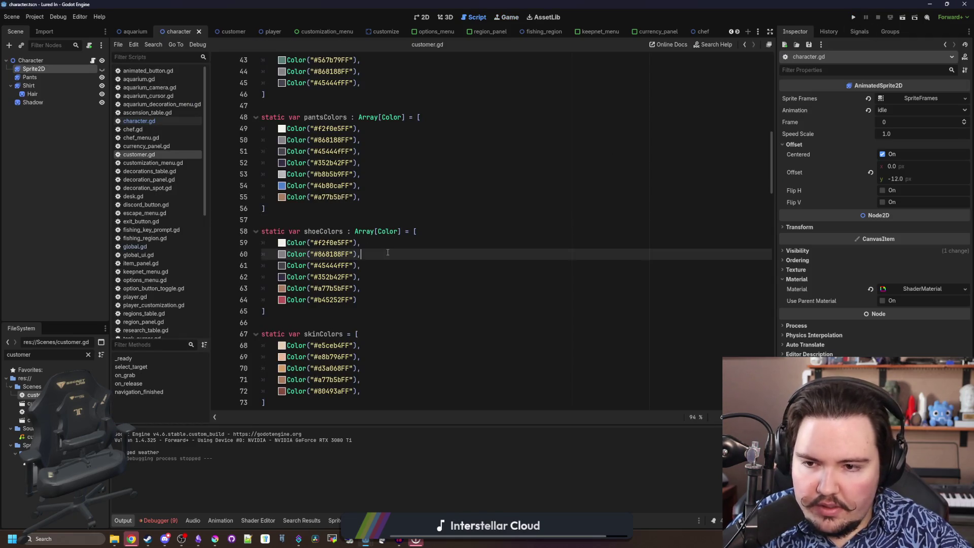
# Step: Glance at character.gd, then locate the colour picks in customer.gd's _ready()
pyautogui.scroll(-10, 388, 252)
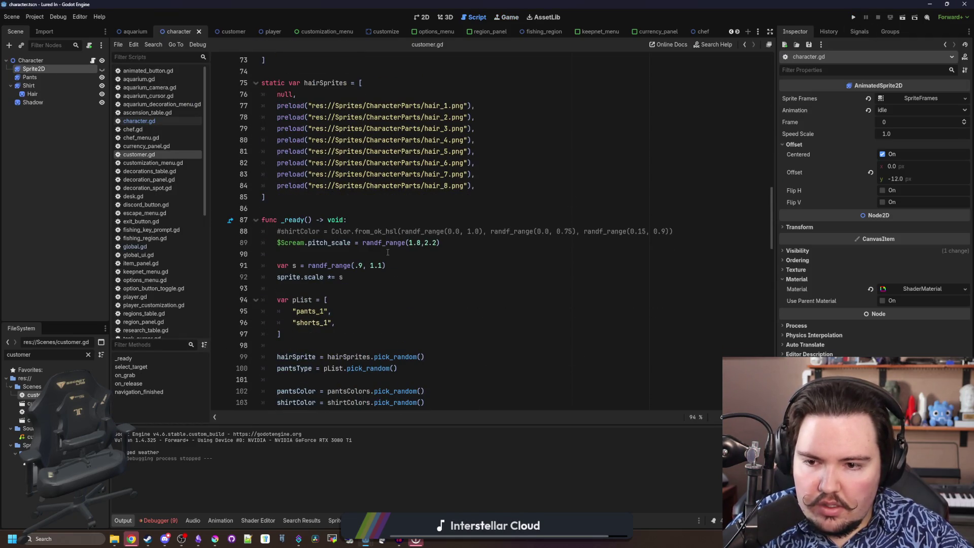
pyautogui.scroll(-3, 388, 253)
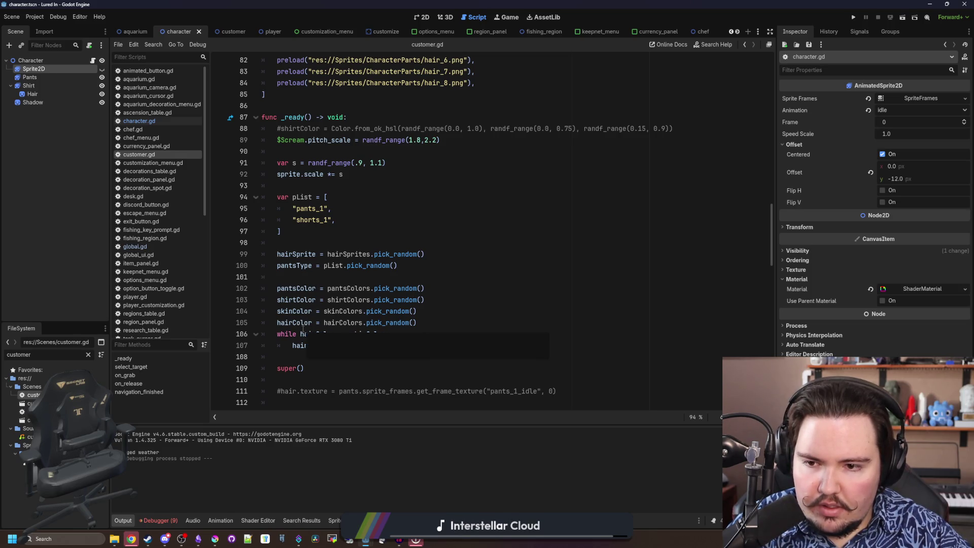
pyautogui.click(330, 277)
pyautogui.click(140, 121)
pyautogui.click(149, 156)
pyautogui.scroll(9, 388, 217)
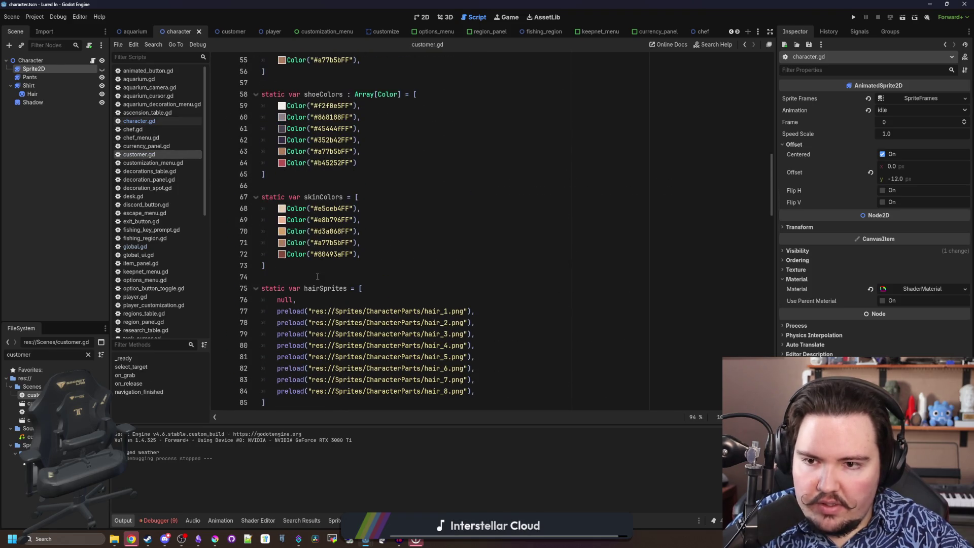
pyautogui.scroll(-10, 355, 269)
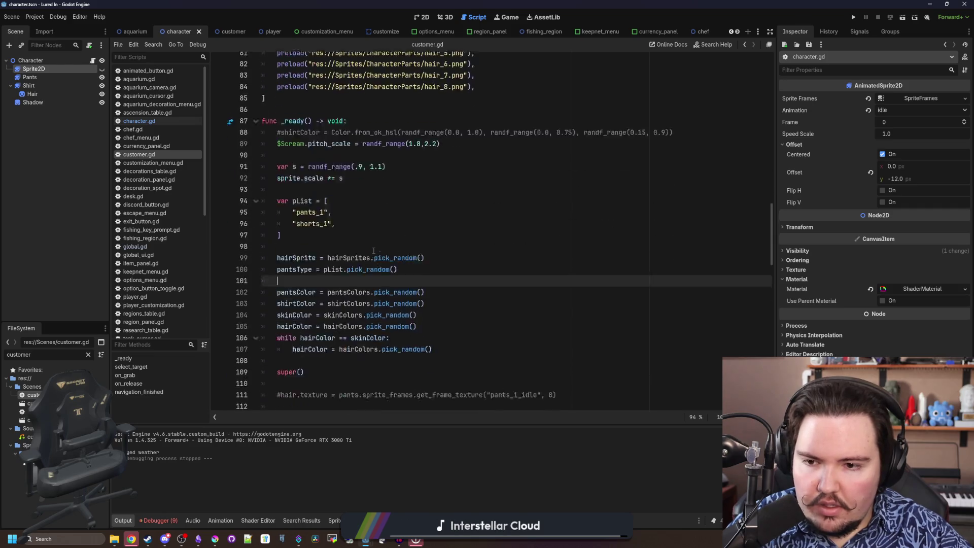
# Step: Add shoeColor = shoeColors.pick_random() on a new line after the hairColor pick
pyautogui.press('Down')
pyautogui.press('Down')
pyautogui.press('Down')
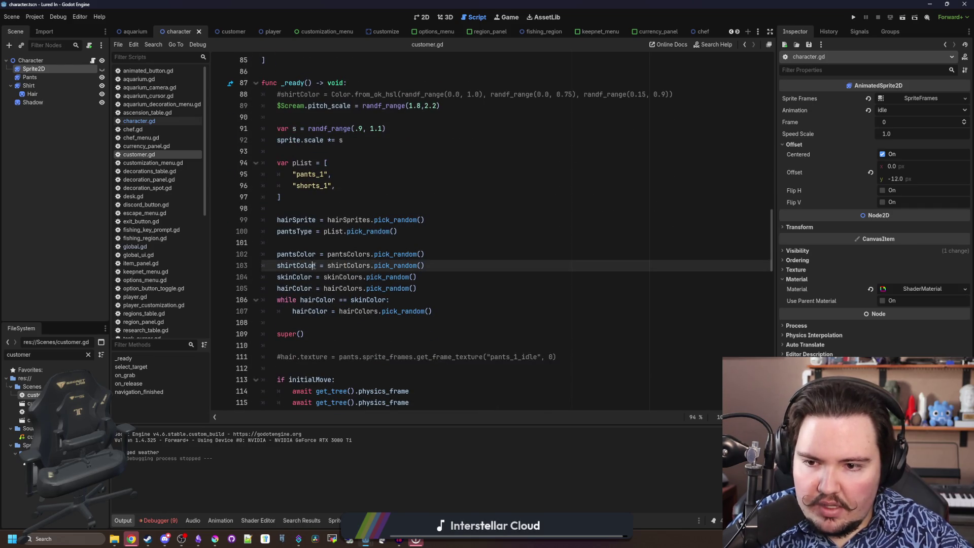
pyautogui.press('End')
pyautogui.press('Return')
pyautogui.write('shoeColor ')
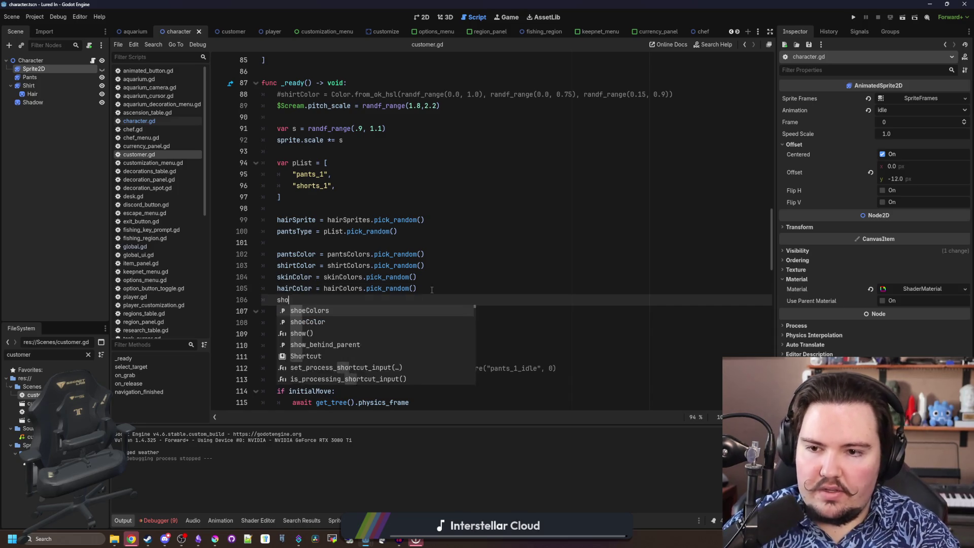
pyautogui.write('= shoeColors.pick')
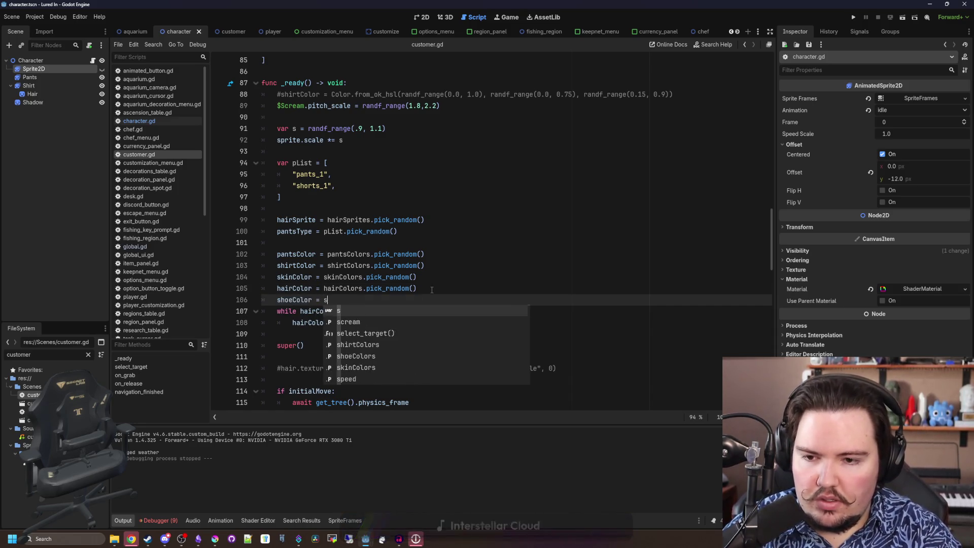
pyautogui.write('_rand')
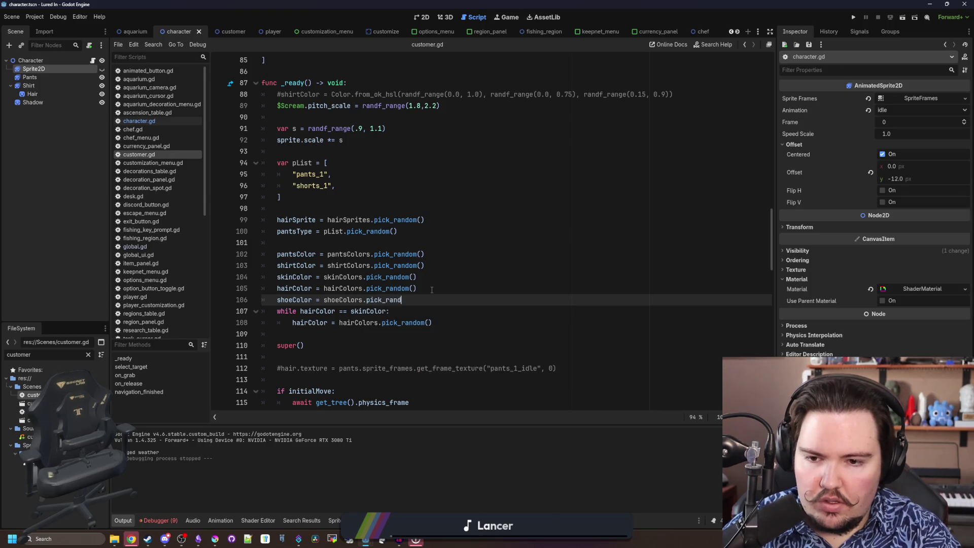
pyautogui.click(432, 289)
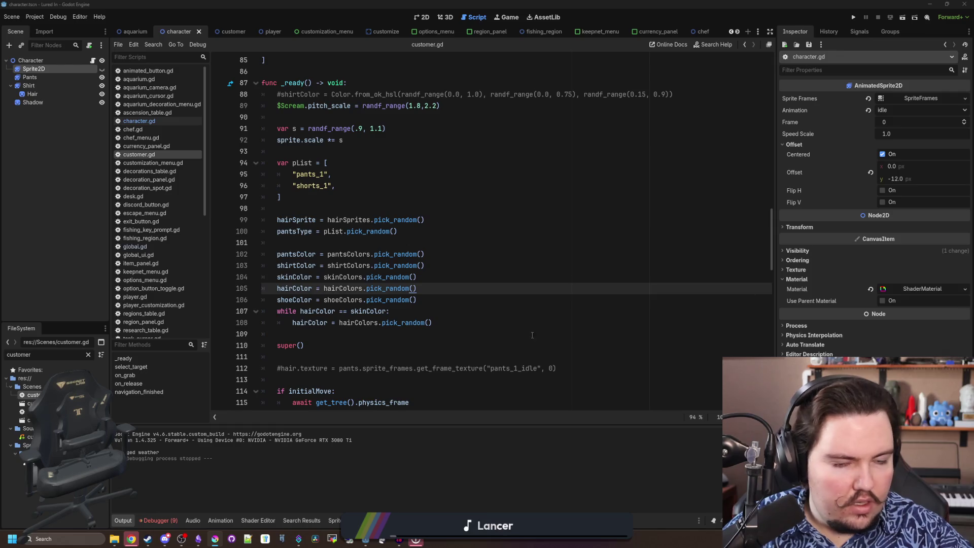
pyautogui.scroll(20, 571, 336)
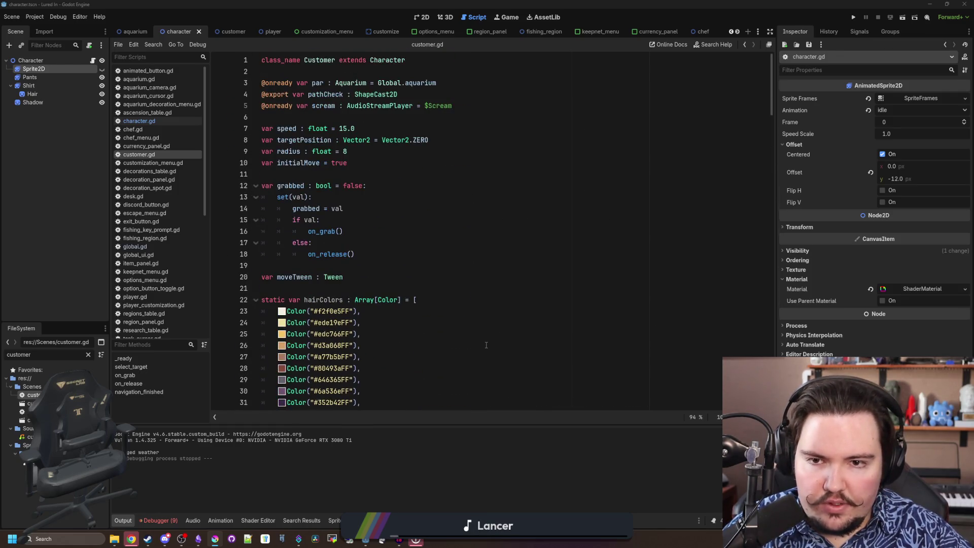
# Step: Open character.gd and select the #ff6666FF entry in the inputColors list on line 12
pyautogui.keyDown('ctrl'); pyautogui.click(394, 65); pyautogui.keyUp('ctrl')
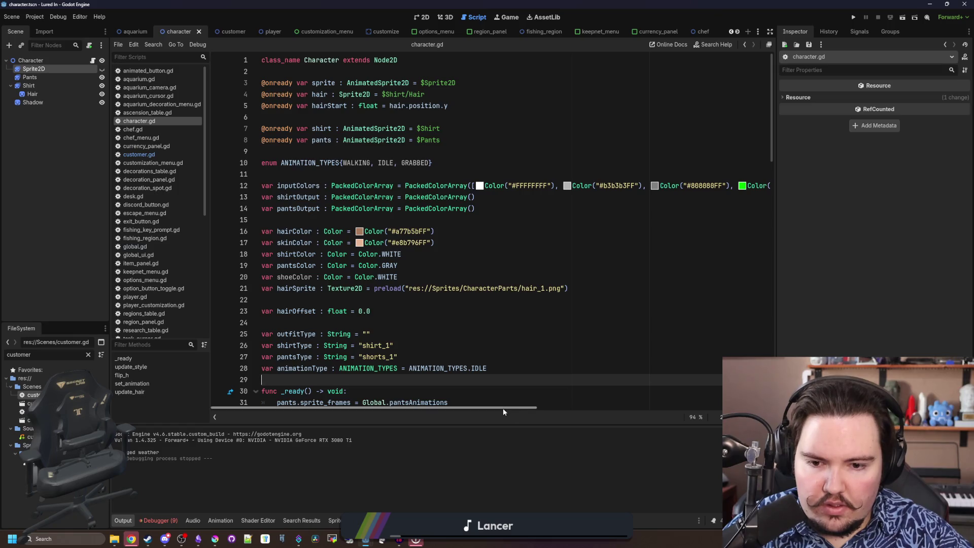
pyautogui.moveTo(503, 408); pyautogui.dragTo(736, 408)
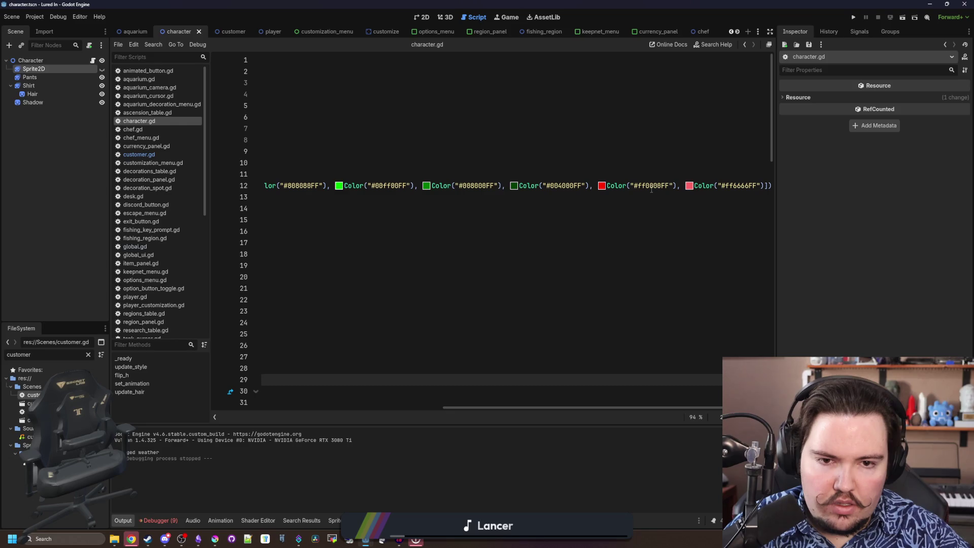
pyautogui.moveTo(676, 186); pyautogui.dragTo(642, 186)
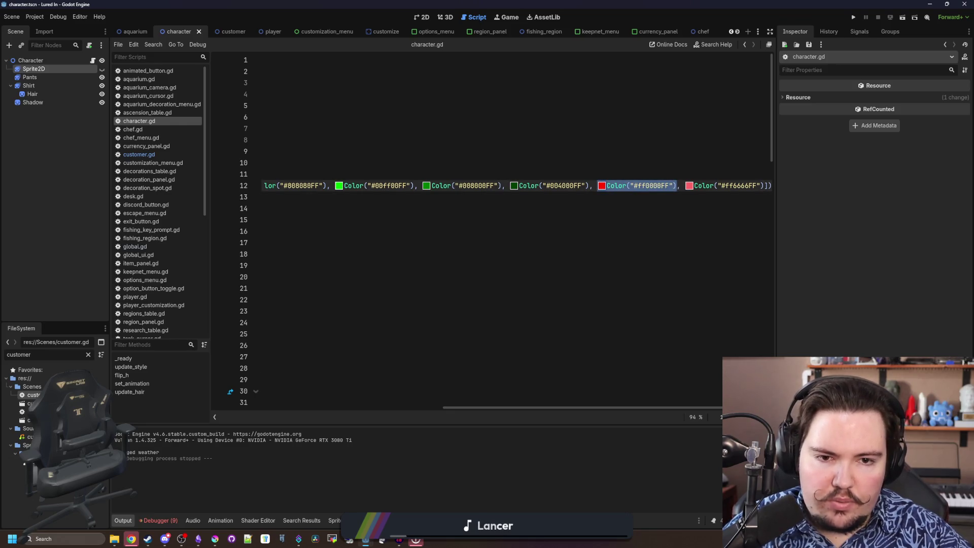
pyautogui.click(753, 196)
pyautogui.moveTo(722, 188); pyautogui.dragTo(828, 184)
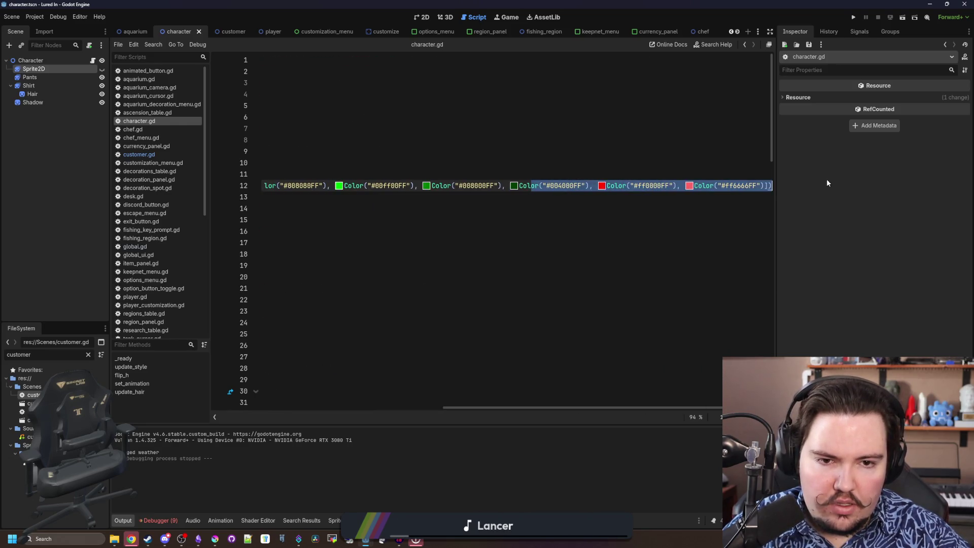
pyautogui.click(709, 187)
pyautogui.click(689, 186)
pyautogui.click(688, 187)
pyautogui.click(688, 189)
pyautogui.moveTo(687, 187); pyautogui.dragTo(767, 187)
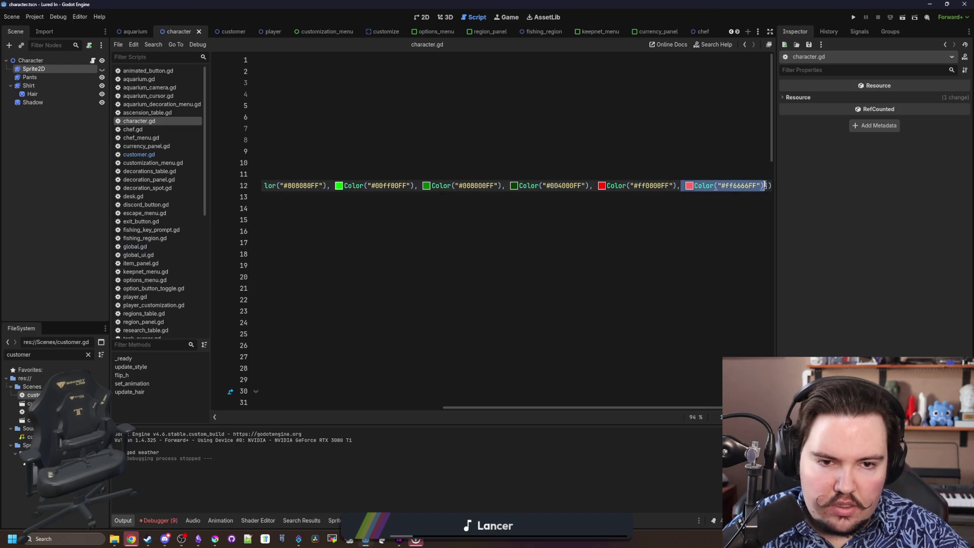
pyautogui.press('BackSpace')
pyautogui.hotkey('ctrl', 'z')
pyautogui.hotkey('ctrl', 'z')
# Step: Place #ff6666FF before #ff0000FF, fix the closing bracket and save character.gd
pyautogui.moveTo(642, 187); pyautogui.dragTo(769, 188)
pyautogui.click(675, 184)
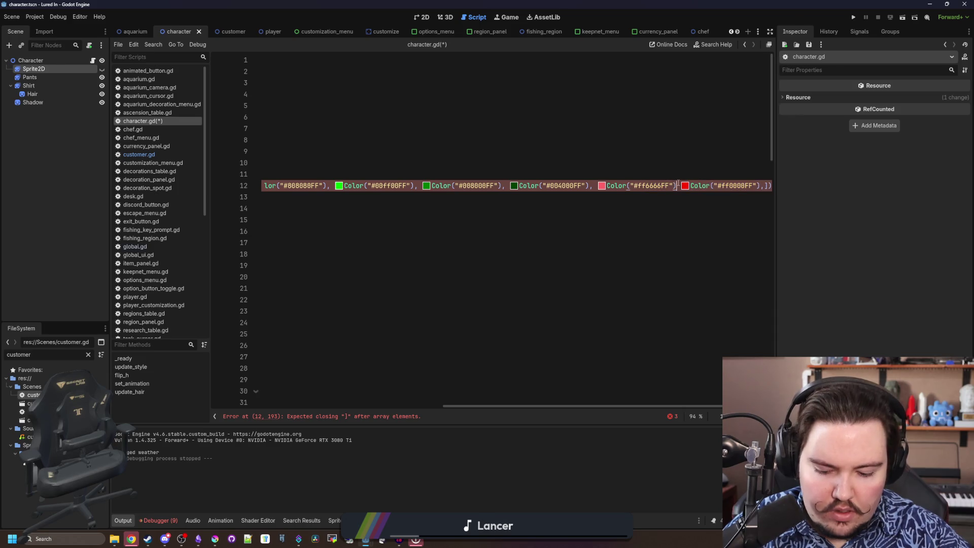
pyautogui.click(766, 185)
pyautogui.write(')')
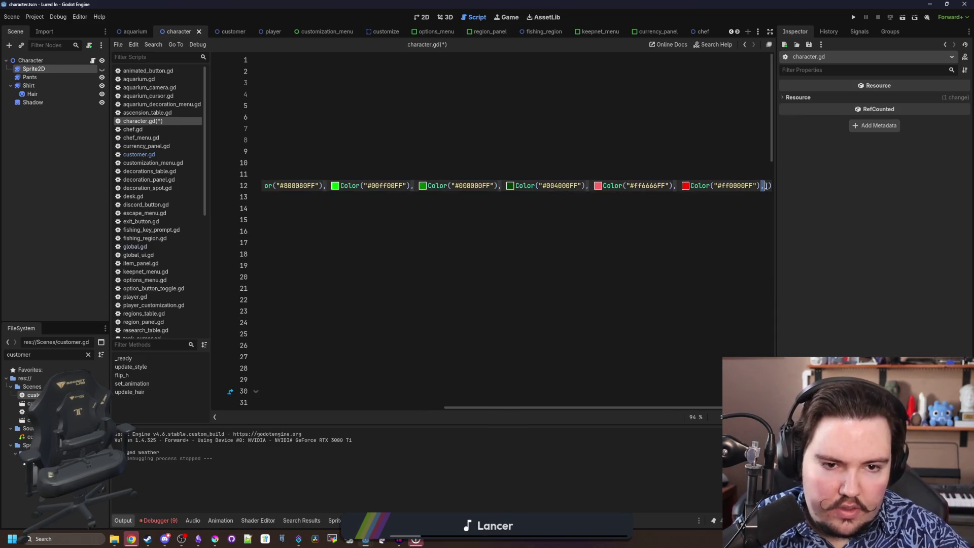
pyautogui.tripleClick(767, 186)
pyautogui.press('Left')
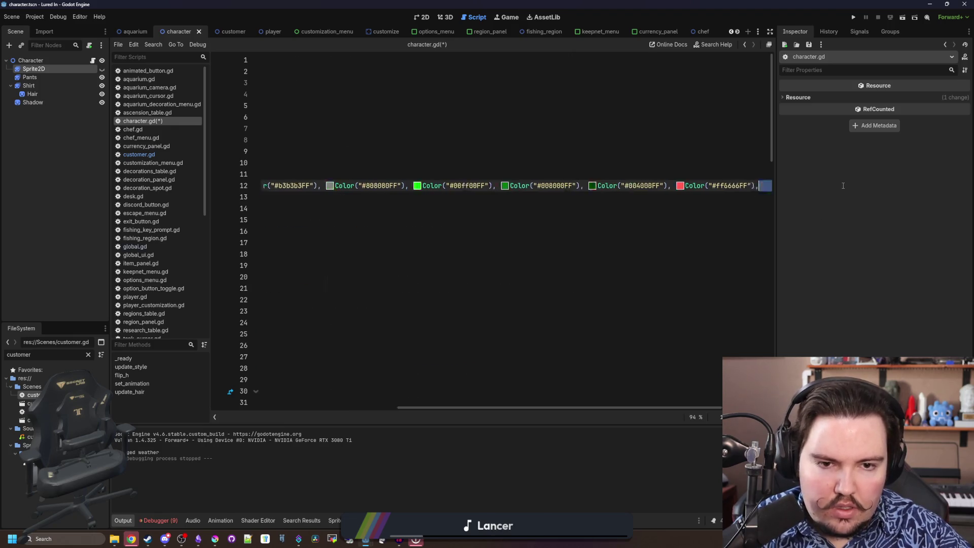
pyautogui.click(754, 173)
pyautogui.hotkey('ctrl', 's')
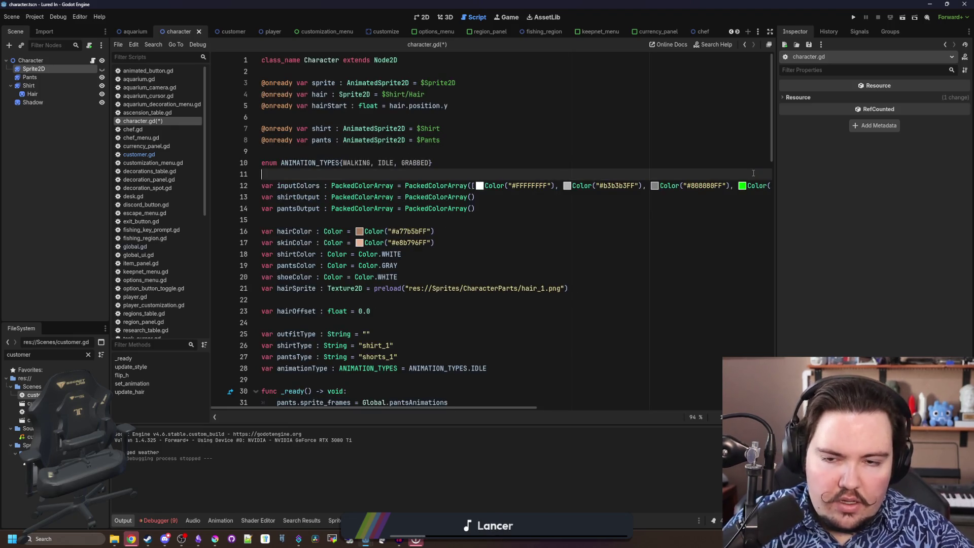
pyautogui.click(854, 17)
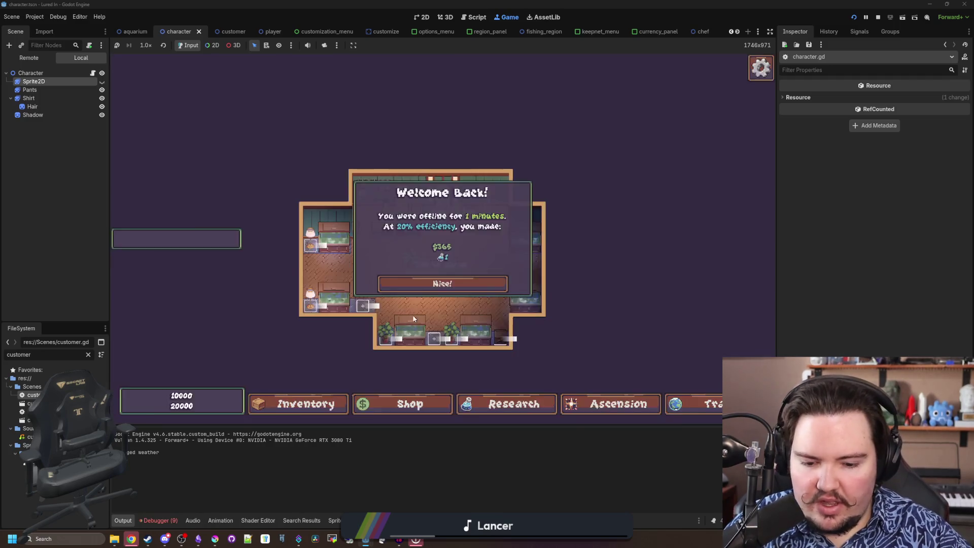
pyautogui.click(417, 289)
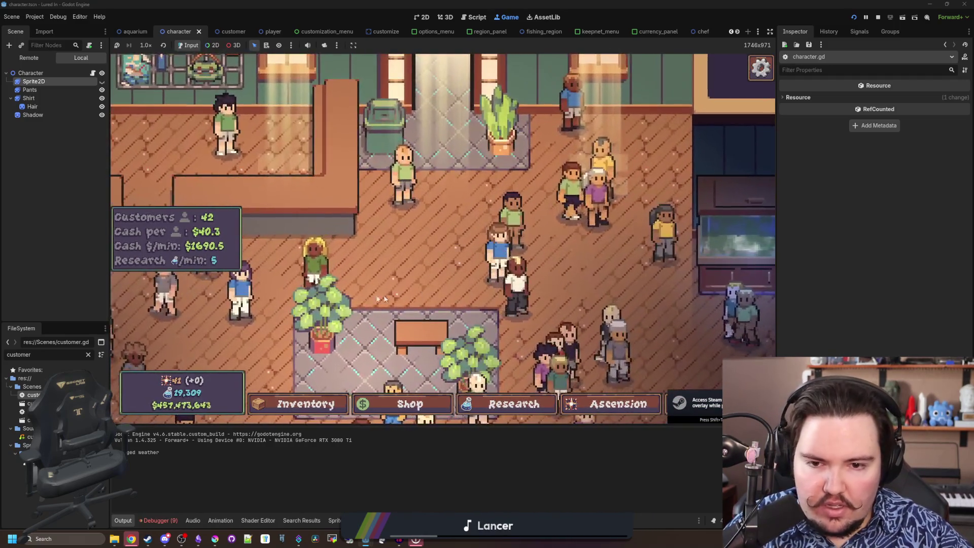
pyautogui.press('a')
pyautogui.press('s')
pyautogui.press('s')
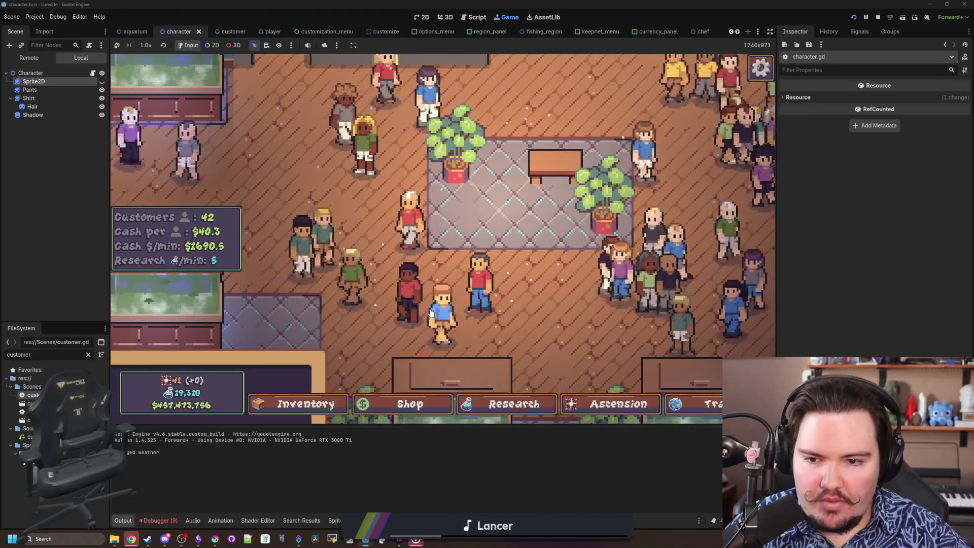
pyautogui.moveTo(430, 314); pyautogui.dragTo(319, 310)
pyautogui.press('d')
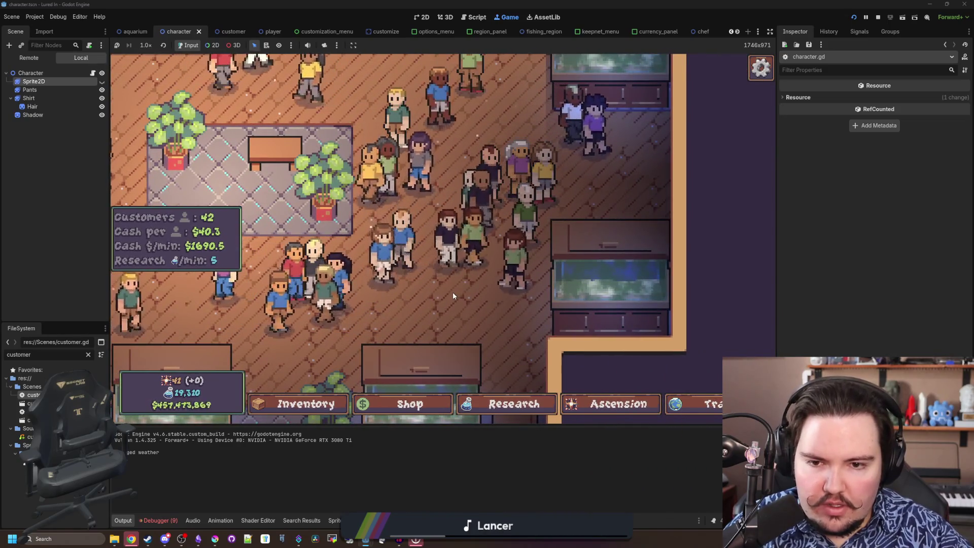
pyautogui.moveTo(359, 326); pyautogui.dragTo(493, 343)
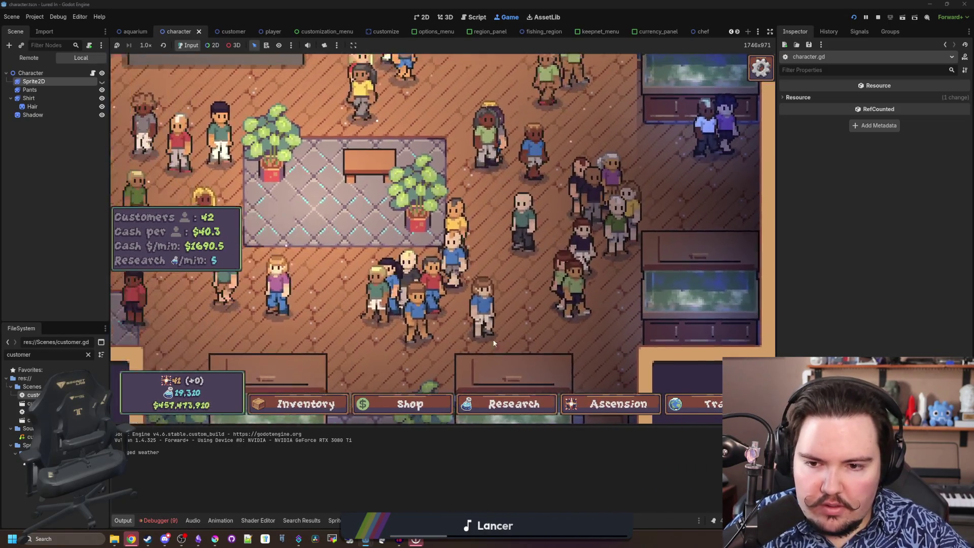
pyautogui.scroll(-3, 518, 315)
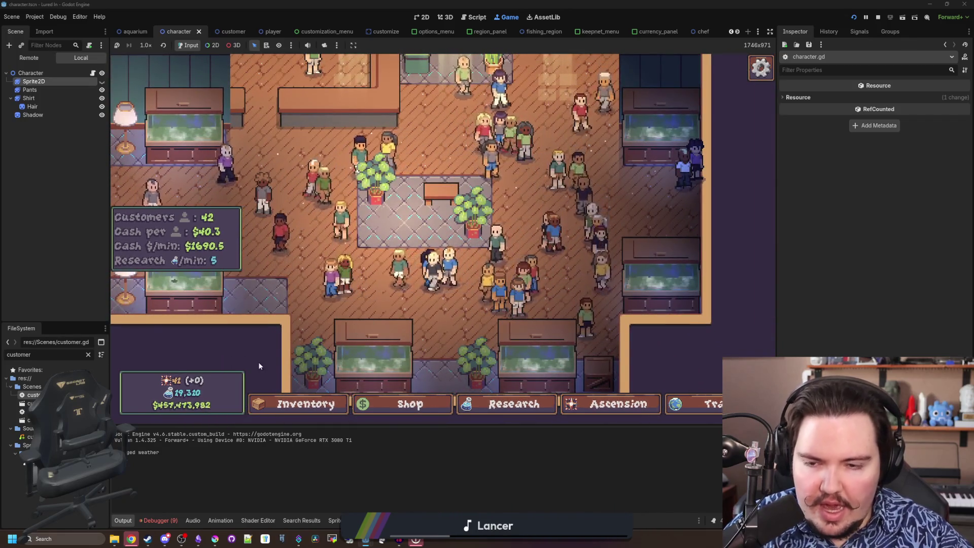
pyautogui.hotkey('alt', 'Tab')
pyautogui.click(553, 142)
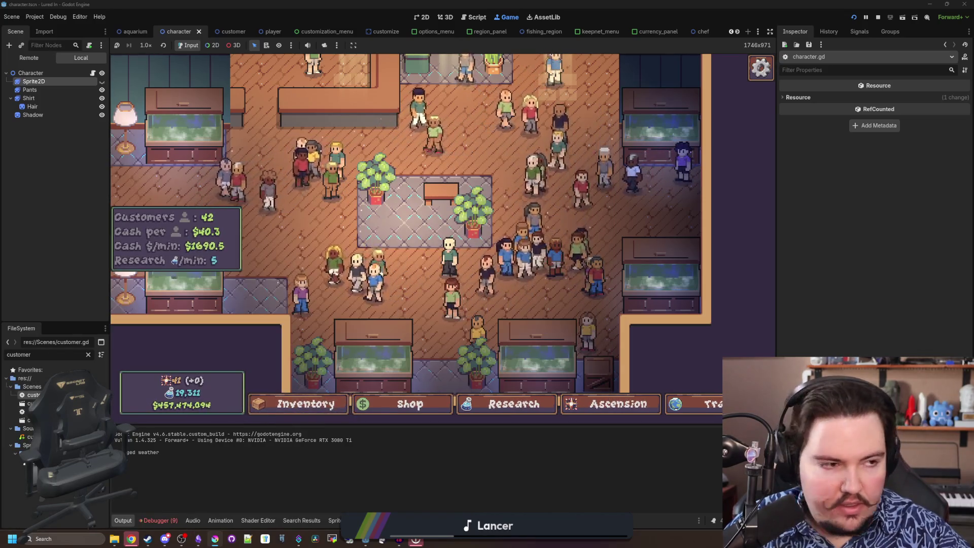
pyautogui.hotkey('alt', 'Tab')
pyautogui.moveTo(476, 156); pyautogui.dragTo(434, 244)
pyautogui.scroll(-3, 435, 245)
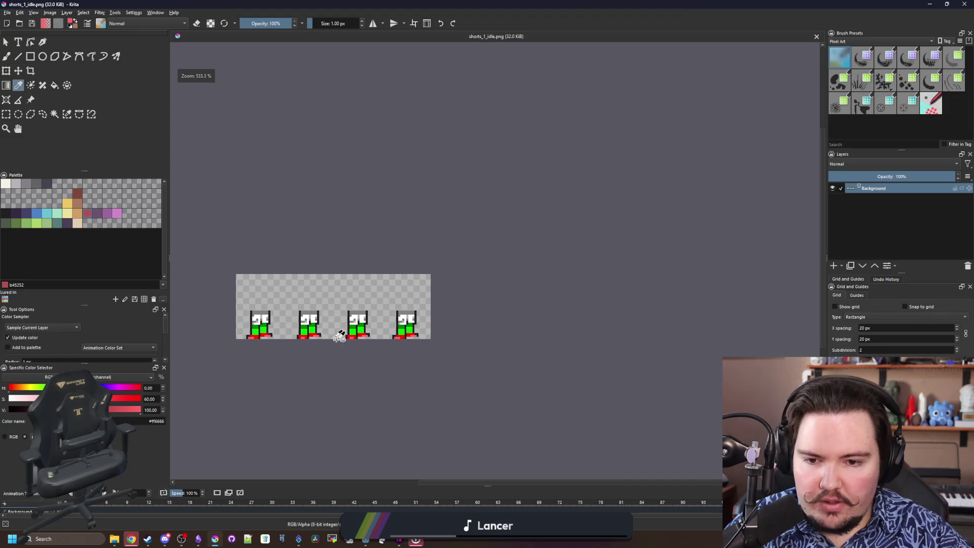
pyautogui.scroll(4, 354, 318)
pyautogui.scroll(-1, 339, 276)
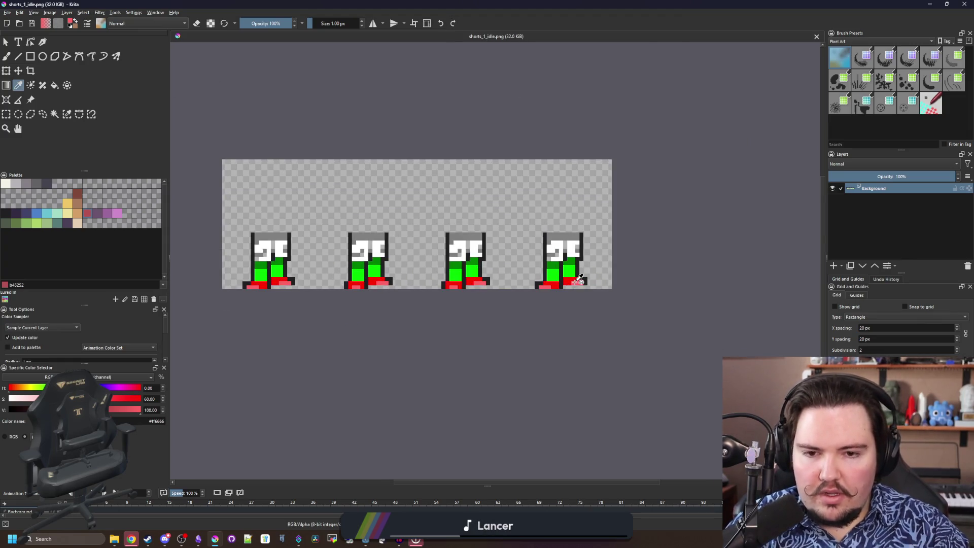
pyautogui.scroll(3, 579, 280)
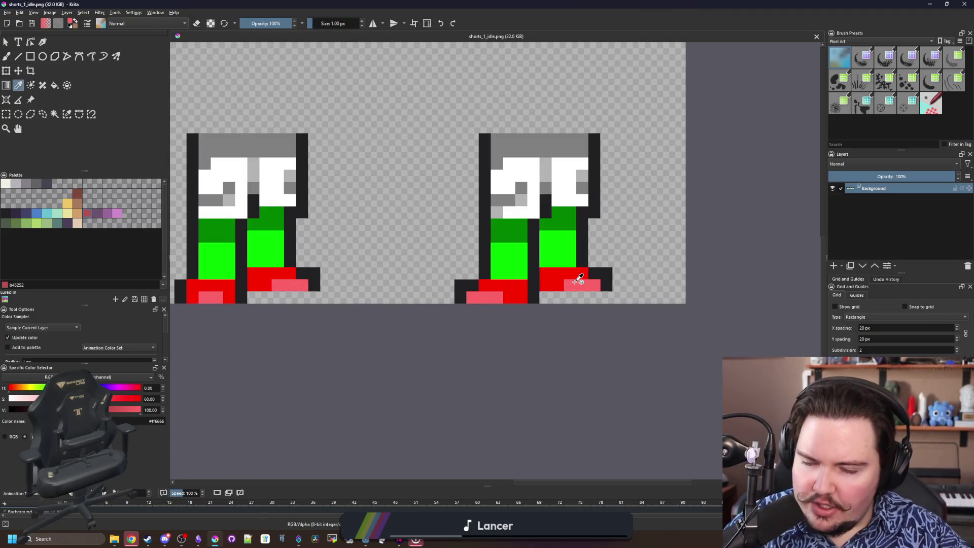
pyautogui.scroll(-3, 579, 280)
pyautogui.scroll(5, 283, 292)
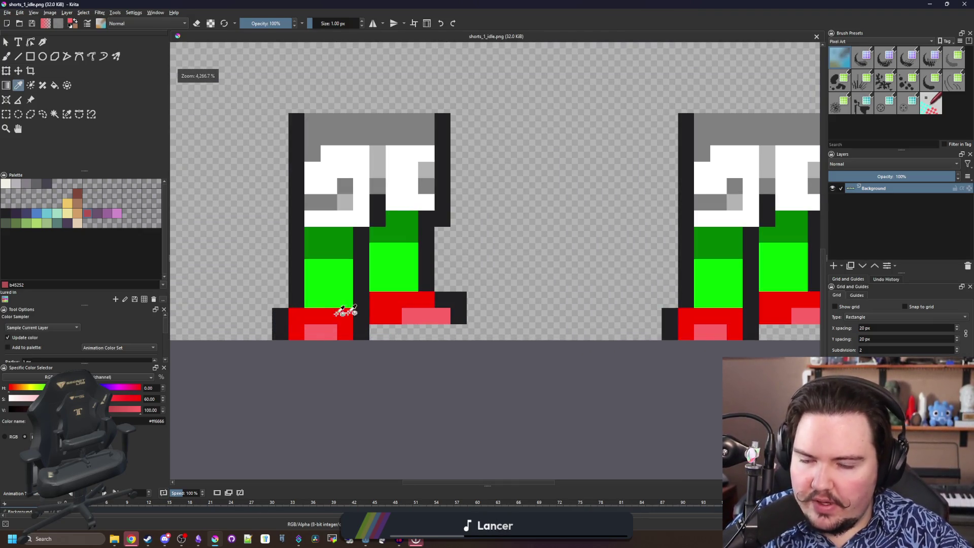
pyautogui.scroll(-3, 378, 308)
pyautogui.scroll(3, 353, 330)
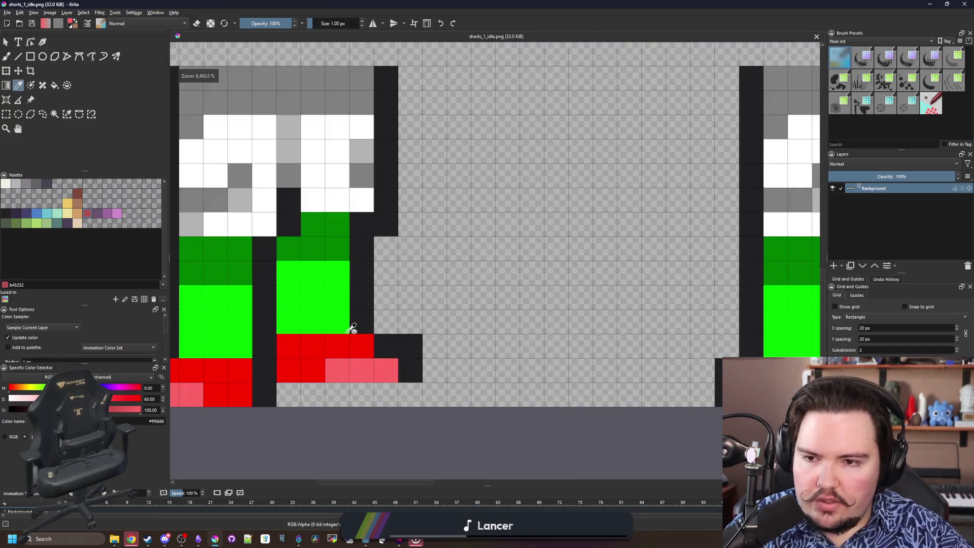
pyautogui.scroll(-5, 370, 327)
pyautogui.scroll(2, 501, 330)
pyautogui.moveTo(501, 330)
pyautogui.mouseDown()
pyautogui.moveTo(438, 307)
pyautogui.moveTo(412, 273)
pyautogui.mouseUp()
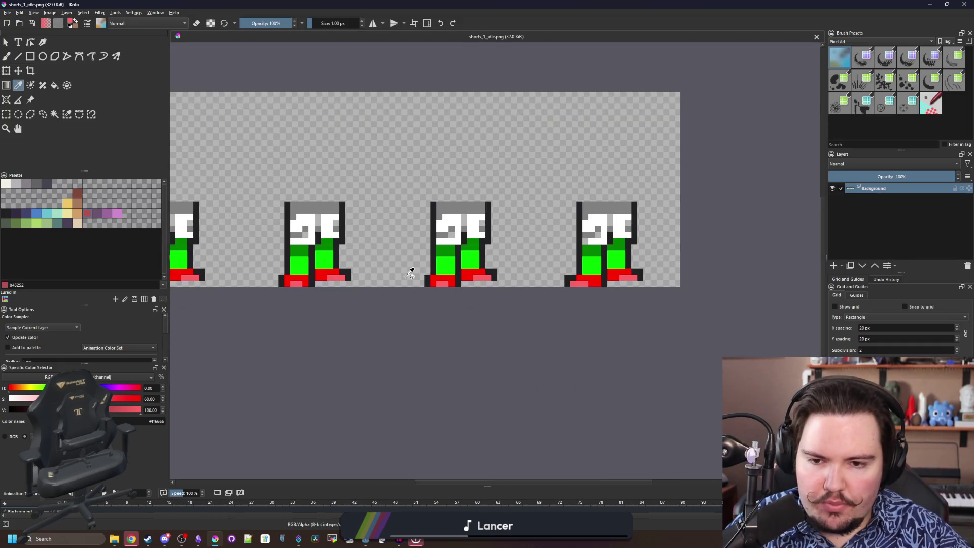
pyautogui.scroll(-1, 412, 273)
pyautogui.scroll(5, 412, 272)
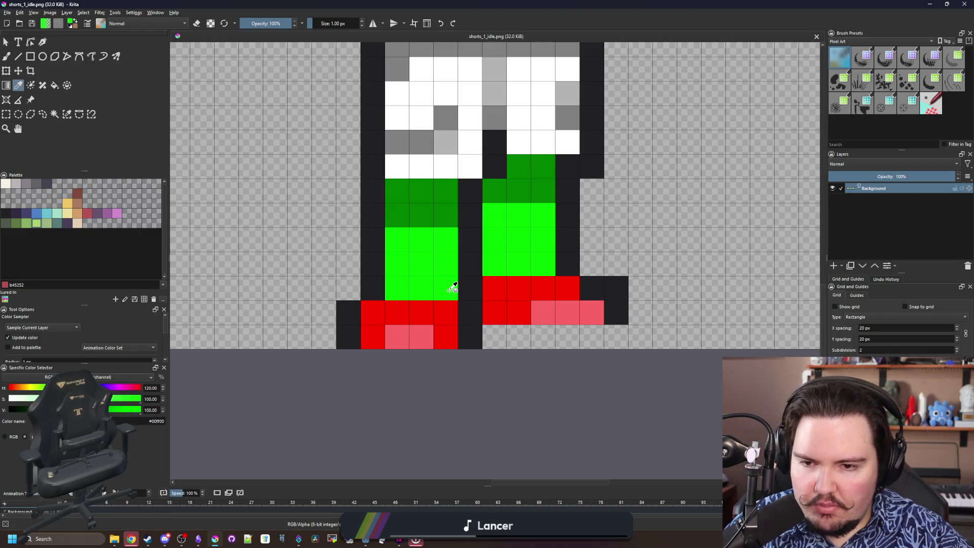
pyautogui.scroll(-6, 453, 288)
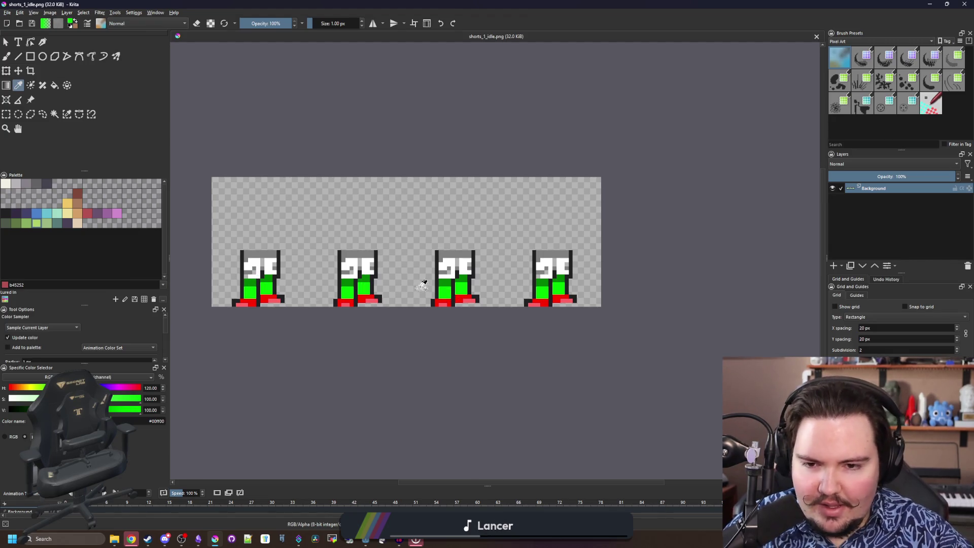
pyautogui.scroll(2, 537, 291)
pyautogui.scroll(-2, 533, 287)
pyautogui.scroll(2, 237, 303)
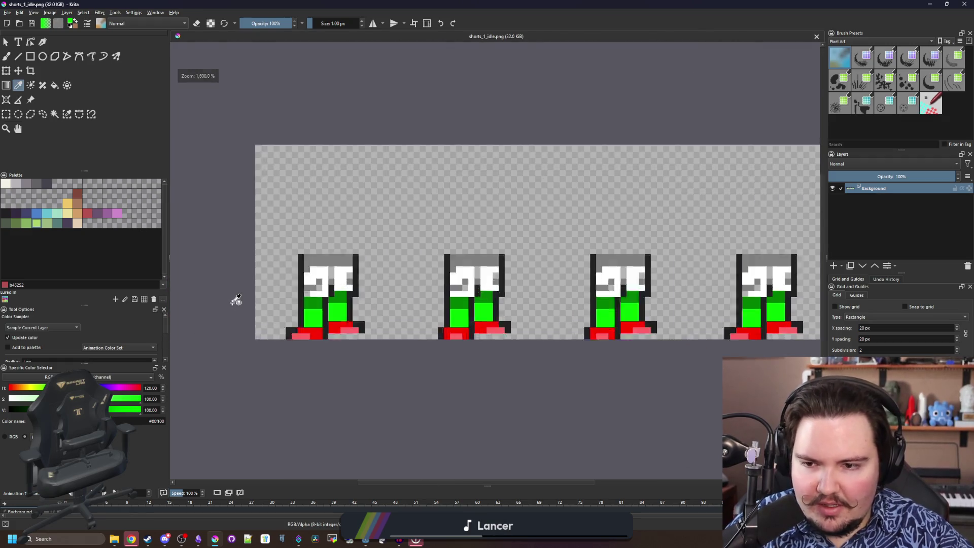
pyautogui.scroll(1, 285, 275)
pyautogui.scroll(-3, 360, 261)
pyautogui.scroll(1, 361, 261)
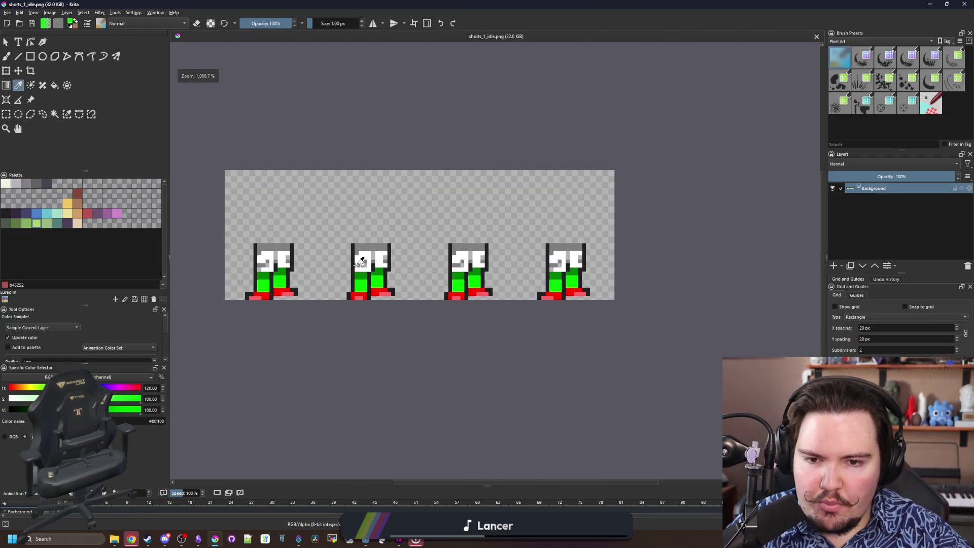
pyautogui.scroll(-1, 389, 309)
pyautogui.scroll(1, 525, 304)
pyautogui.scroll(4, 523, 322)
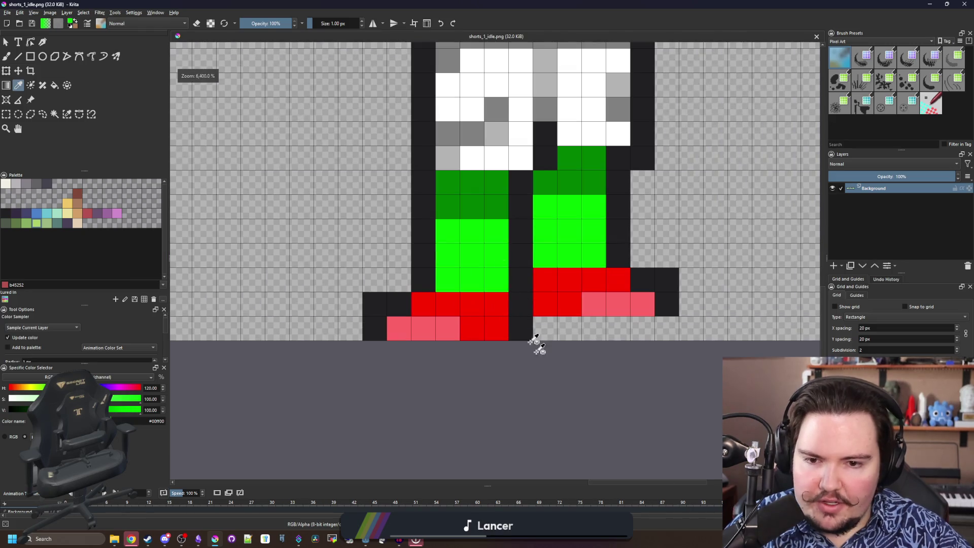
pyautogui.scroll(-5, 526, 337)
pyautogui.scroll(1, 384, 358)
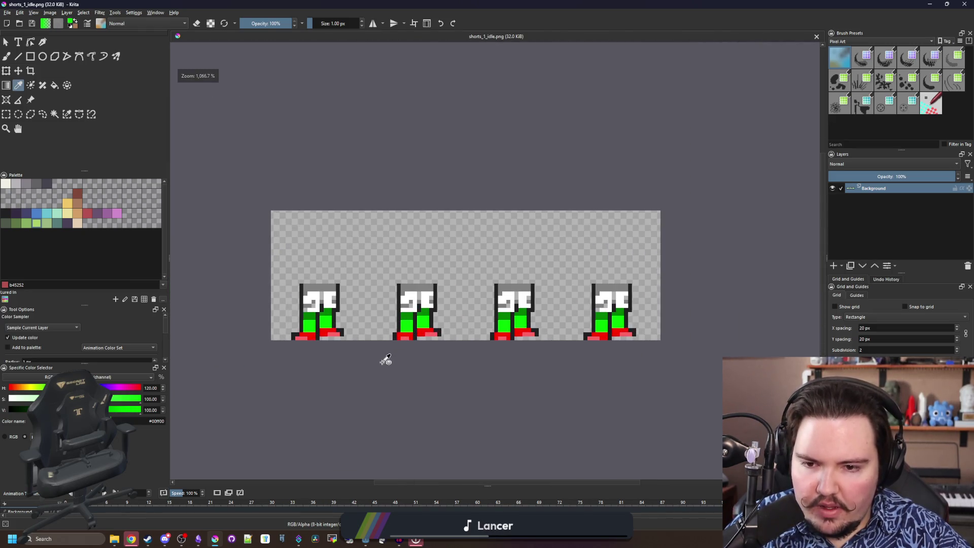
pyautogui.moveTo(165, 4)
pyautogui.mouseDown()
pyautogui.moveTo(361, 356)
pyautogui.moveTo(306, 328)
pyautogui.mouseUp()
pyautogui.click(639, 321)
pyautogui.scroll(3, 443, 342)
pyautogui.scroll(-1, 443, 339)
pyautogui.scroll(2, 410, 318)
pyautogui.scroll(1, 410, 319)
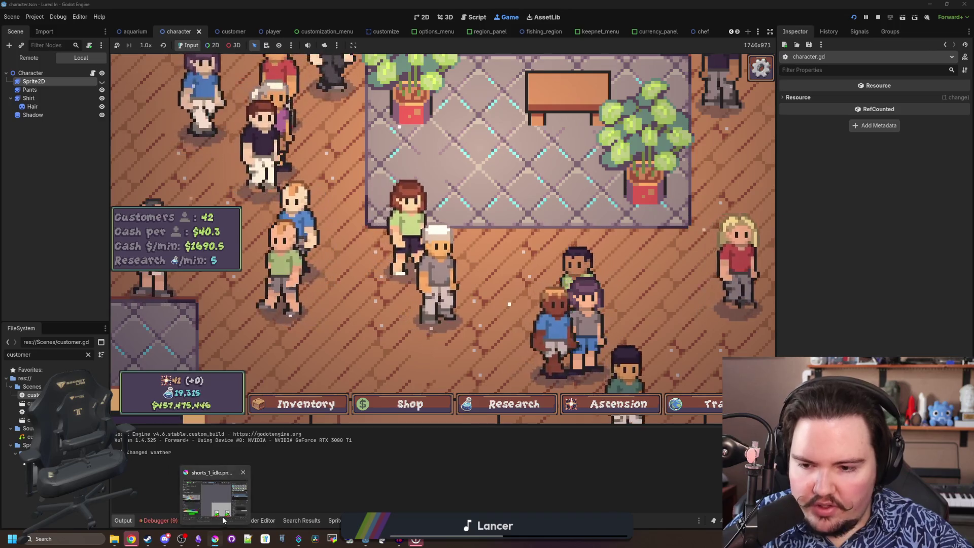
# Step: Open shirt_1_idle.png and shirt_1_walk.png together in Krita
pyautogui.click(214, 539)
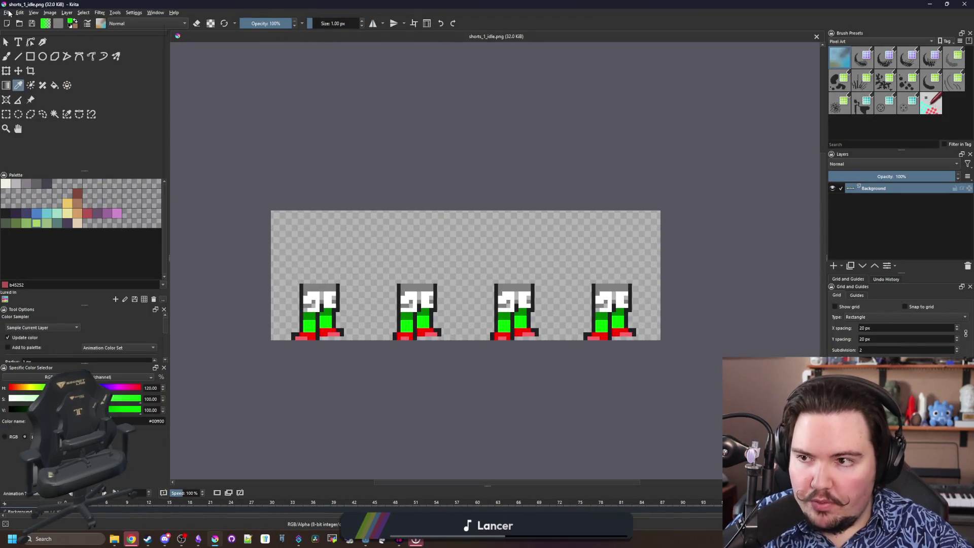
pyautogui.click(8, 13)
pyautogui.press('Escape')
pyautogui.hotkey('ctrl', 'o')
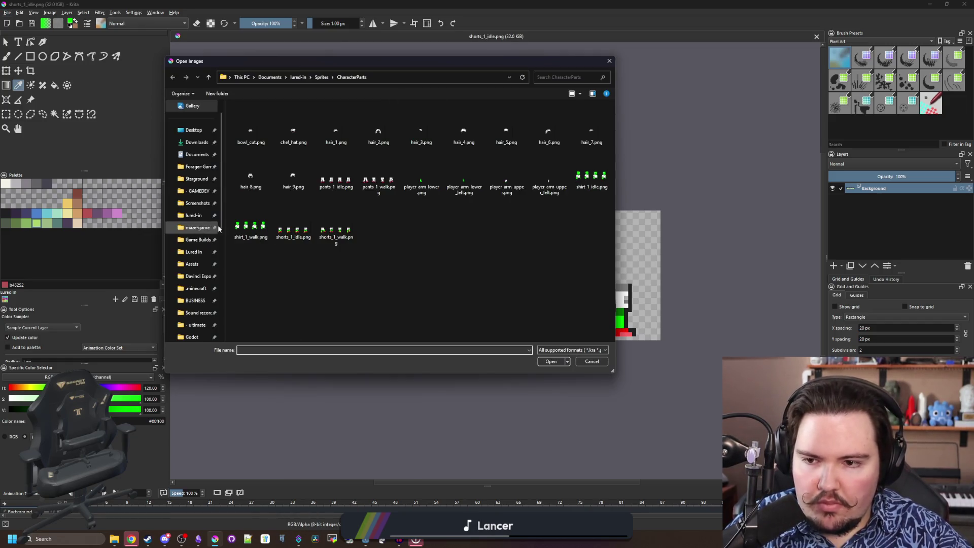
pyautogui.click(591, 177)
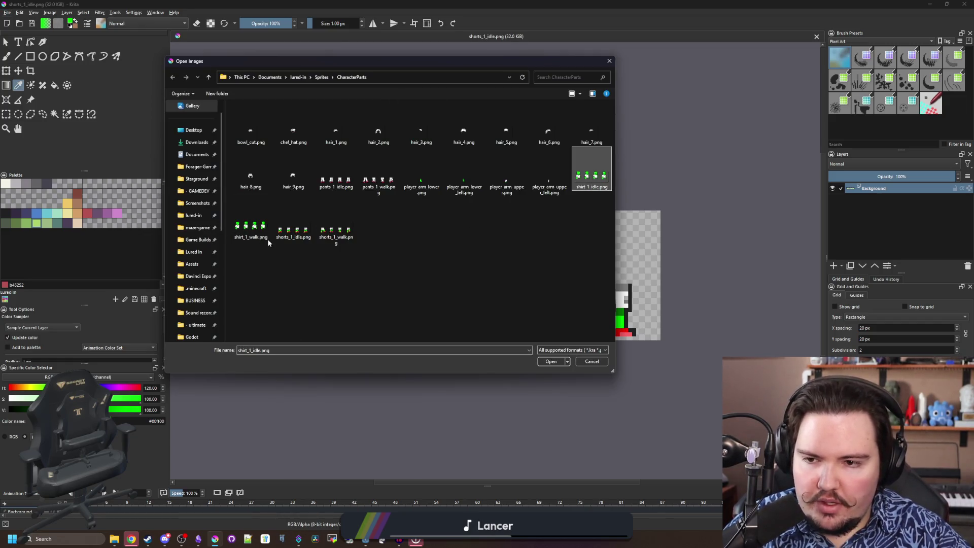
pyautogui.keyDown('ctrl'); pyautogui.click(262, 236); pyautogui.keyUp('ctrl')
pyautogui.click(557, 361)
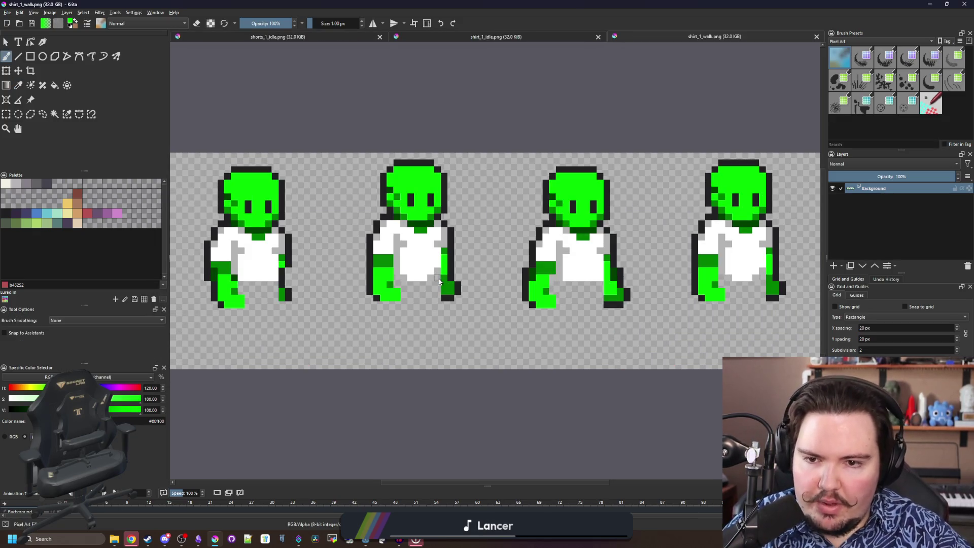
# Step: Paint the missing light grey shirt pixel on the walk sheet, save it as PNG and close it
pyautogui.scroll(4, 409, 273)
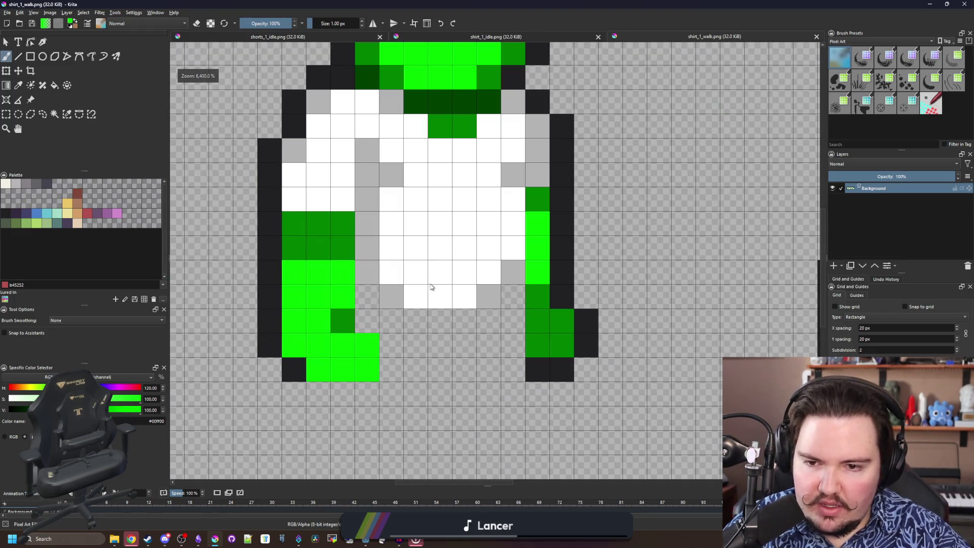
pyautogui.keyDown('ctrl'); pyautogui.click(490, 300); pyautogui.keyUp('ctrl')
pyautogui.click(513, 297)
pyautogui.scroll(-4, 258, 281)
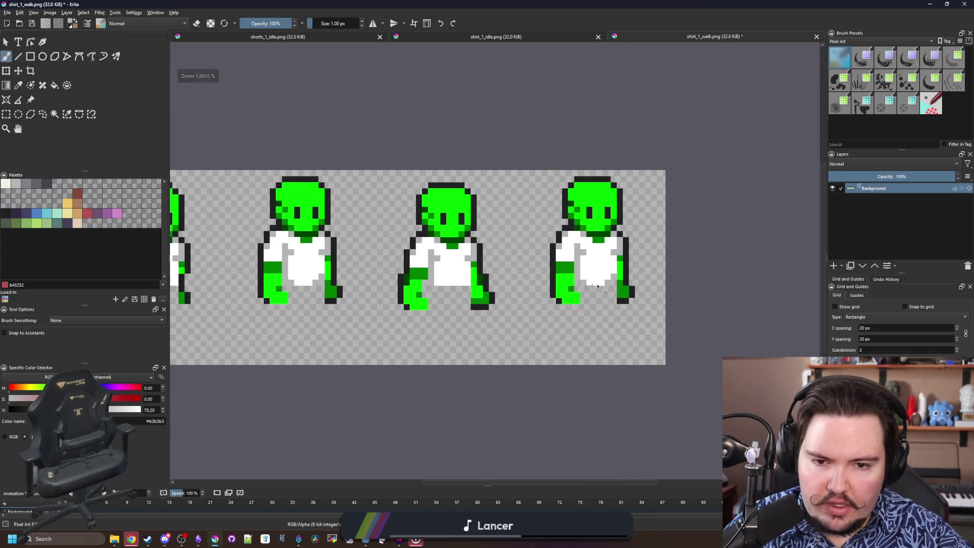
pyautogui.scroll(3, 595, 288)
pyautogui.scroll(-4, 540, 287)
pyautogui.hotkey('ctrl', 's')
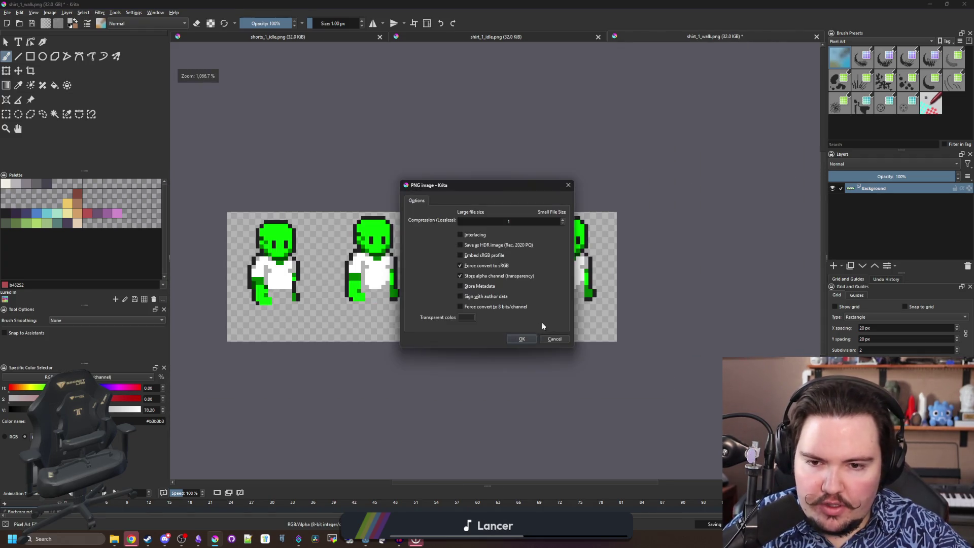
pyautogui.click(523, 339)
pyautogui.click(817, 37)
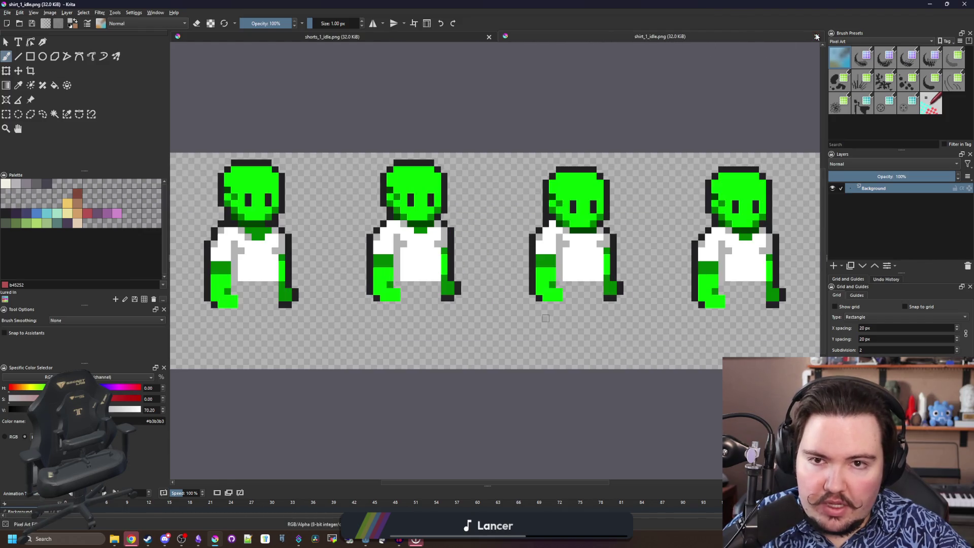
# Step: Switch between the shorts_1_idle and shirt_1_idle sheets, toggling colour sampler and brush
pyautogui.scroll(-2, 491, 286)
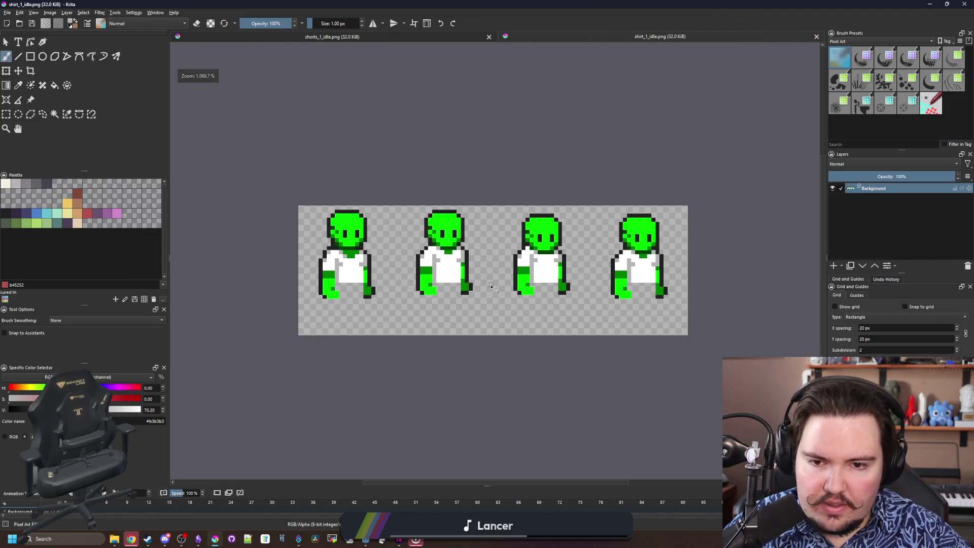
pyautogui.click(404, 38)
pyautogui.press('p')
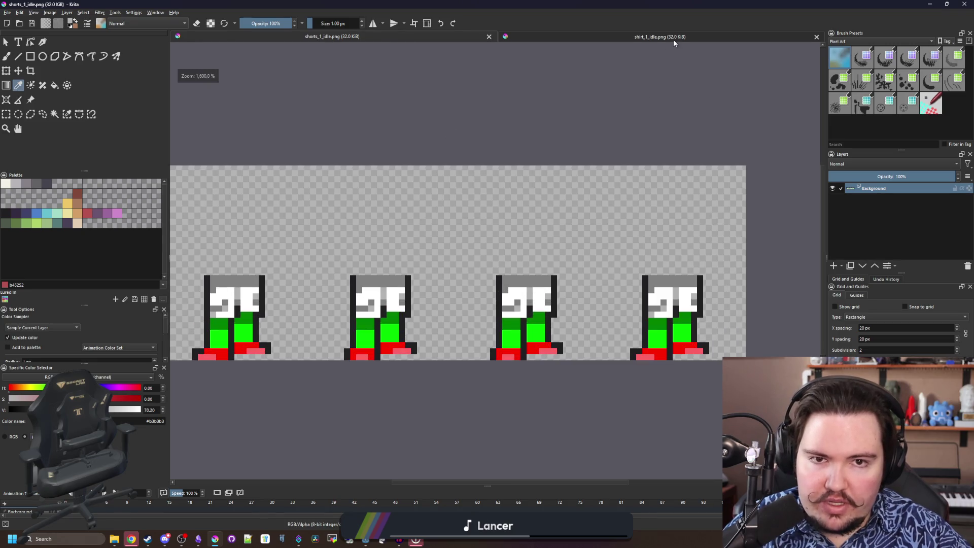
pyautogui.click(674, 39)
pyautogui.press('b')
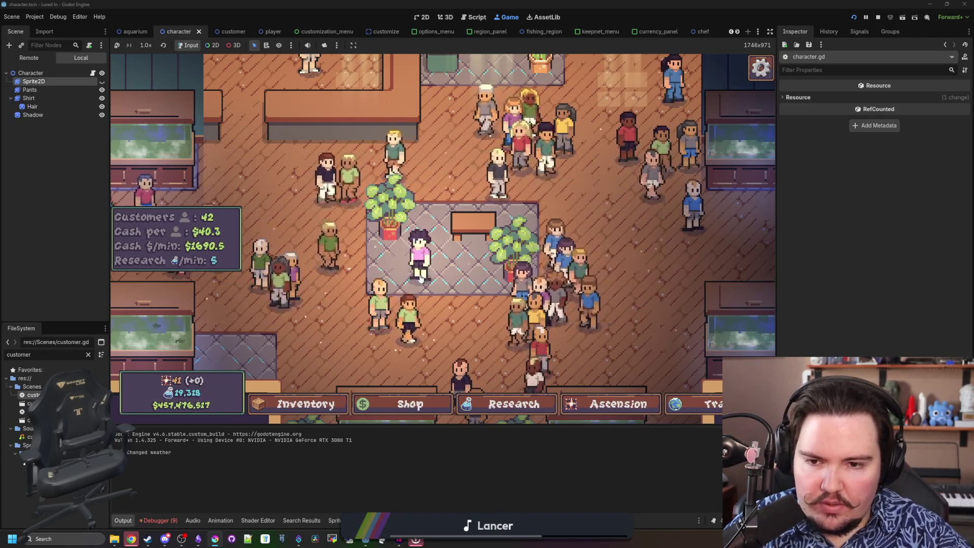
# Step: Stop the game and bring up customer.gd scrolled to its on_release() function
pyautogui.click(880, 19)
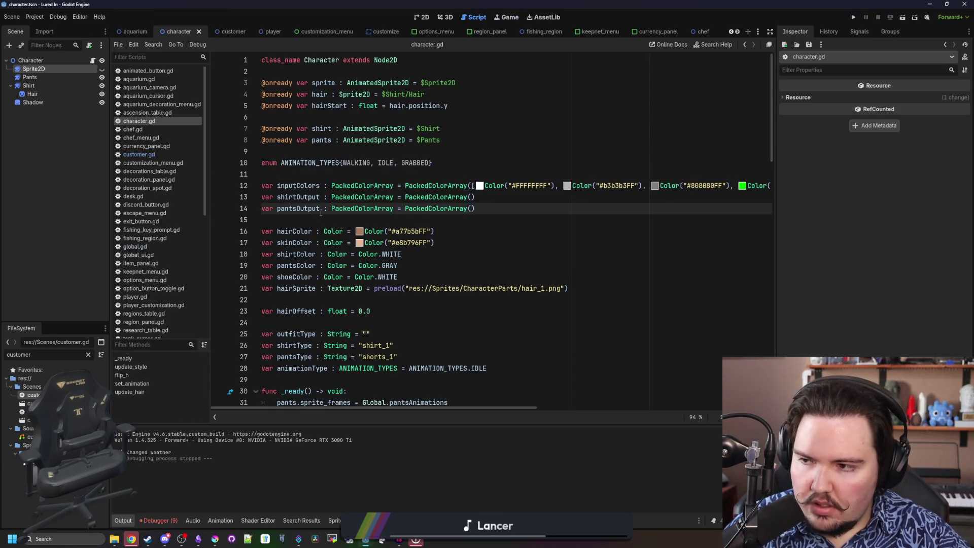
pyautogui.press('Down')
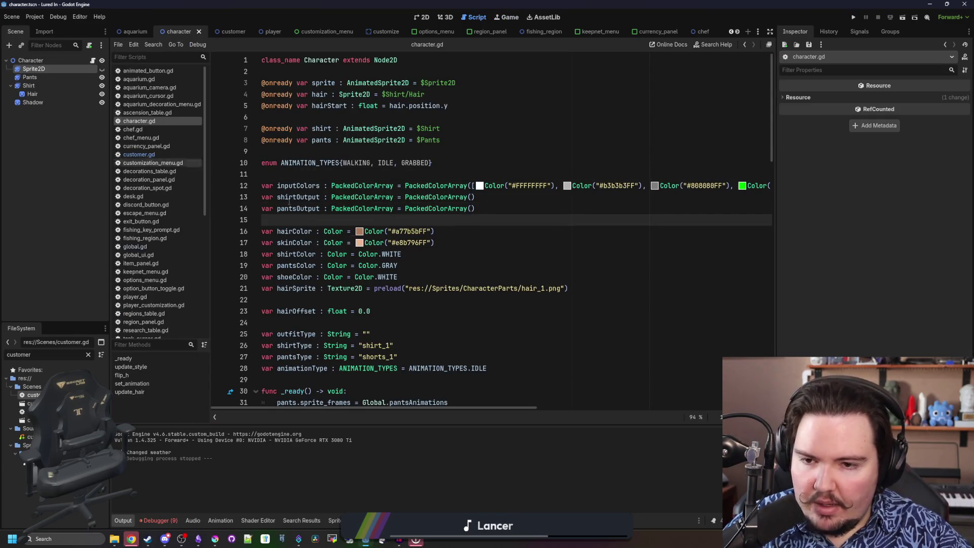
pyautogui.click(479, 252)
pyautogui.click(166, 154)
pyautogui.scroll(-20, 483, 257)
pyautogui.scroll(-18, 483, 257)
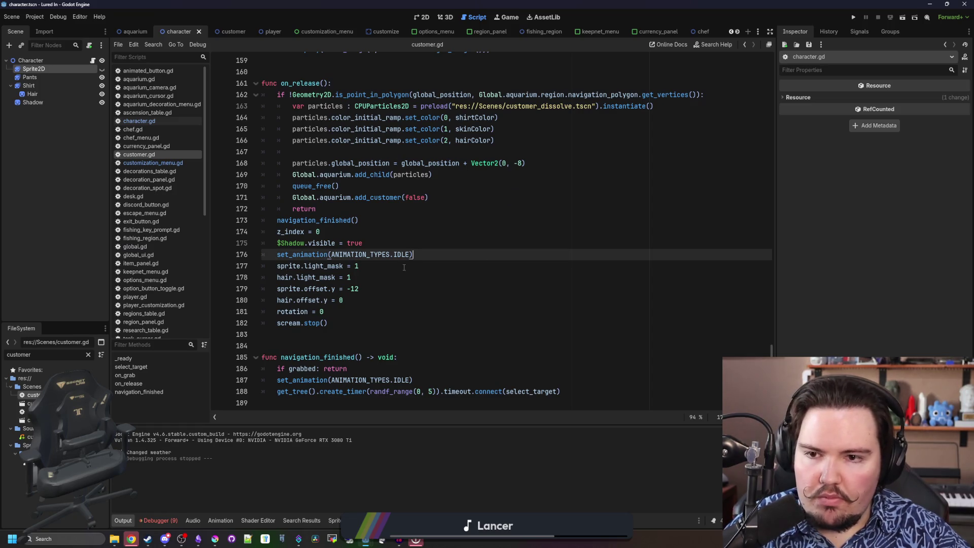
# Step: Space out the mask lines, rename sprite.light_mask to shirt, and add pants.light_mask = 1
pyautogui.click(356, 302)
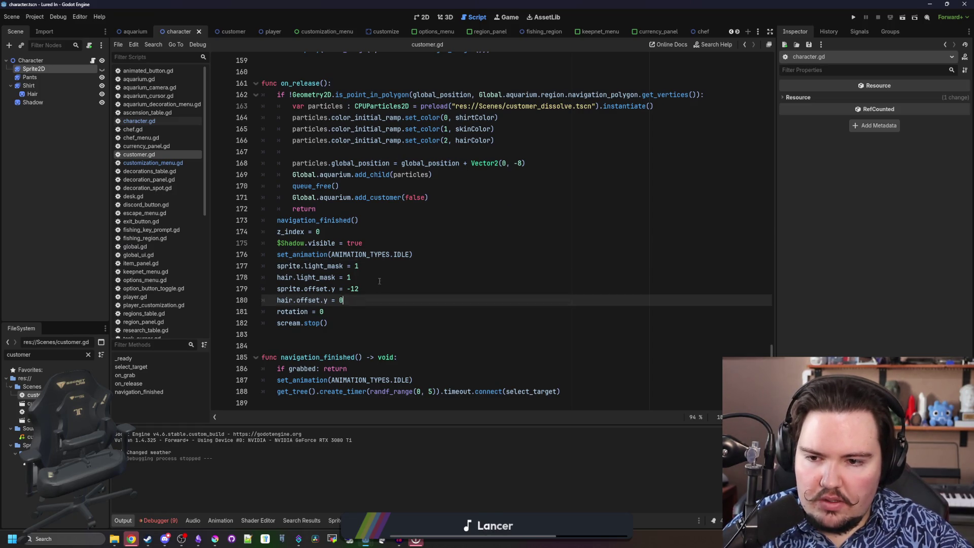
pyautogui.click(381, 279)
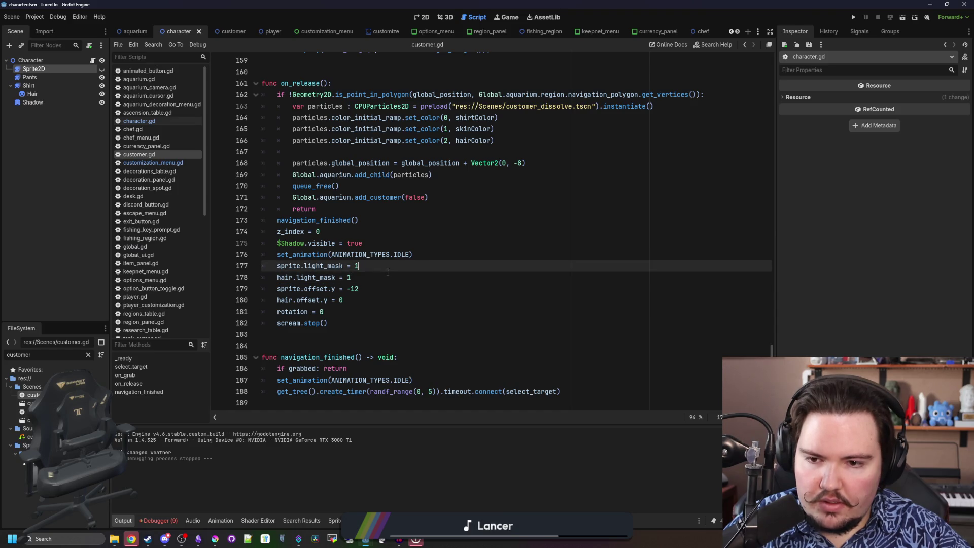
pyautogui.press('Return')
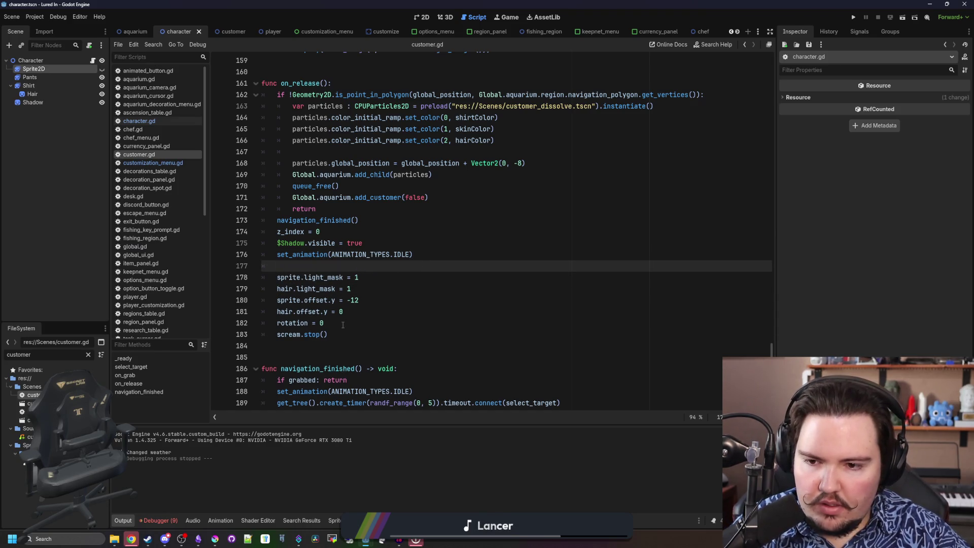
pyautogui.click(343, 325)
pyautogui.press('Return')
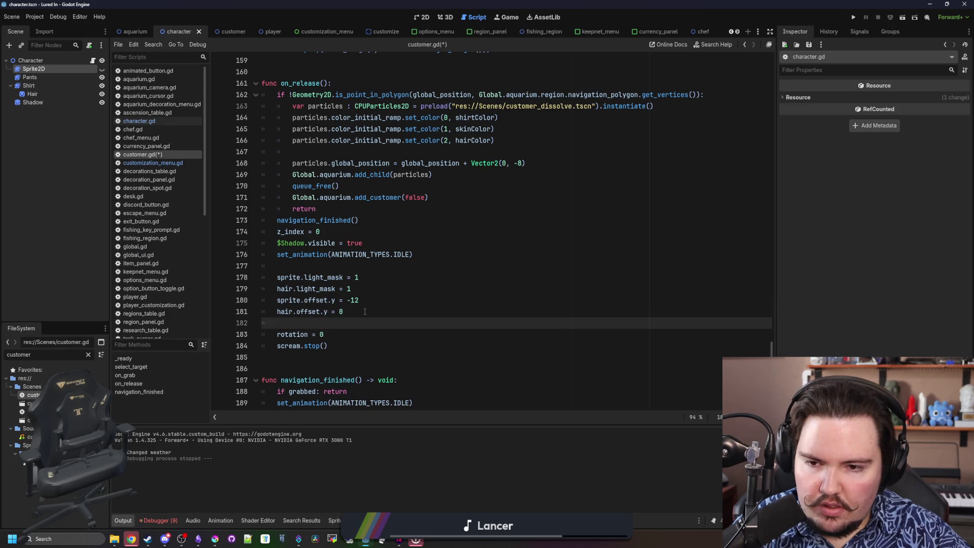
pyautogui.scroll(-1, 365, 311)
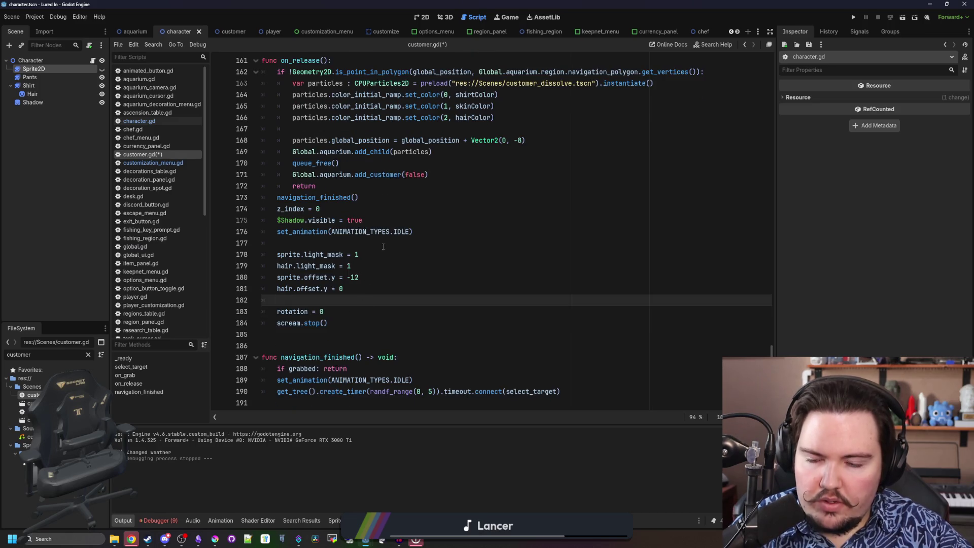
pyautogui.click(361, 254)
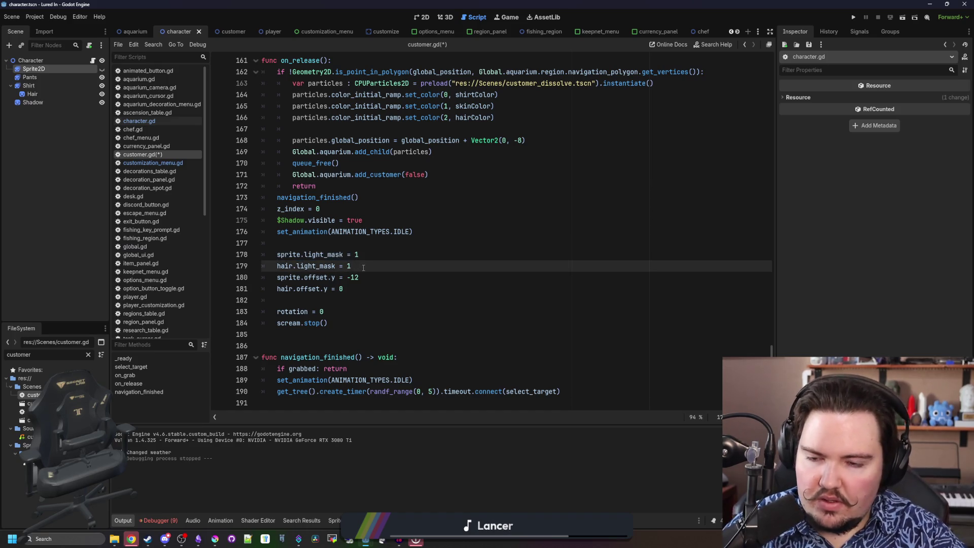
pyautogui.write('hir')
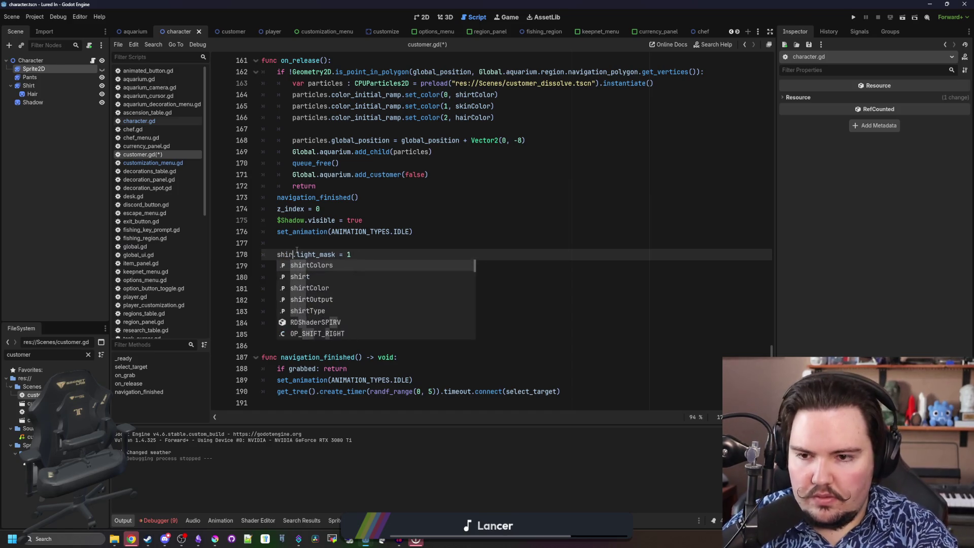
pyautogui.click(370, 255)
pyautogui.press('Return')
pyautogui.write('pants.light_mask = 1')
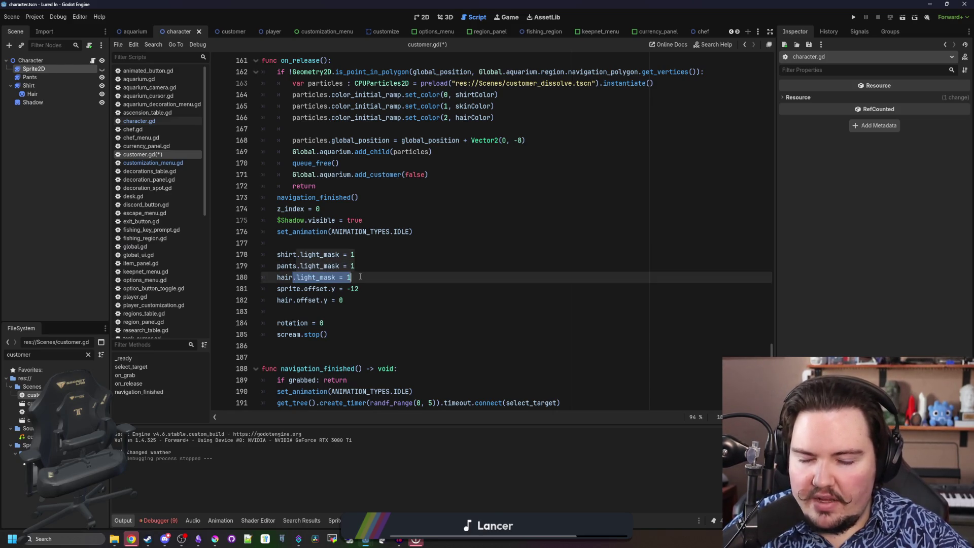
# Step: Rename the offset to shirt.offset.y, duplicate it as pants.offset.y = -12, and select lines 177–183
pyautogui.click(286, 289)
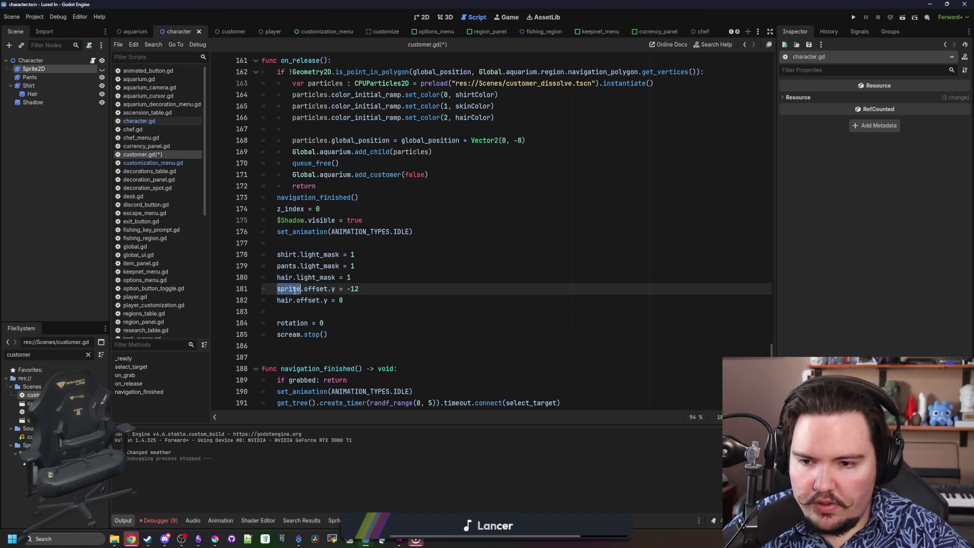
pyautogui.write('t')
pyautogui.press('Escape')
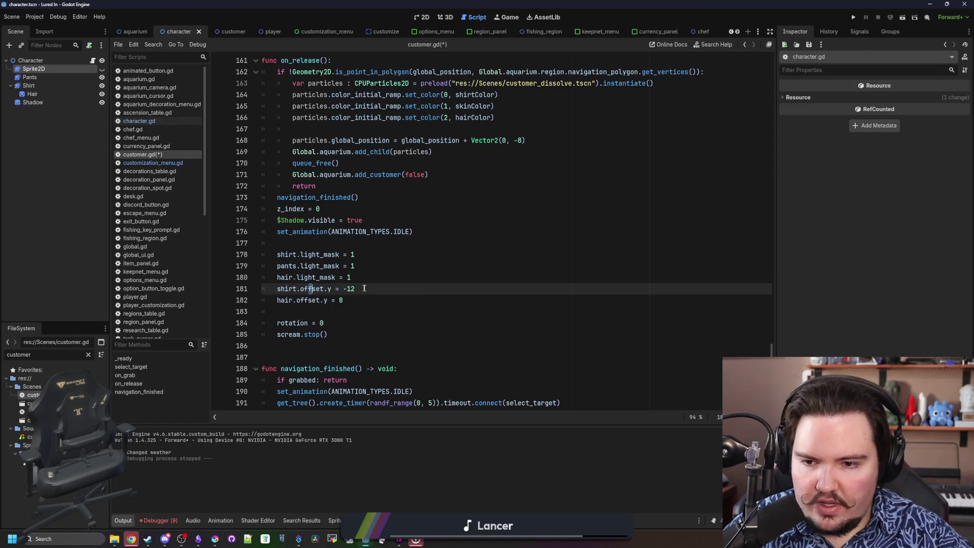
pyautogui.hotkey('ctrl', 'shift', 'd')
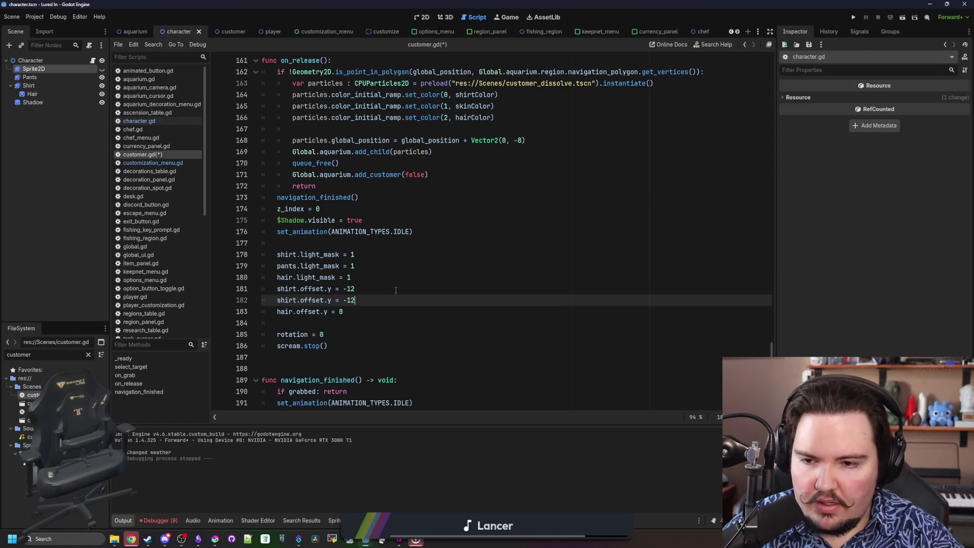
pyautogui.doubleClick(288, 266)
pyautogui.hotkey('ctrl', 'c')
pyautogui.moveTo(285, 300); pyautogui.dragTo(277, 300)
pyautogui.hotkey('ctrl', 'v')
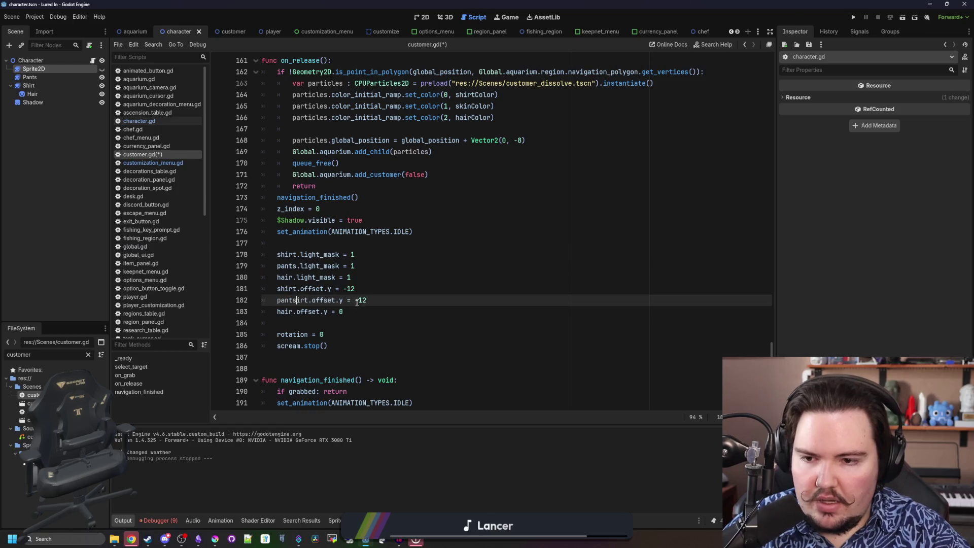
pyautogui.click(386, 283)
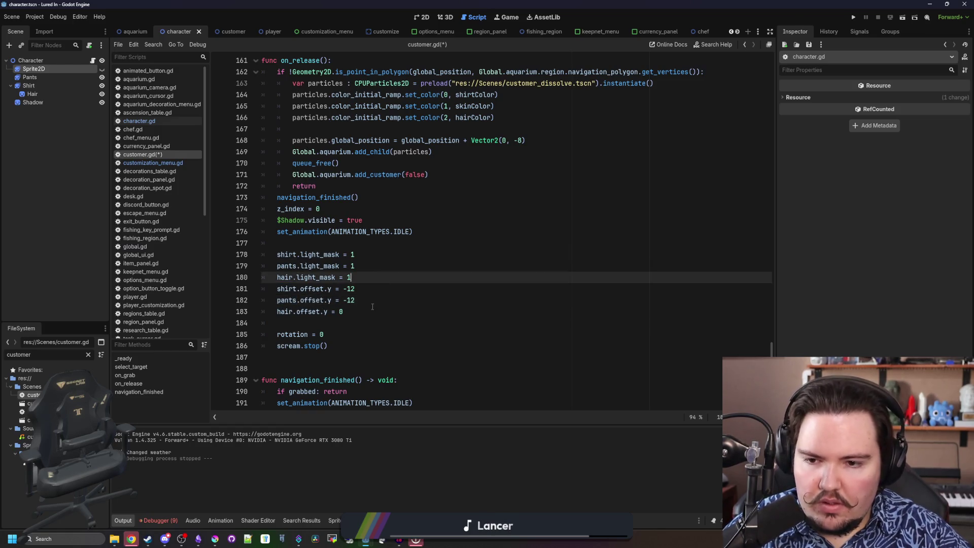
pyautogui.moveTo(370, 312); pyautogui.dragTo(207, 240)
pyautogui.hotkey('ctrl', 'c')
pyautogui.scroll(9, 360, 266)
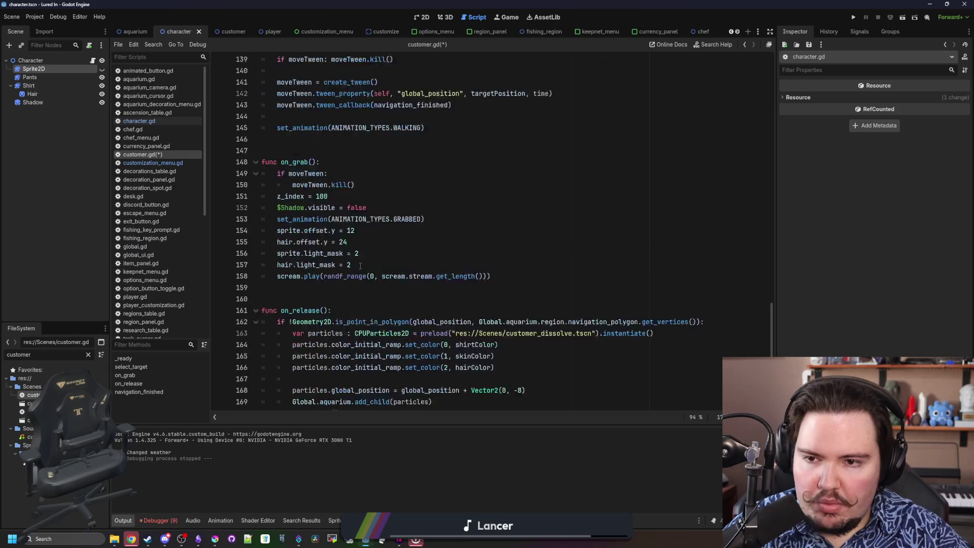
# Step: Paste the copied mask and offset lines into on_grab() after set_animation
pyautogui.scroll(-2, 361, 266)
pyautogui.click(361, 277)
pyautogui.press('Return')
pyautogui.click(375, 221)
pyautogui.press('Return')
pyautogui.click(367, 278)
pyautogui.press('Return')
pyautogui.press('Return')
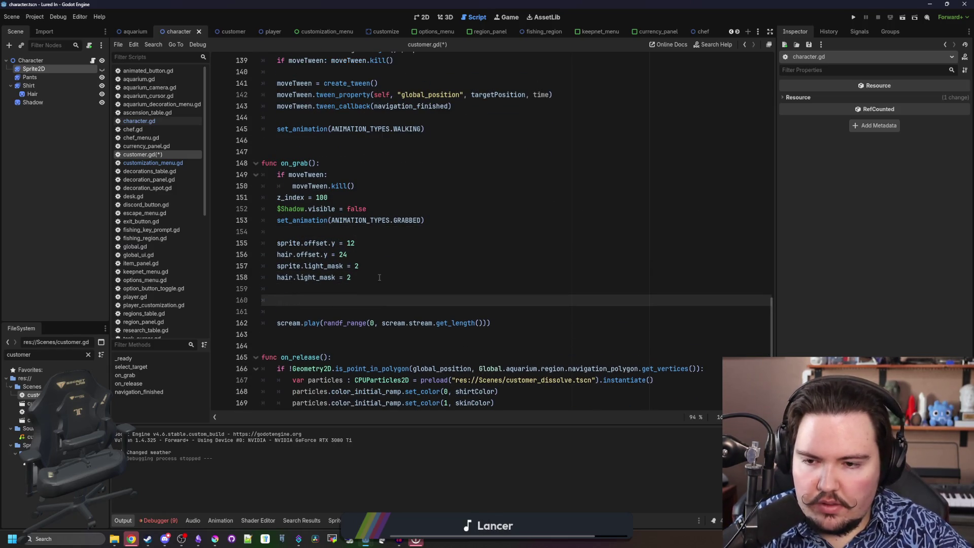
pyautogui.hotkey('ctrl', 'v')
# Step: Edit on_grab to offset shirt and pants 12, hair 24, all masks 2, then run the game
pyautogui.scroll(1, 414, 254)
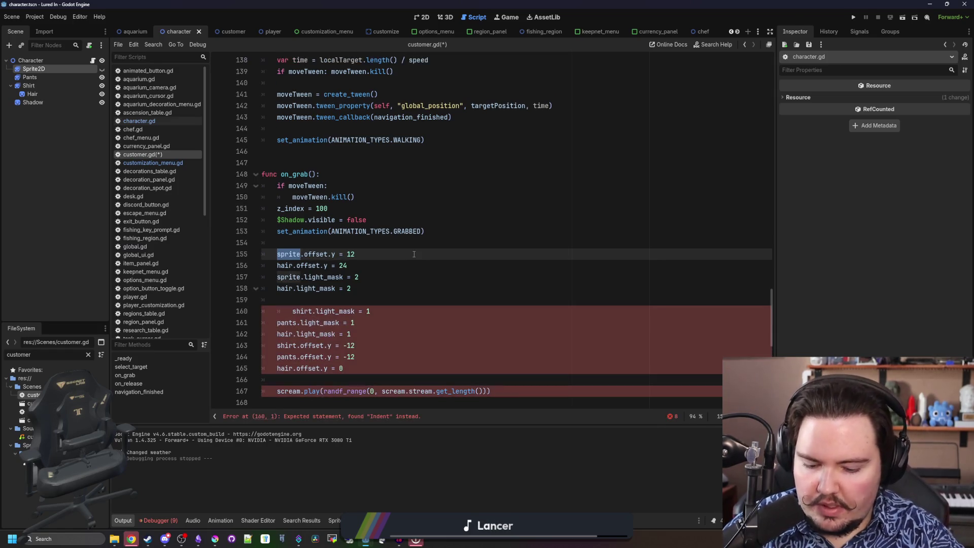
pyautogui.click(384, 258)
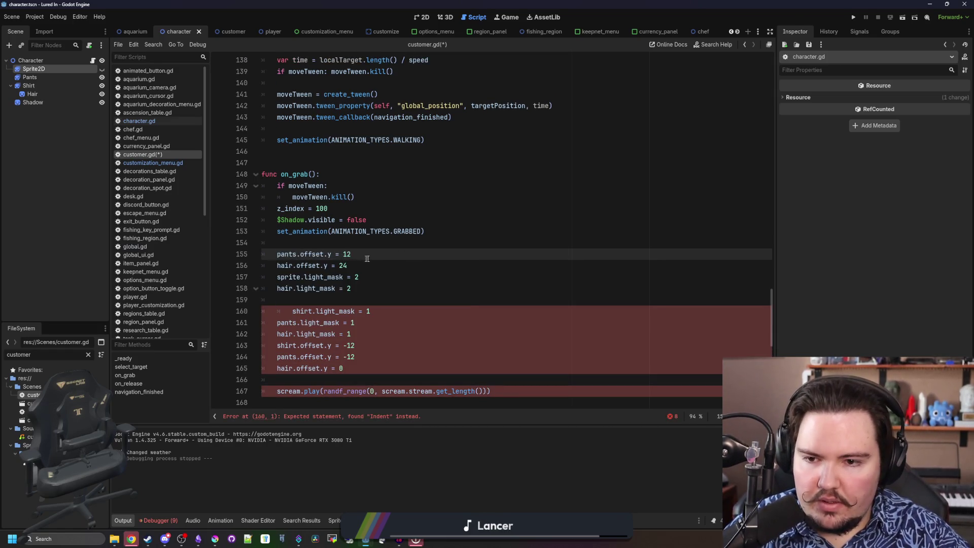
pyautogui.press('Return')
pyautogui.write('offset.y = 12')
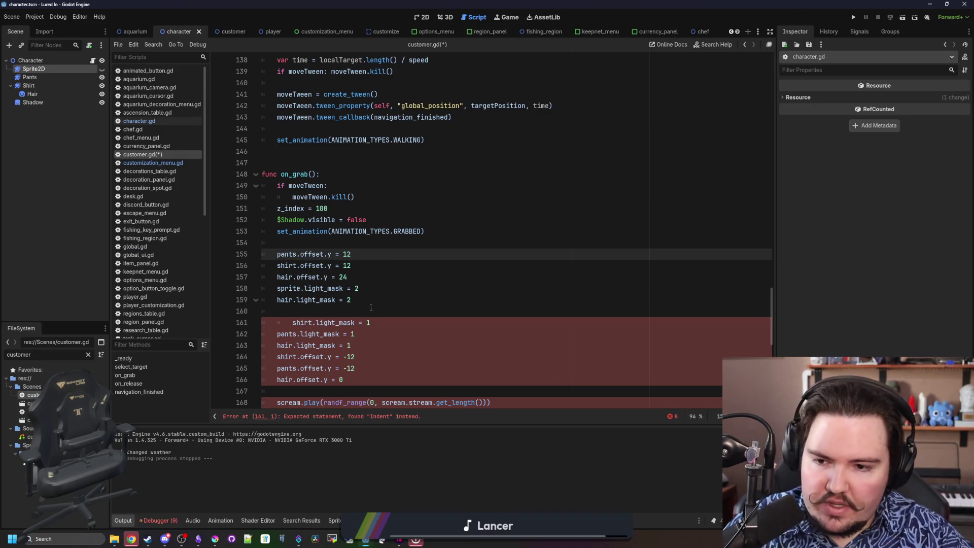
pyautogui.moveTo(360, 377); pyautogui.dragTo(259, 333)
pyautogui.press('BackSpace')
pyautogui.press('BackSpace')
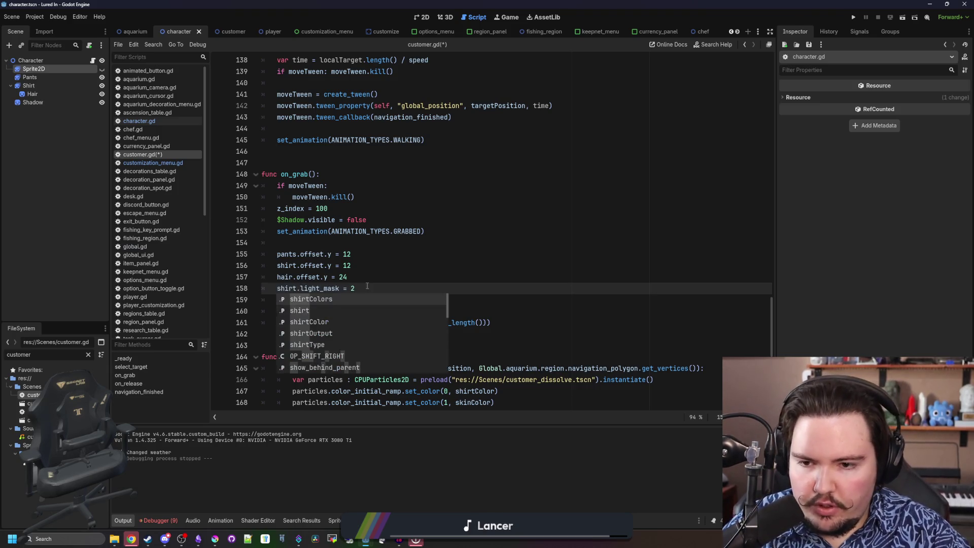
pyautogui.keyDown('shift'); pyautogui.click(277, 288); pyautogui.keyUp('shift')
pyautogui.press('End')
pyautogui.press('Return')
pyautogui.press('Return')
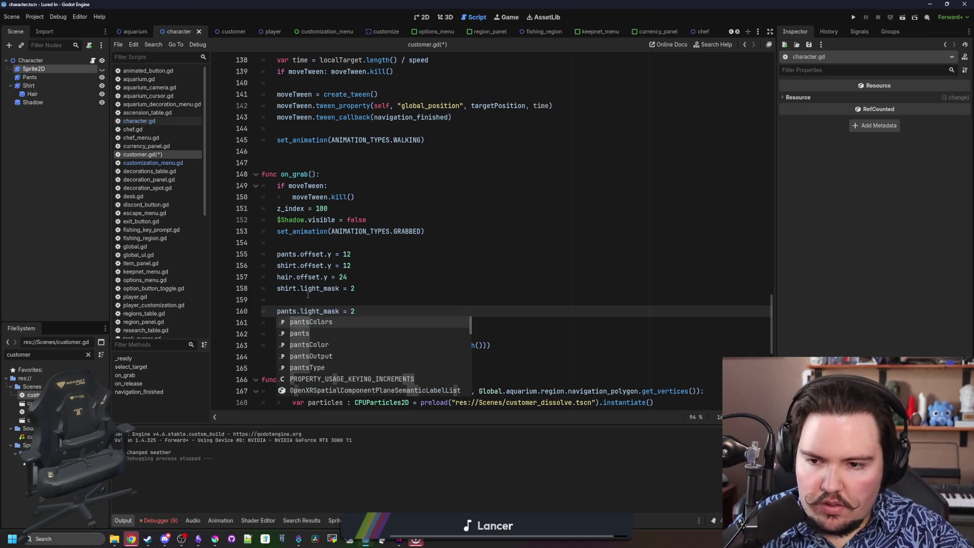
pyautogui.click(342, 298)
pyautogui.press('BackSpace')
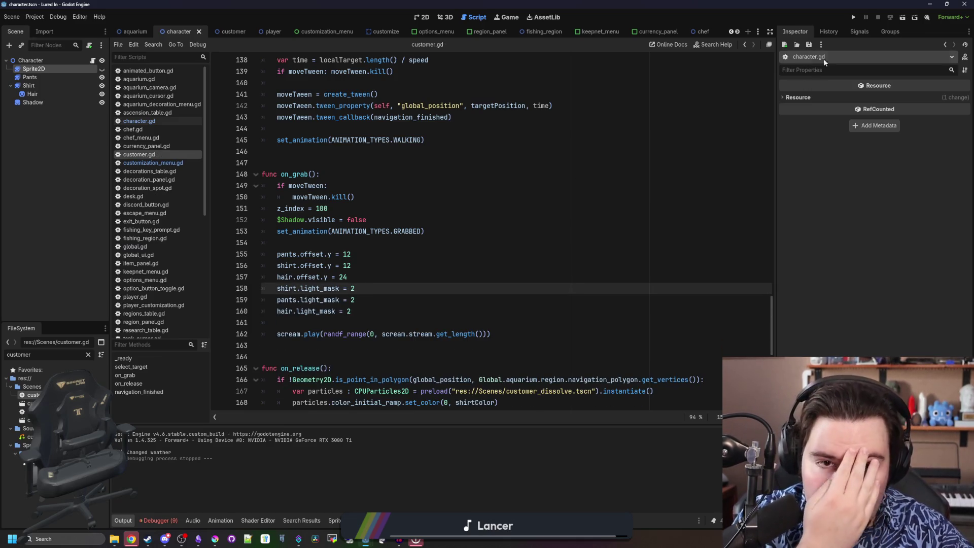
pyautogui.click(855, 18)
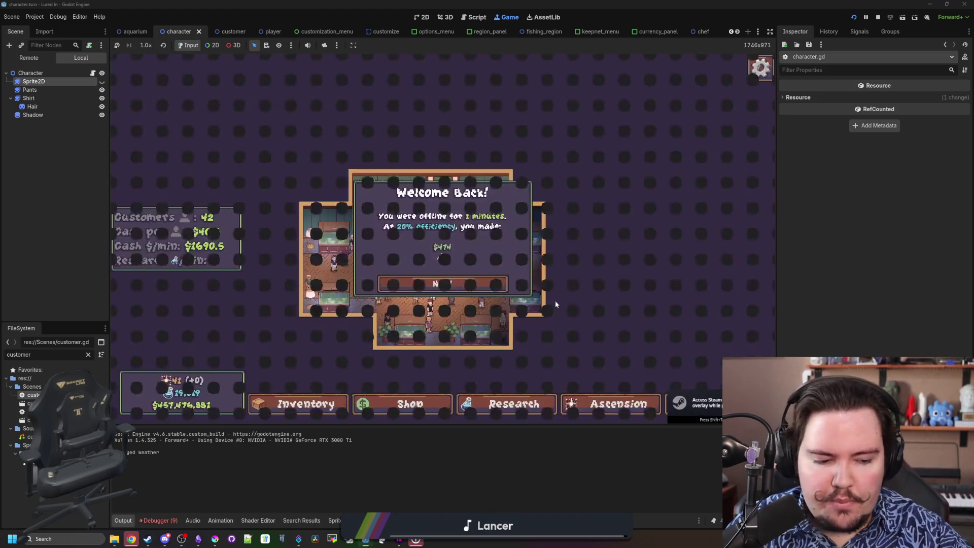
# Step: Dismiss Welcome Back, zoom out over the shop, and drag a customer onto the rug
pyautogui.click(468, 282)
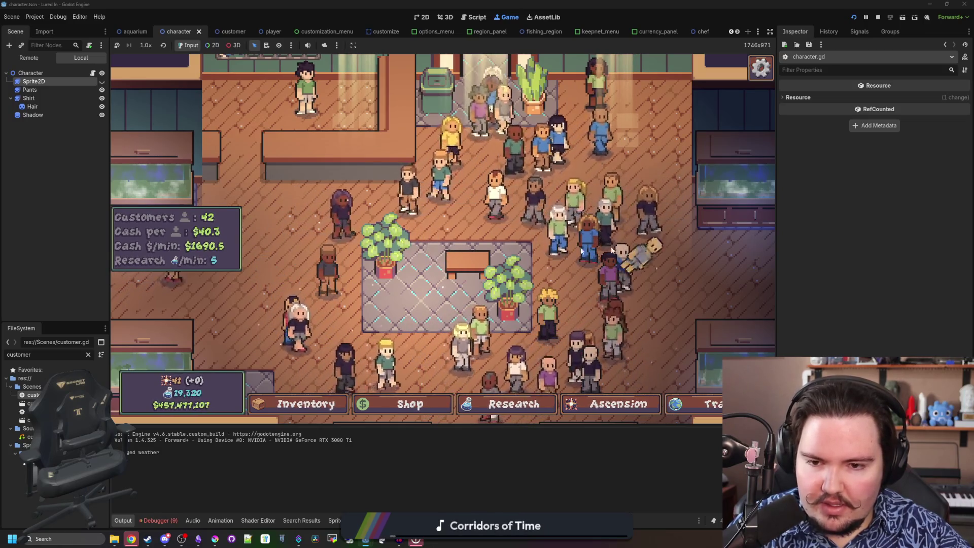
pyautogui.moveTo(378, 285); pyautogui.dragTo(416, 198)
pyautogui.scroll(3, 436, 197)
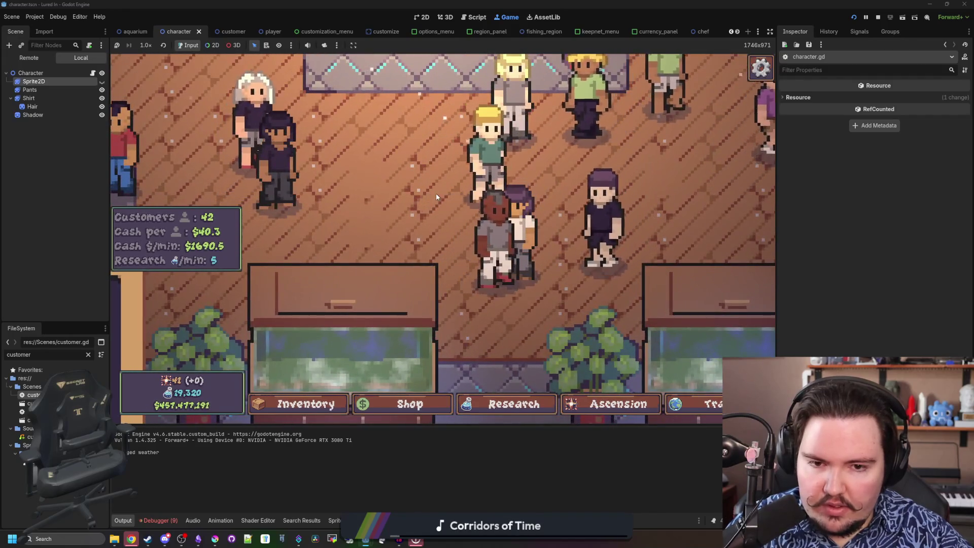
pyautogui.scroll(-3, 436, 197)
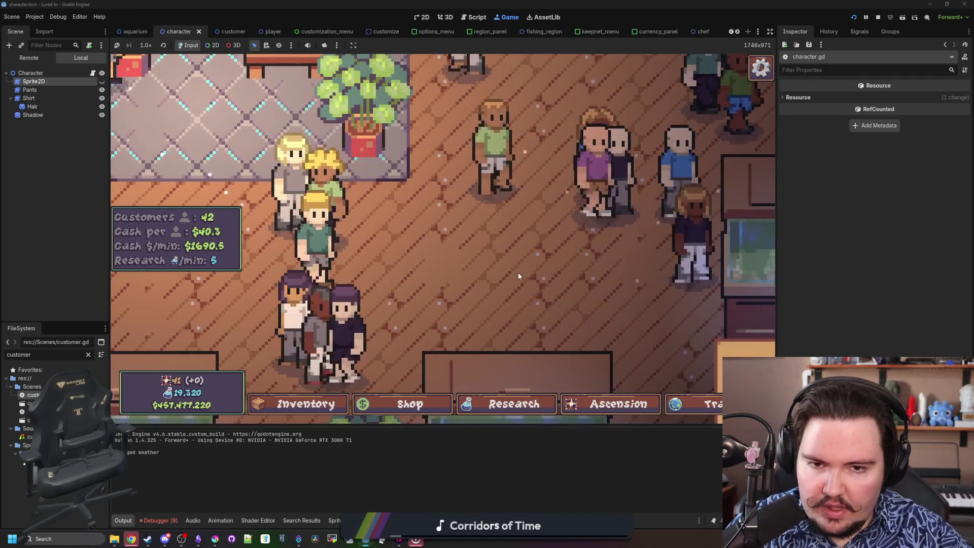
pyautogui.scroll(3, 527, 237)
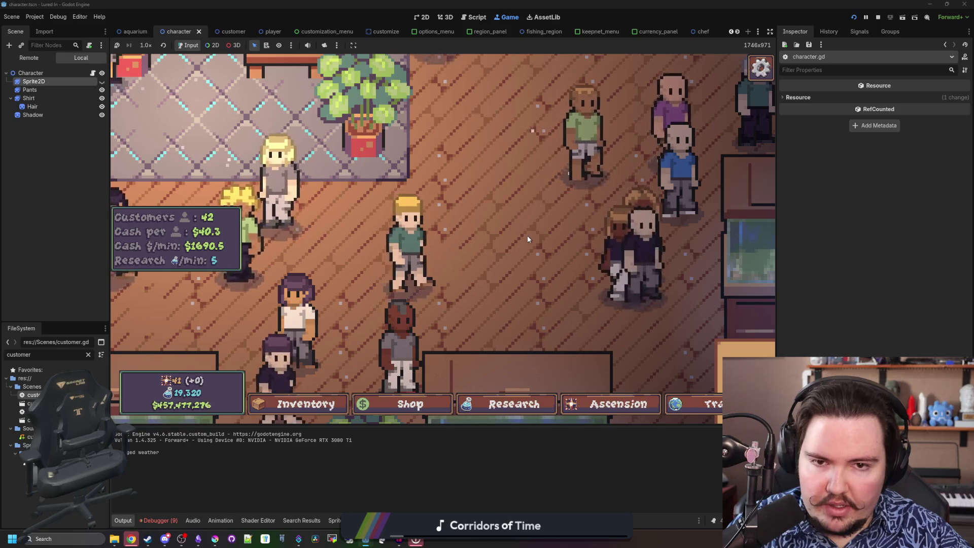
pyautogui.moveTo(458, 157); pyautogui.dragTo(462, 229)
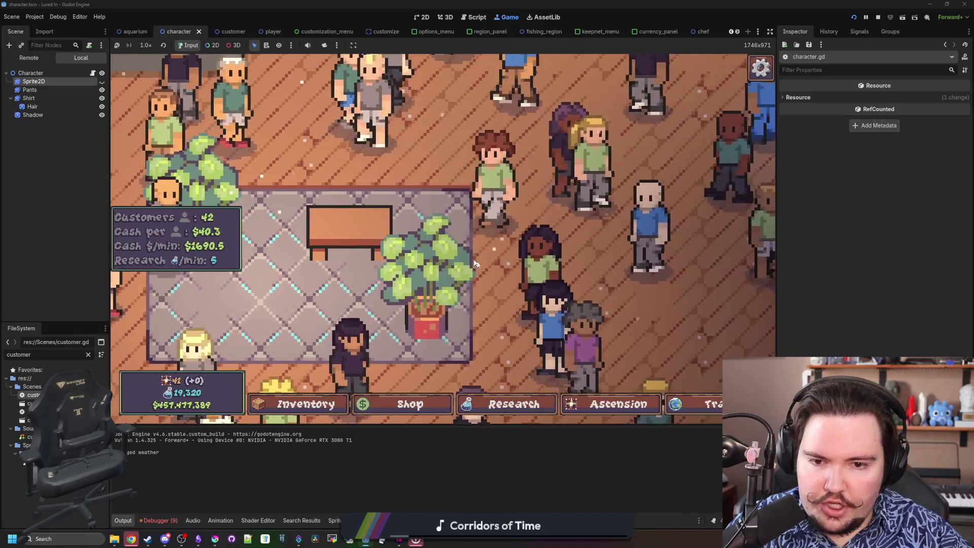
pyautogui.moveTo(574, 239)
pyautogui.mouseDown()
pyautogui.moveTo(257, 219)
pyautogui.moveTo(257, 196)
pyautogui.moveTo(300, 178)
pyautogui.moveTo(302, 127)
pyautogui.moveTo(313, 153)
pyautogui.mouseUp()
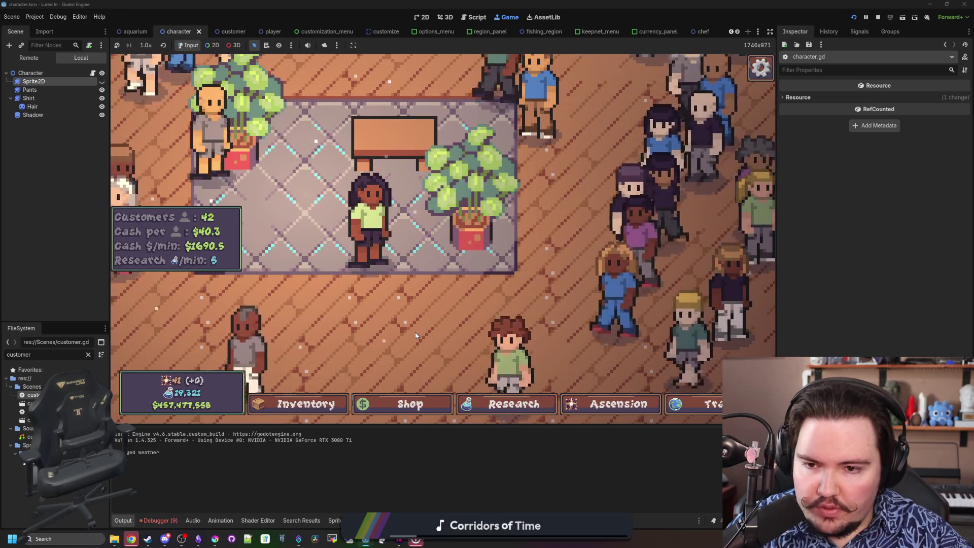
pyautogui.scroll(-1, 415, 332)
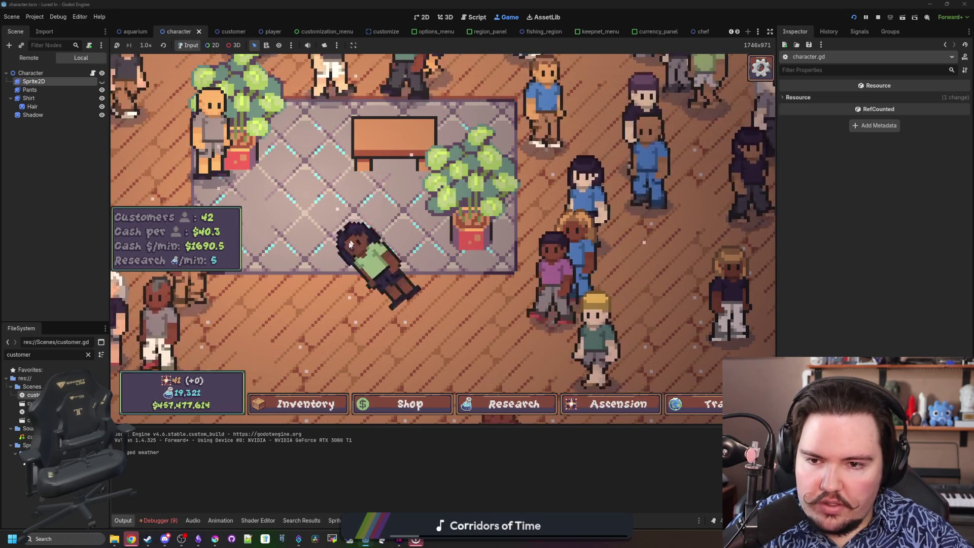
pyautogui.scroll(-3, 430, 323)
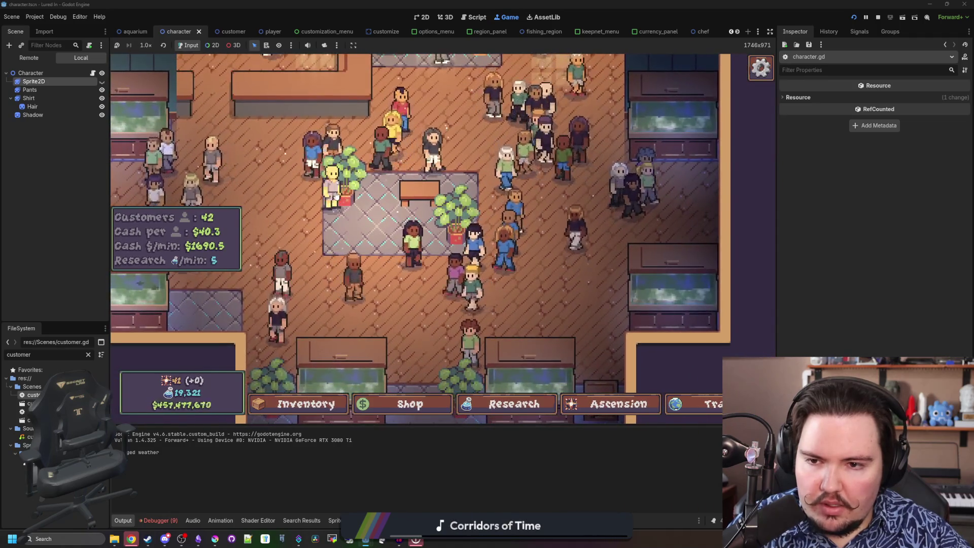
# Step: Carry the knocked-over customer off the rug and set it down upright to the left
pyautogui.moveTo(362, 206)
pyautogui.mouseDown()
pyautogui.moveTo(396, 209)
pyautogui.moveTo(426, 197)
pyautogui.mouseUp()
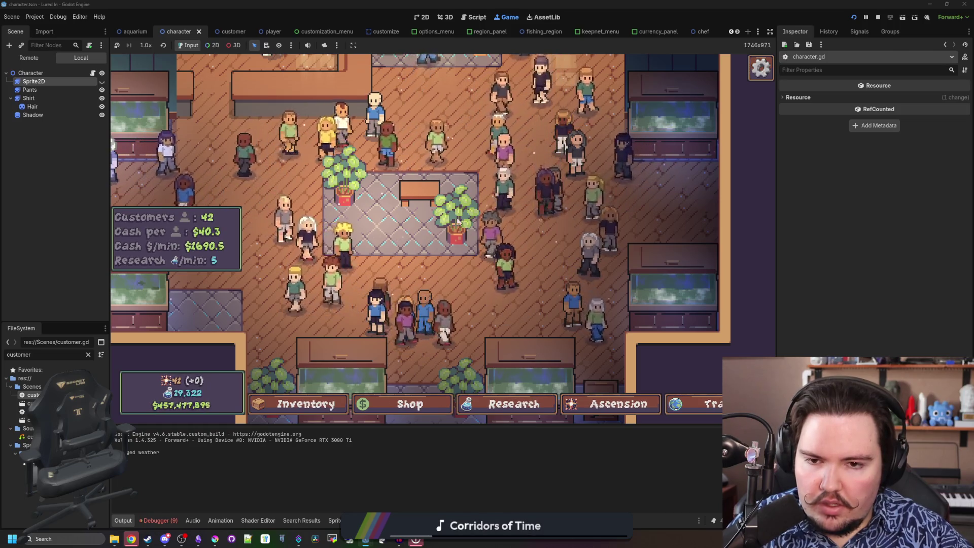
pyautogui.moveTo(441, 238); pyautogui.dragTo(555, 303)
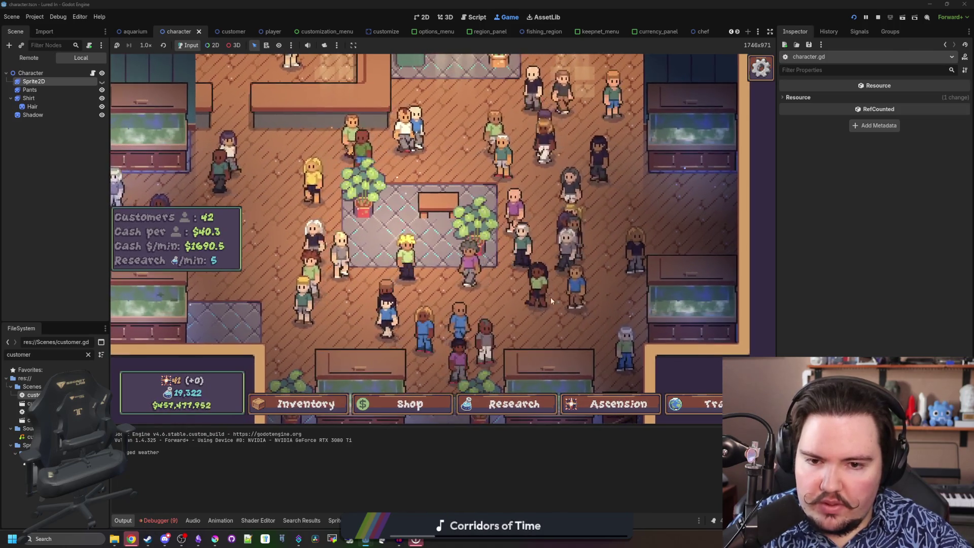
pyautogui.moveTo(421, 225); pyautogui.dragTo(393, 236)
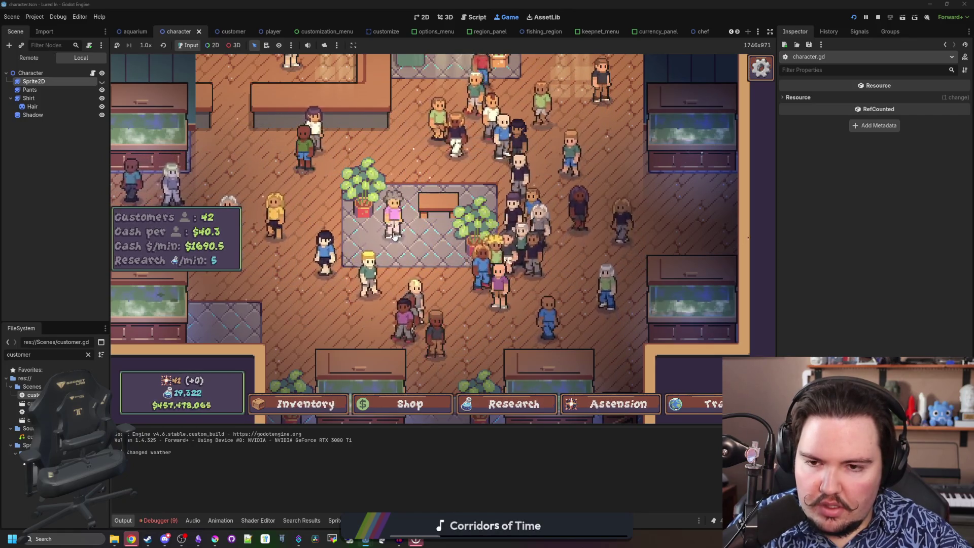
# Step: Zoom and pan across the right side of the shop floor to look at the customers
pyautogui.scroll(-3, 426, 266)
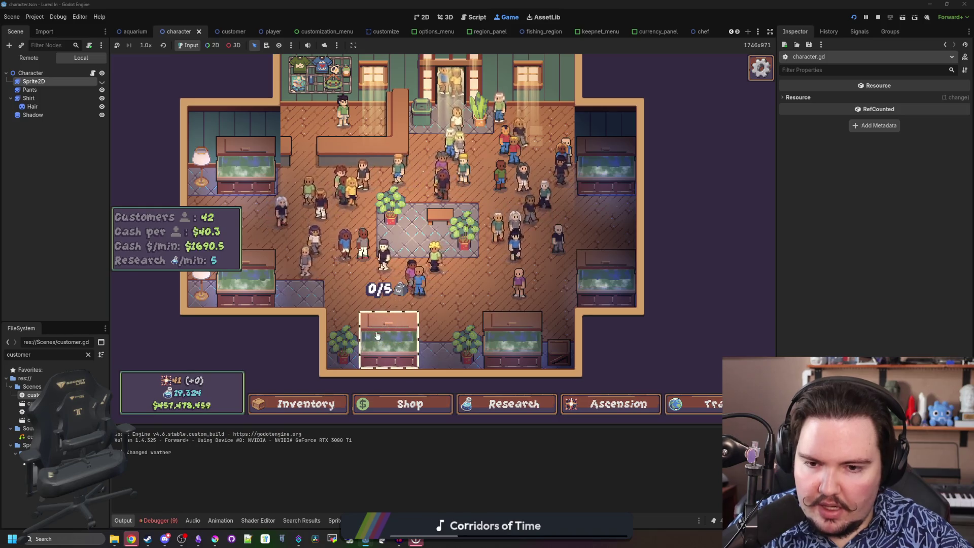
pyautogui.scroll(3, 380, 332)
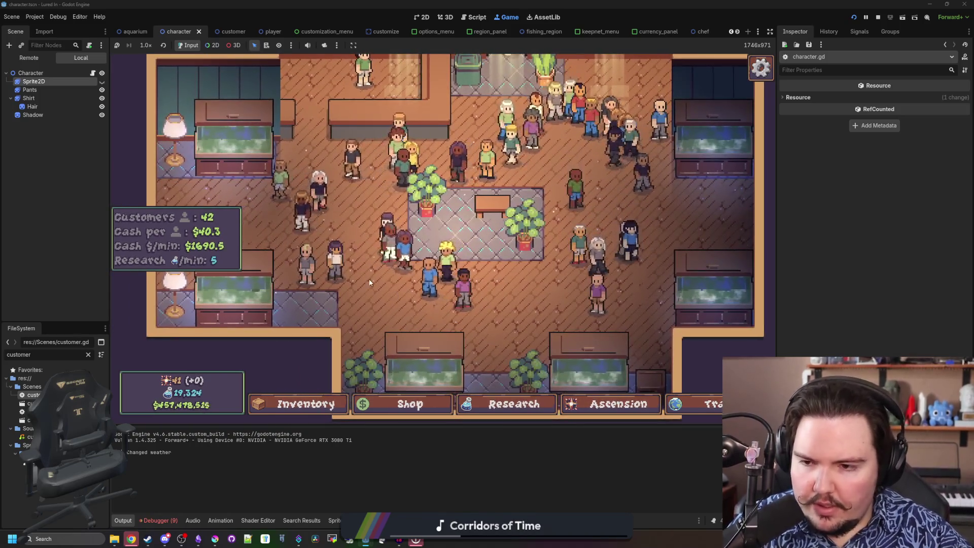
pyautogui.scroll(1, 365, 309)
pyautogui.scroll(2, 504, 342)
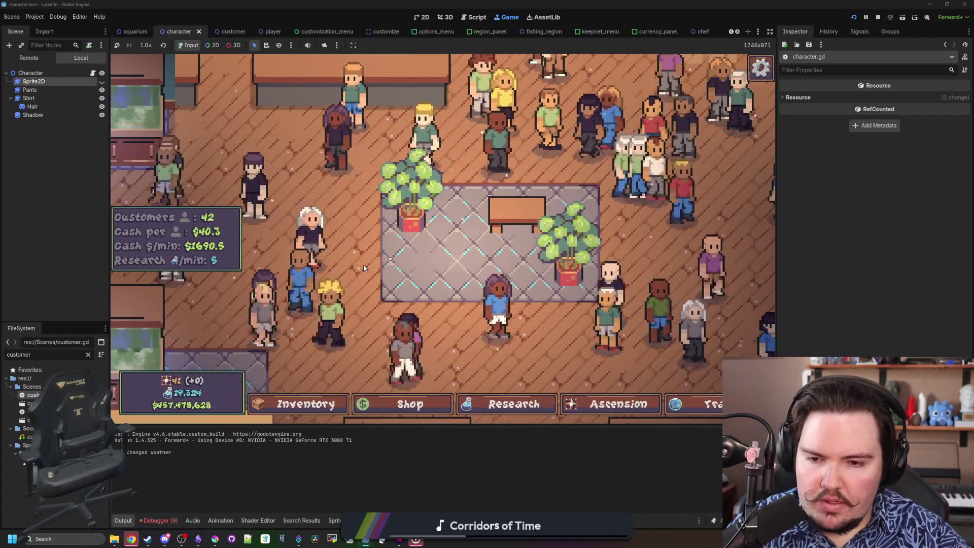
pyautogui.moveTo(447, 274); pyautogui.dragTo(304, 290)
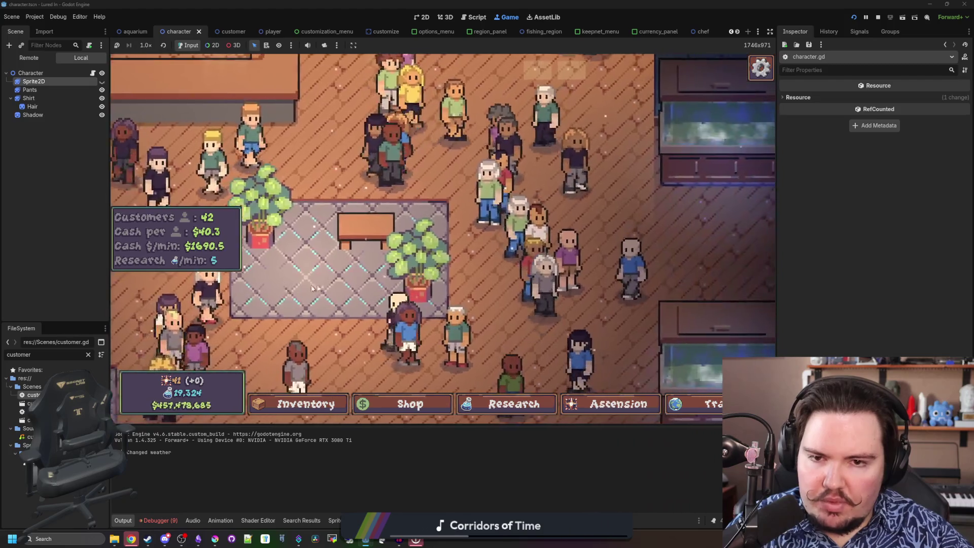
pyautogui.scroll(-1, 411, 288)
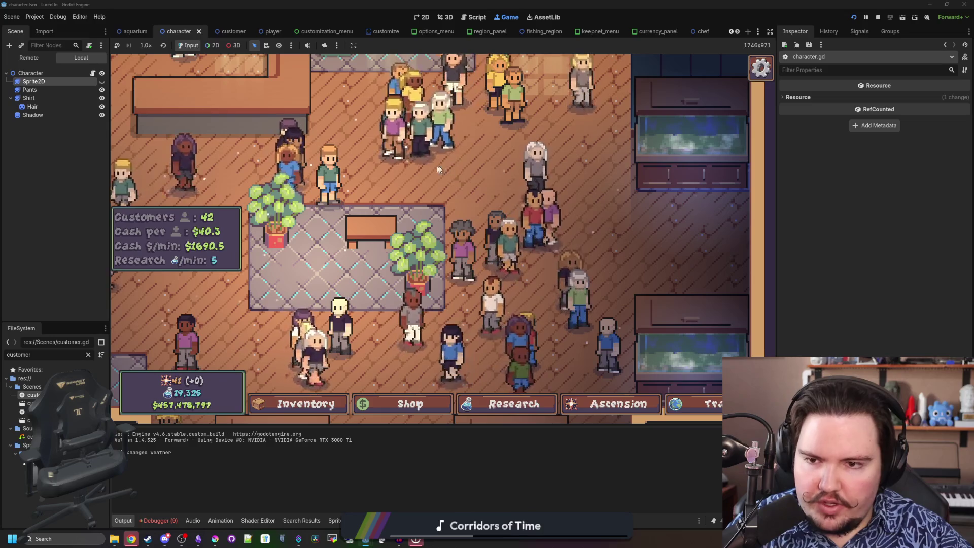
pyautogui.press('Down')
pyautogui.press('Right')
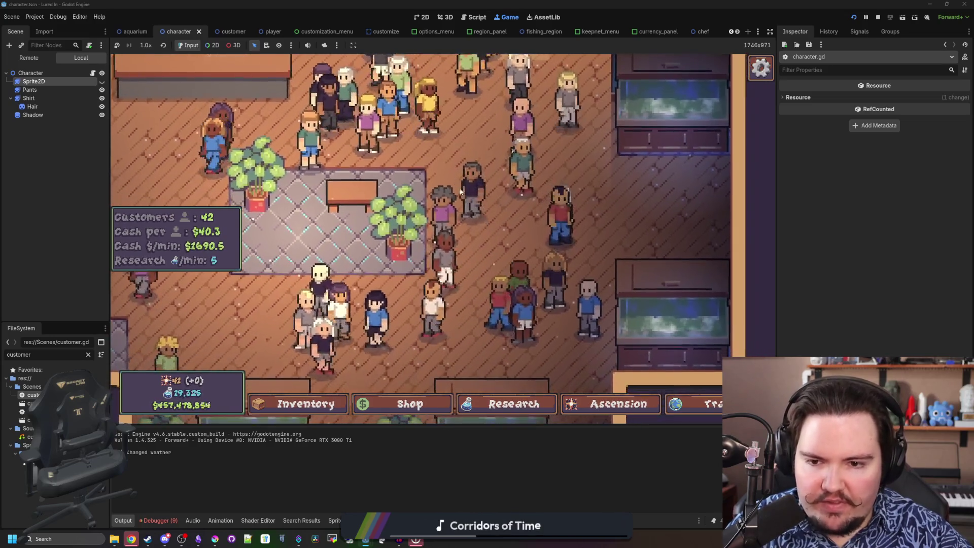
# Step: Zoom in on customers near the lamp, the aquarium and the second plant
pyautogui.scroll(2, 495, 351)
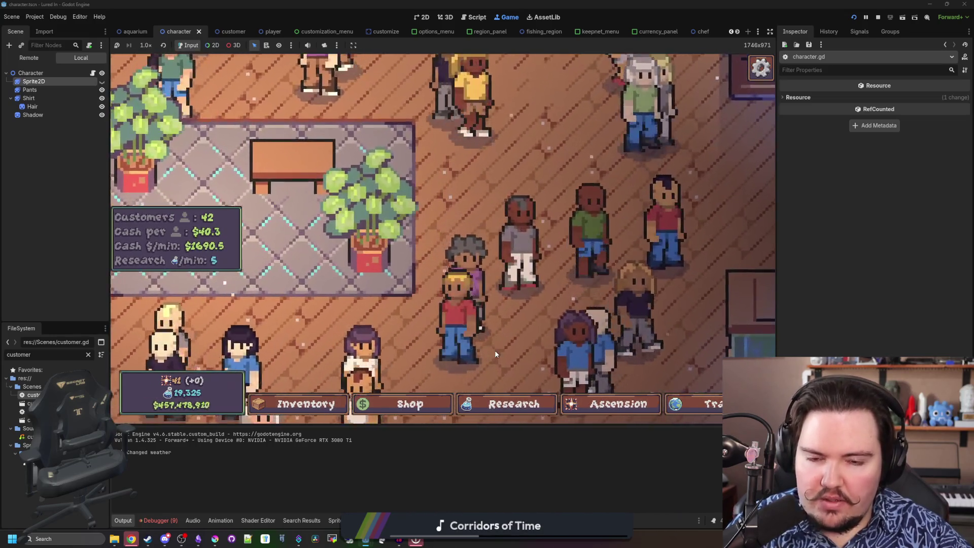
pyautogui.moveTo(611, 309); pyautogui.dragTo(532, 269)
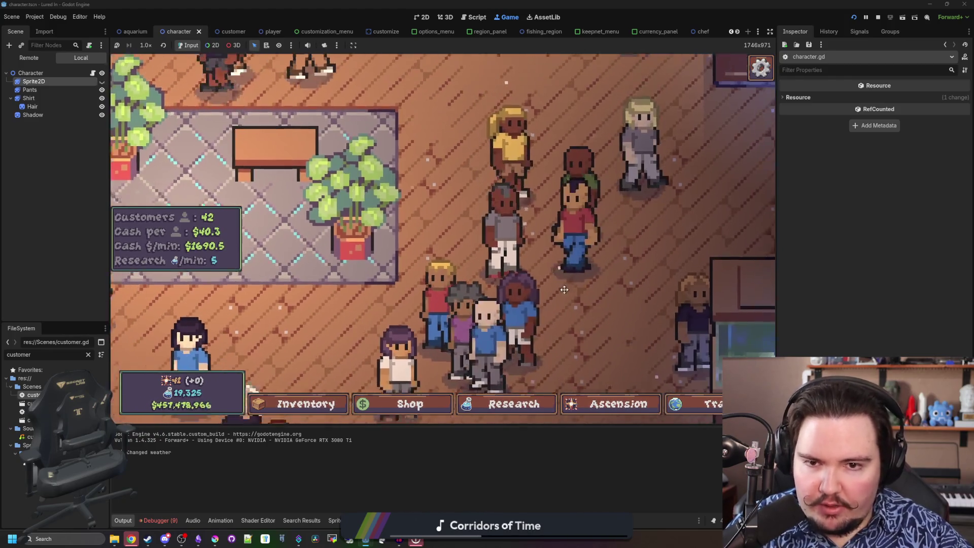
pyautogui.scroll(-2, 525, 273)
pyautogui.moveTo(419, 298); pyautogui.dragTo(669, 291)
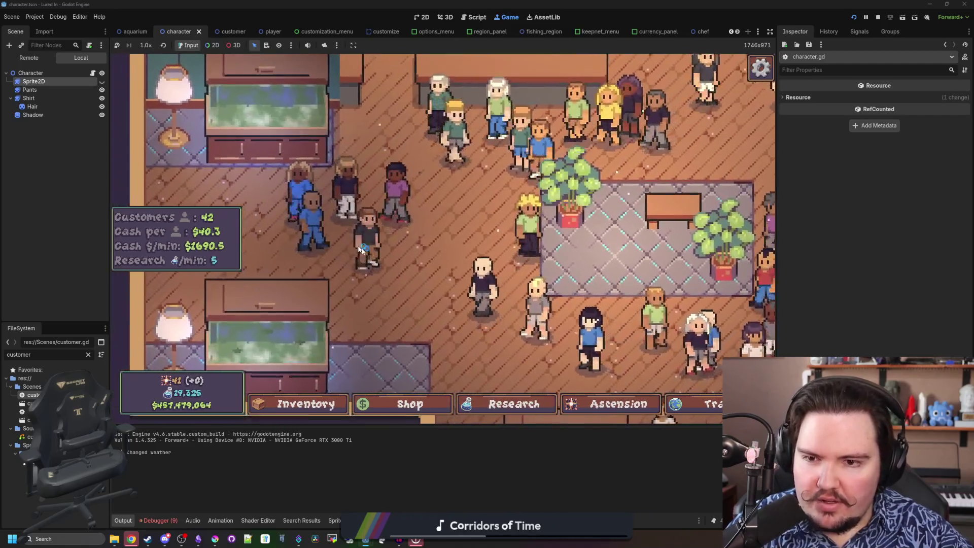
pyautogui.scroll(2, 383, 260)
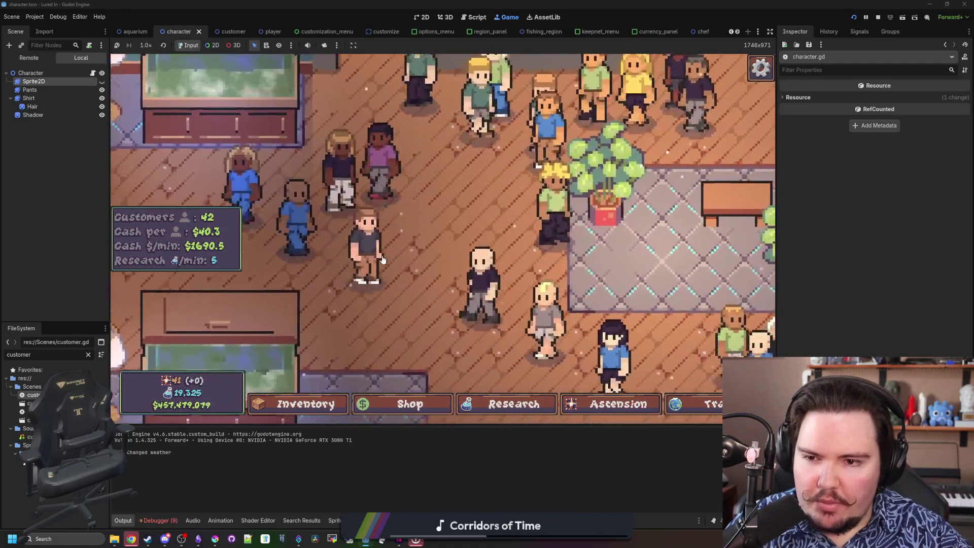
pyautogui.moveTo(297, 272); pyautogui.dragTo(373, 299)
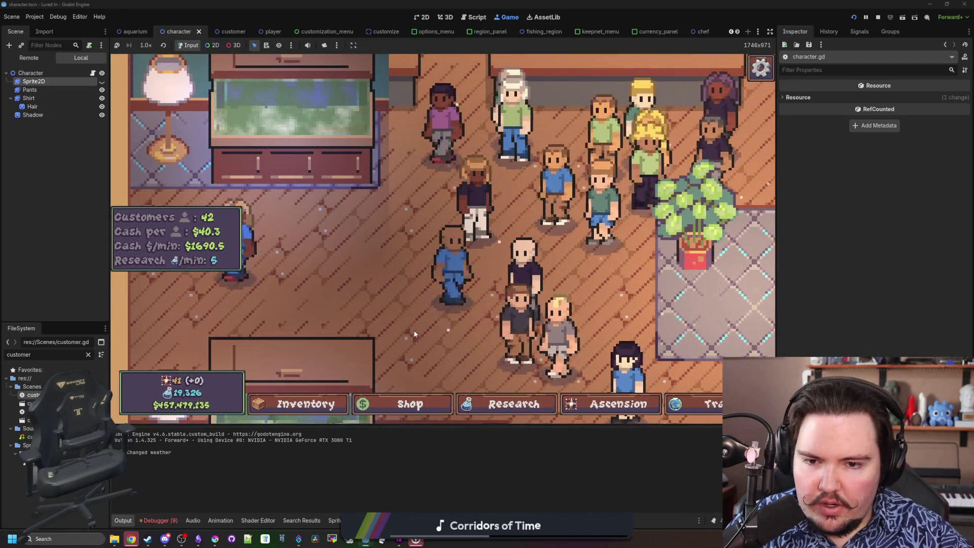
pyautogui.scroll(2, 420, 310)
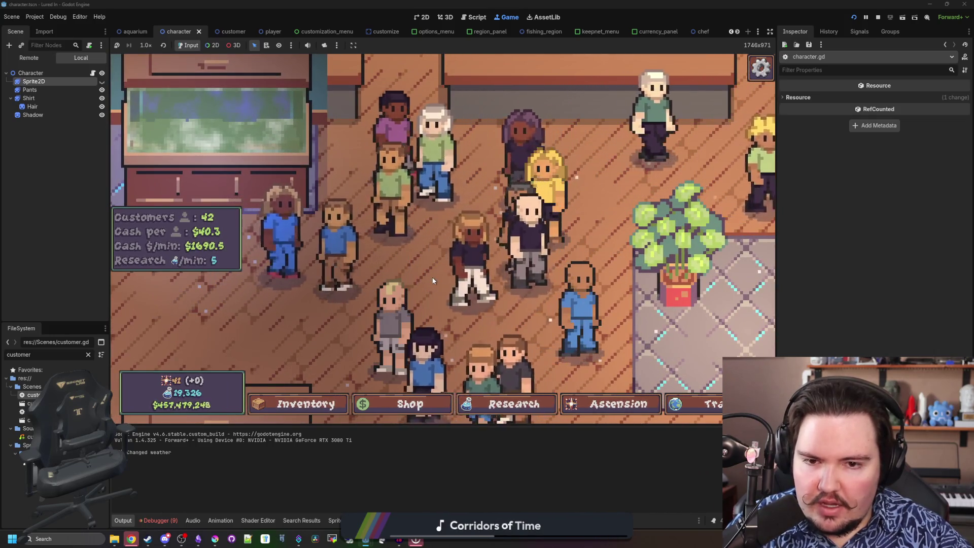
pyautogui.press('d')
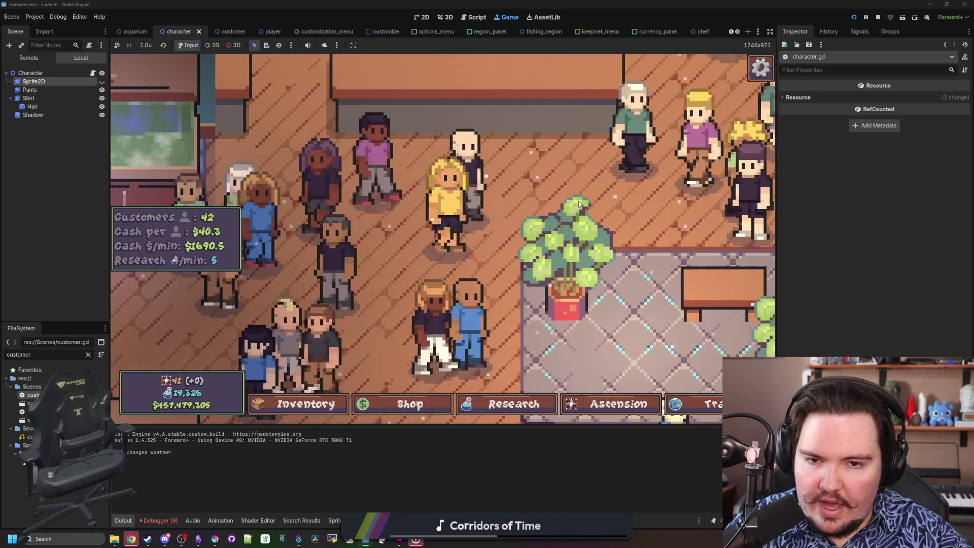
pyautogui.press('d')
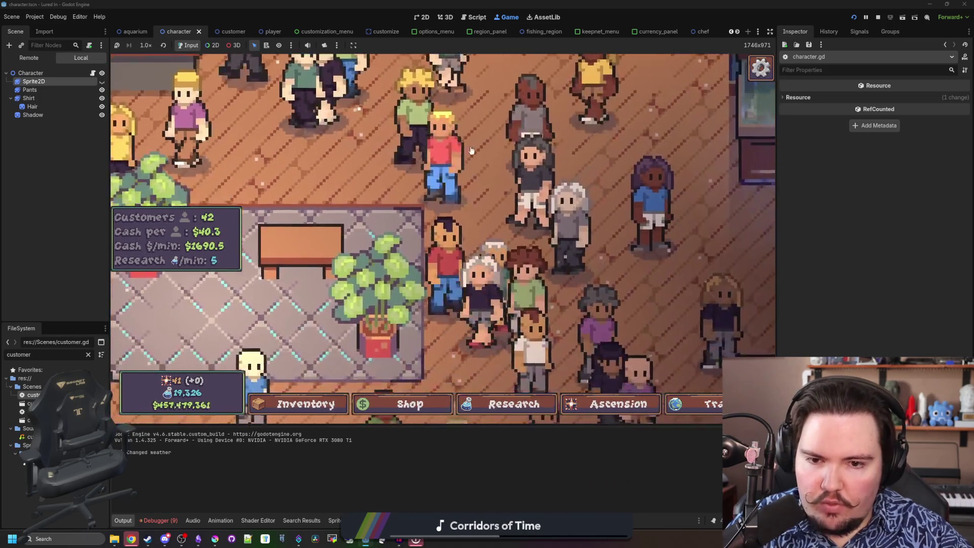
pyautogui.scroll(-2, 470, 144)
pyautogui.press('a')
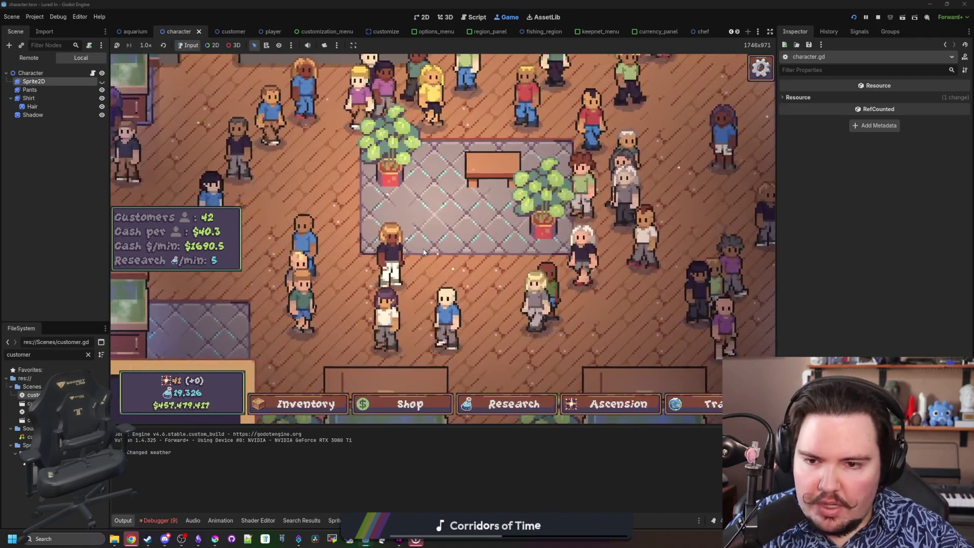
pyautogui.scroll(-2, 422, 258)
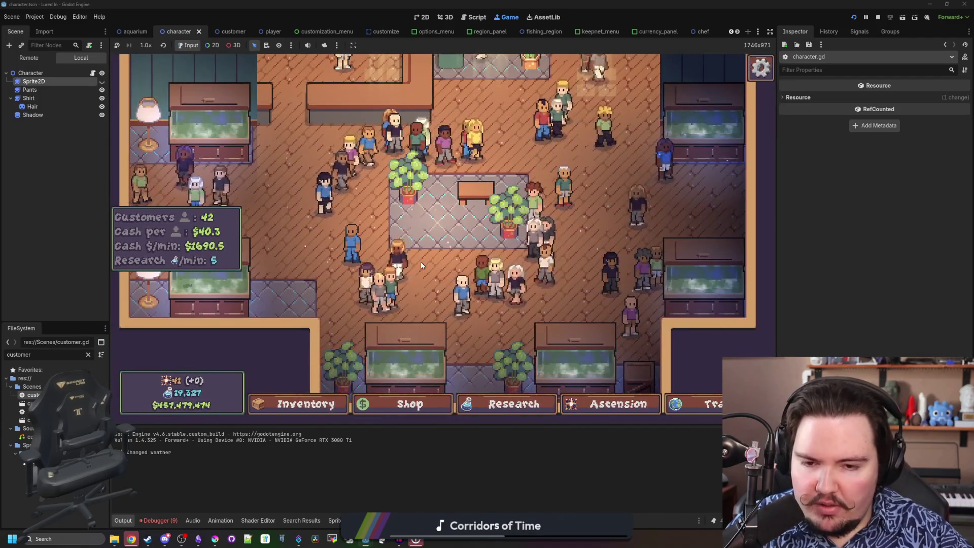
# Step: Pan the camera from the shop entrance over toward the counter area
pyautogui.scroll(2, 507, 273)
pyautogui.press('w')
pyautogui.press('d')
pyautogui.press('s')
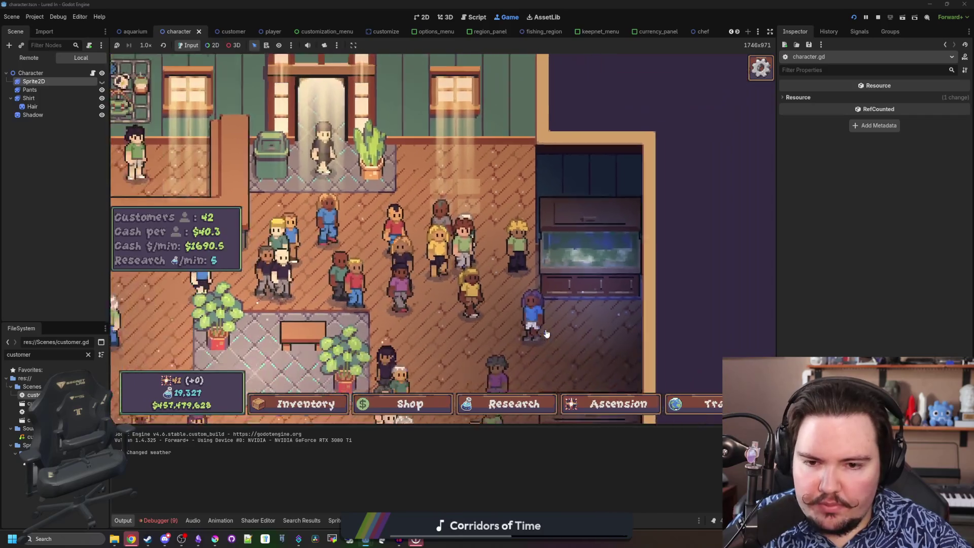
pyautogui.scroll(-3, 547, 334)
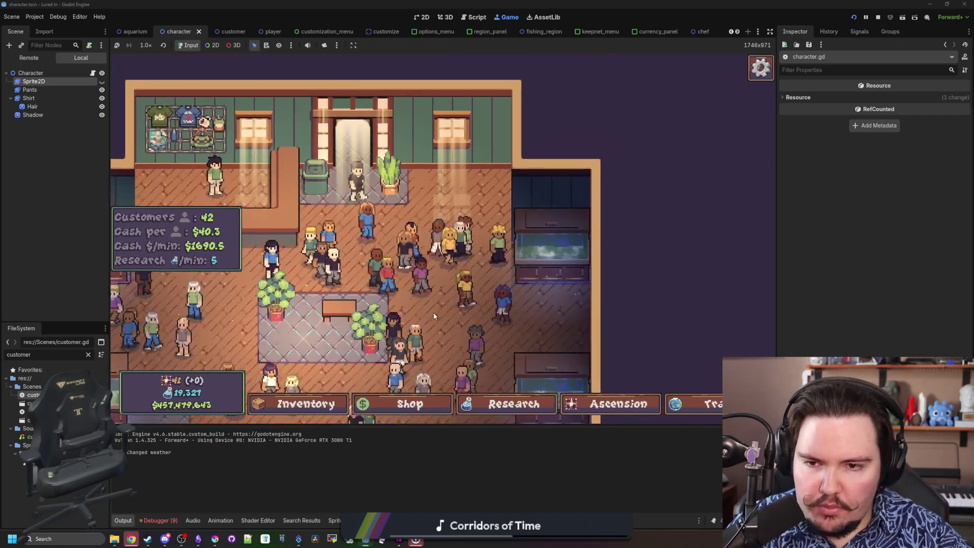
pyautogui.press('a')
pyautogui.press('w')
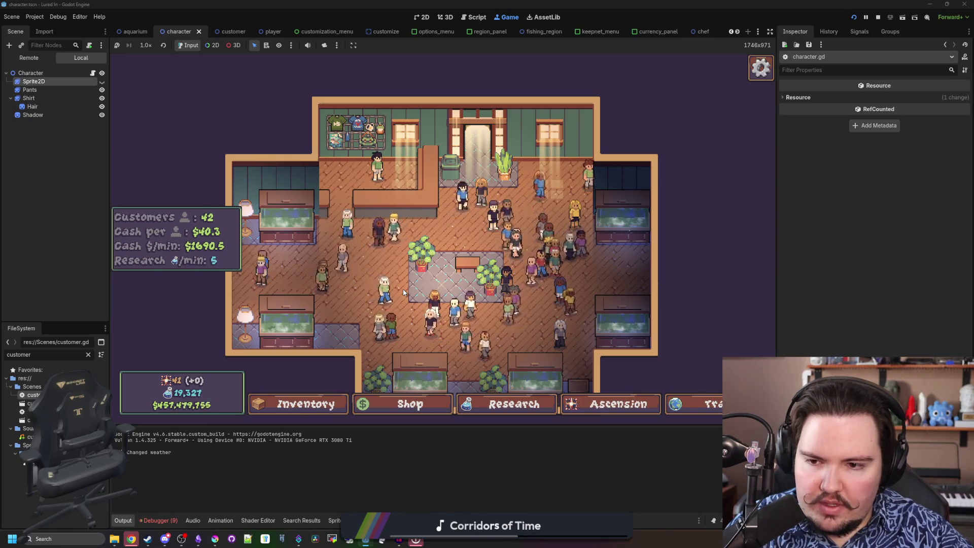
pyautogui.moveTo(370, 285)
pyautogui.mouseDown()
pyautogui.moveTo(342, 246)
pyautogui.moveTo(348, 237)
pyautogui.mouseUp()
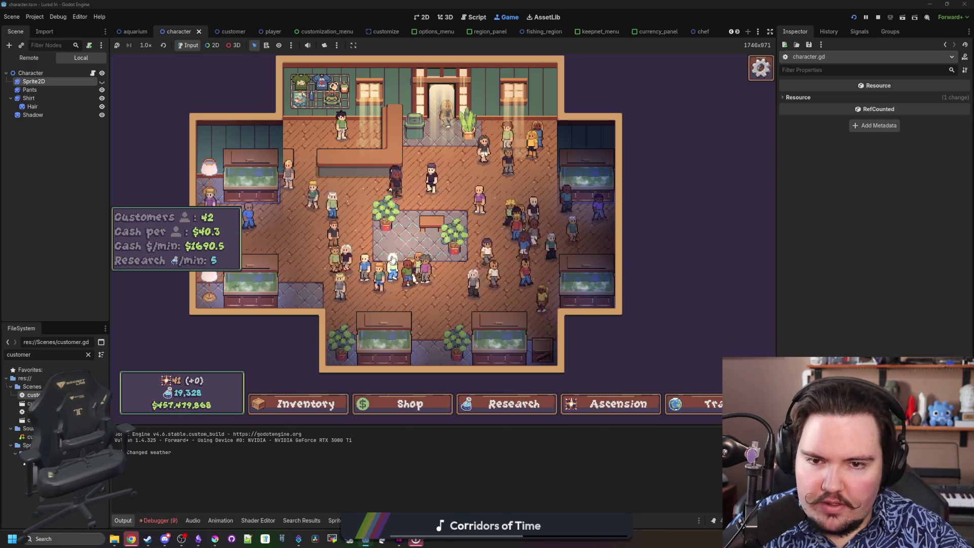
# Step: Zoom in tightly on the counter, wall clothing rack and the character behind it
pyautogui.scroll(4, 430, 251)
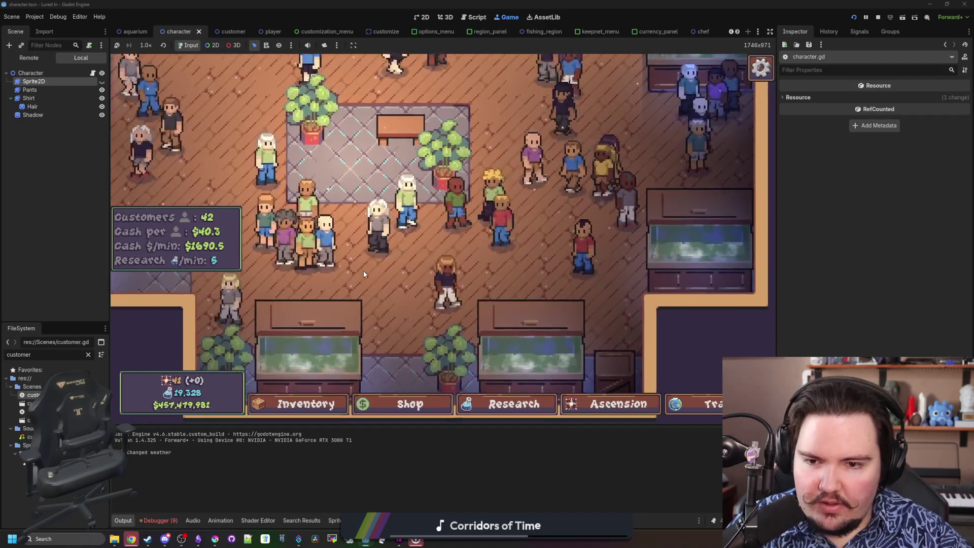
pyautogui.scroll(2, 385, 259)
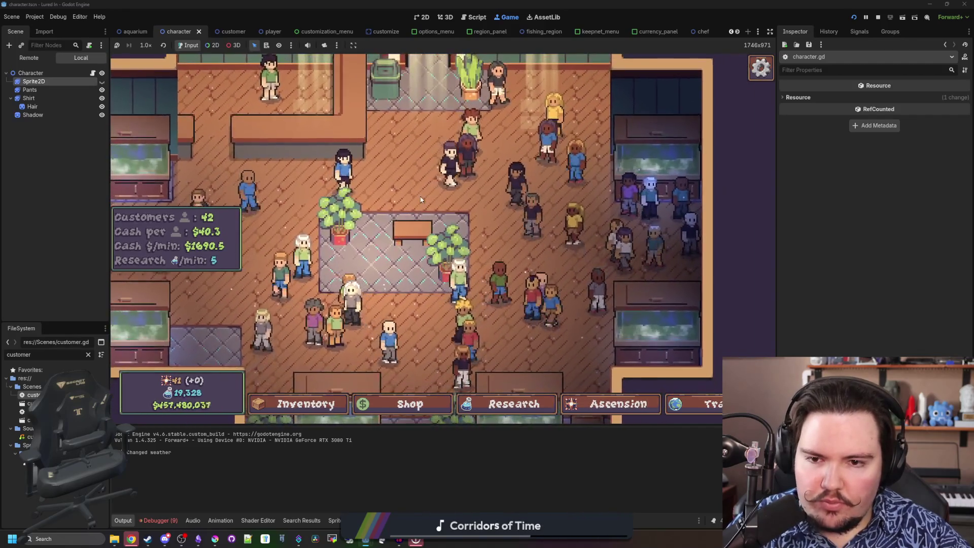
pyautogui.scroll(3, 406, 264)
pyautogui.scroll(2, 406, 292)
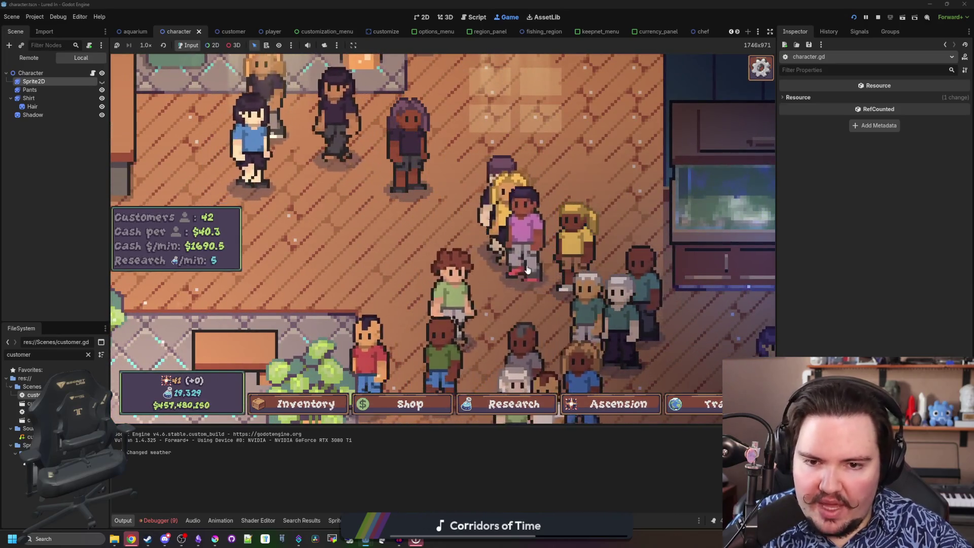
pyautogui.scroll(-3, 457, 284)
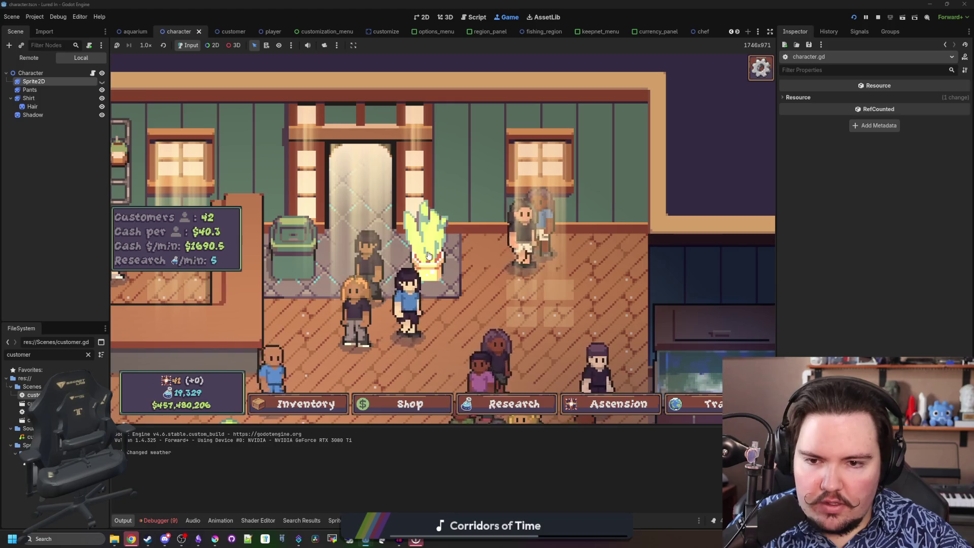
pyautogui.scroll(-5, 494, 231)
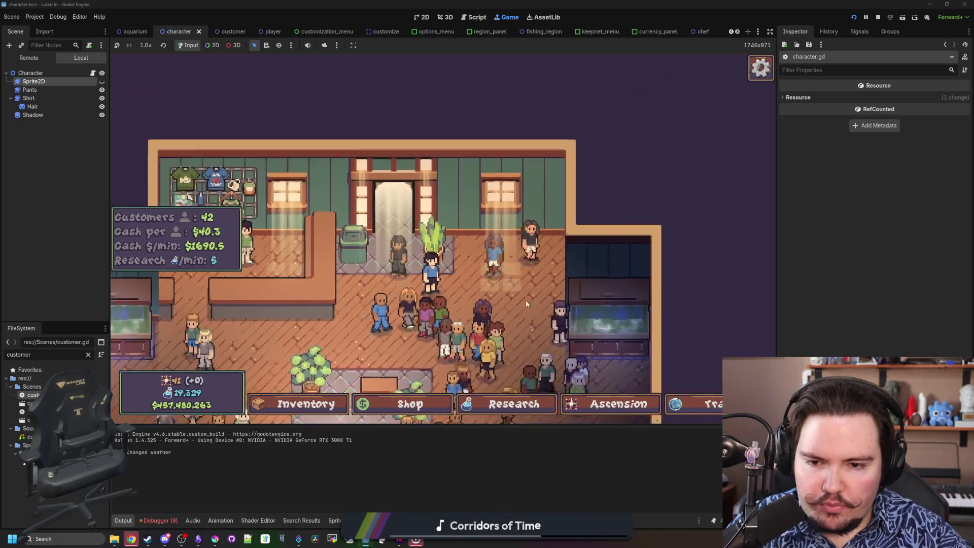
pyautogui.scroll(5, 448, 293)
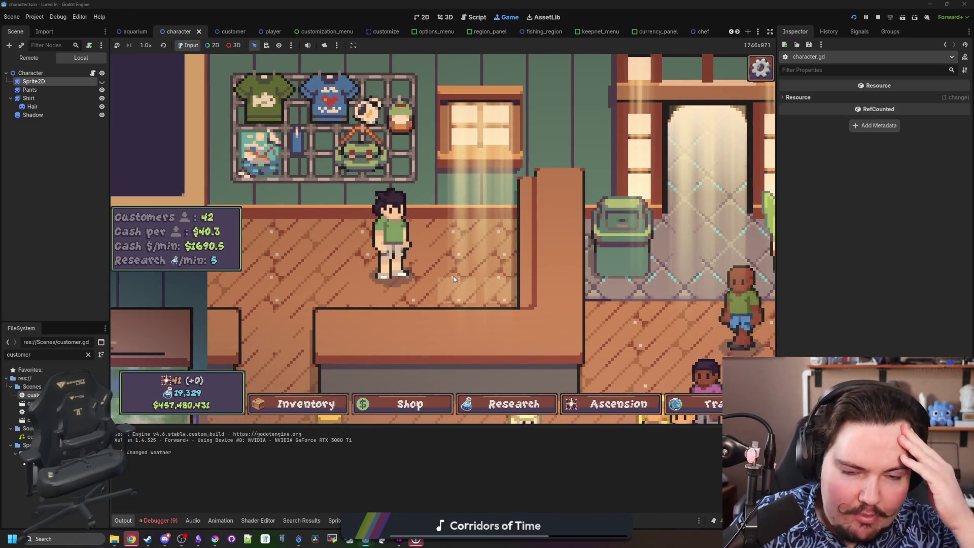
# Step: Open the counter character's appearance editor, then travel to the fishing pond and back
pyautogui.click(404, 254)
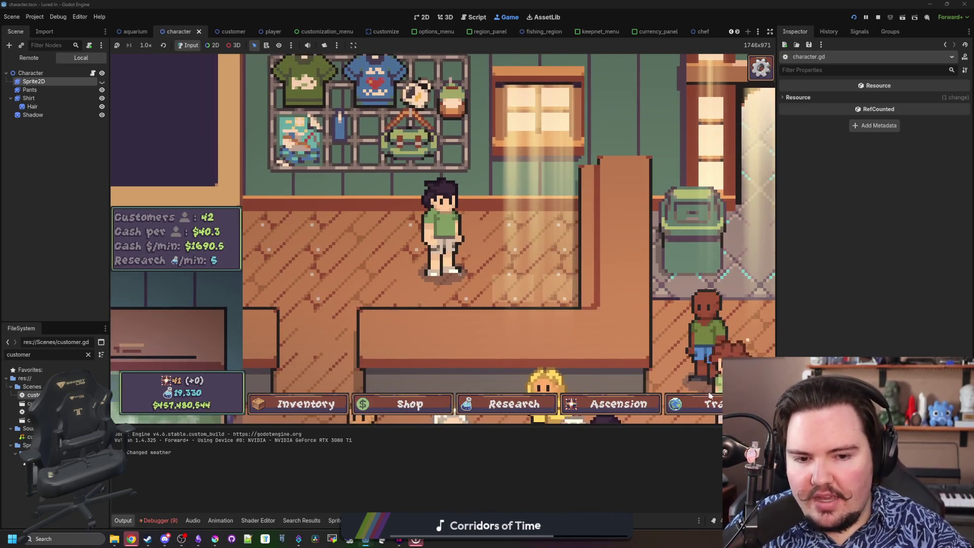
pyautogui.click(706, 393)
pyautogui.click(561, 164)
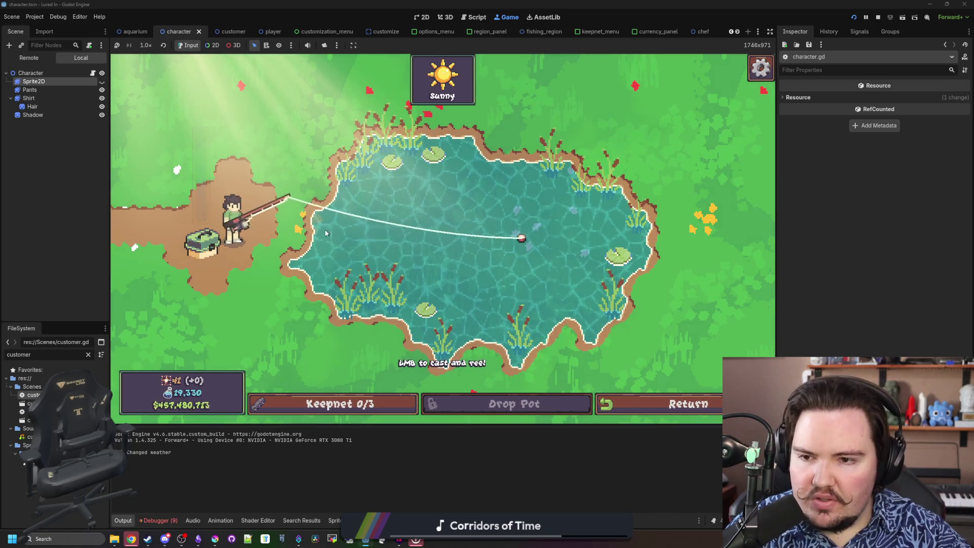
pyautogui.click(634, 403)
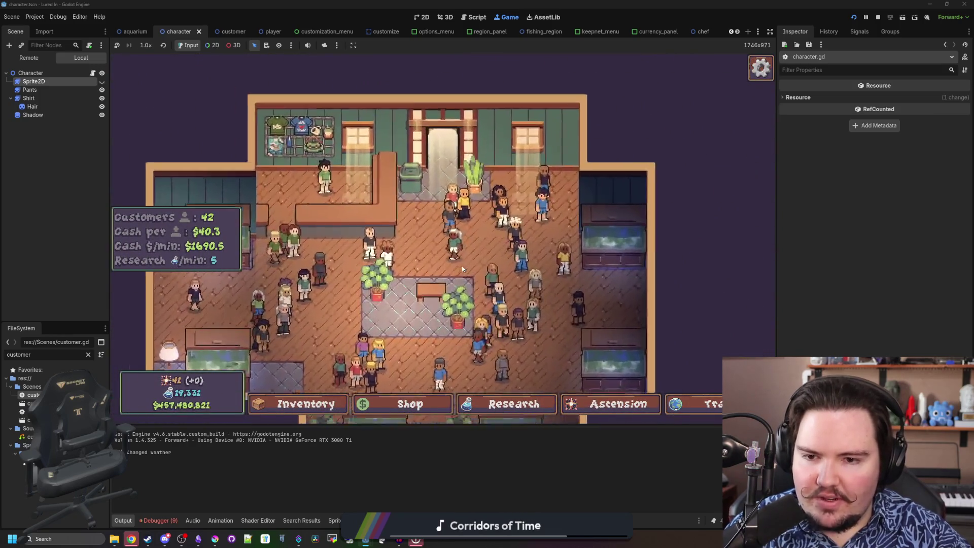
# Step: Zoom around the shop's randomized customers, then bring Krita to the front
pyautogui.scroll(5, 463, 269)
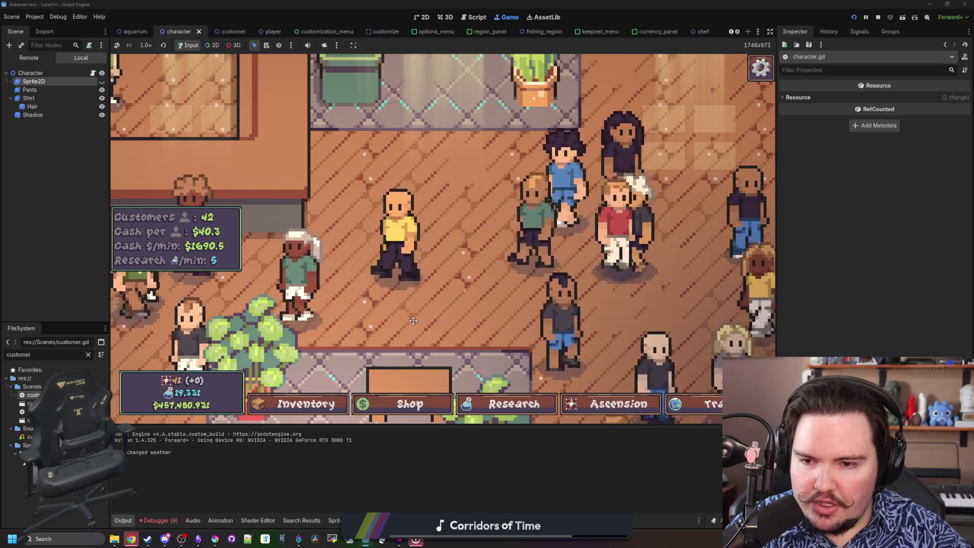
pyautogui.scroll(-3, 414, 321)
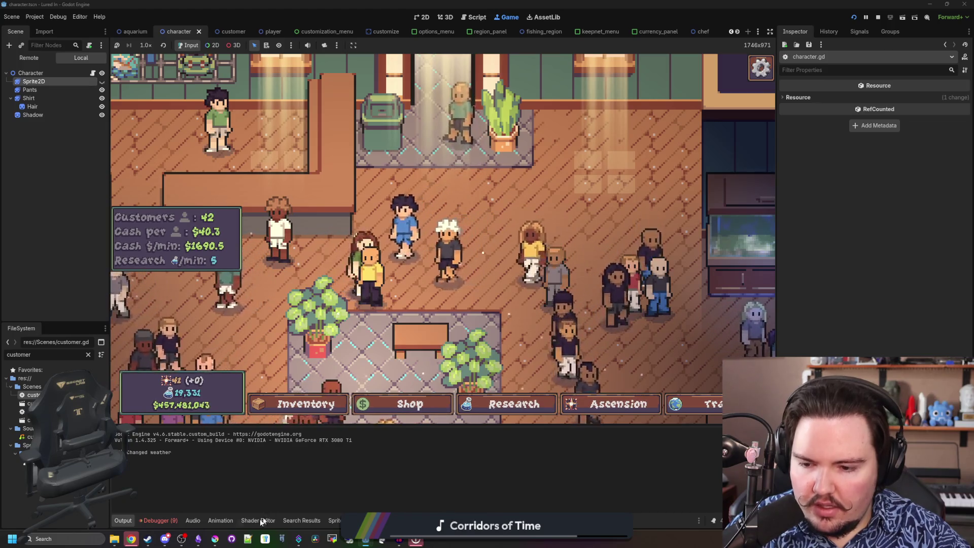
pyautogui.click(215, 539)
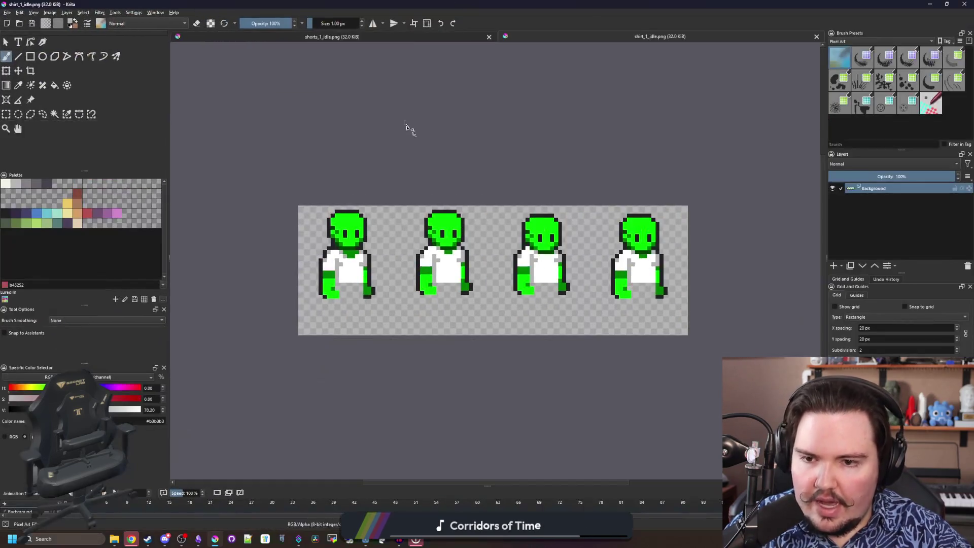
# Step: Open the shirt_1_walk.png sprite sheet in Krita
pyautogui.click(445, 38)
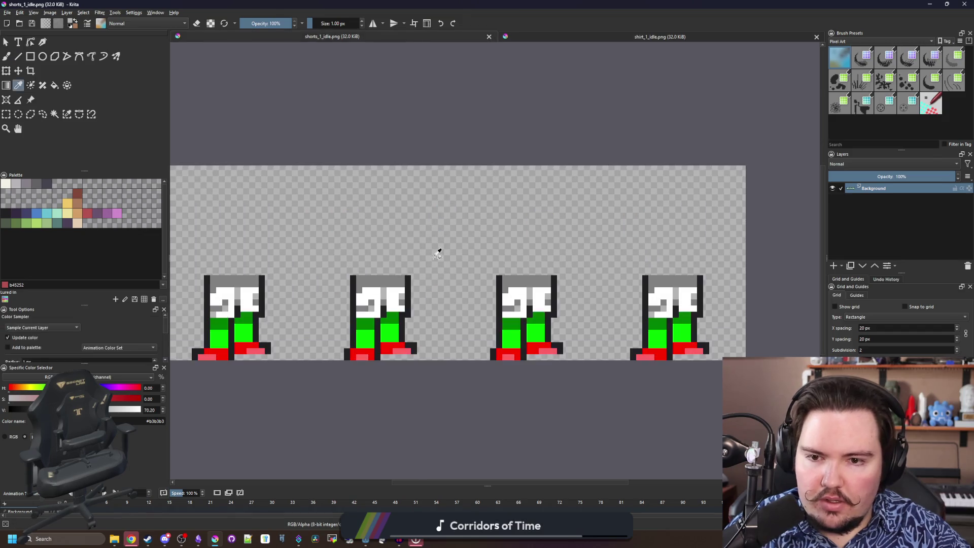
pyautogui.scroll(-1, 411, 223)
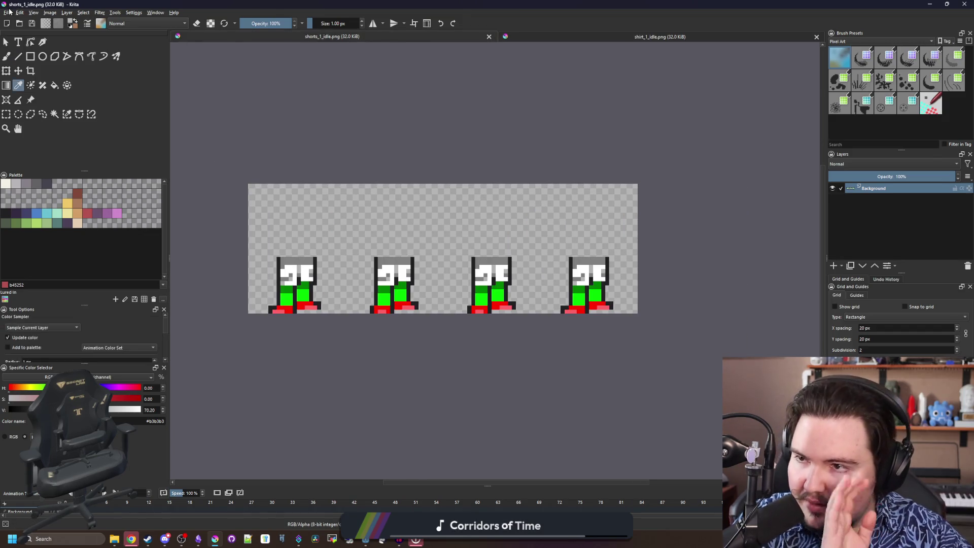
pyautogui.click(8, 12)
pyautogui.click(29, 34)
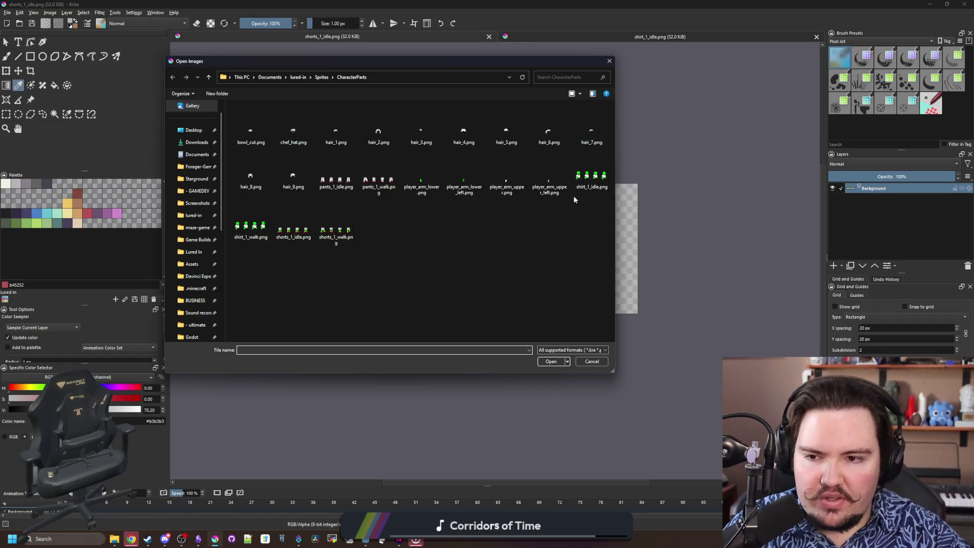
pyautogui.doubleClick(263, 245)
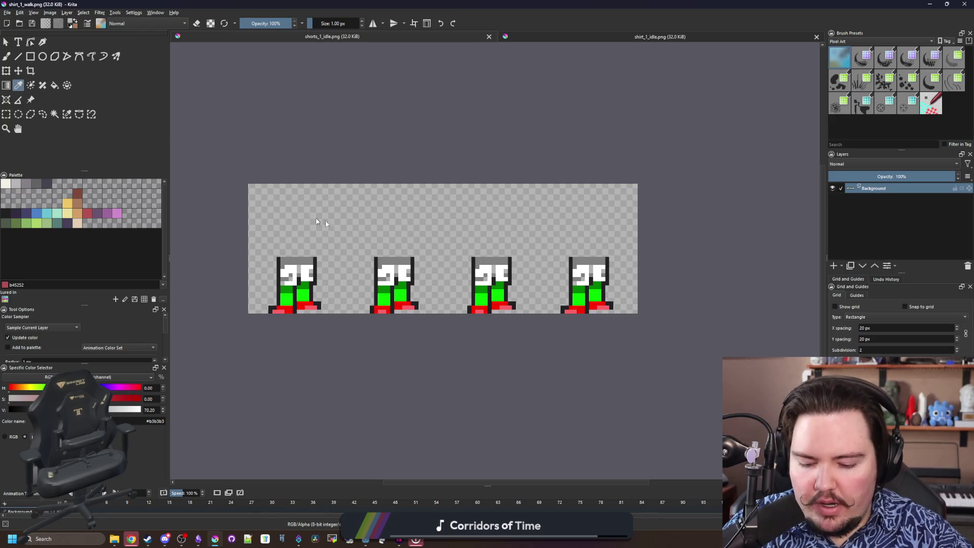
# Step: Touch up the shirt walk pixels, save as PNG and move the Krita window aside
pyautogui.scroll(3, 450, 274)
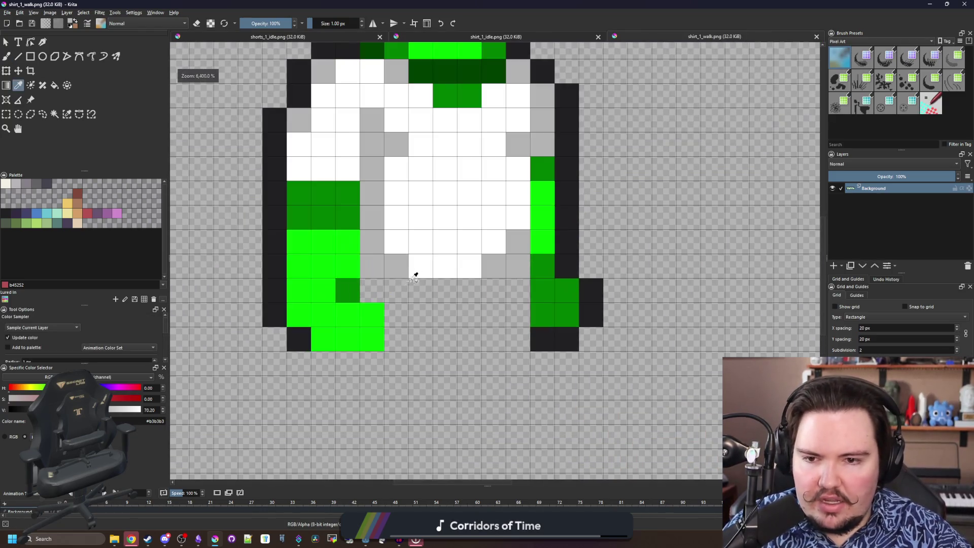
pyautogui.scroll(-5, 521, 242)
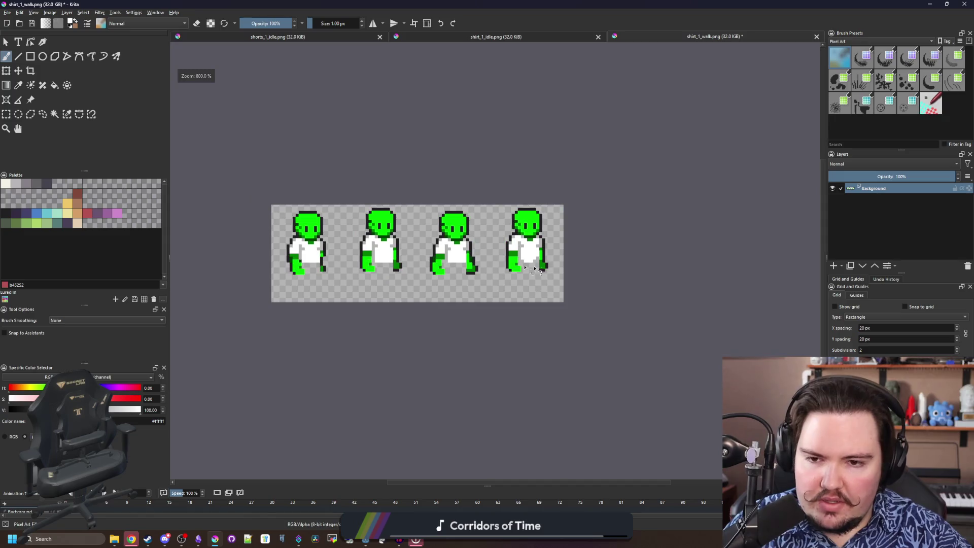
pyautogui.scroll(5, 544, 269)
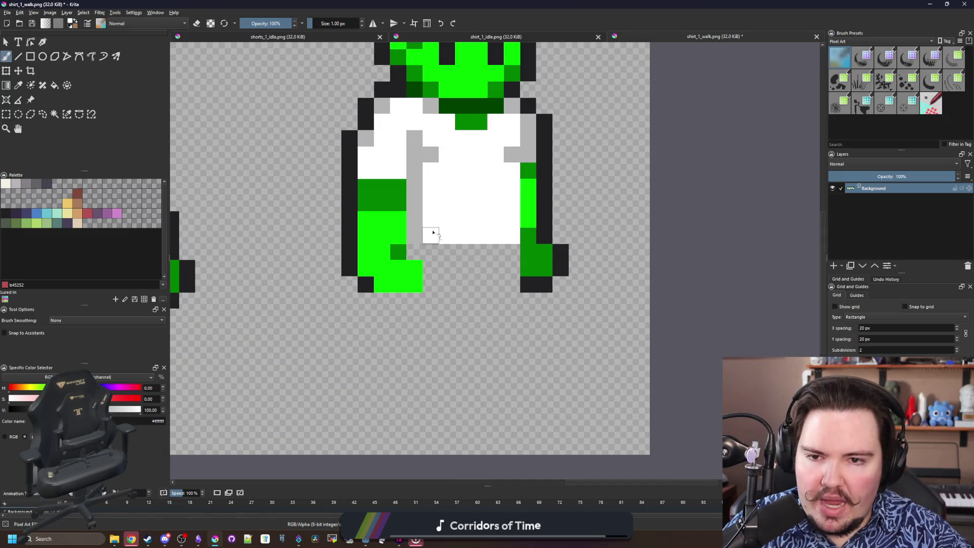
pyautogui.scroll(-5, 432, 233)
pyautogui.hotkey('ctrl', 's')
pyautogui.press('Return')
pyautogui.moveTo(304, 4); pyautogui.dragTo(224, 353)
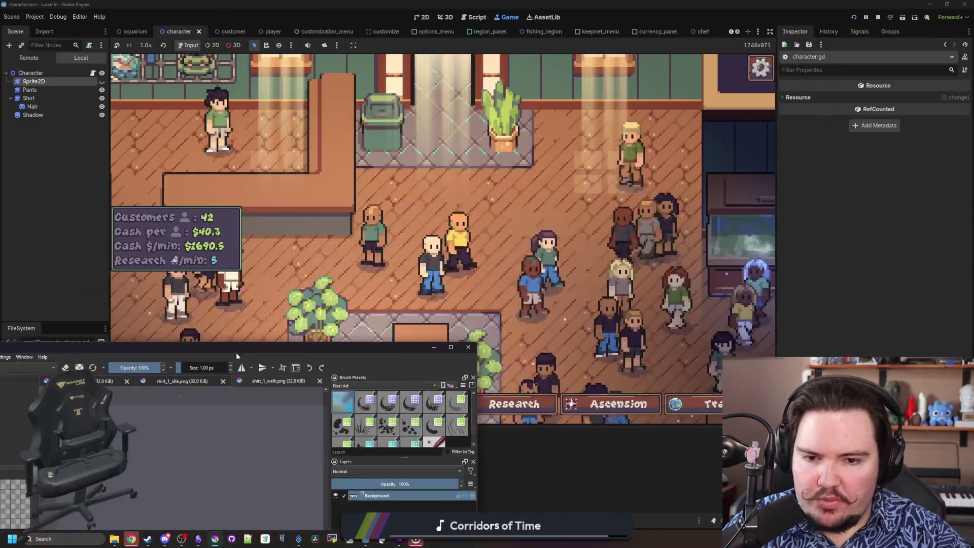
# Step: Bring Godot forward and zoom and pan the game camera down toward the lower tanks
pyautogui.click(580, 355)
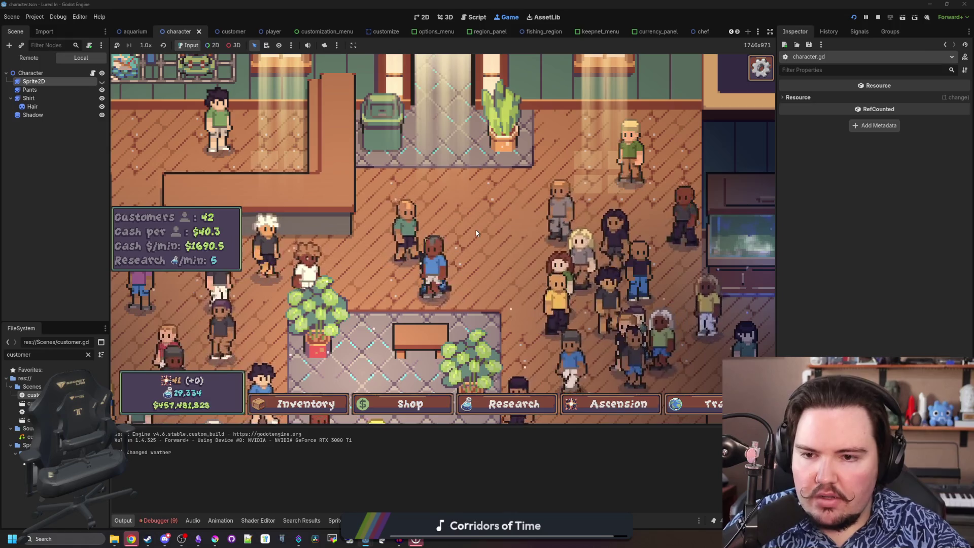
pyautogui.press('s')
pyautogui.press('a')
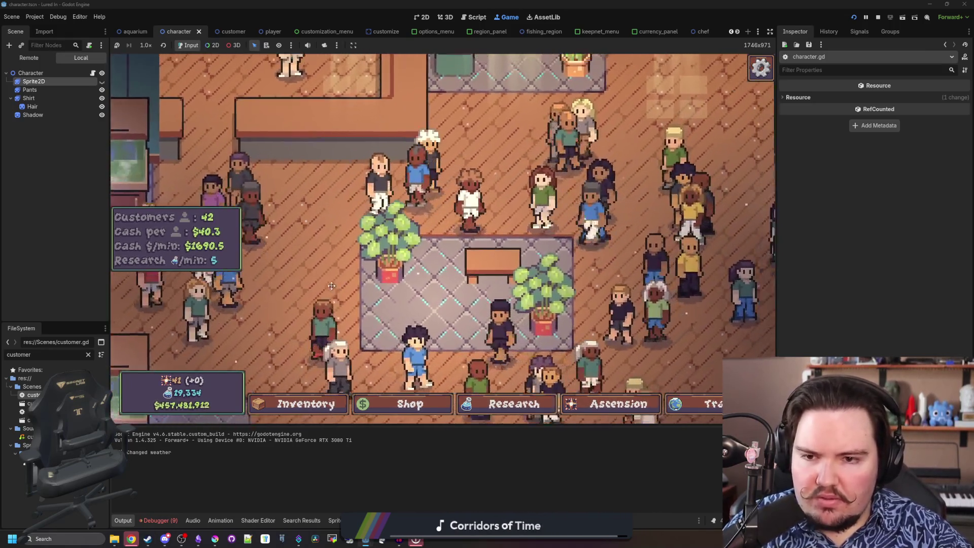
pyautogui.scroll(-3, 420, 292)
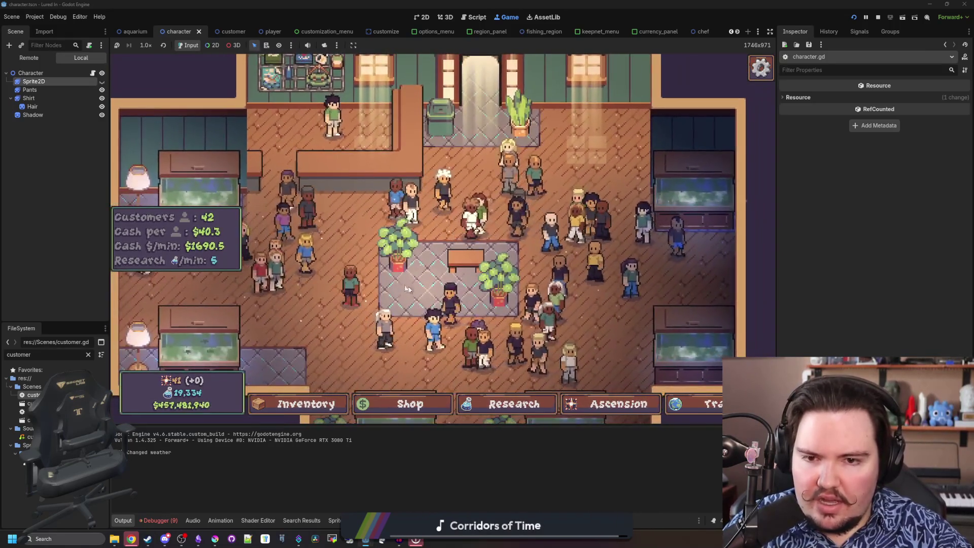
pyautogui.scroll(3, 420, 292)
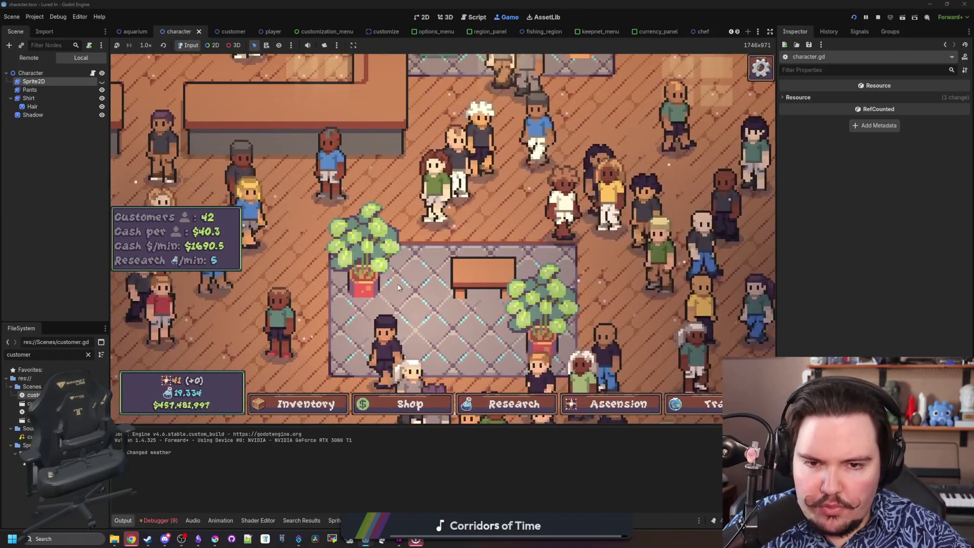
pyautogui.scroll(-3, 398, 288)
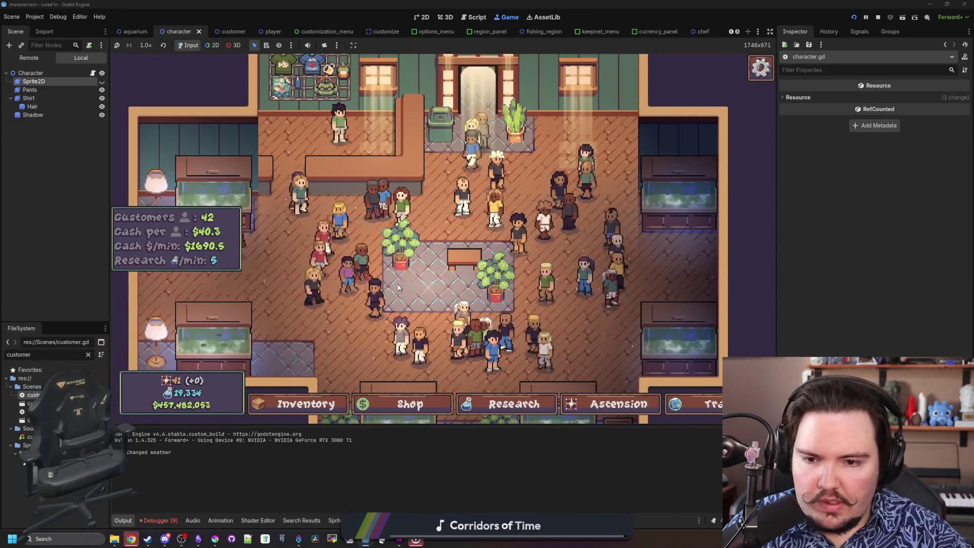
pyautogui.press('s')
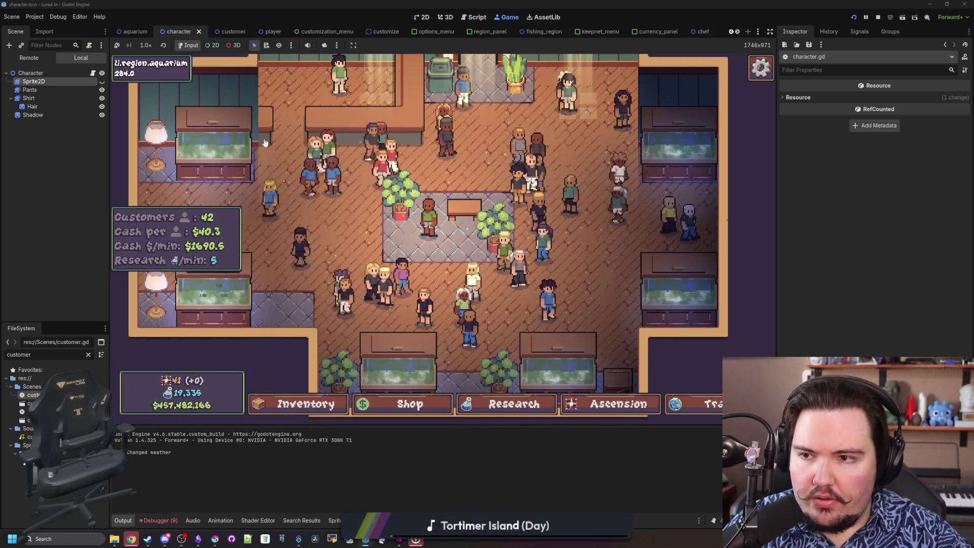
pyautogui.scroll(-3, 446, 241)
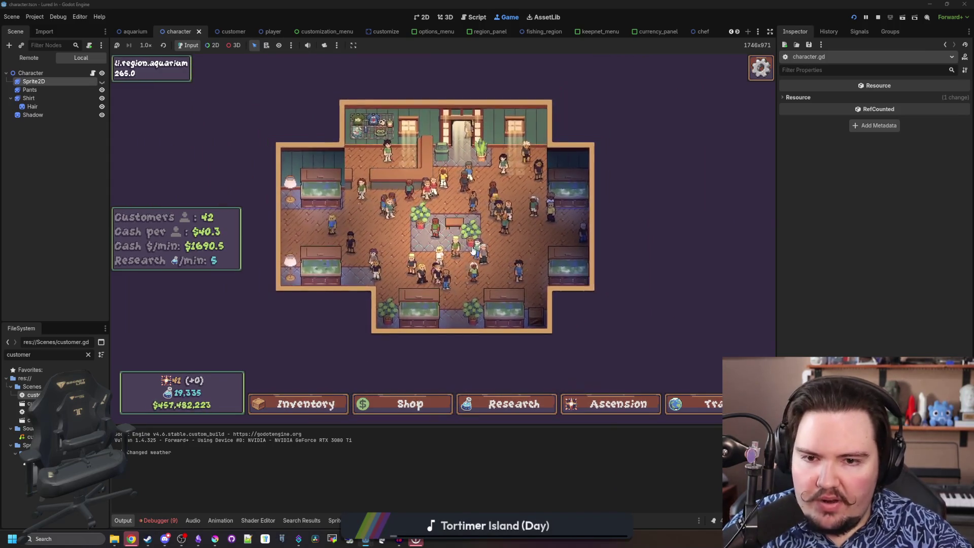
pyautogui.scroll(5, 474, 250)
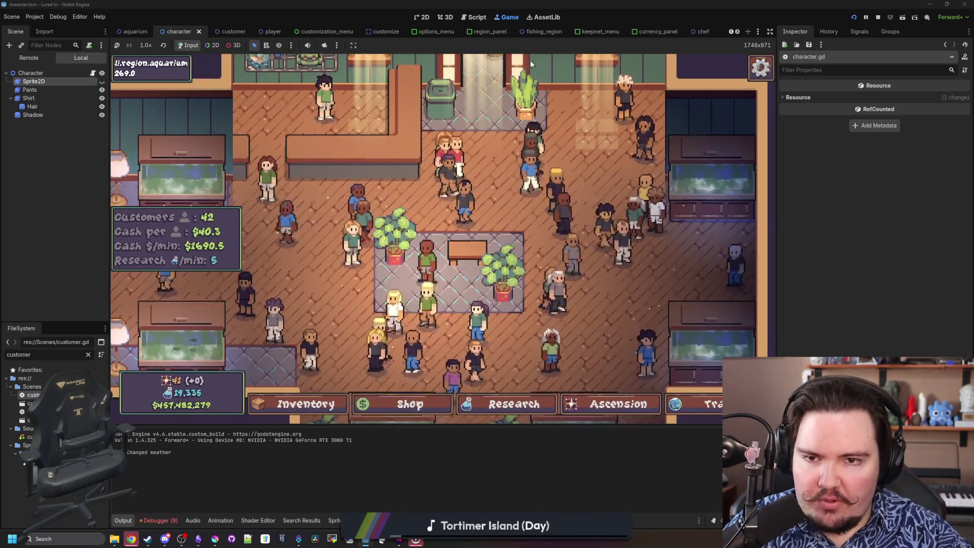
pyautogui.press('s')
pyautogui.press('d')
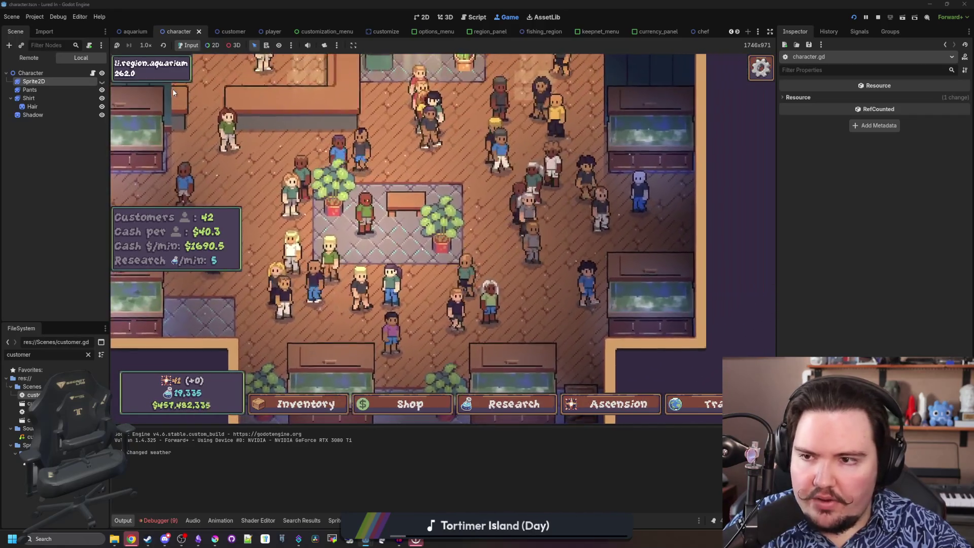
# Step: Click two customers, then open and close the Fish Tank 1 panel
pyautogui.click(458, 156)
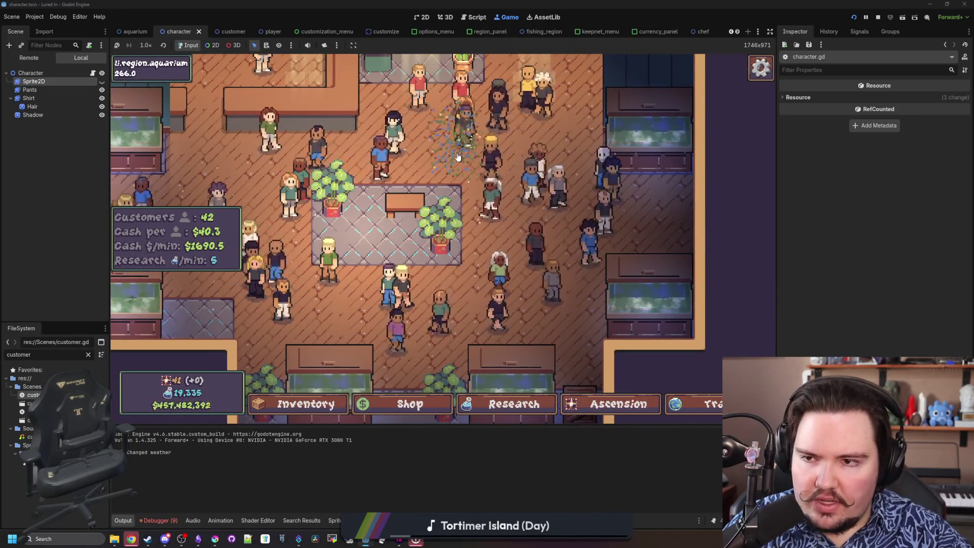
pyautogui.press('w')
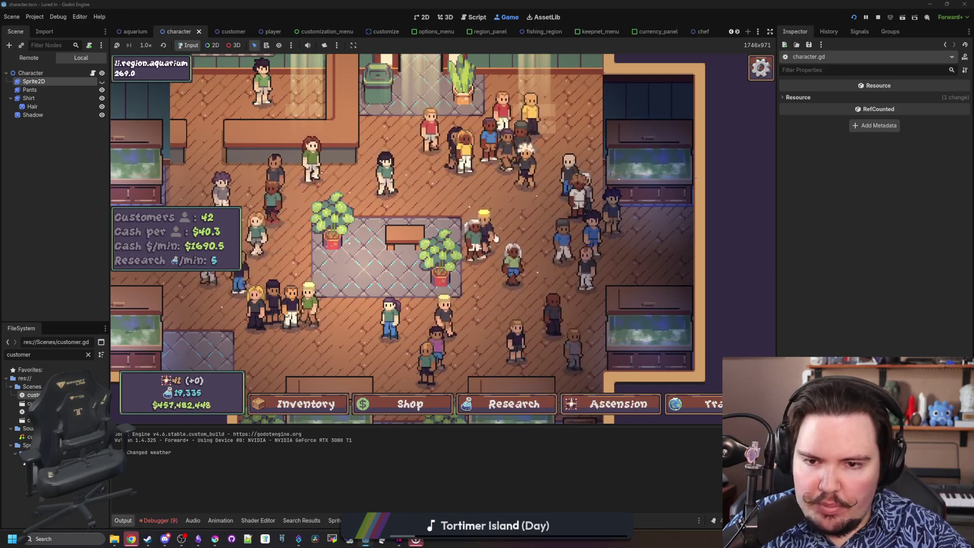
pyautogui.click(571, 289)
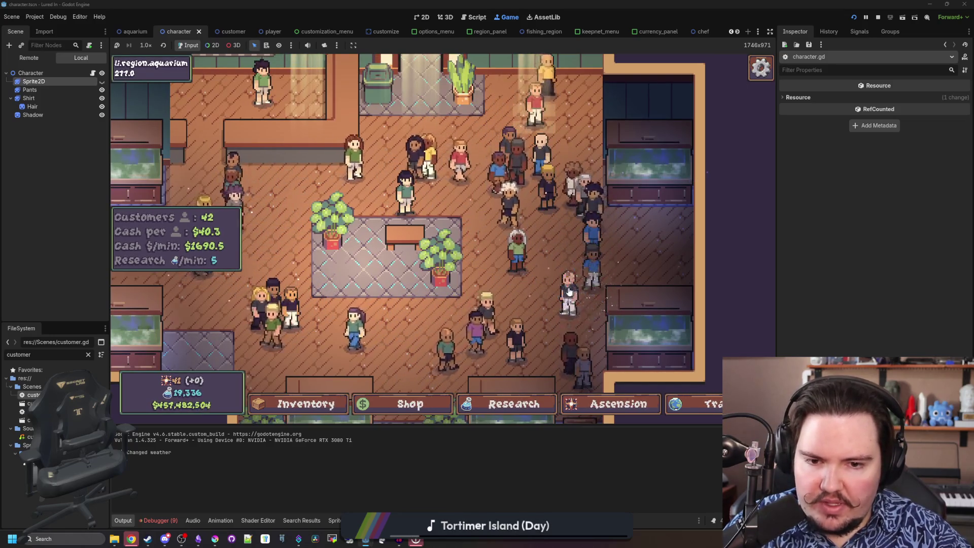
pyautogui.press('s')
pyautogui.press('a')
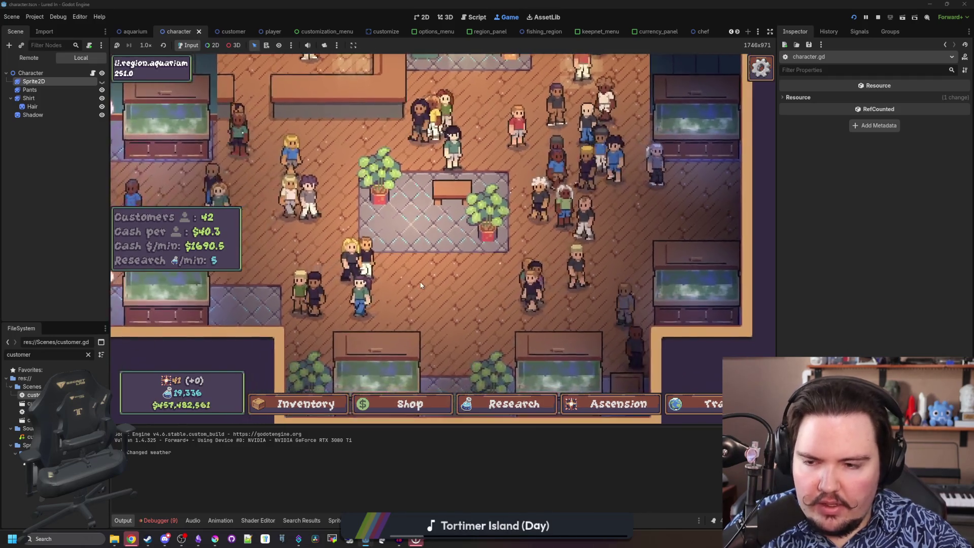
pyautogui.press('w')
pyautogui.press('a')
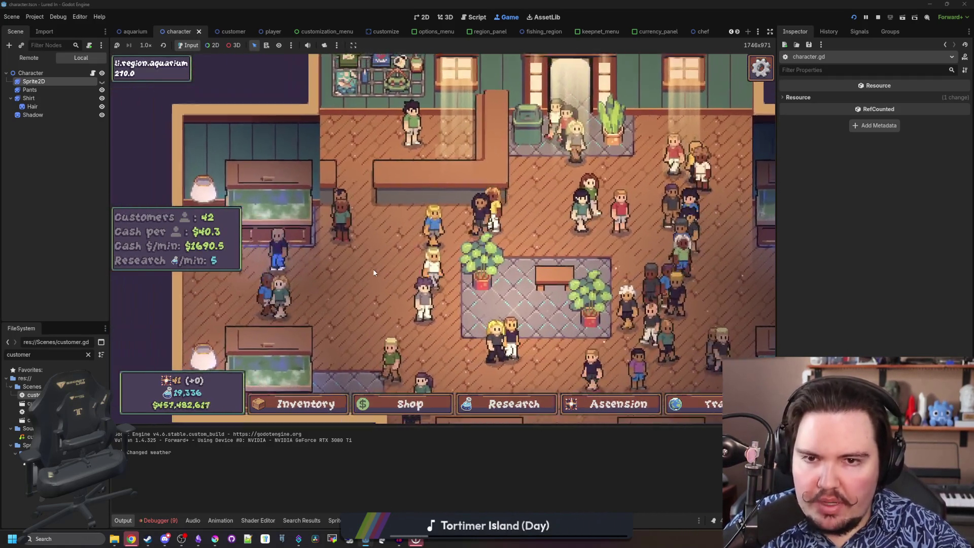
pyautogui.click(325, 234)
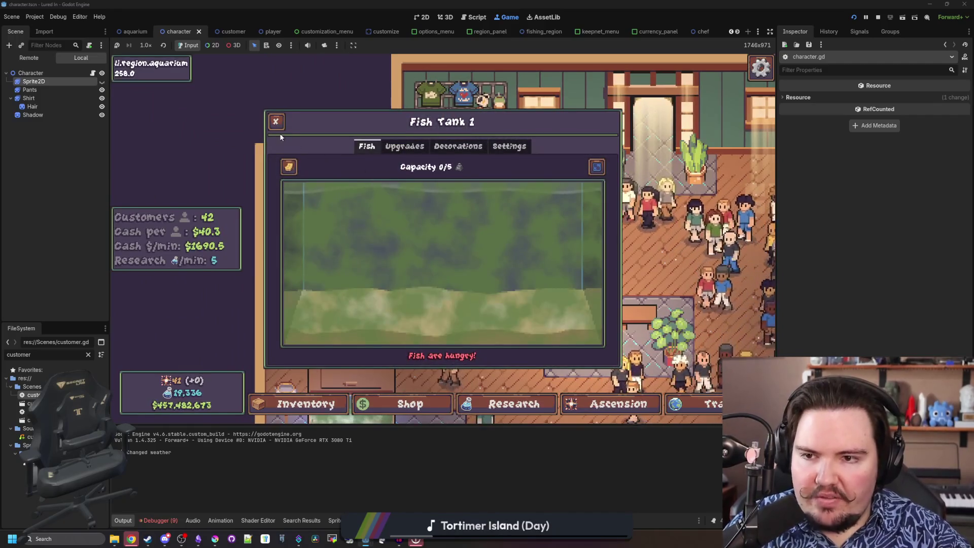
pyautogui.click(276, 121)
# Step: Pan and zoom around the aquarium room to inspect the customers' shaded outfits
pyautogui.press('d')
pyautogui.press('s')
pyautogui.scroll(-5, 415, 264)
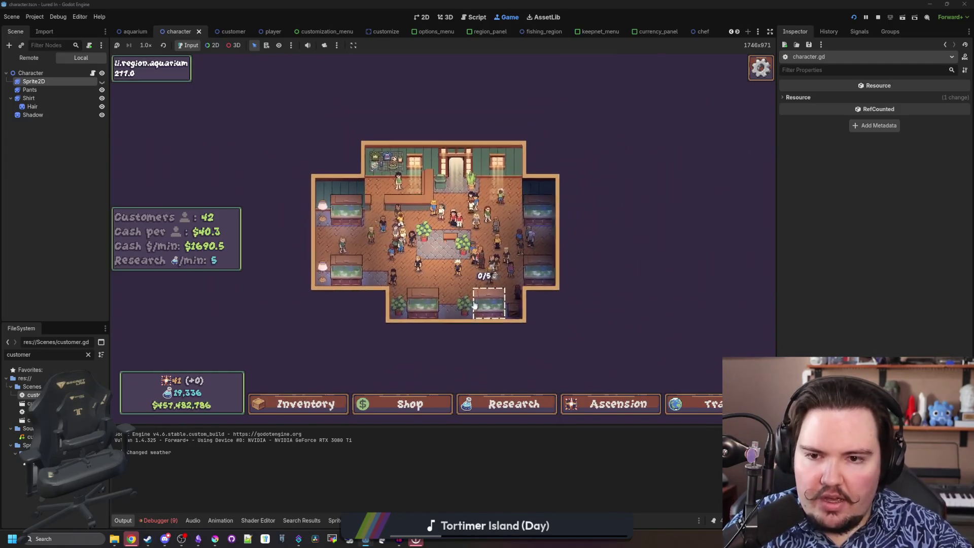
pyautogui.press('a')
pyautogui.press('s')
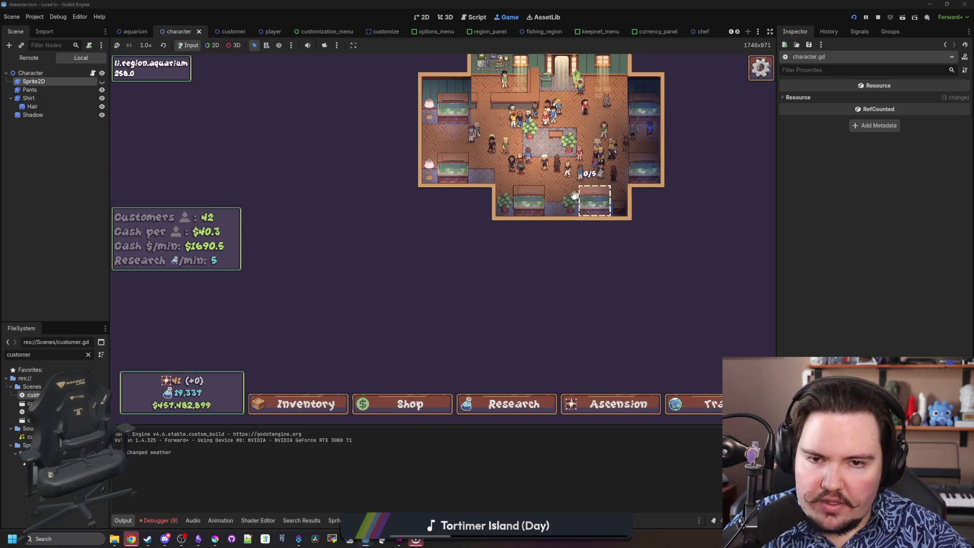
pyautogui.scroll(5, 514, 317)
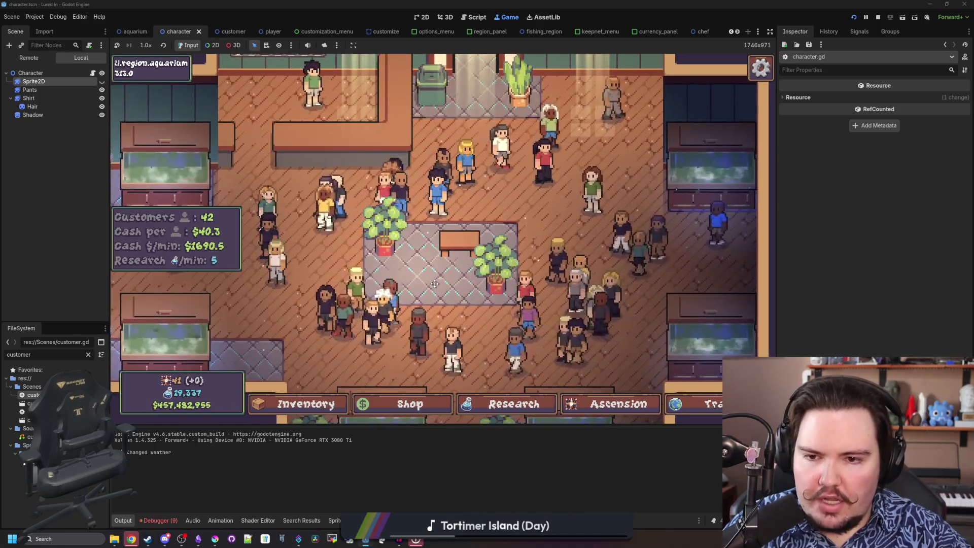
pyautogui.press('d')
pyautogui.press('s')
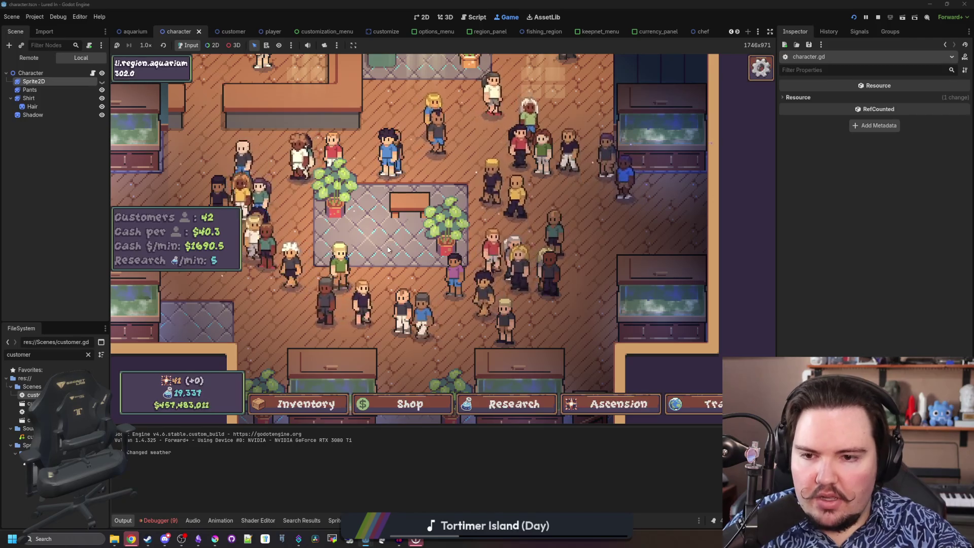
pyautogui.scroll(2, 388, 250)
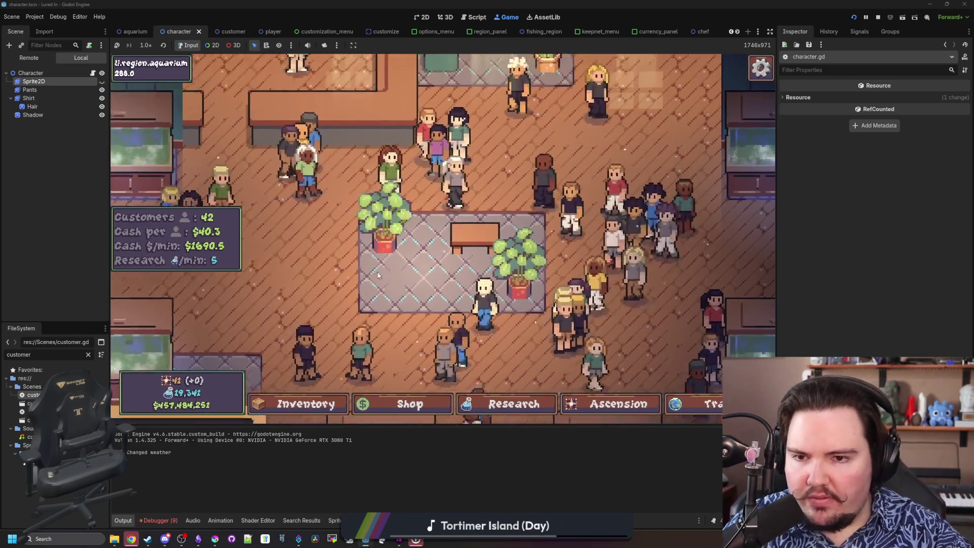
pyautogui.scroll(3, 398, 298)
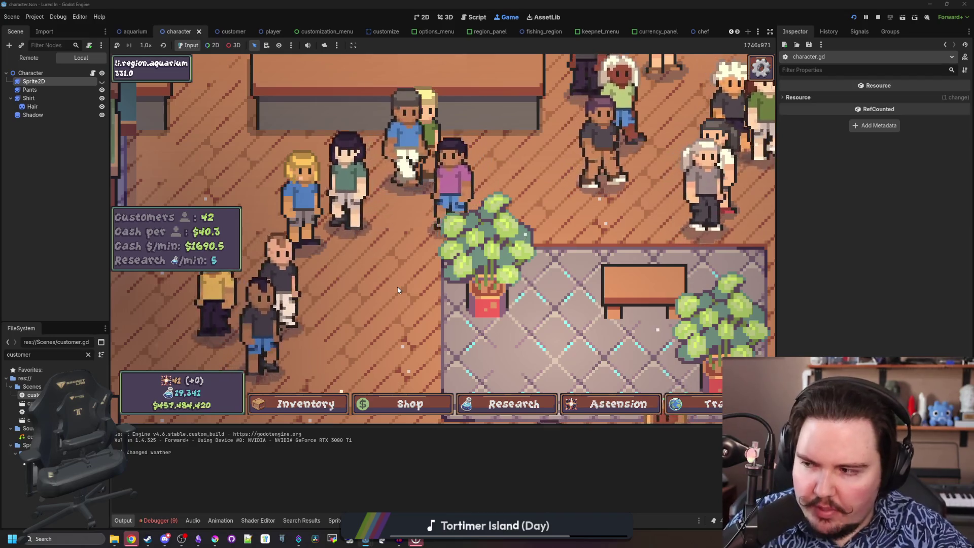
pyautogui.scroll(-3, 507, 221)
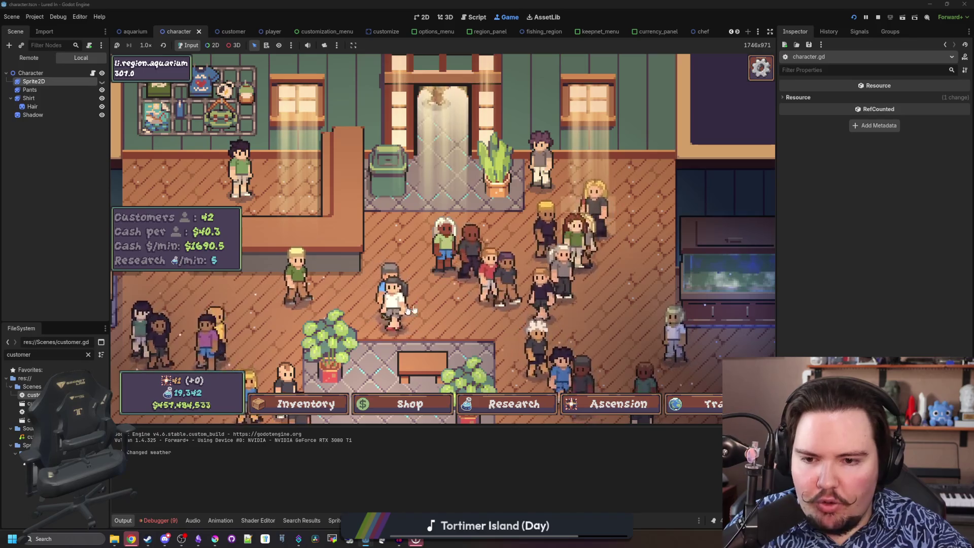
pyautogui.scroll(2, 443, 306)
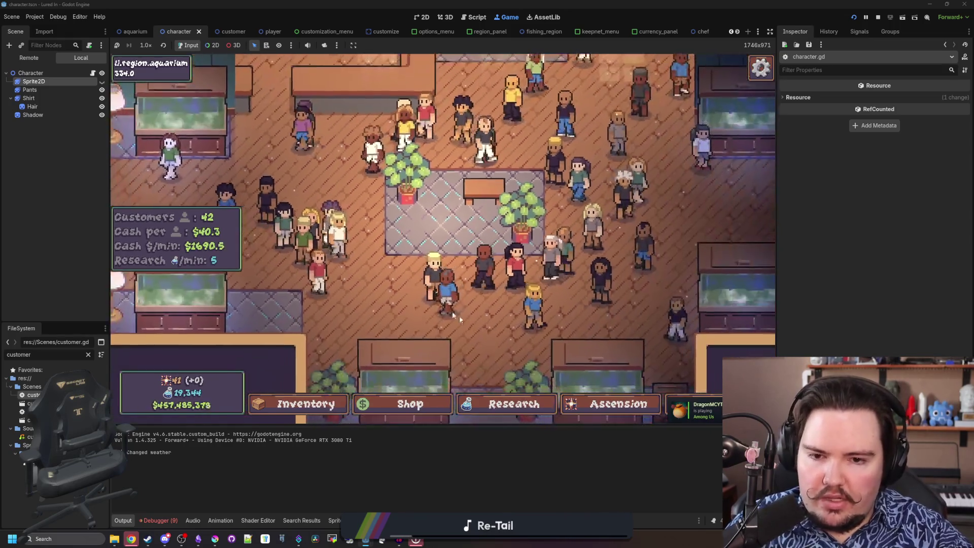
# Step: Maximize Krita to read the #212123 dark shade, then return to the running game
pyautogui.click(215, 538)
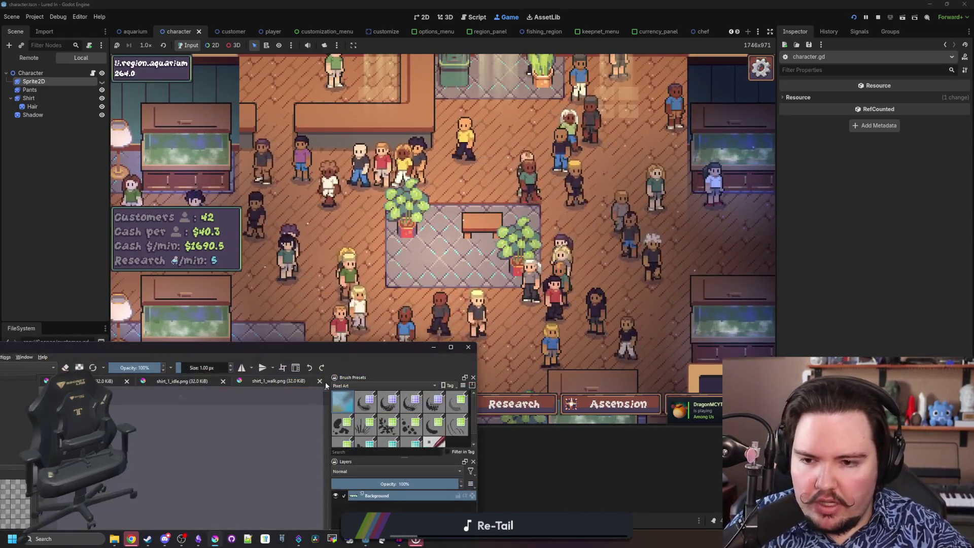
pyautogui.doubleClick(346, 347)
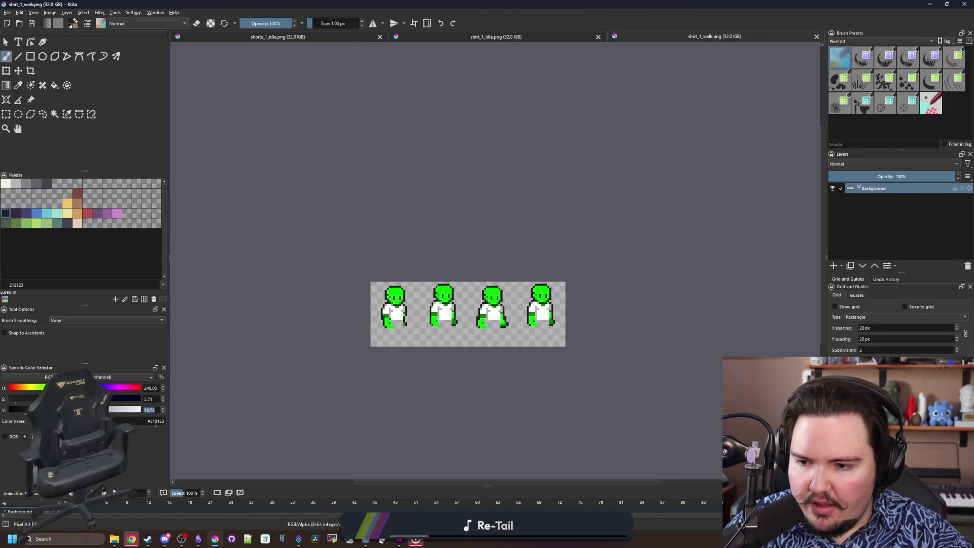
pyautogui.hotkey('alt', 'Tab')
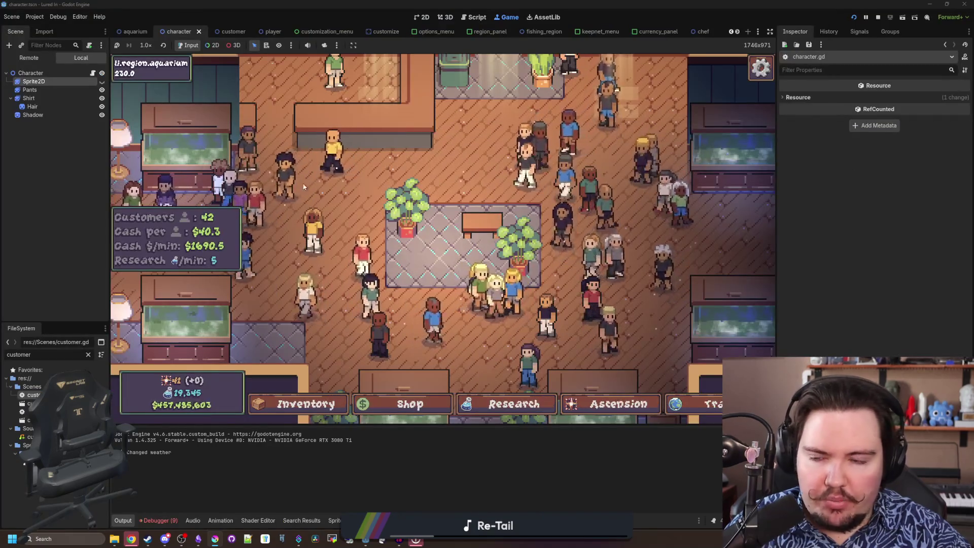
# Step: Open character.gd and paste a #212123 comment below the shoe shading line
pyautogui.click(92, 75)
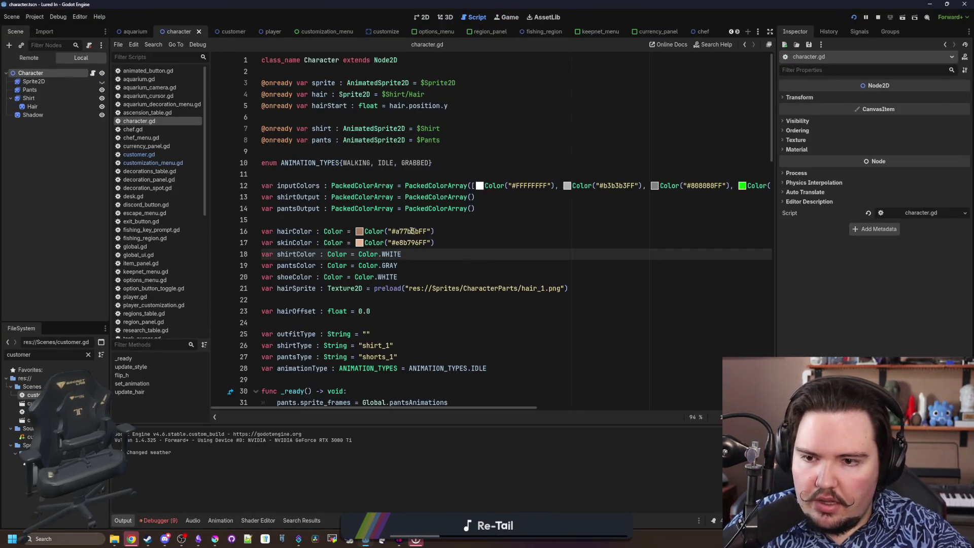
pyautogui.scroll(-13, 386, 244)
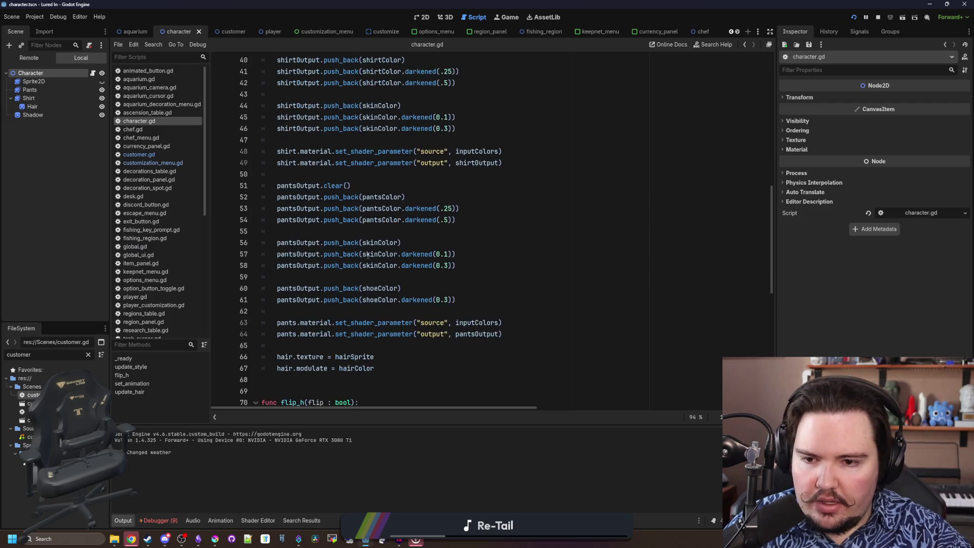
pyautogui.scroll(5, 368, 257)
pyautogui.scroll(-6, 368, 256)
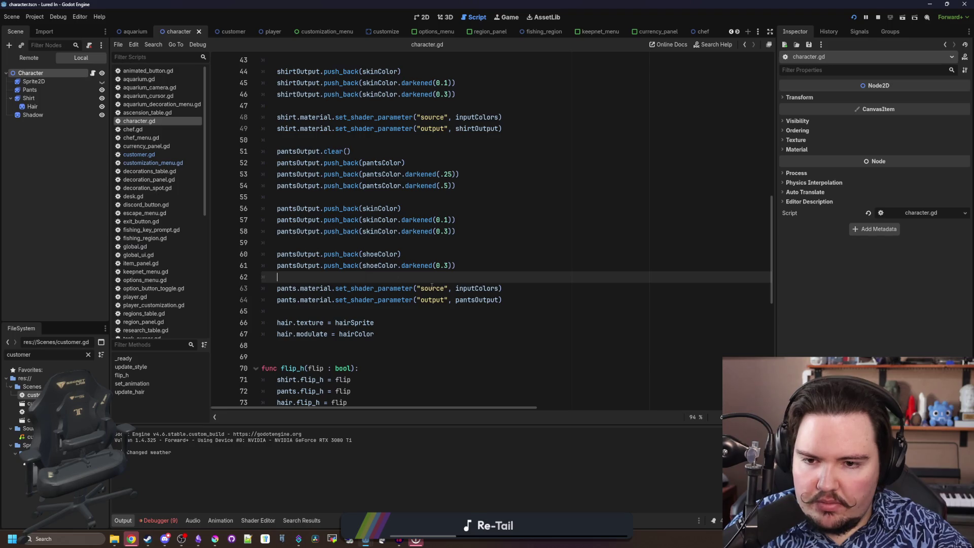
pyautogui.press('Return')
pyautogui.press('Return')
pyautogui.press('Up')
pyautogui.write('#212123')
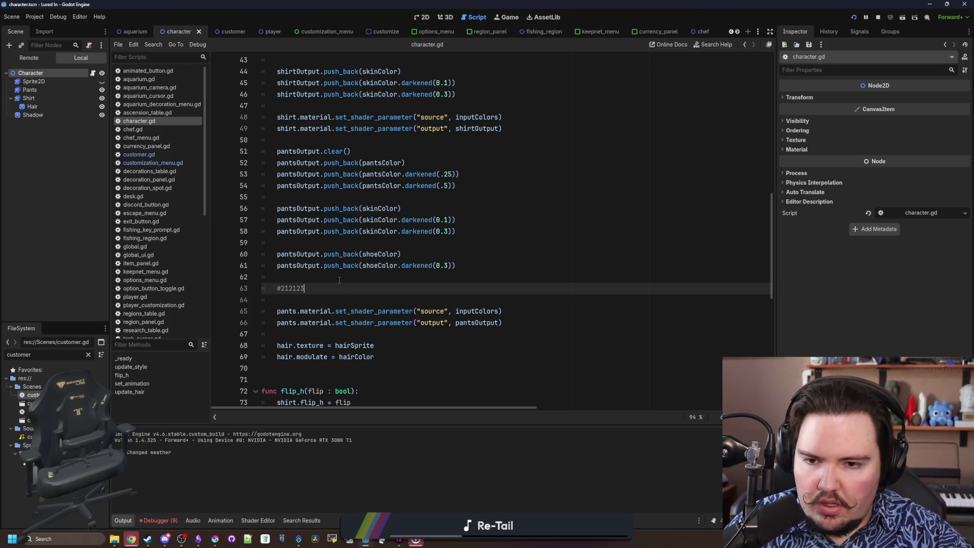
# Step: Change the pants darkened amounts to .15 and .4 and save the script
pyautogui.click(404, 273)
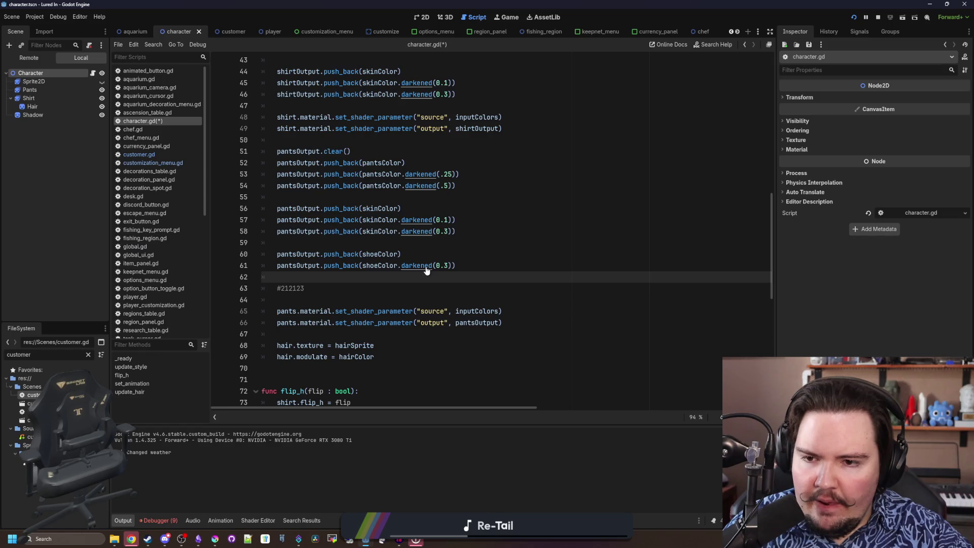
pyautogui.click(446, 266)
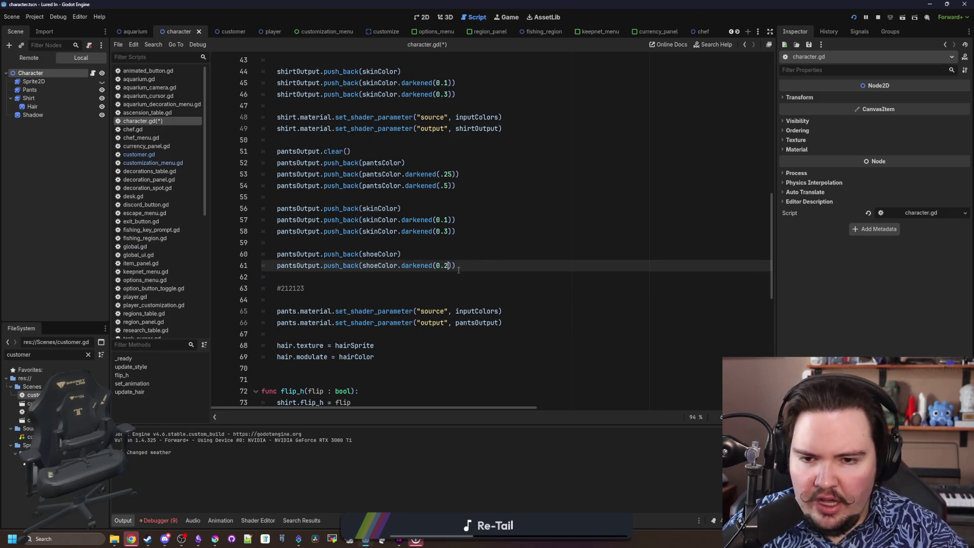
pyautogui.click(301, 277)
pyautogui.hotkey('ctrl', 's')
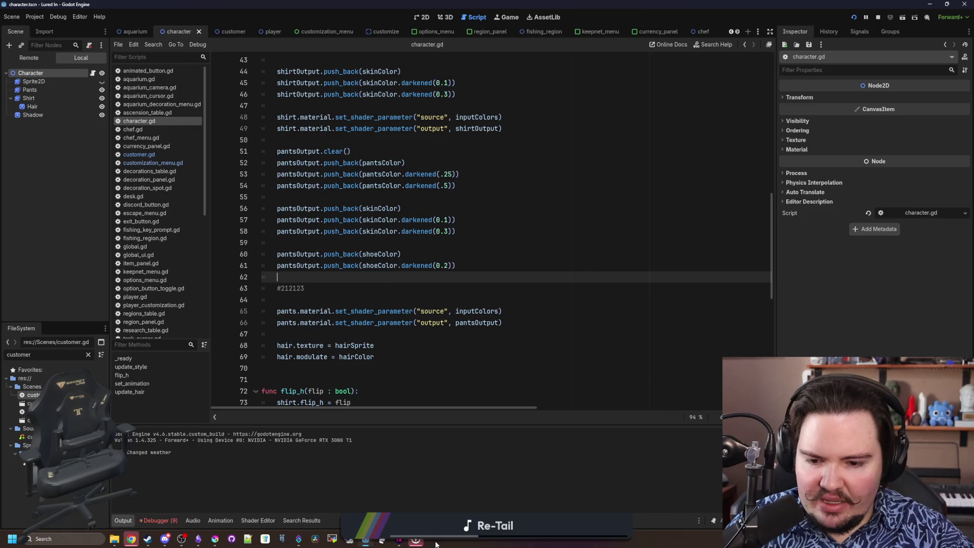
# Step: Check the running game, glance back at character.gd, then return to the Game view
pyautogui.click(506, 19)
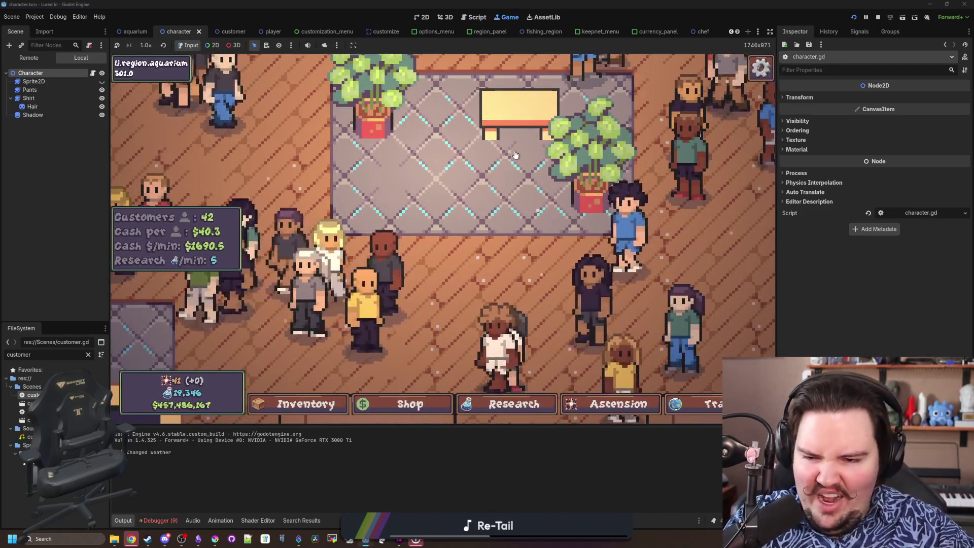
pyautogui.click(92, 74)
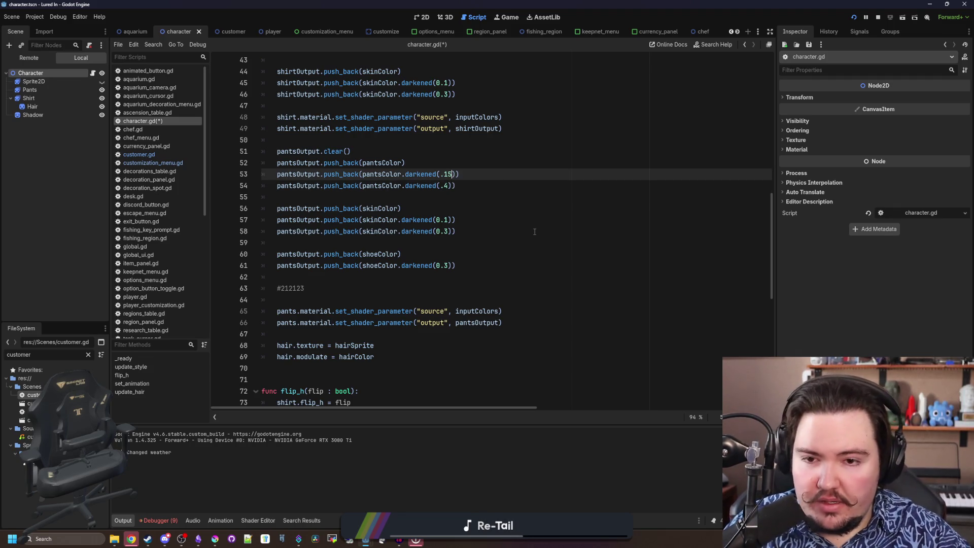
pyautogui.click(507, 18)
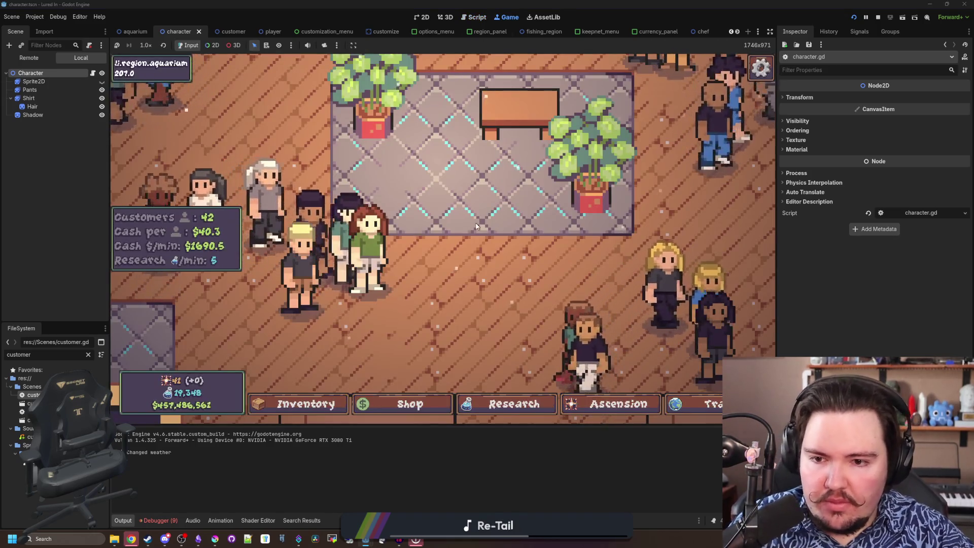
# Step: Quit to the game's main menu and start a new Play session
pyautogui.press('Escape')
pyautogui.click(438, 268)
pyautogui.click(213, 291)
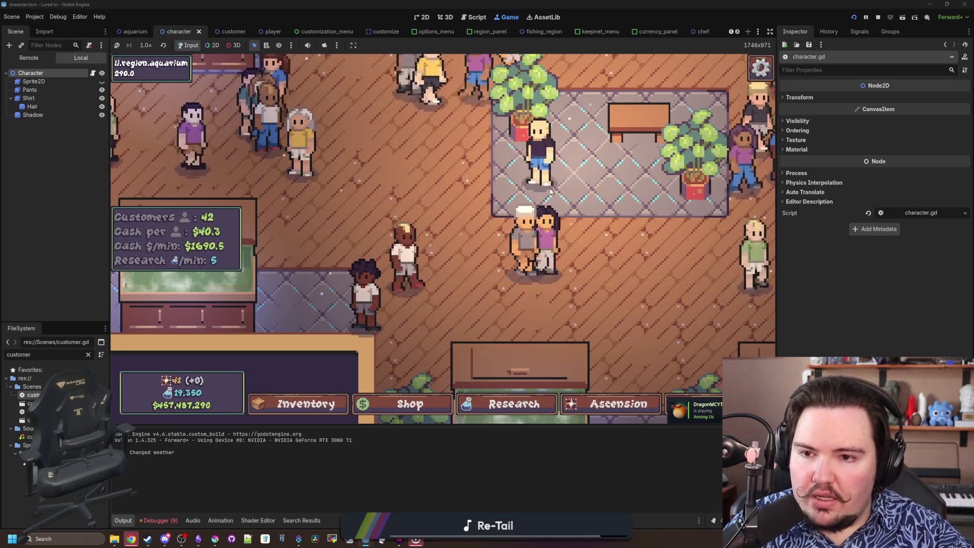
# Step: Move two customers around the room and zoom in on their lighter pants shading
pyautogui.moveTo(409, 203); pyautogui.dragTo(364, 230)
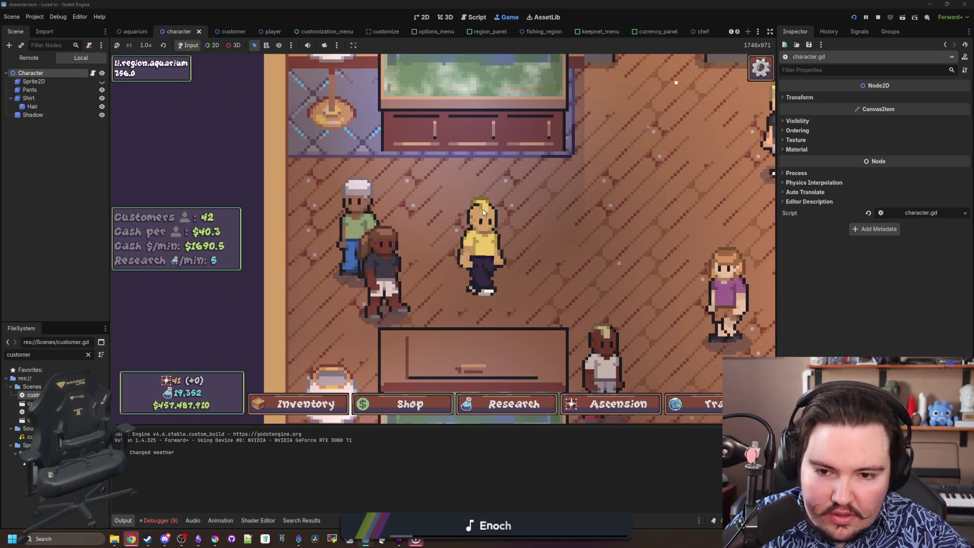
pyautogui.scroll(-5, 482, 212)
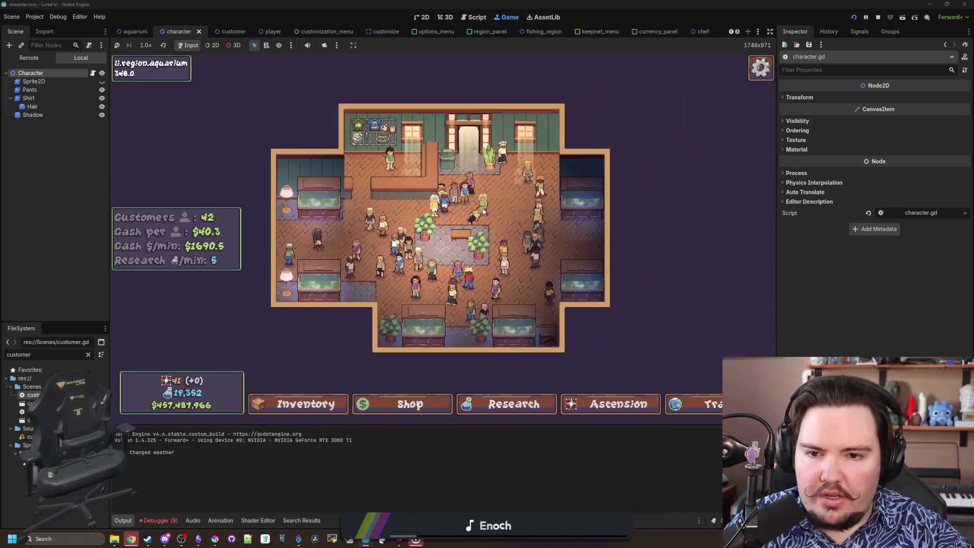
pyautogui.scroll(2, 483, 212)
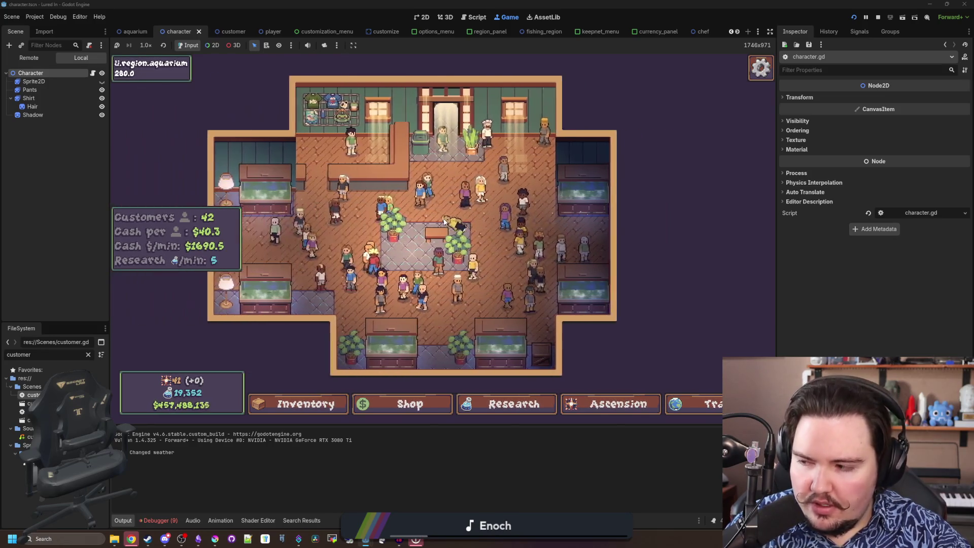
pyautogui.moveTo(444, 221); pyautogui.dragTo(329, 224)
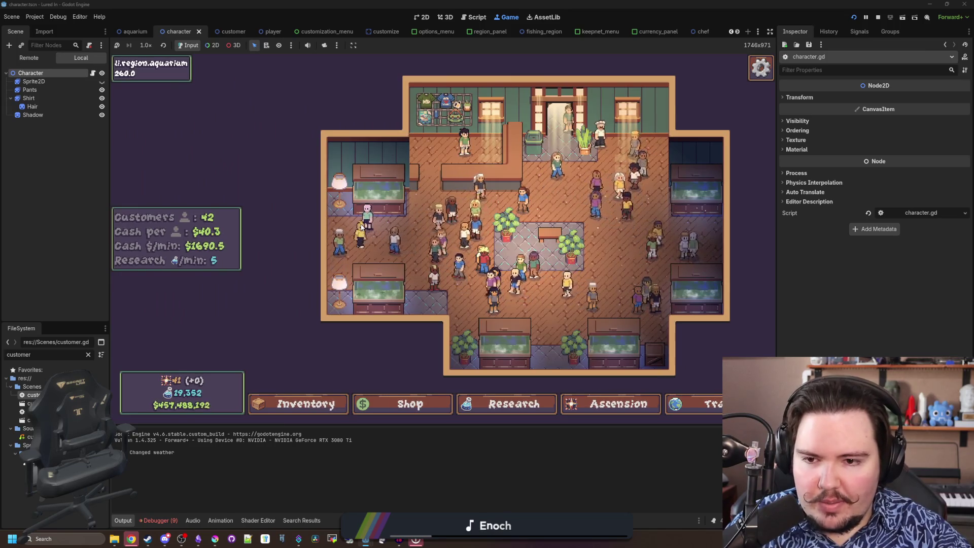
pyautogui.scroll(3, 426, 217)
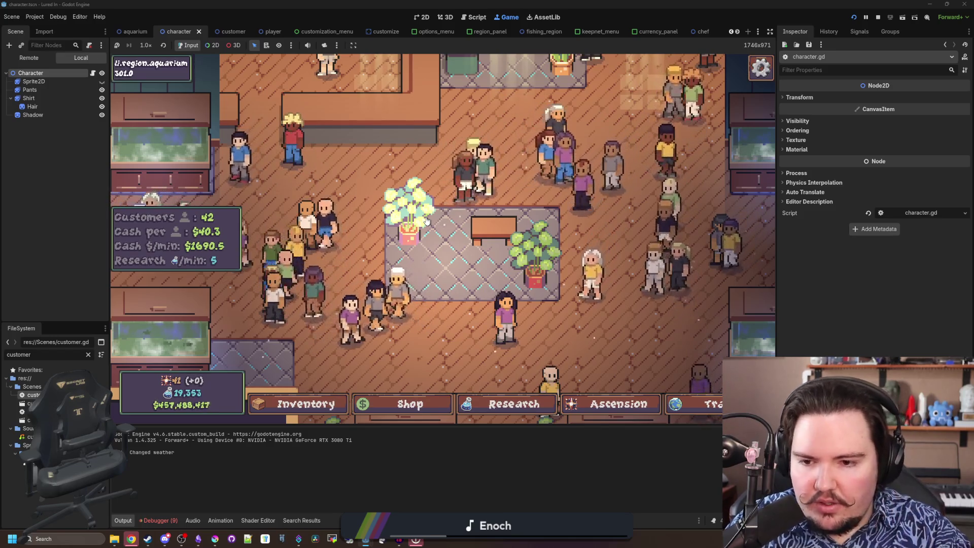
pyautogui.scroll(3, 465, 233)
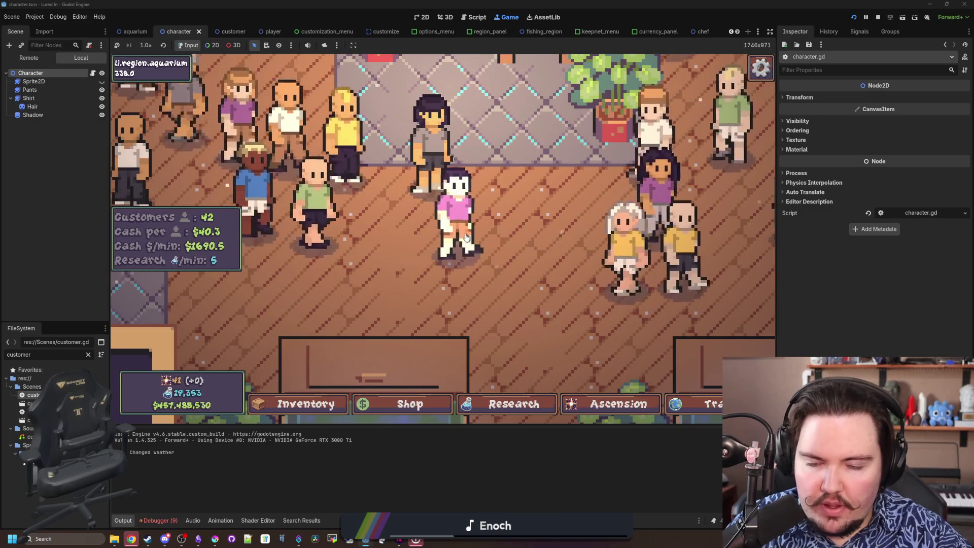
pyautogui.moveTo(461, 338); pyautogui.dragTo(429, 382)
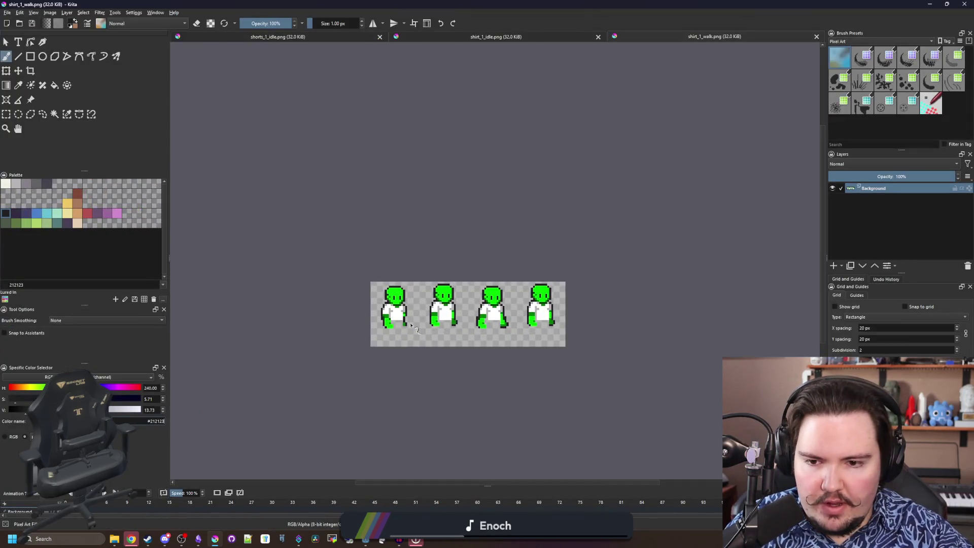
pyautogui.scroll(10, 411, 323)
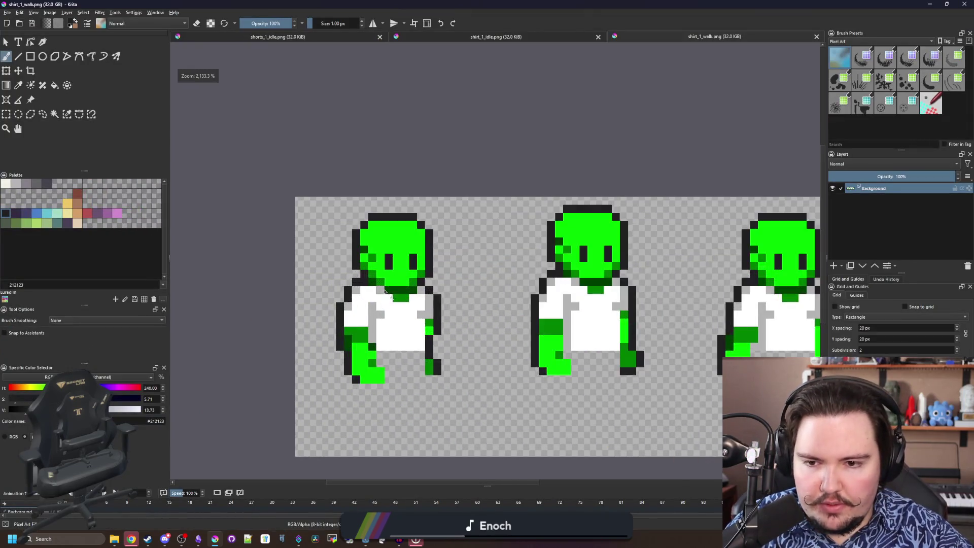
# Step: Sample the sprite's dark green and open the shorts_1_walk.png sheet
pyautogui.click(406, 300)
pyautogui.scroll(-6, 403, 285)
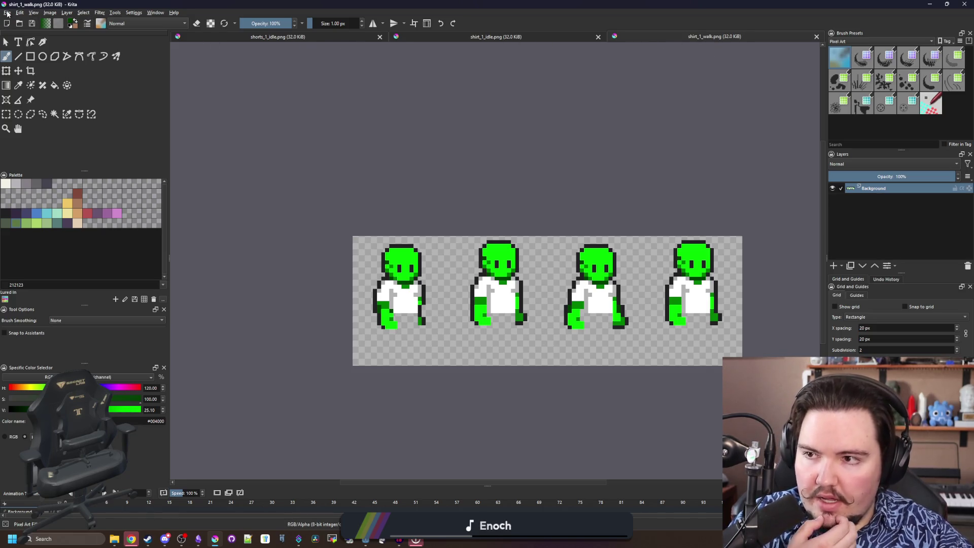
pyautogui.click(7, 13)
pyautogui.click(306, 41)
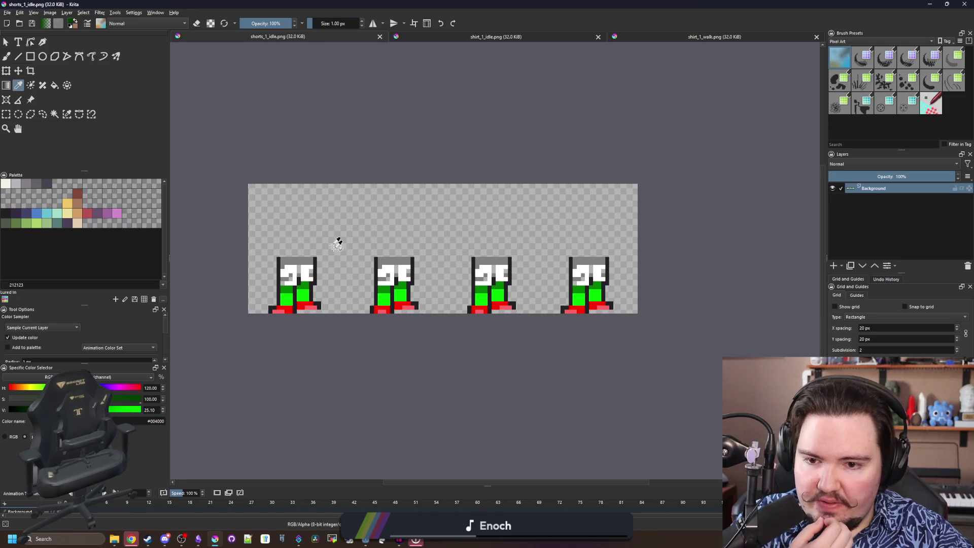
pyautogui.click(8, 16)
pyautogui.press('Escape')
pyautogui.hotkey('ctrl', 'o')
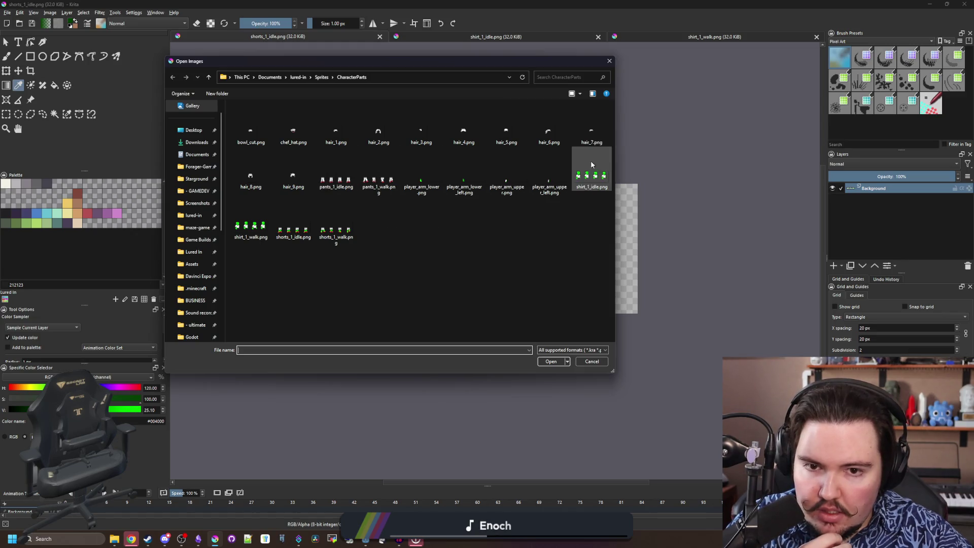
pyautogui.doubleClick(324, 226)
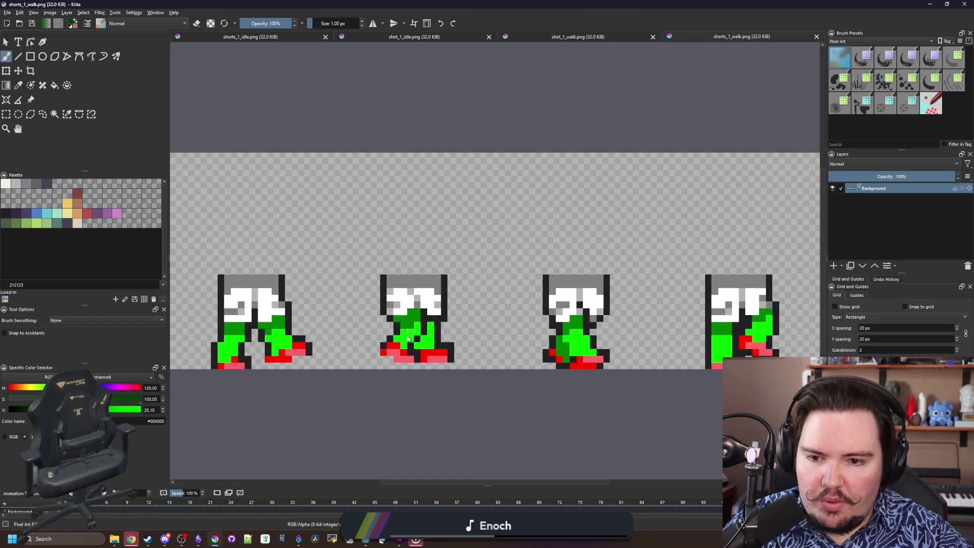
# Step: Paint darker green leg shading, save the sheet as PNG and minimize Krita
pyautogui.scroll(10, 476, 365)
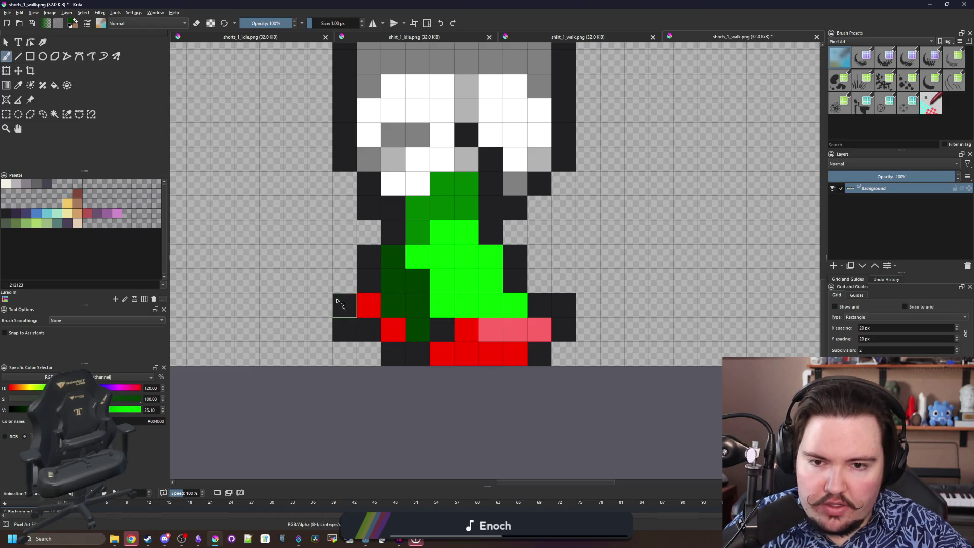
pyautogui.scroll(-4, 339, 303)
pyautogui.moveTo(294, 319); pyautogui.dragTo(400, 342)
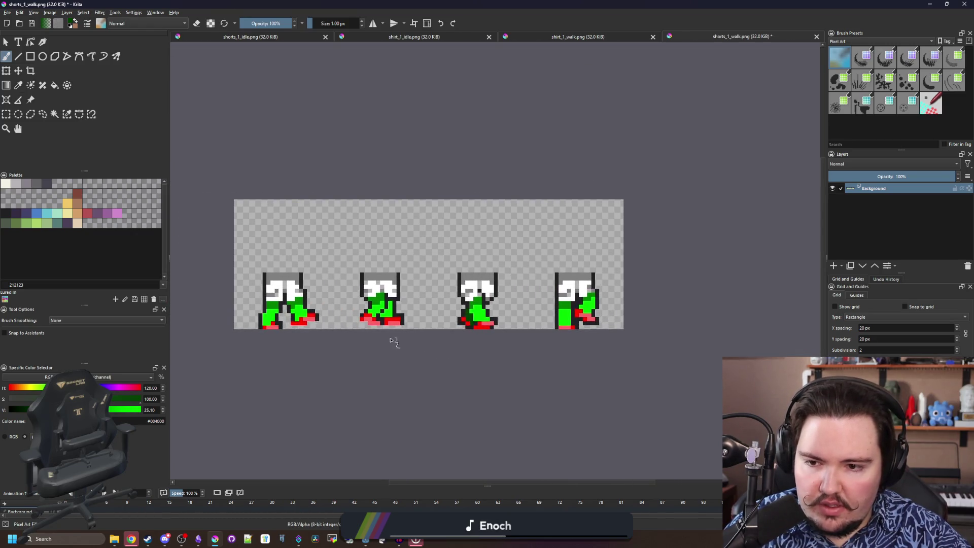
pyautogui.scroll(5, 382, 315)
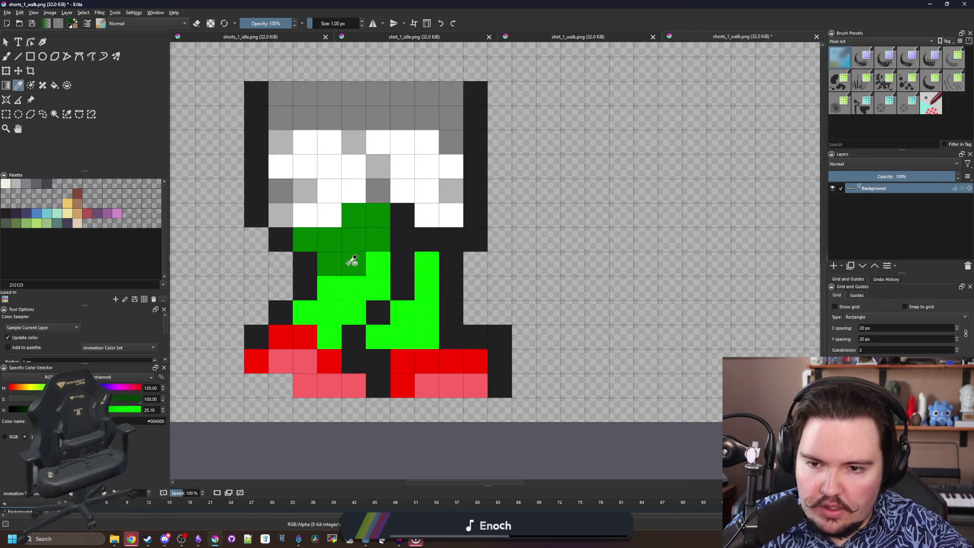
pyautogui.scroll(-6, 353, 358)
pyautogui.hotkey('ctrl', 's')
pyautogui.click(524, 344)
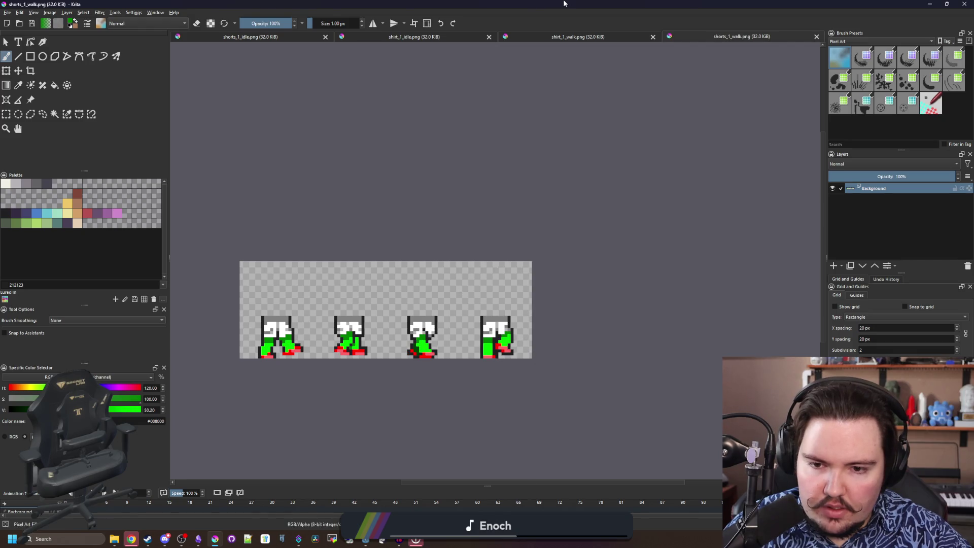
pyautogui.click(930, 3)
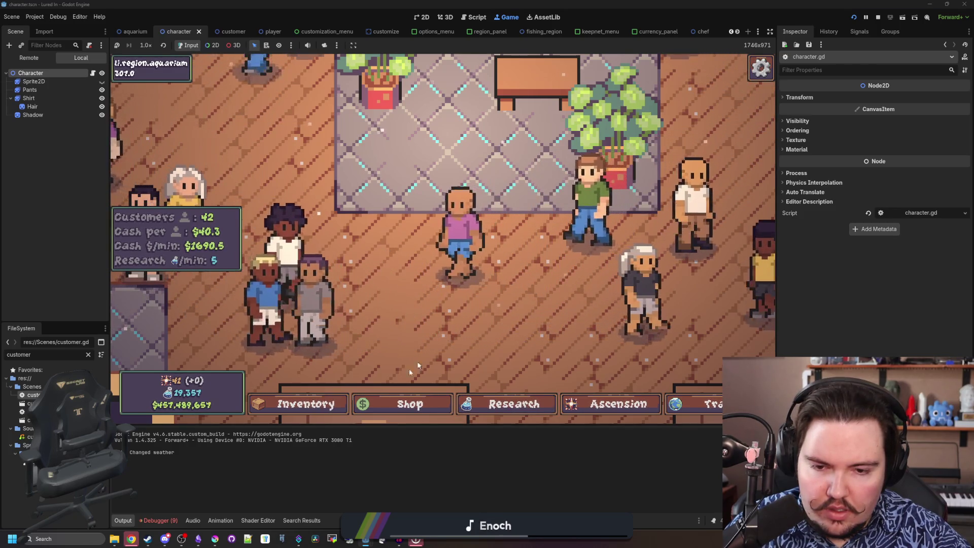
# Step: Stop the running game with F8 and relaunch the project
pyautogui.click(215, 538)
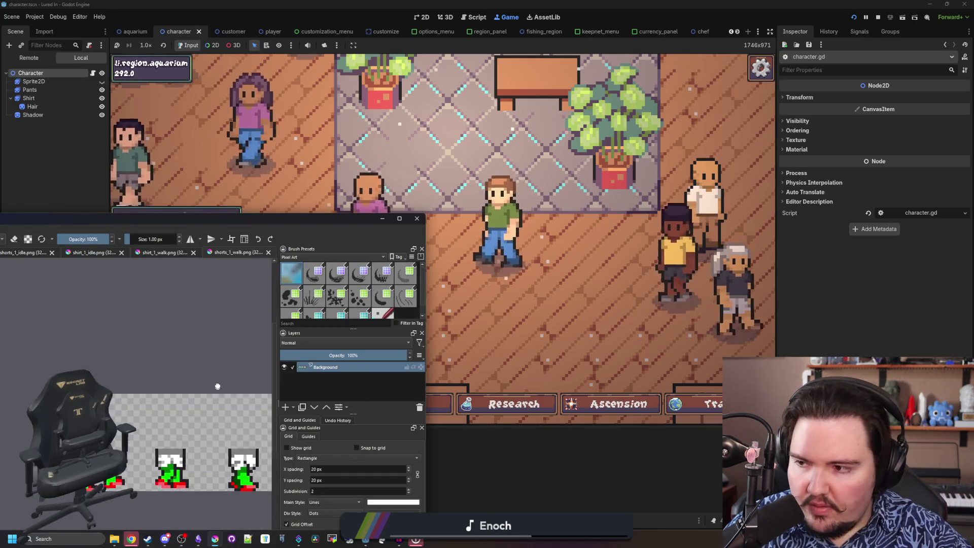
pyautogui.click(383, 220)
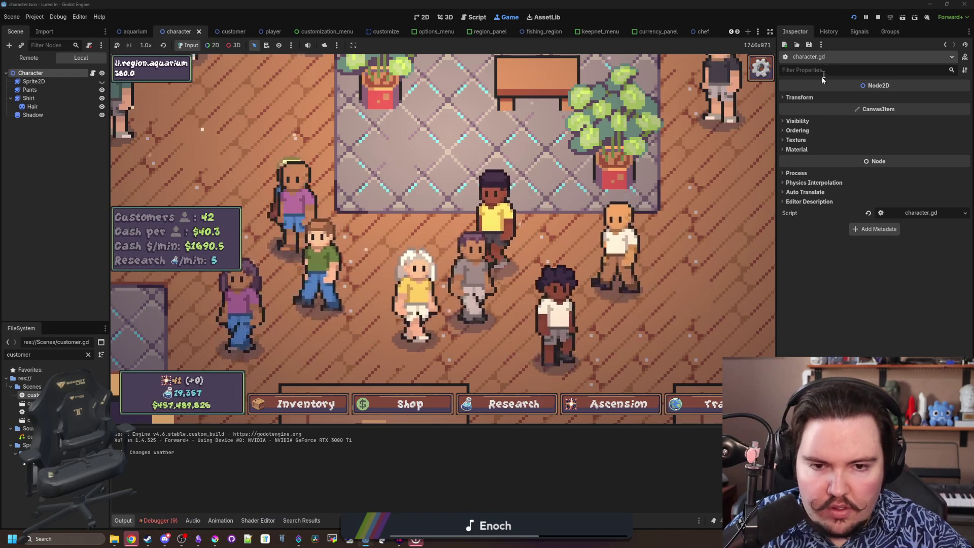
pyautogui.press('F8')
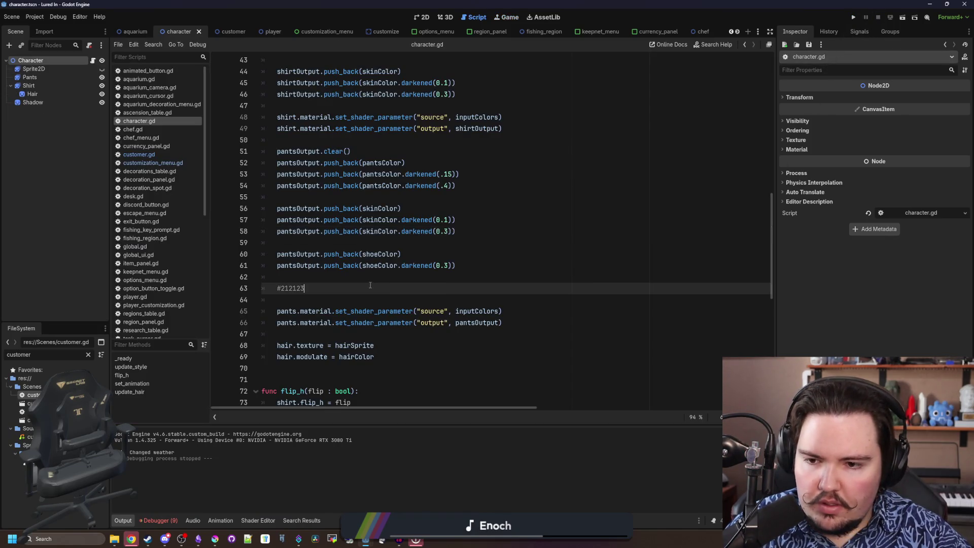
pyautogui.click(853, 18)
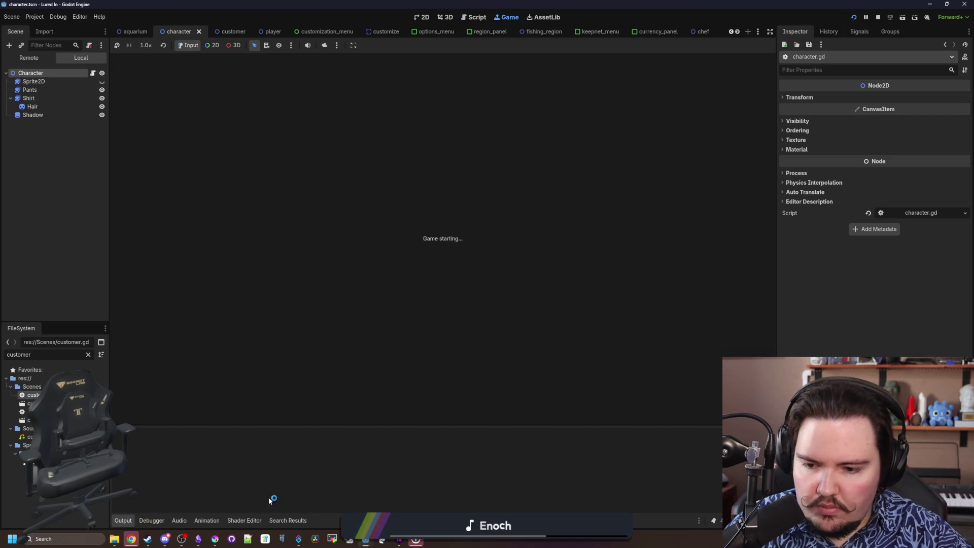
# Step: Bring the relaunched game back in front of Krita and dismiss the Welcome Back message
pyautogui.click(214, 540)
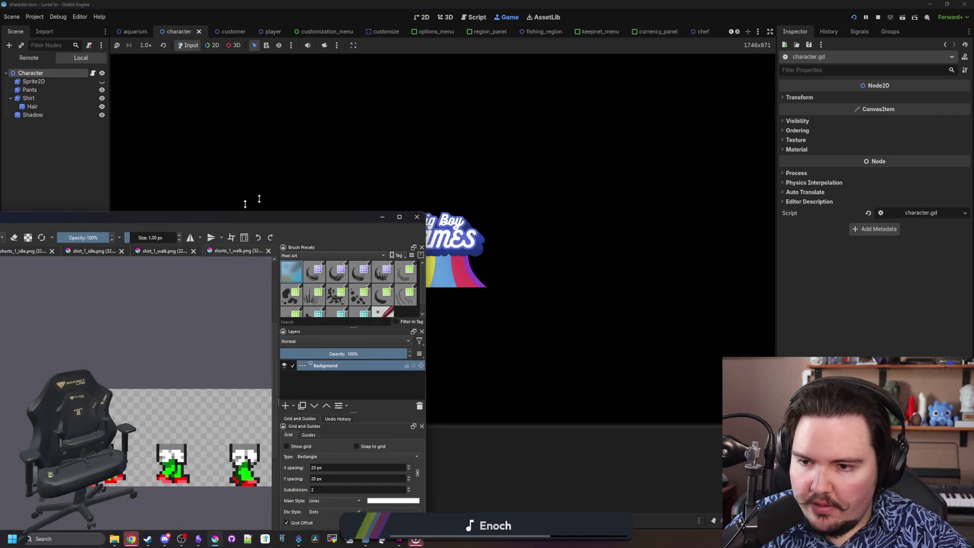
pyautogui.scroll(3, 265, 413)
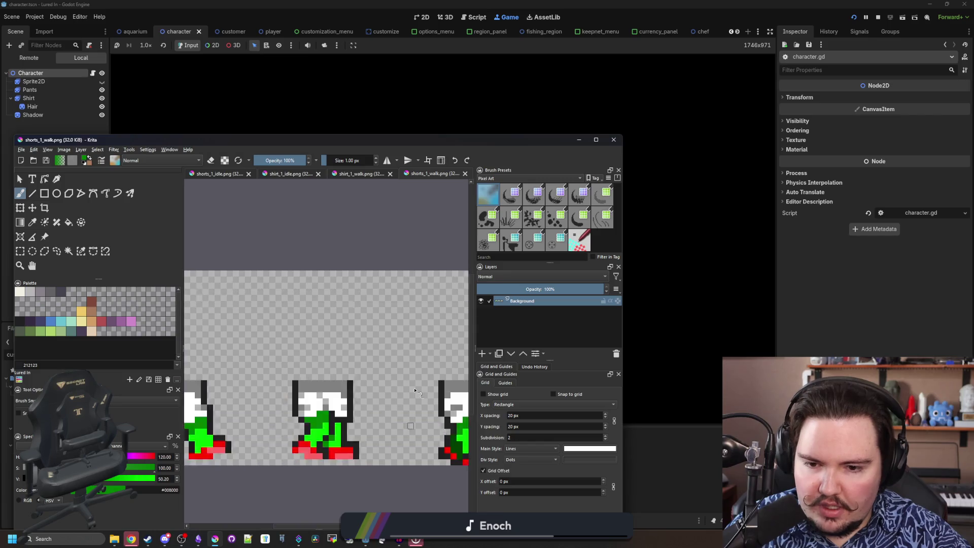
pyautogui.scroll(-4, 276, 342)
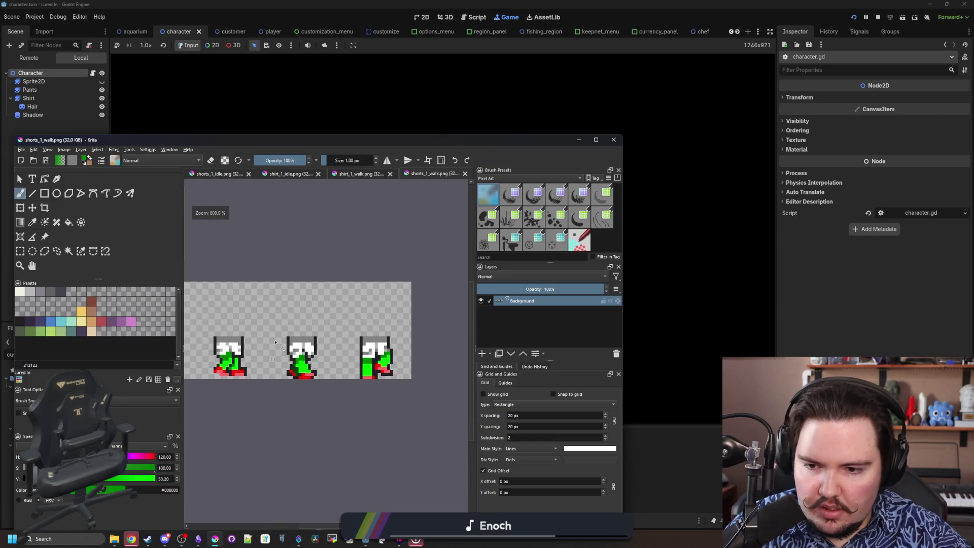
pyautogui.click(653, 448)
pyautogui.click(440, 283)
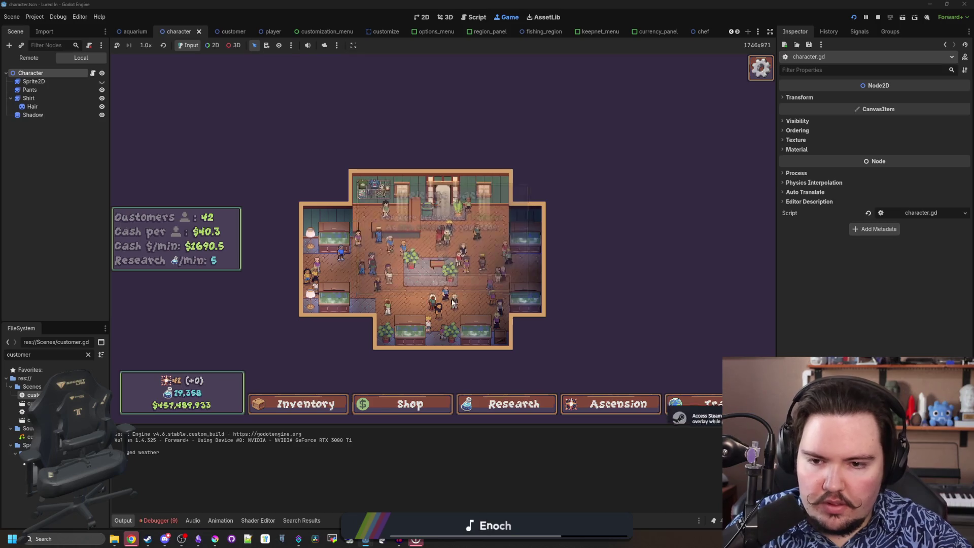
pyautogui.scroll(3, 465, 321)
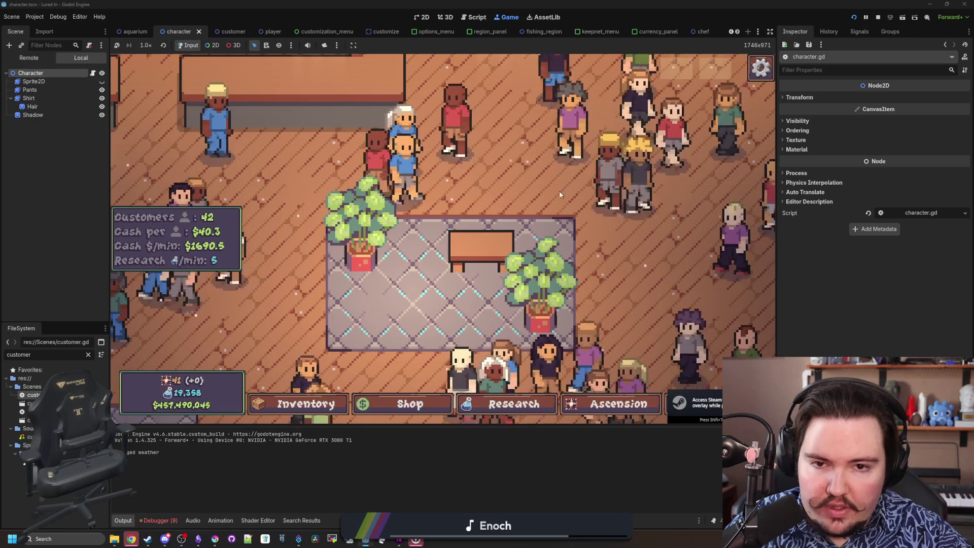
pyautogui.press('w')
pyautogui.press('d')
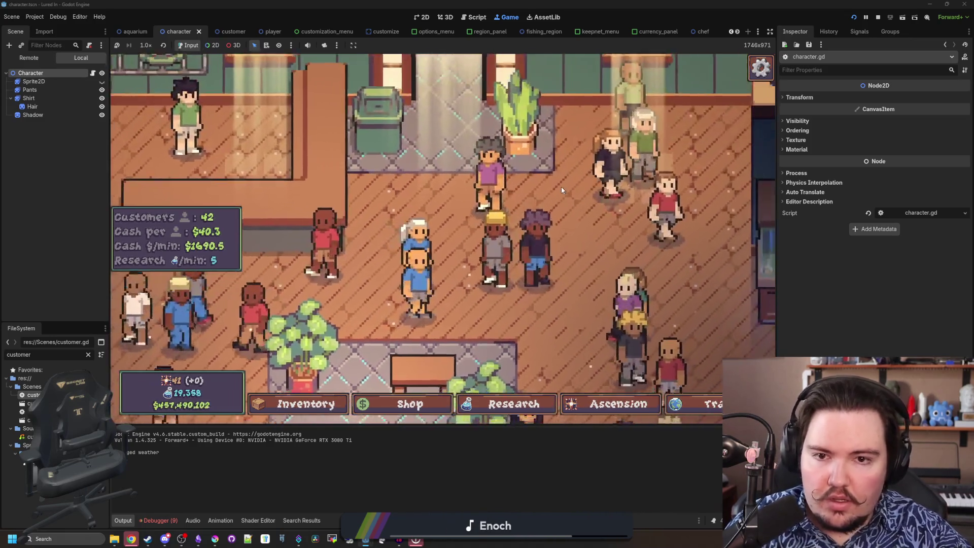
pyautogui.scroll(-5, 543, 206)
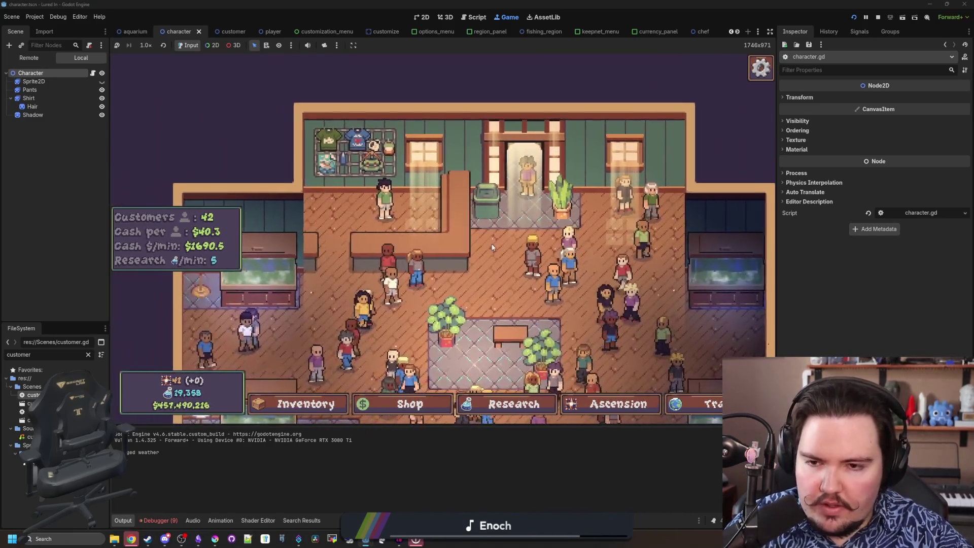
pyautogui.scroll(4, 507, 228)
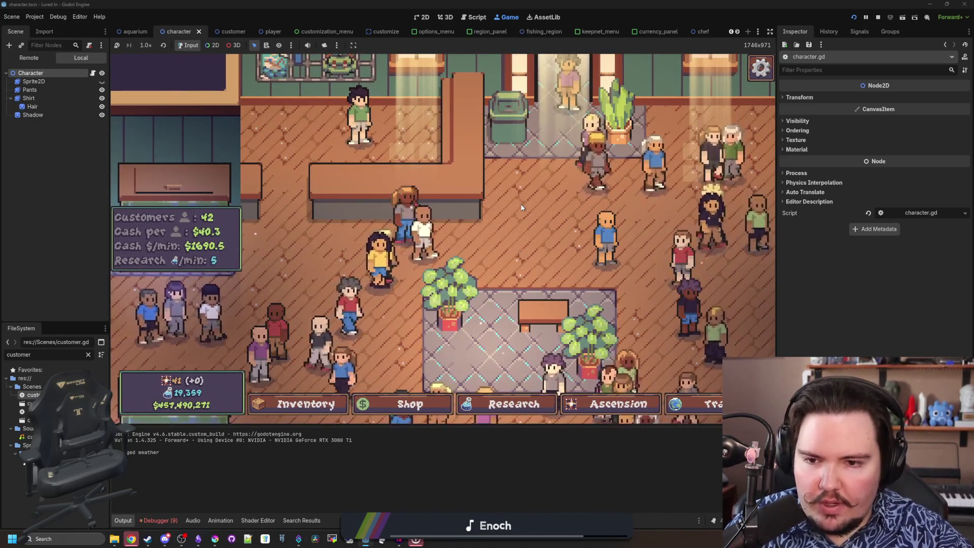
pyautogui.press('s')
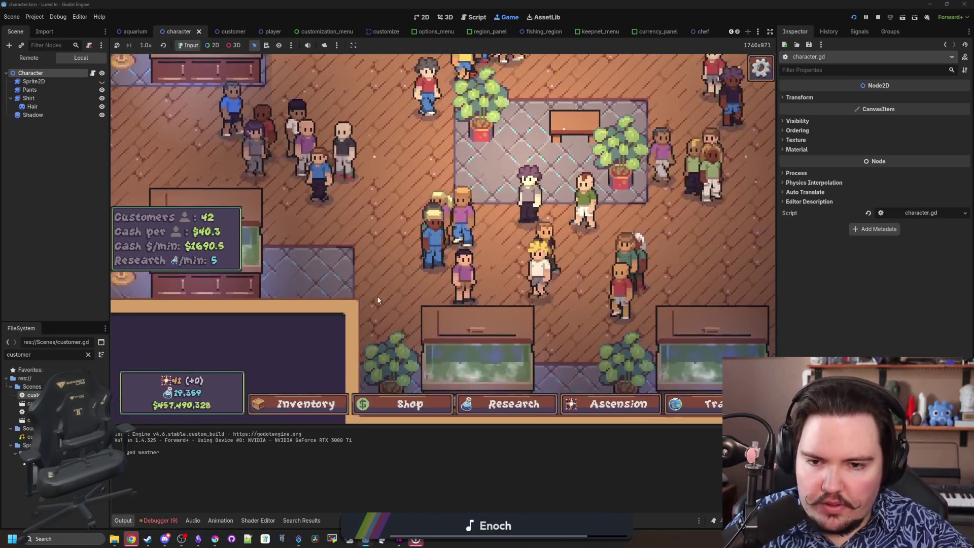
pyautogui.scroll(-3, 372, 269)
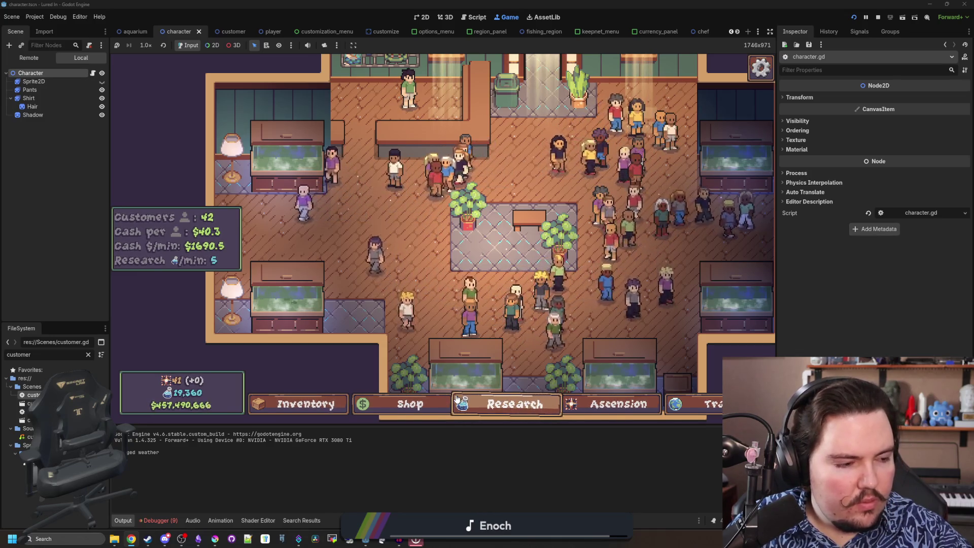
pyautogui.moveTo(443, 254)
pyautogui.mouseDown()
pyautogui.moveTo(391, 305)
pyautogui.moveTo(364, 313)
pyautogui.mouseUp()
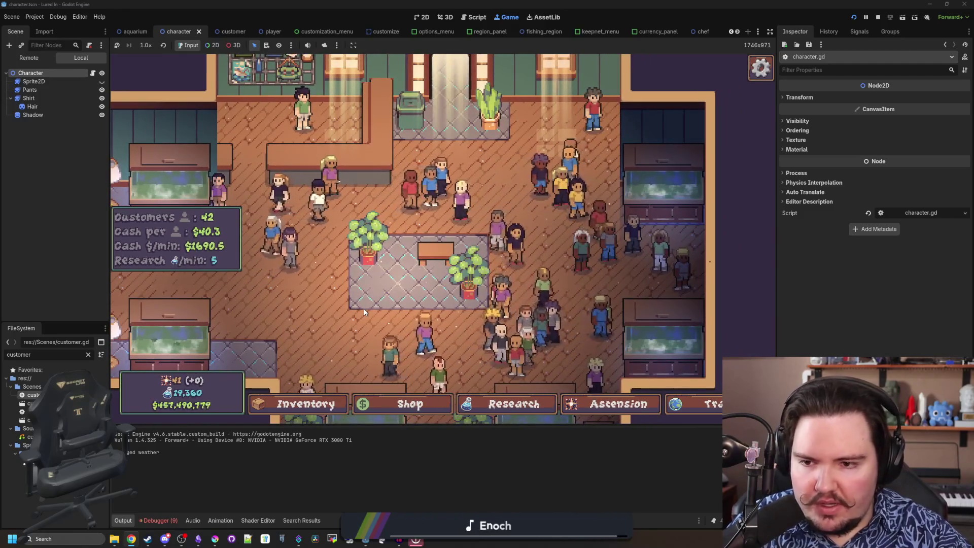
pyautogui.scroll(3, 329, 303)
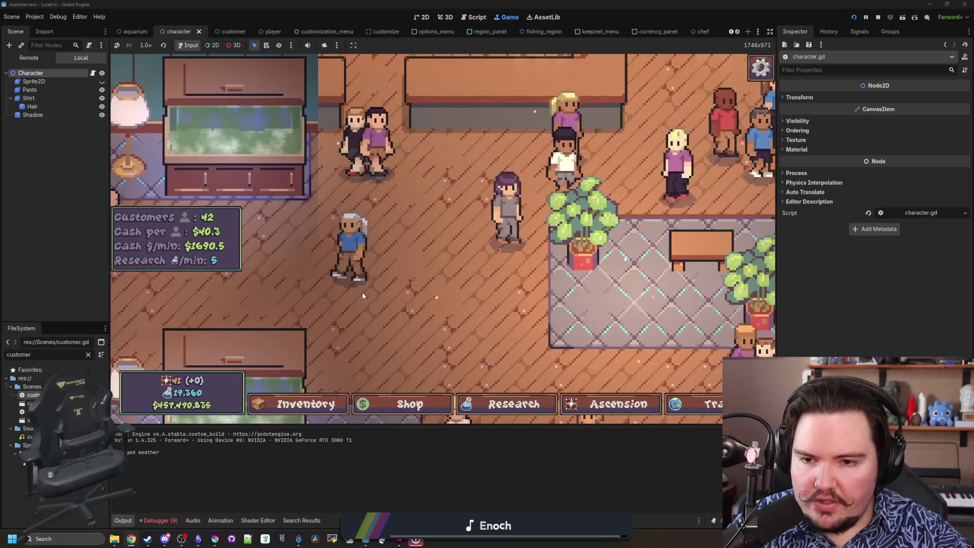
pyautogui.moveTo(694, 132)
pyautogui.mouseDown()
pyautogui.moveTo(481, 218)
pyautogui.moveTo(455, 269)
pyautogui.mouseUp()
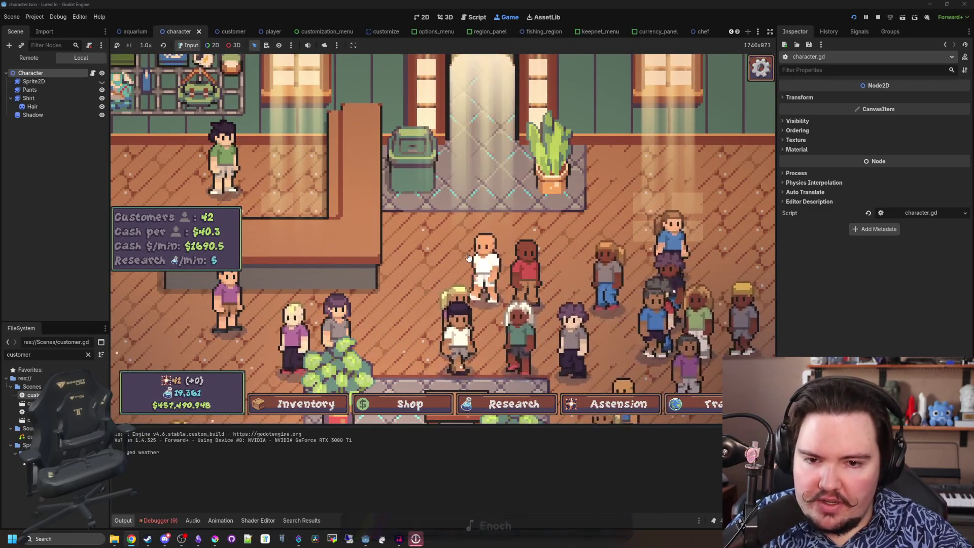
pyautogui.scroll(-4, 426, 259)
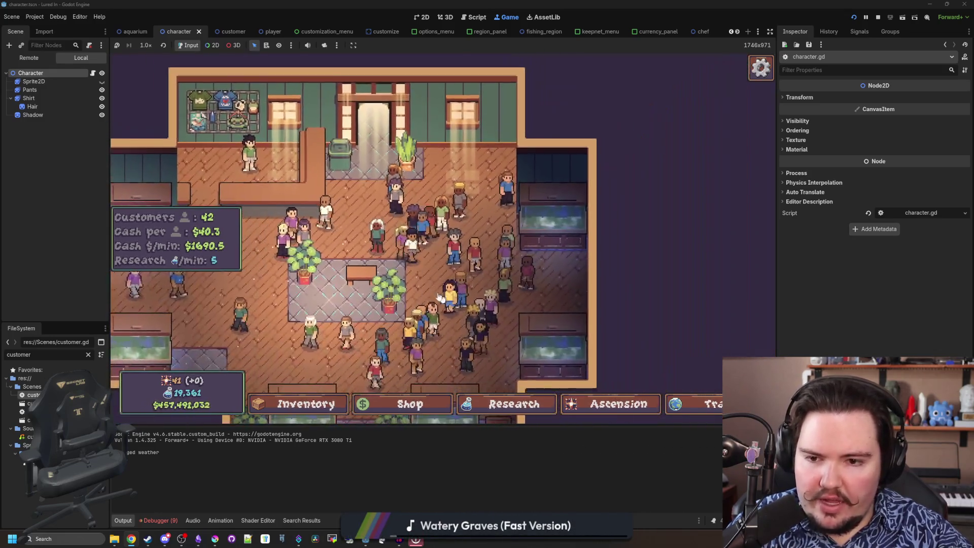
pyautogui.scroll(5, 386, 284)
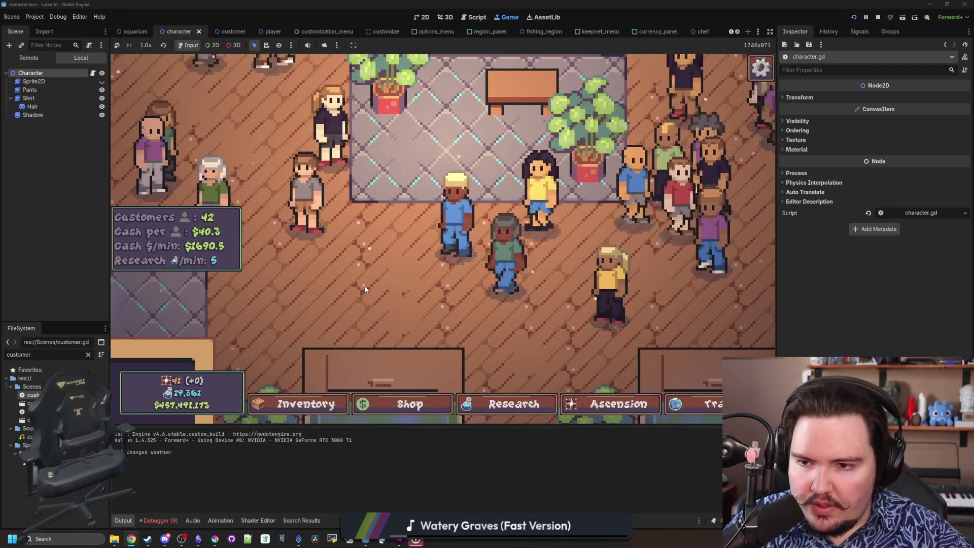
pyautogui.press('w')
pyautogui.press('a')
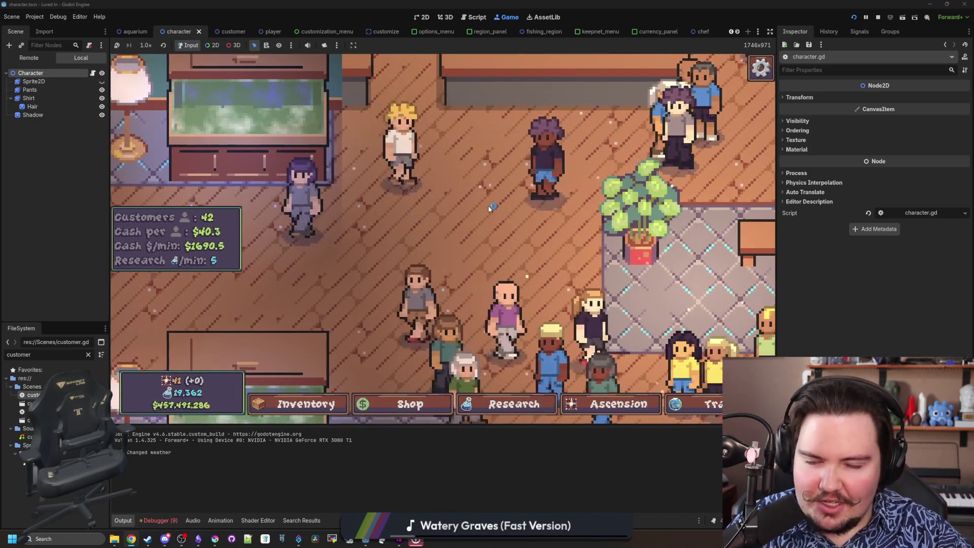
pyautogui.press('w')
pyautogui.press('d')
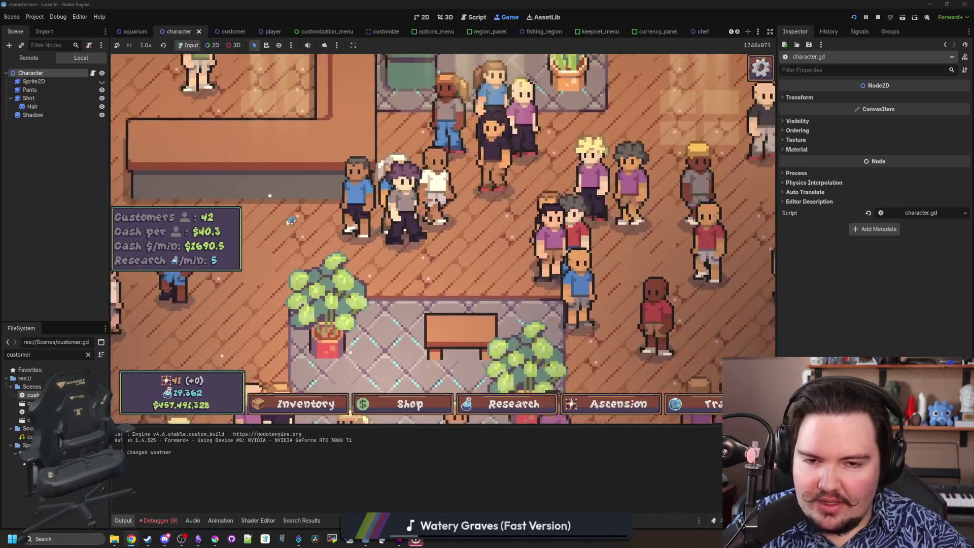
pyautogui.press('w')
pyautogui.press('a')
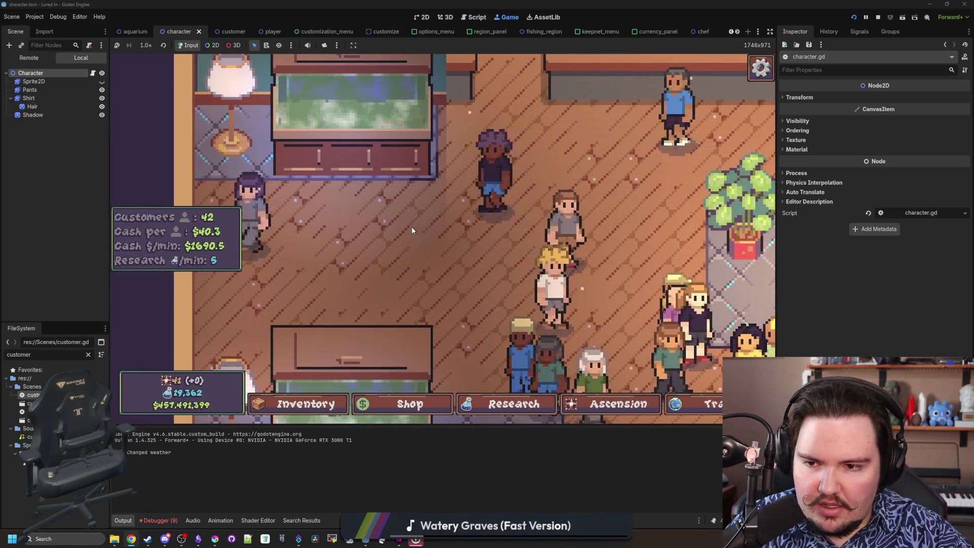
pyautogui.press('w')
pyautogui.press('a')
pyautogui.scroll(1, 427, 287)
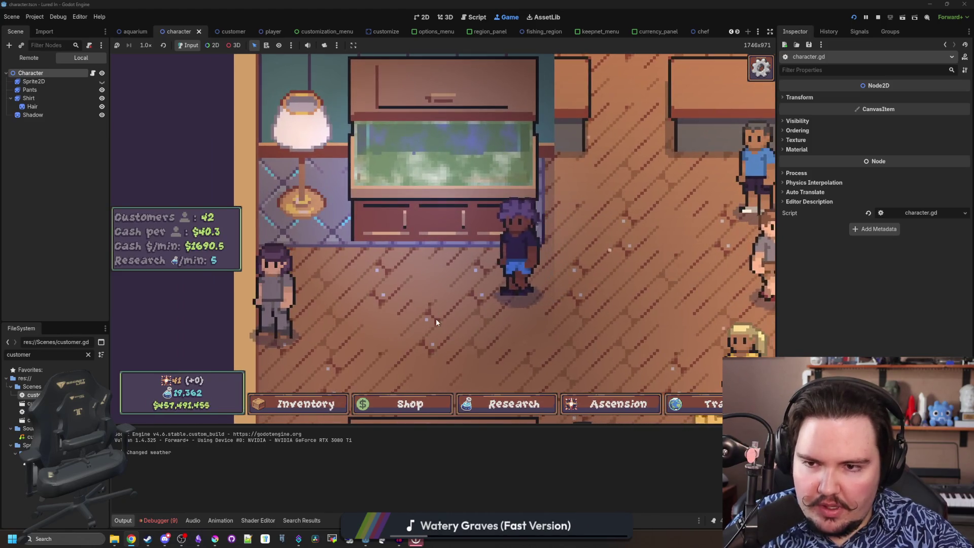
pyautogui.press('s')
pyautogui.moveTo(414, 245)
pyautogui.mouseDown()
pyautogui.moveTo(305, 251)
pyautogui.moveTo(360, 289)
pyautogui.mouseUp()
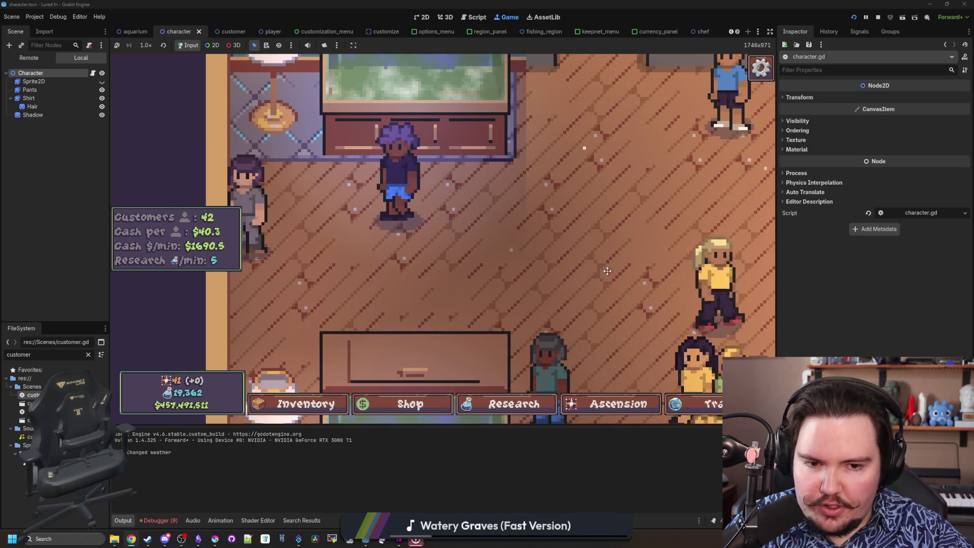
pyautogui.scroll(-2, 360, 289)
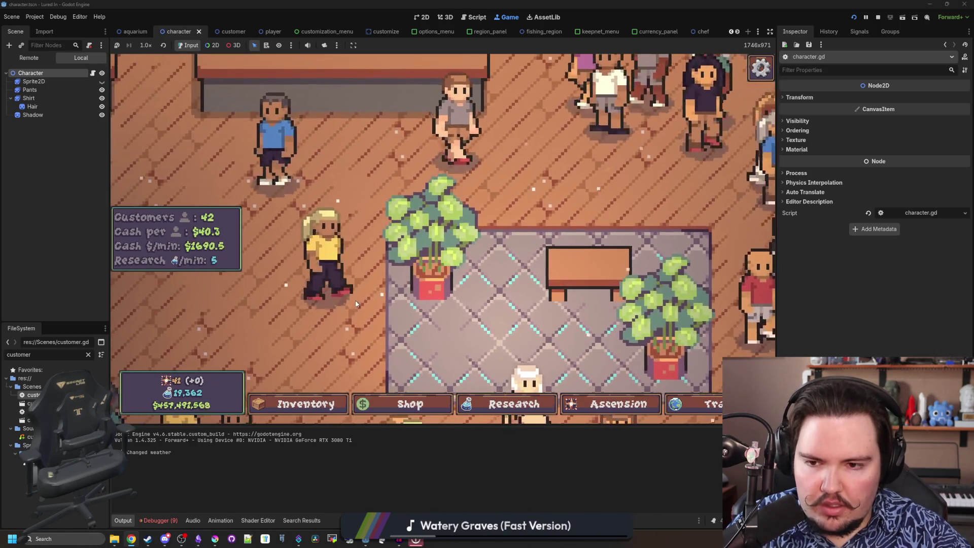
pyautogui.scroll(3, 431, 284)
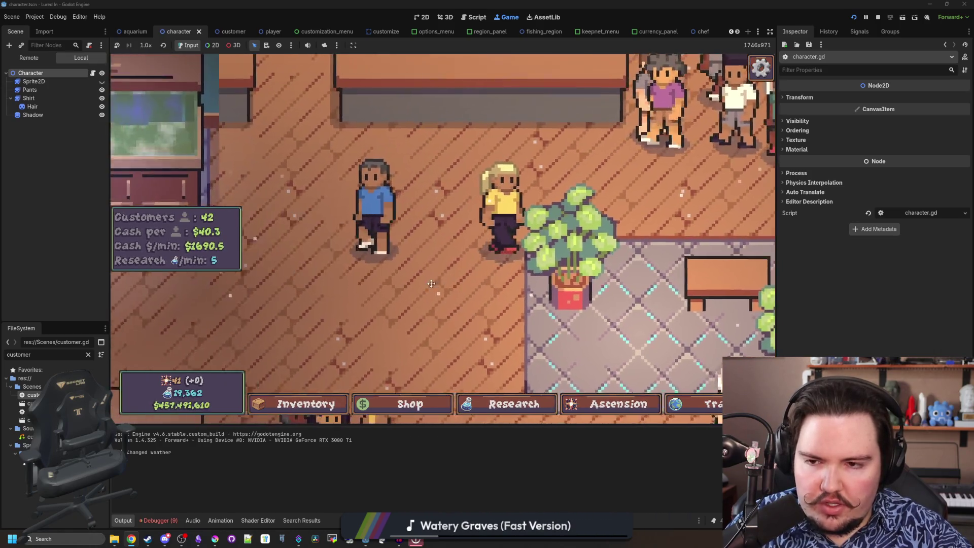
pyautogui.scroll(-1, 432, 283)
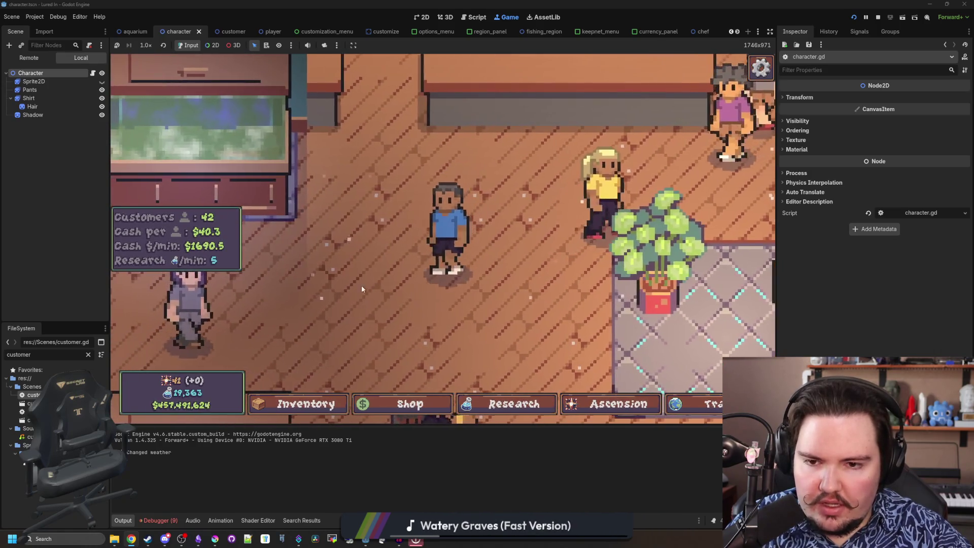
pyautogui.scroll(-2, 464, 271)
pyautogui.scroll(-2, 457, 244)
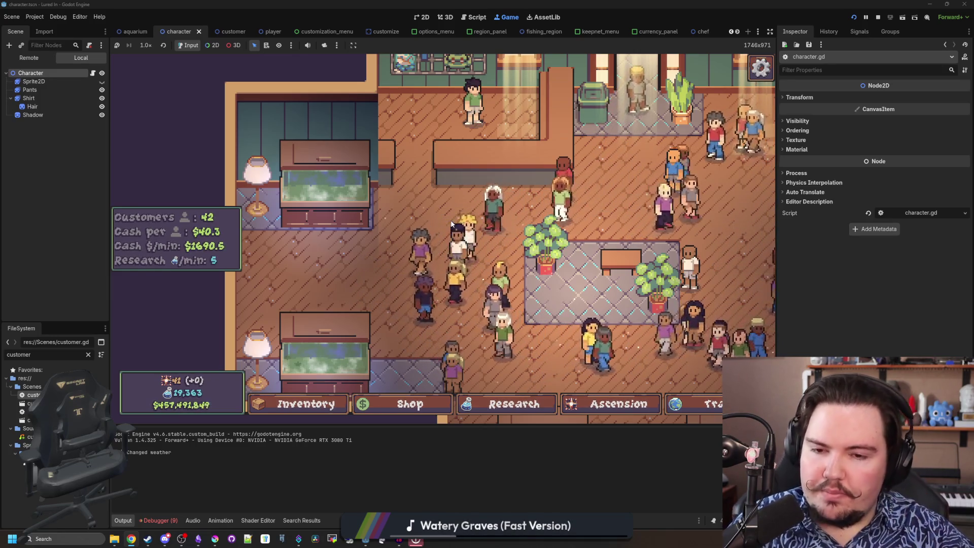
pyautogui.moveTo(452, 224); pyautogui.dragTo(345, 228)
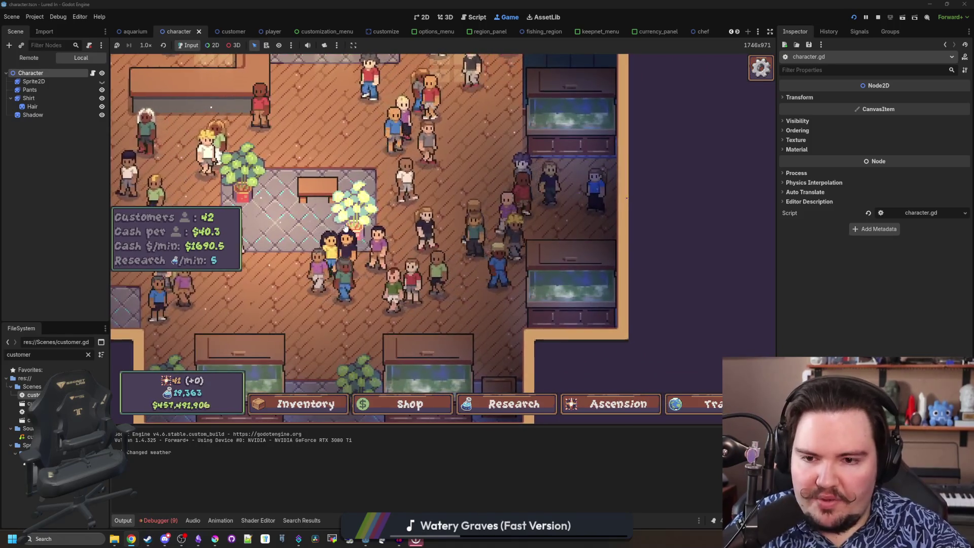
pyautogui.scroll(2, 448, 308)
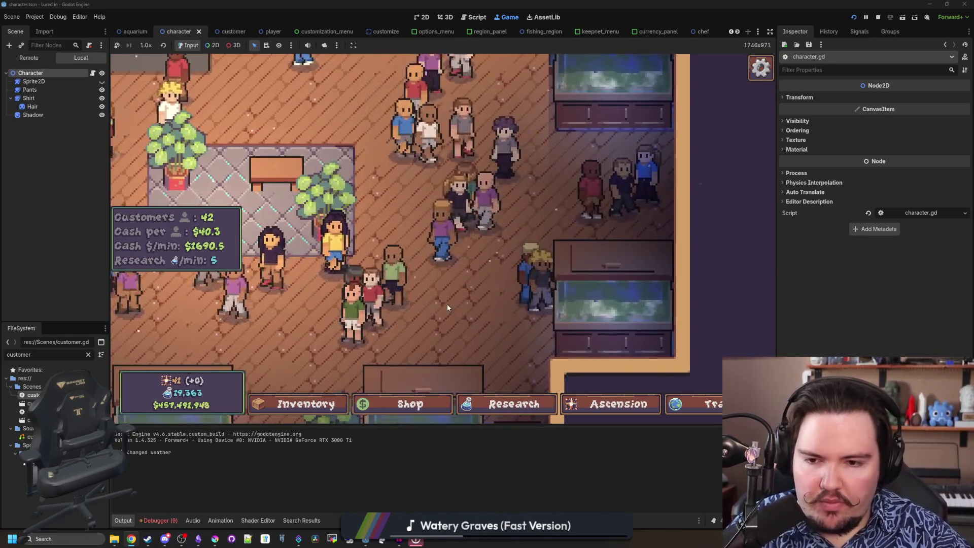
pyautogui.scroll(-2, 448, 308)
pyautogui.moveTo(448, 307); pyautogui.dragTo(558, 417)
pyautogui.scroll(2, 583, 318)
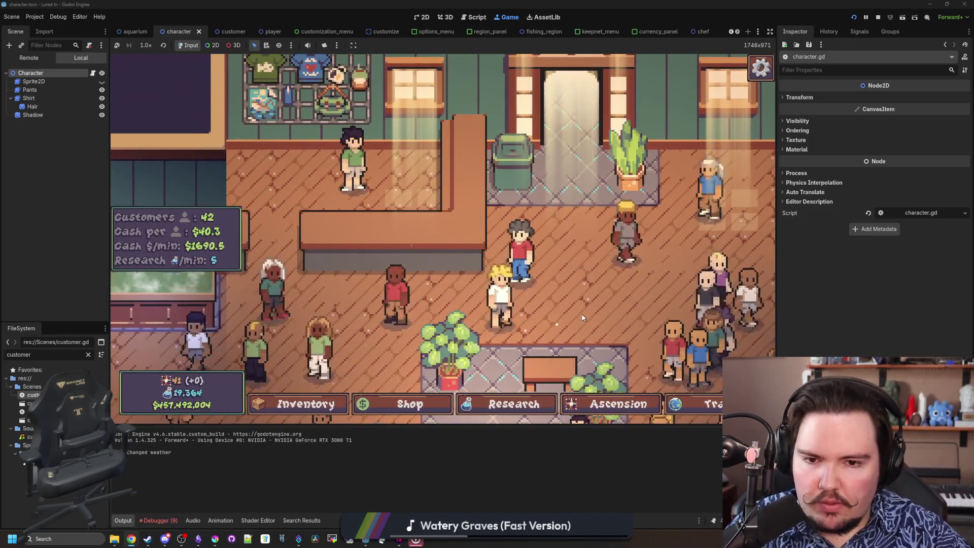
pyautogui.moveTo(584, 318); pyautogui.dragTo(487, 222)
pyautogui.scroll(2, 511, 239)
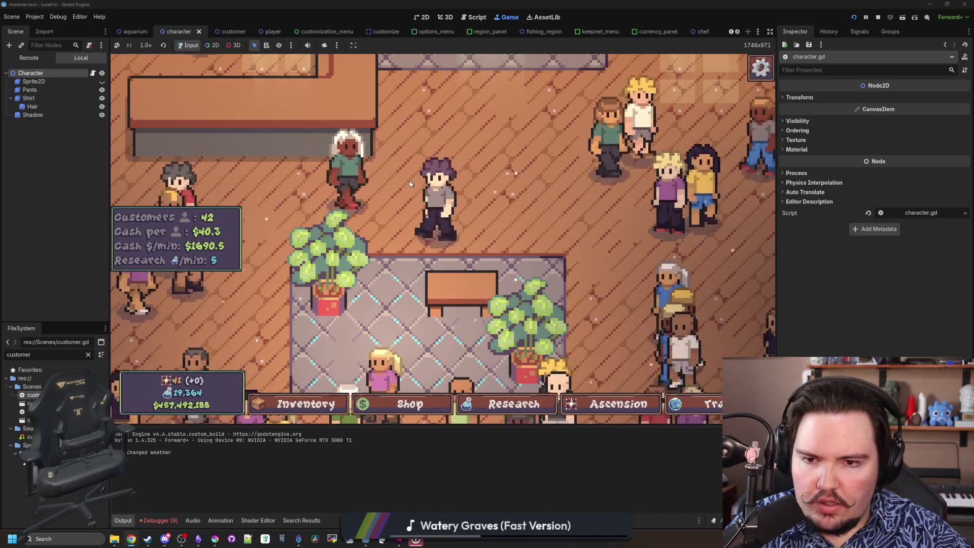
pyautogui.scroll(-5, 497, 212)
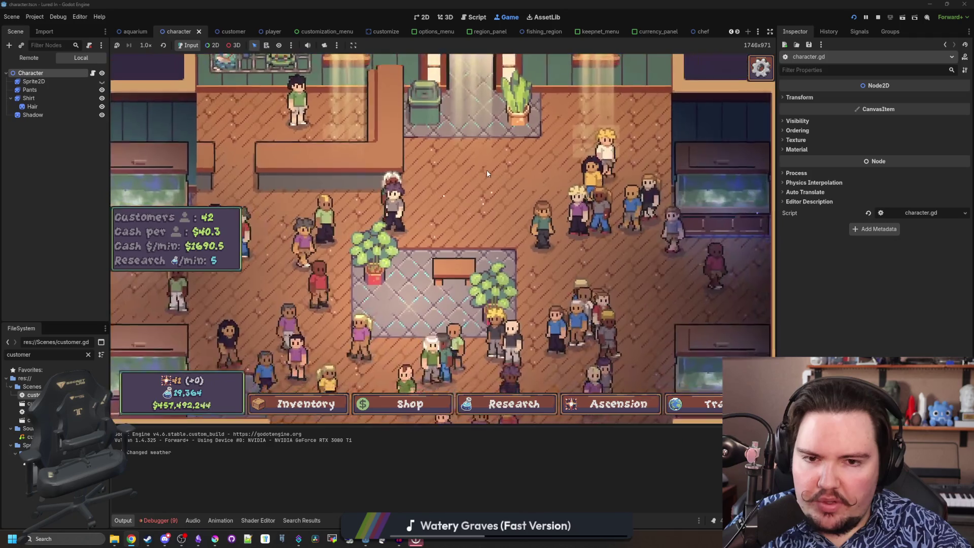
pyautogui.scroll(3, 486, 170)
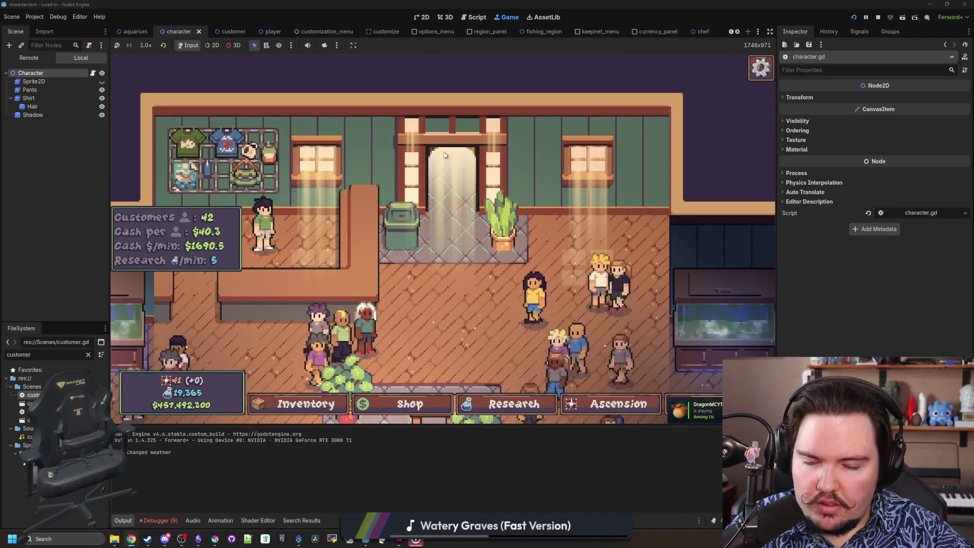
pyautogui.click(694, 408)
# Step: Travel to the rainy Pond fishing area, then return to the shop
pyautogui.click(563, 165)
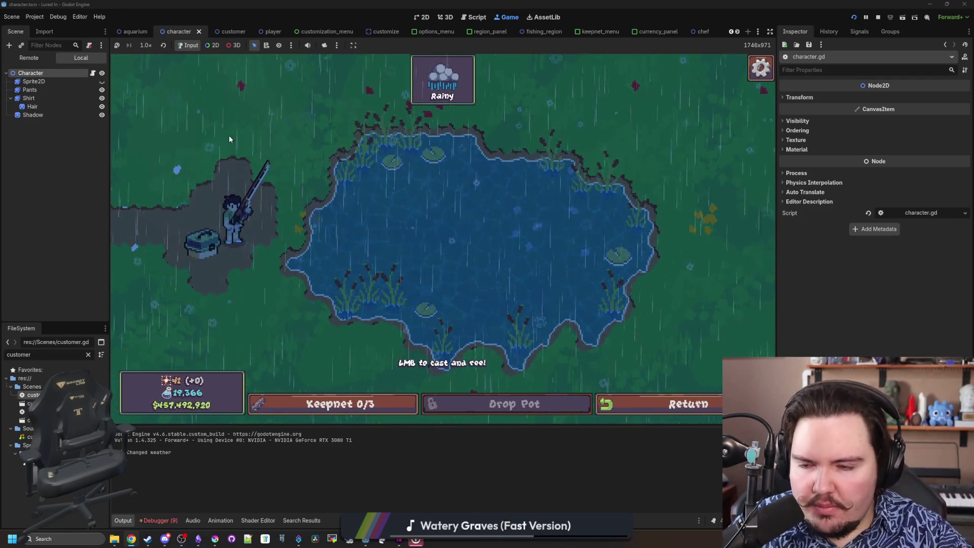
pyautogui.click(680, 401)
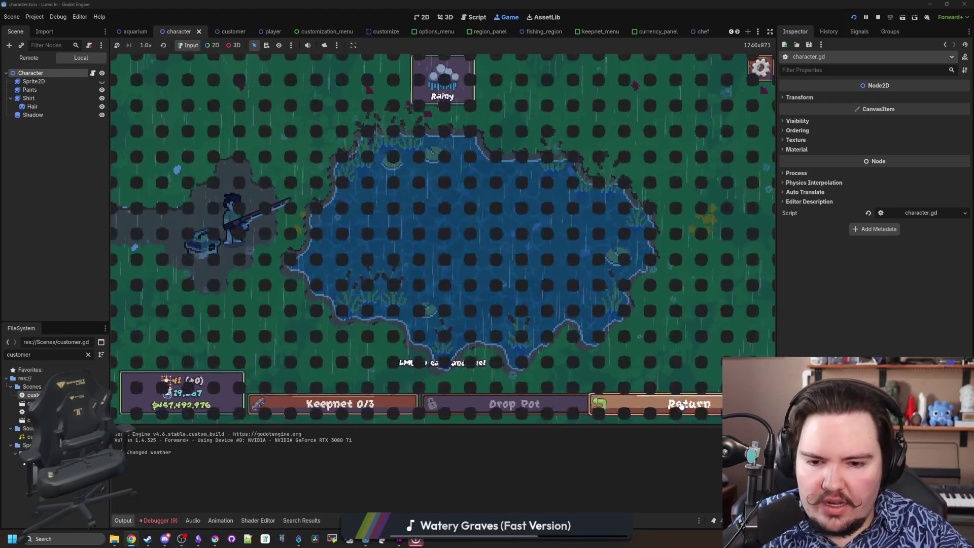
# Step: Open Fish Tank 3, scrub the algae off with the sponge, and check the Channel Catfish
pyautogui.click(264, 246)
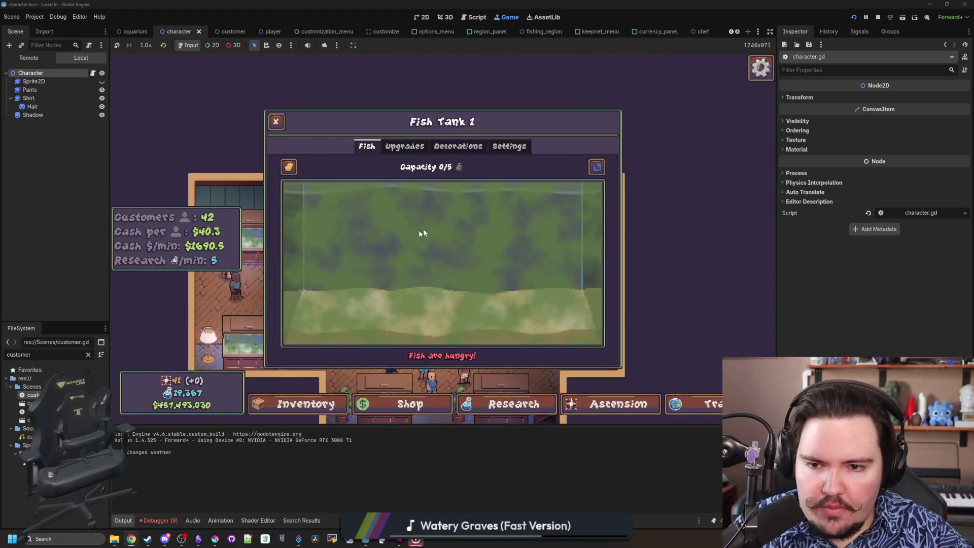
pyautogui.click(316, 397)
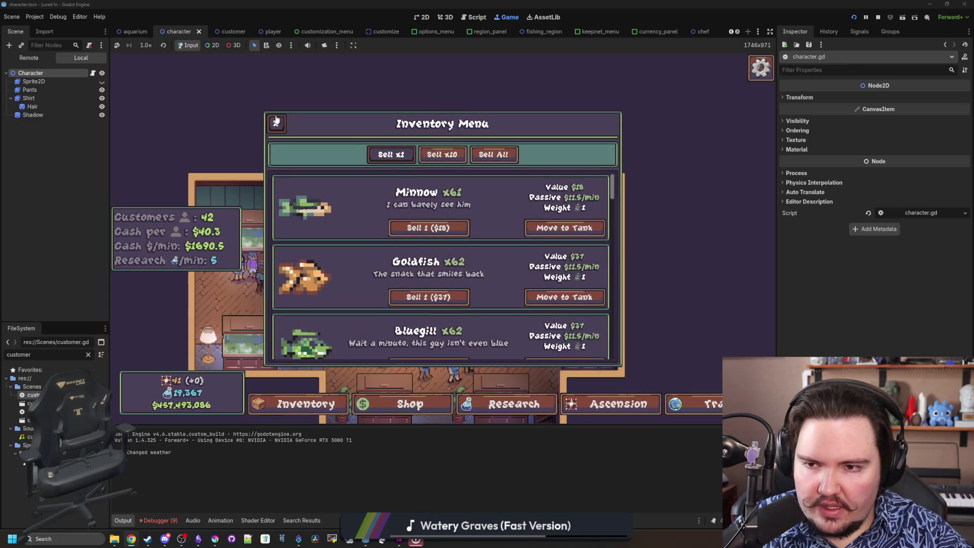
pyautogui.click(254, 330)
pyautogui.click(289, 167)
pyautogui.moveTo(315, 198)
pyautogui.mouseDown()
pyautogui.moveTo(358, 207)
pyautogui.moveTo(283, 211)
pyautogui.moveTo(257, 276)
pyautogui.moveTo(702, 290)
pyautogui.moveTo(467, 278)
pyautogui.moveTo(243, 335)
pyautogui.moveTo(290, 294)
pyautogui.moveTo(675, 251)
pyautogui.moveTo(500, 218)
pyautogui.moveTo(305, 200)
pyautogui.mouseUp()
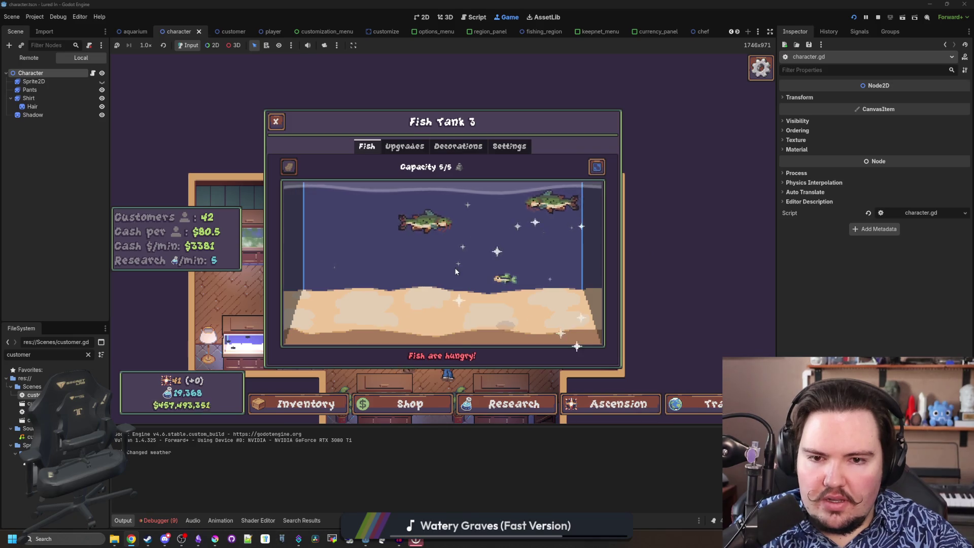
pyautogui.click(439, 222)
pyautogui.click(425, 235)
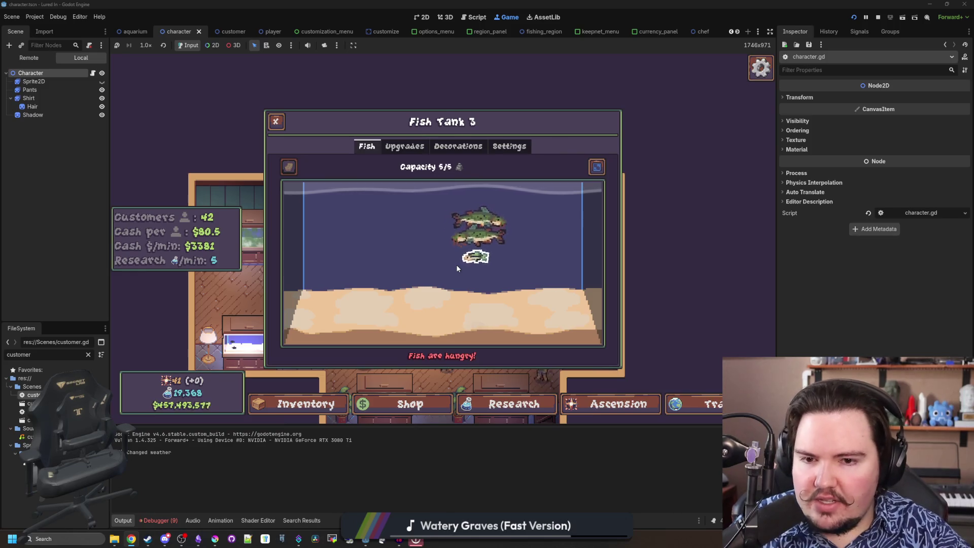
# Step: Browse Fish Tank 3's Upgrades, Decorations and Settings tabs, then close it
pyautogui.click(400, 147)
pyautogui.click(458, 146)
pyautogui.click(510, 146)
pyautogui.click(405, 146)
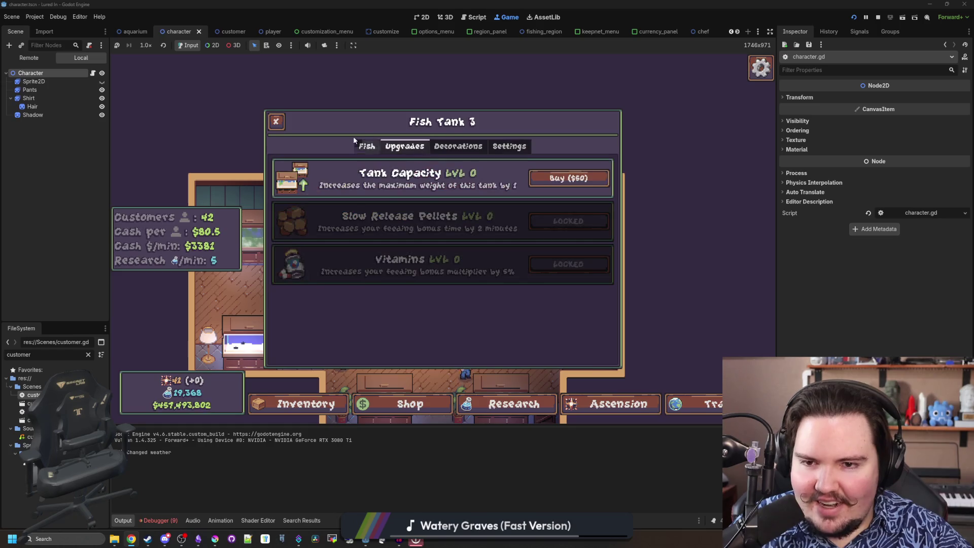
pyautogui.click(370, 146)
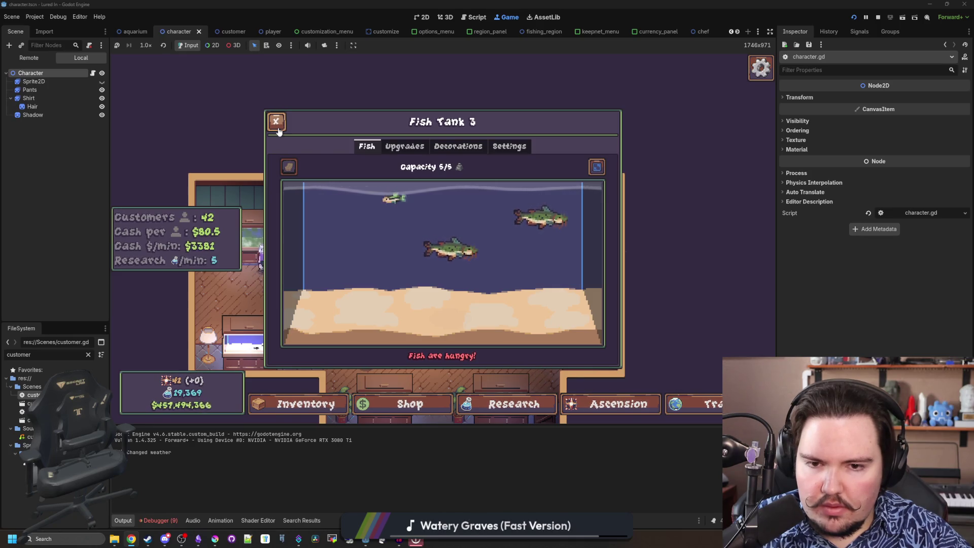
pyautogui.click(276, 121)
pyautogui.scroll(2, 401, 198)
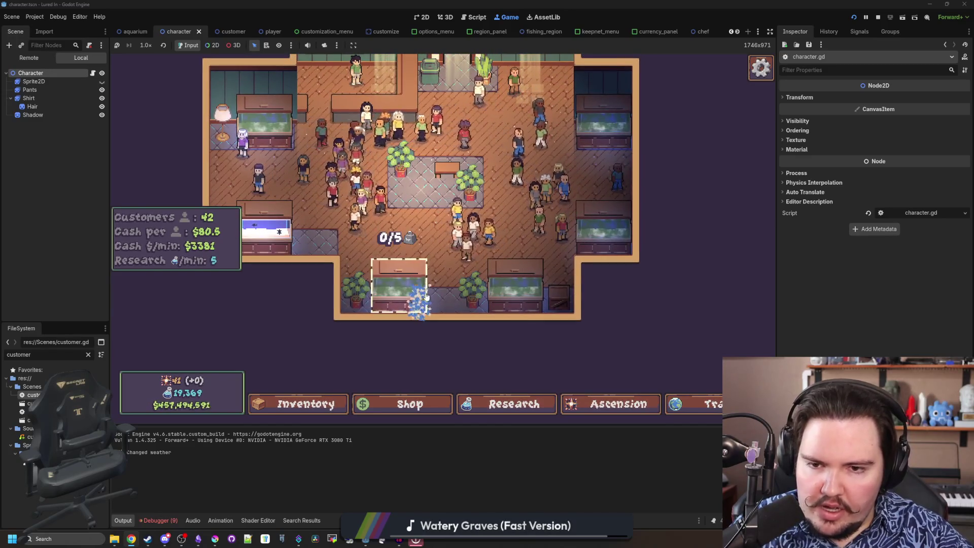
pyautogui.scroll(2, 418, 283)
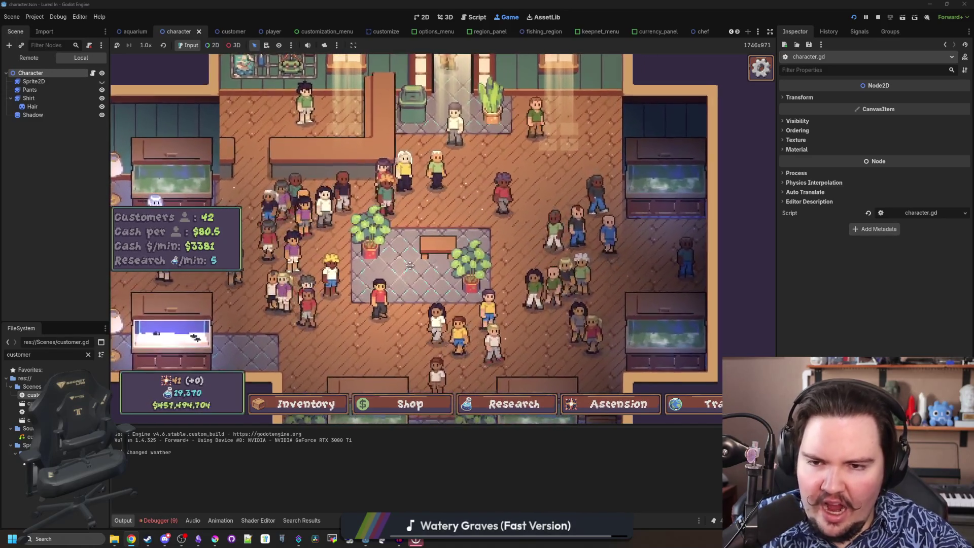
pyautogui.scroll(-2, 410, 266)
pyautogui.scroll(-2, 421, 290)
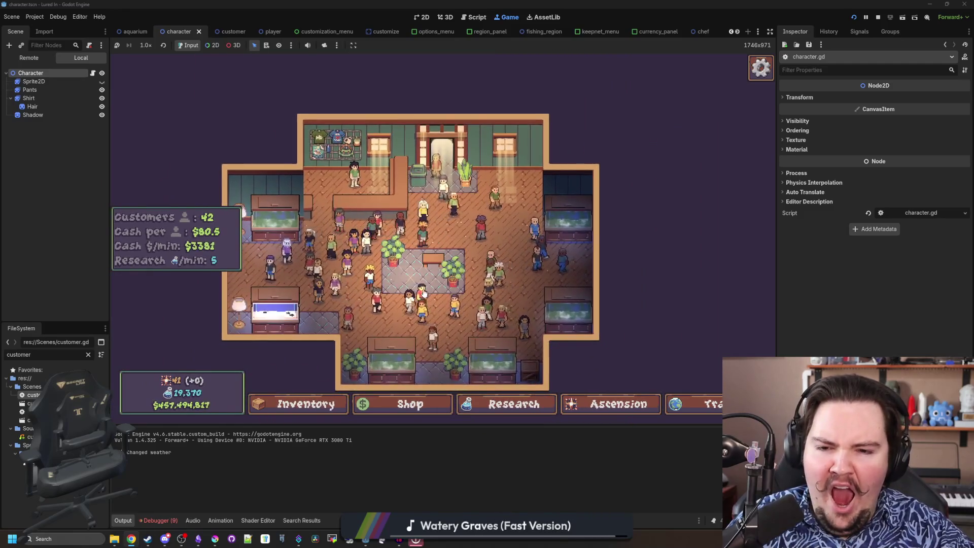
pyautogui.scroll(2, 393, 271)
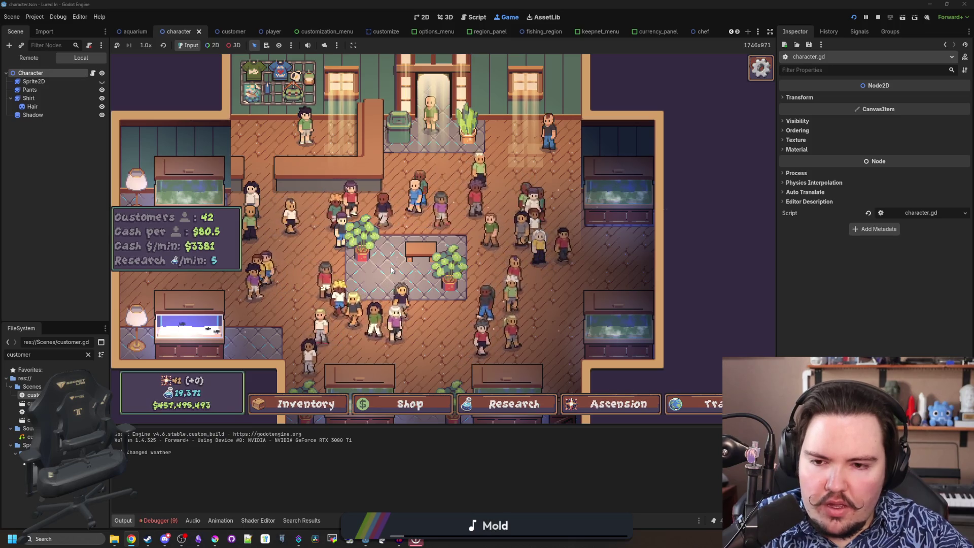
# Step: Bring up the maximized Obsidian notes and make room below the Story section
pyautogui.hotkey('alt', 'Tab')
pyautogui.doubleClick(89, 150)
pyautogui.scroll(4, 383, 243)
pyautogui.click(383, 243)
pyautogui.press('Return')
pyautogui.press('Return')
pyautogui.press('Return')
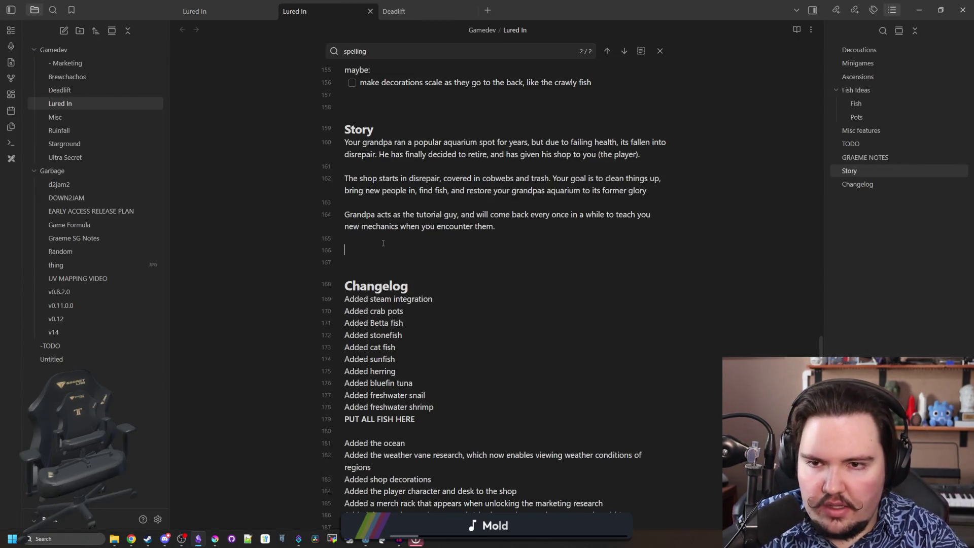
pyautogui.press('Up')
pyautogui.press('Up')
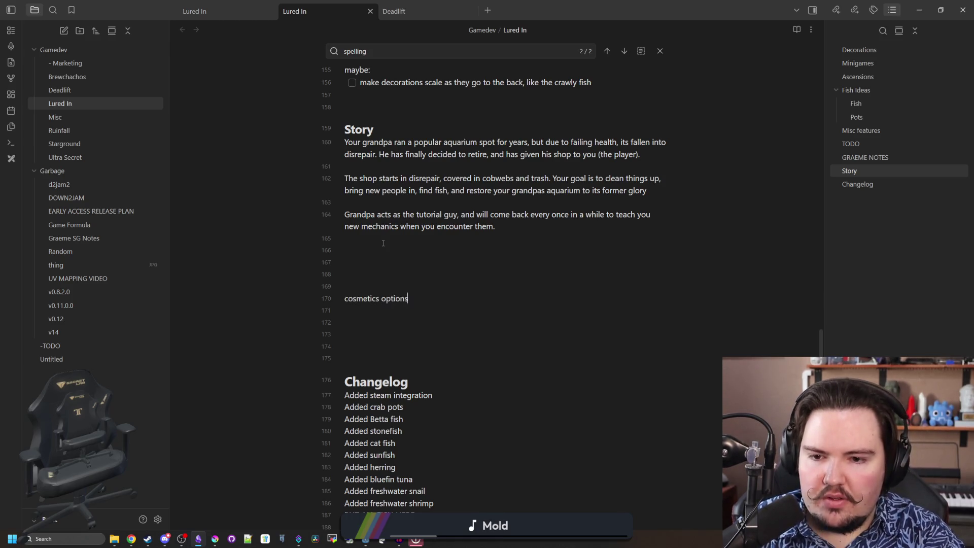
# Step: Write a 'cosmetics options' list with bullets 'inverse kinematics' and 'hard animations'
pyautogui.press('Return')
pyautogui.press('Return')
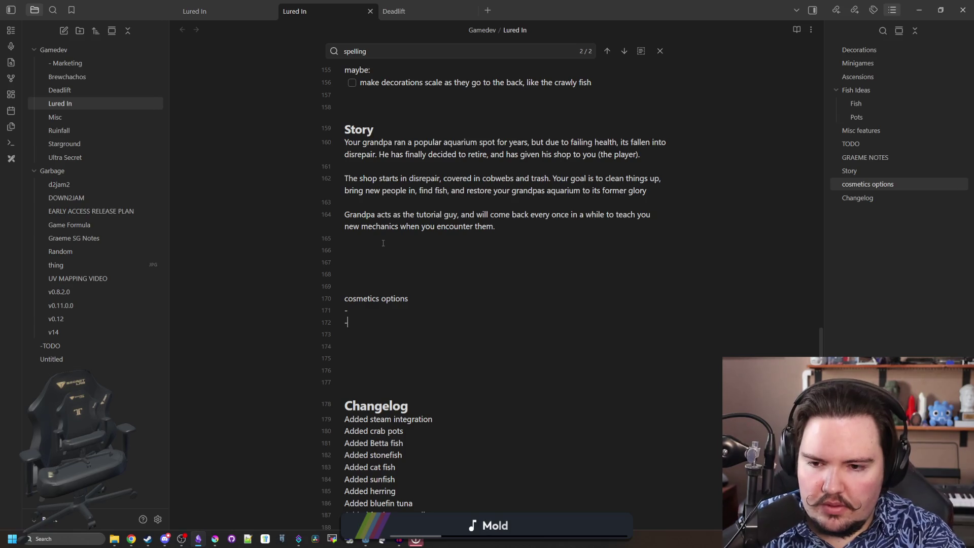
pyautogui.press('BackSpace')
pyautogui.press('BackSpace')
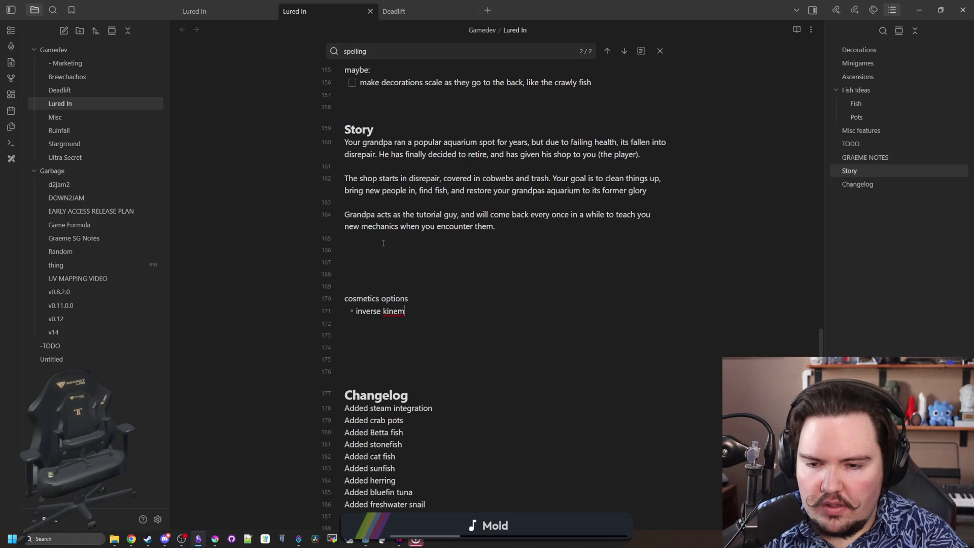
pyautogui.write('atics')
pyautogui.press('Return')
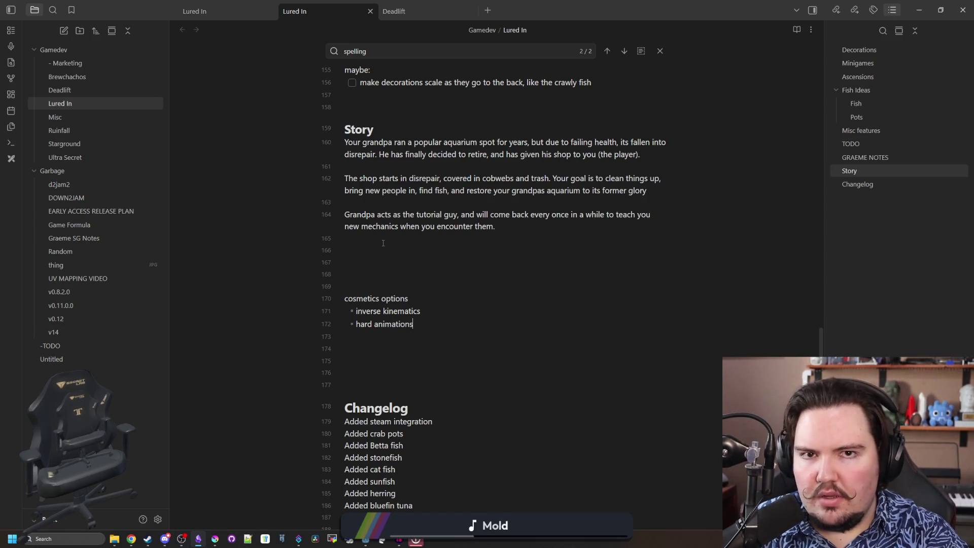
pyautogui.press('Return')
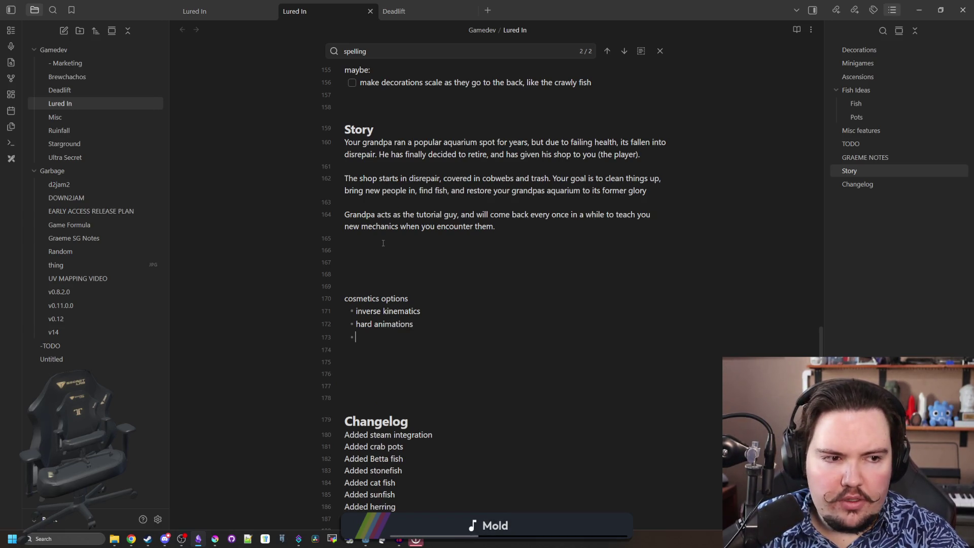
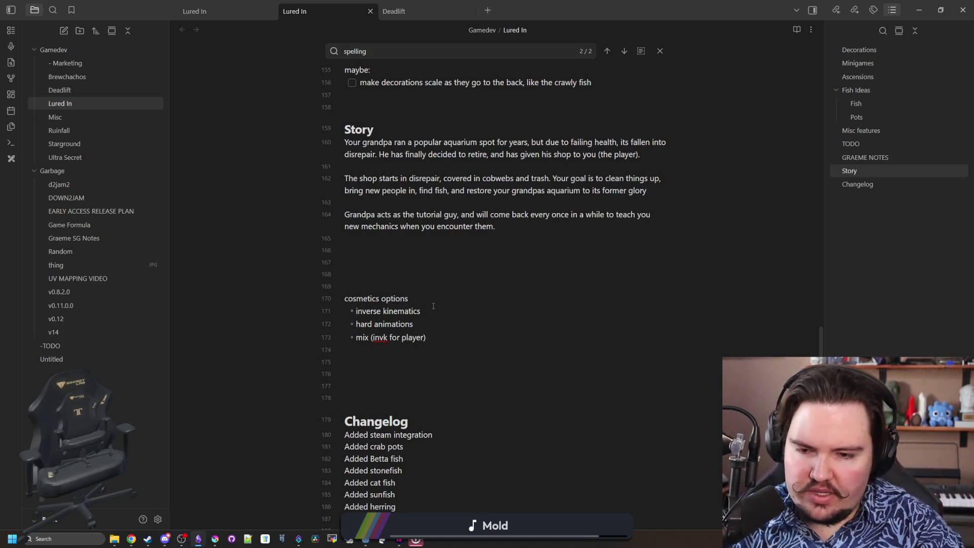
# Step: Note 'performance (customers would be slow)' under inverse kinematics, then delete that point and its notes
pyautogui.press('Return')
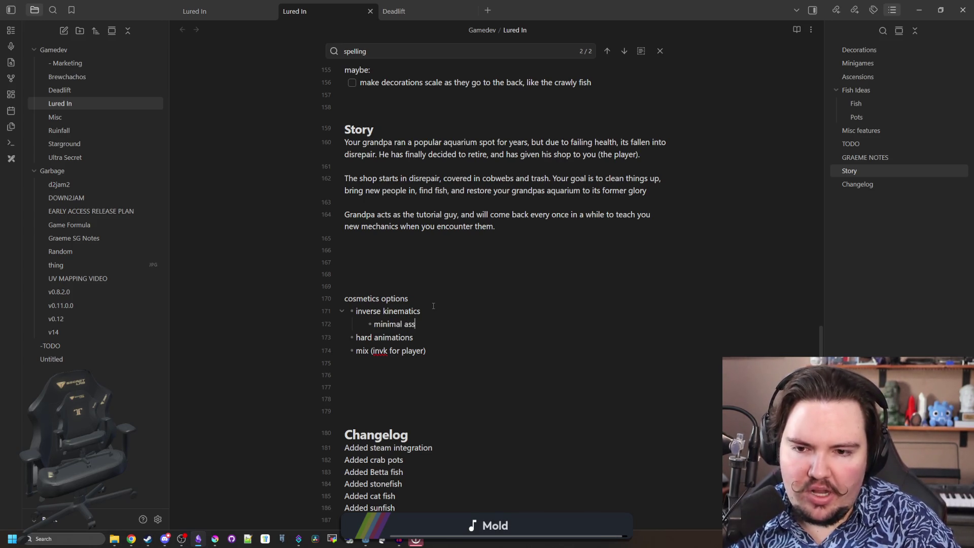
pyautogui.press('Return')
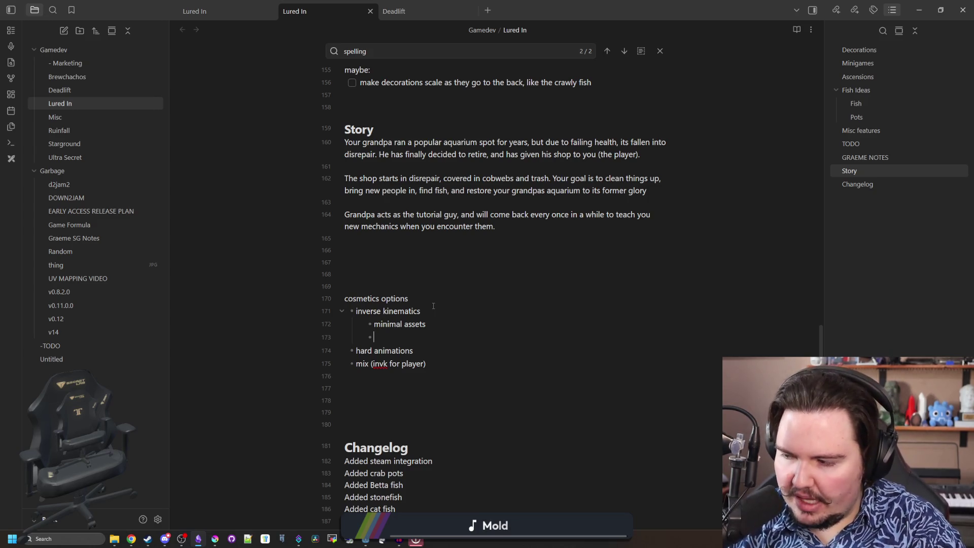
pyautogui.write('performance')
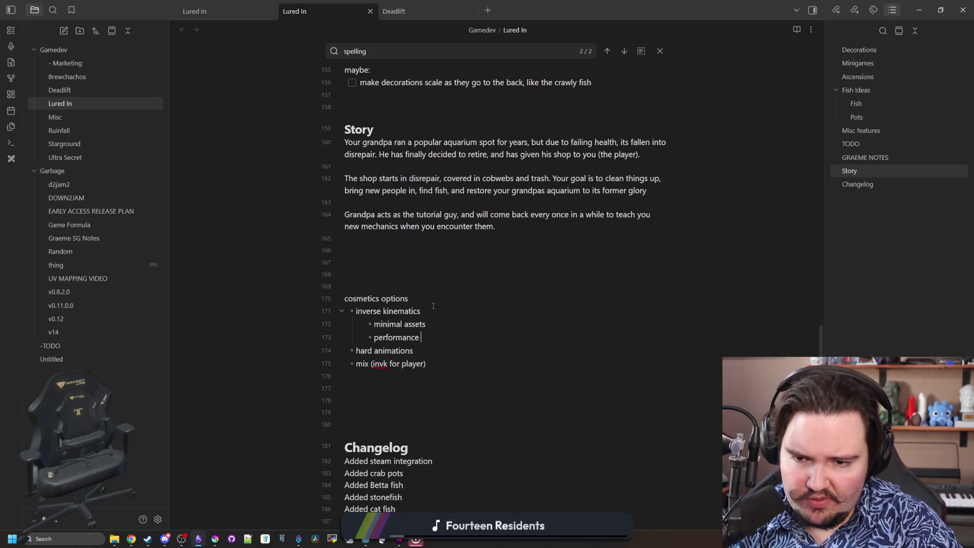
pyautogui.press('BackSpace')
pyautogui.write('(customer swould be')
pyautogui.press('BackSpace')
pyautogui.press('BackSpace')
pyautogui.press('BackSpace')
pyautogui.write('rs would be slow')
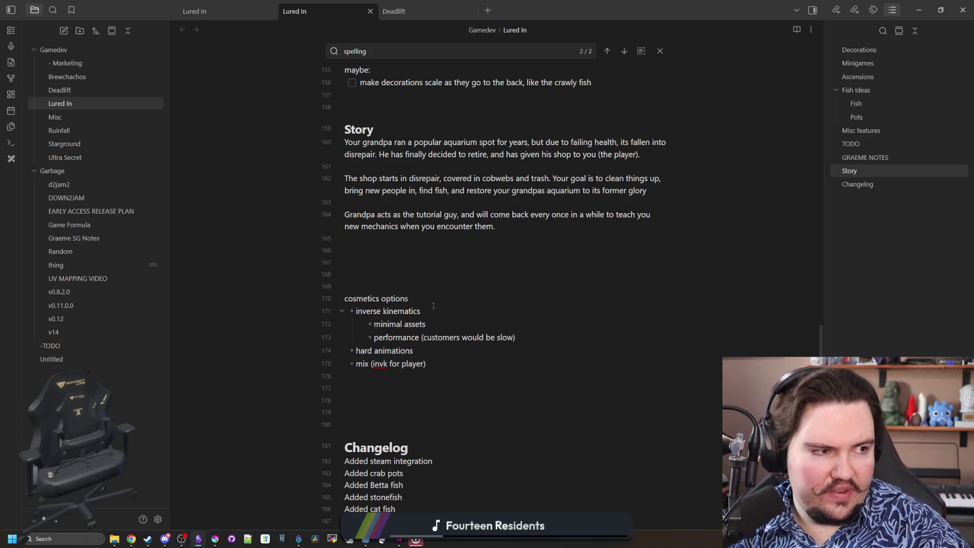
pyautogui.moveTo(528, 340)
pyautogui.mouseDown()
pyautogui.moveTo(374, 325)
pyautogui.moveTo(345, 311)
pyautogui.mouseUp()
pyautogui.press('BackSpace')
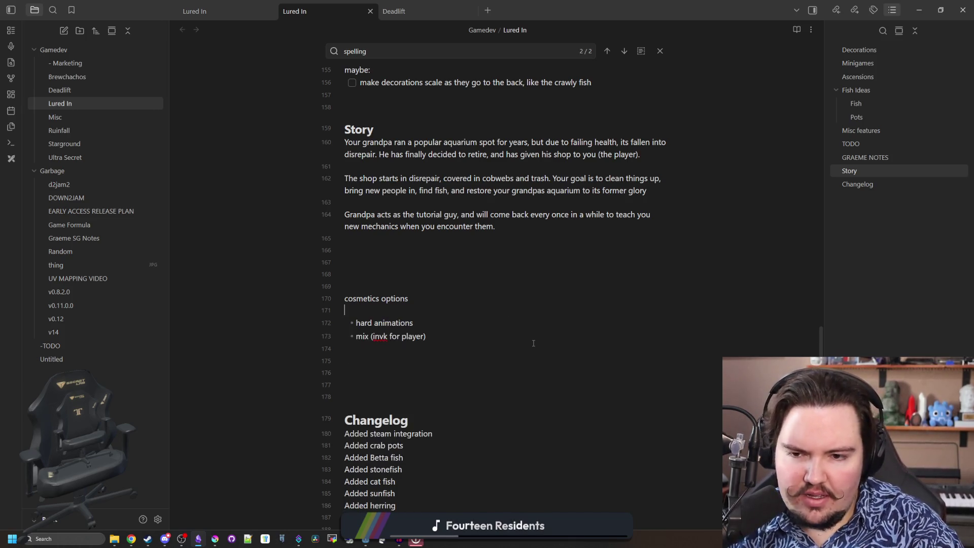
# Step: Add a 'unified spritesheets for everyone' sub-point under hard animations, then switch to Godot
pyautogui.press('BackSpace')
pyautogui.press('Return')
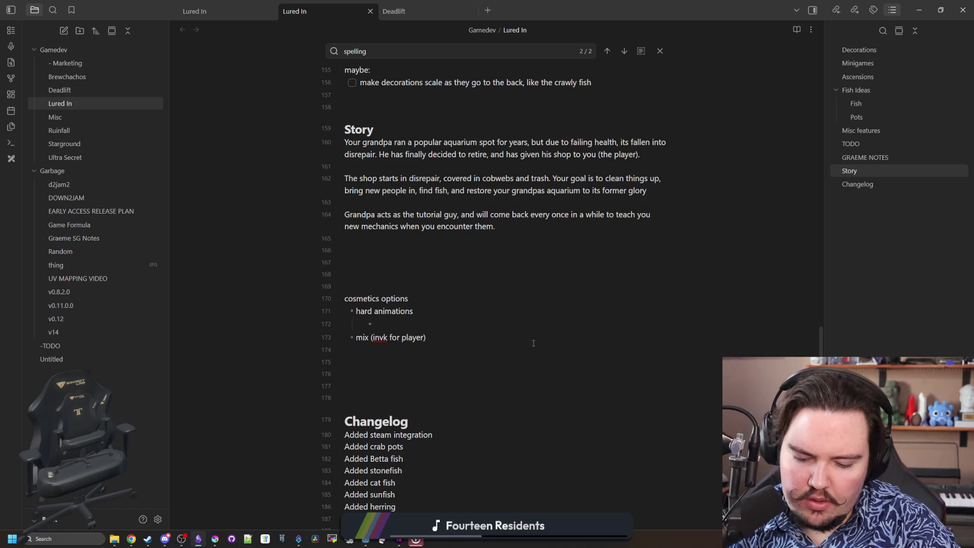
pyautogui.write('unified spritesheets for everyone')
pyautogui.press('Return')
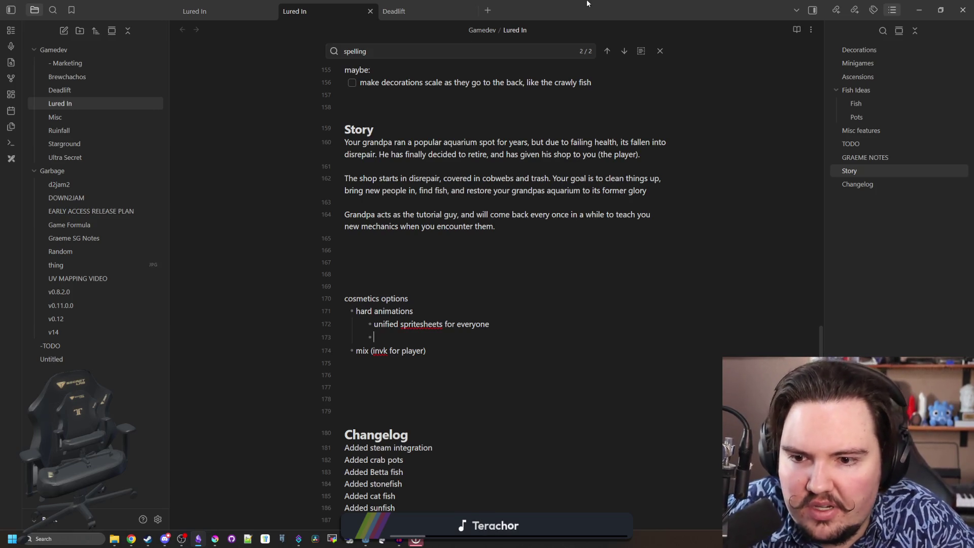
pyautogui.click(442, 289)
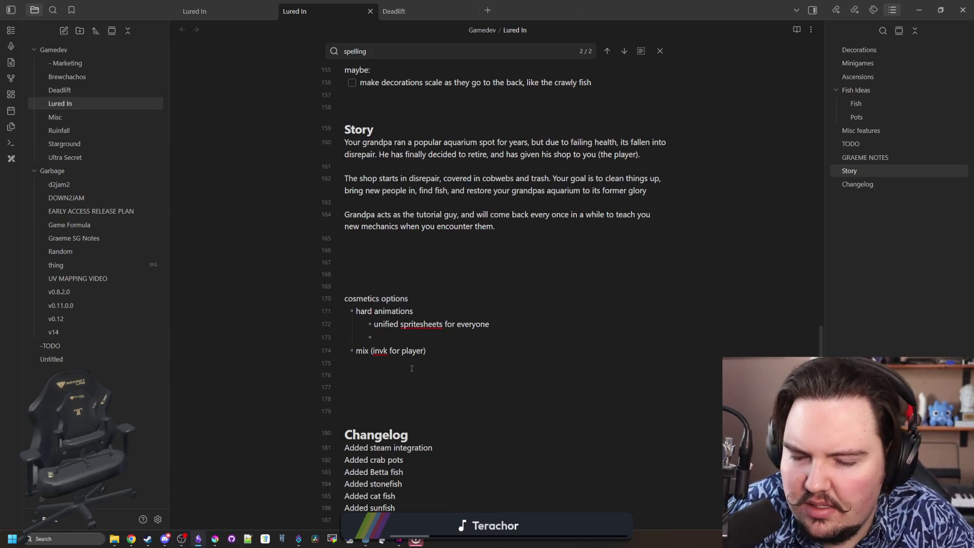
pyautogui.hotkey('alt', 'Tab')
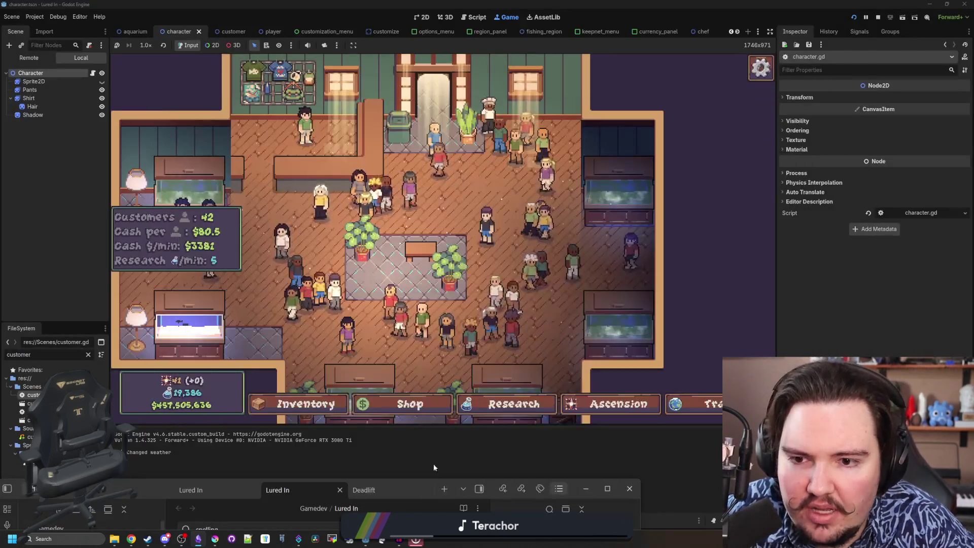
# Step: Zoom and pan around the running shop to check the customers
pyautogui.scroll(5, 475, 330)
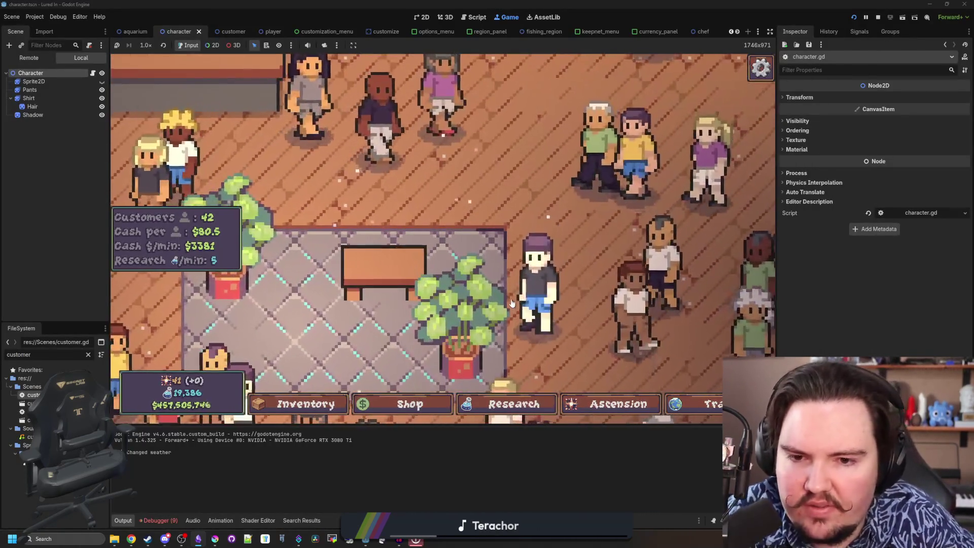
pyautogui.press('s')
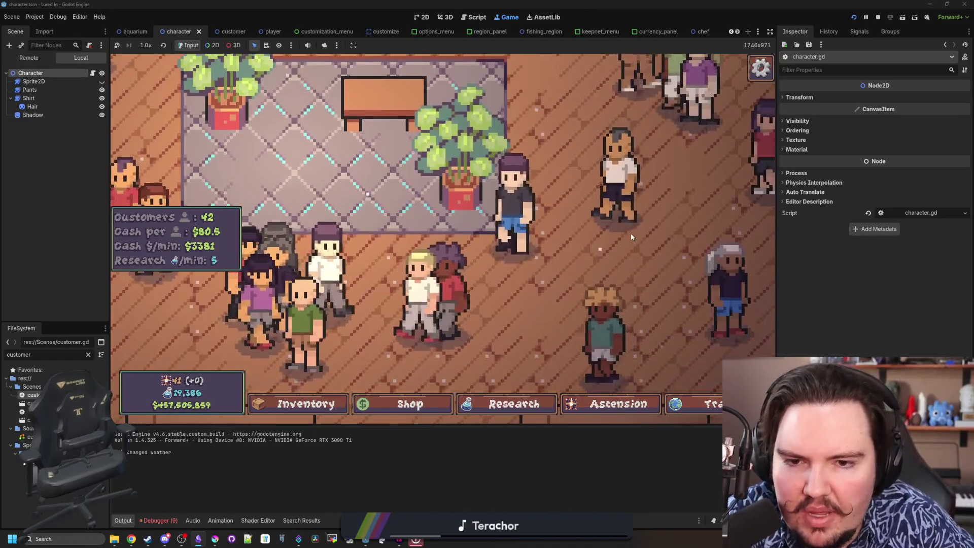
pyautogui.press('d')
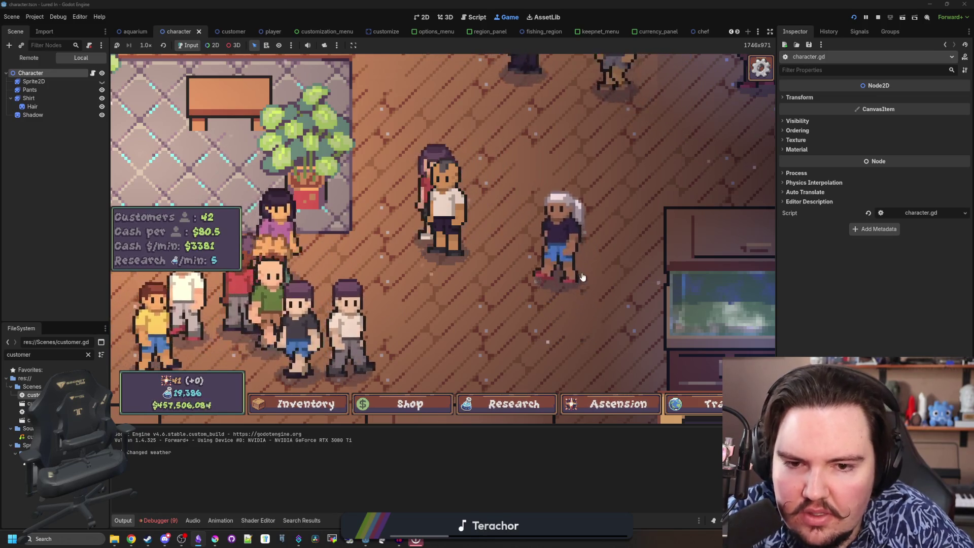
pyautogui.scroll(-3, 549, 246)
pyautogui.scroll(3, 418, 207)
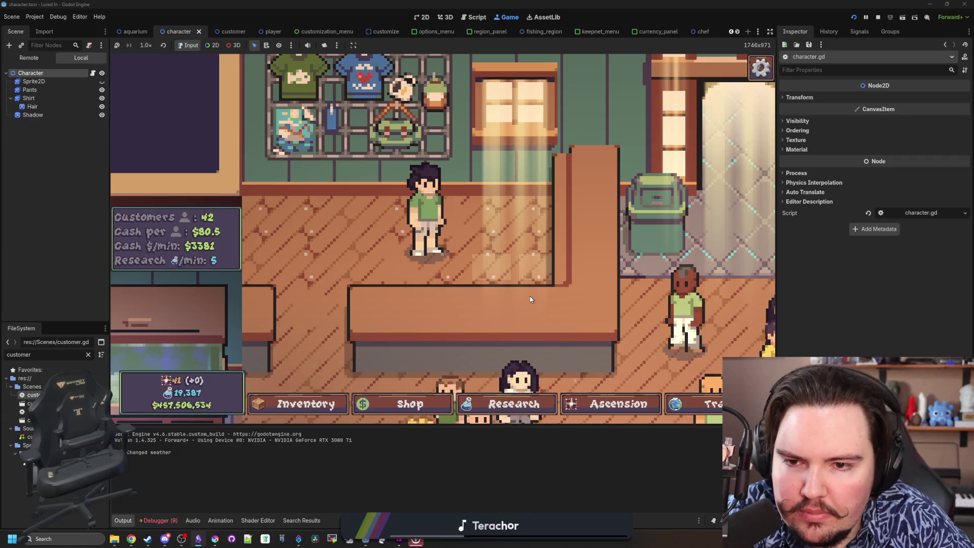
pyautogui.scroll(-1, 417, 207)
pyautogui.moveTo(417, 208); pyautogui.dragTo(421, 155)
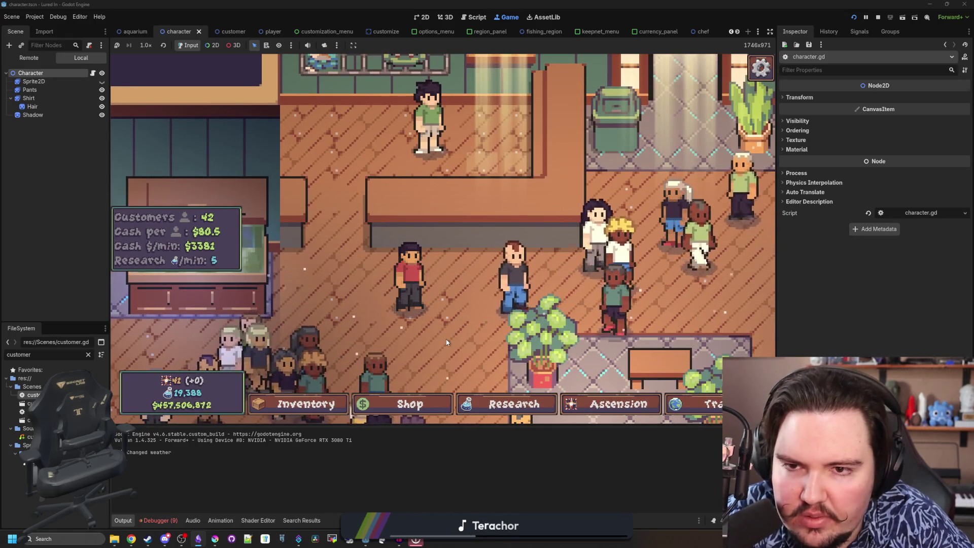
pyautogui.scroll(2, 467, 204)
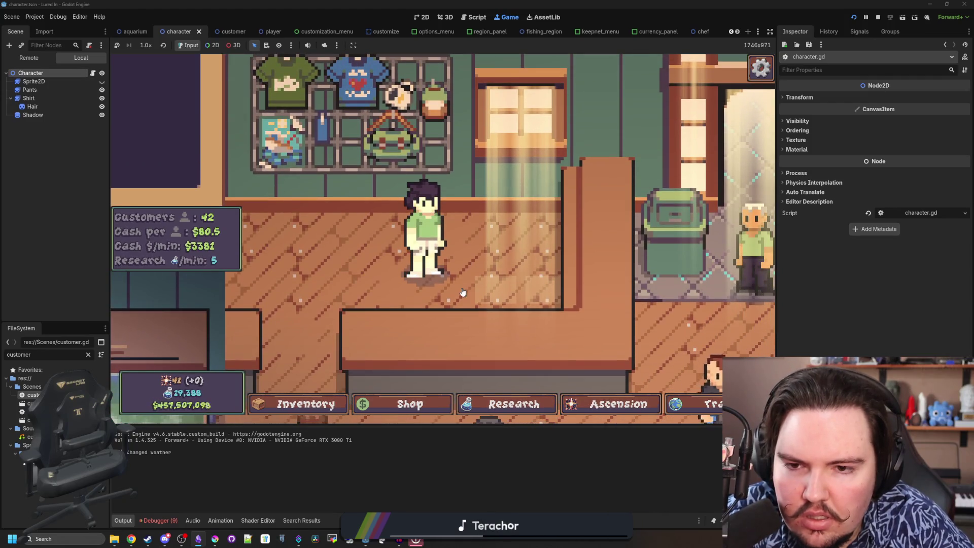
# Step: Open and close the player's appearance edit panel in the running game
pyautogui.click(441, 228)
pyautogui.click(552, 177)
pyautogui.click(440, 228)
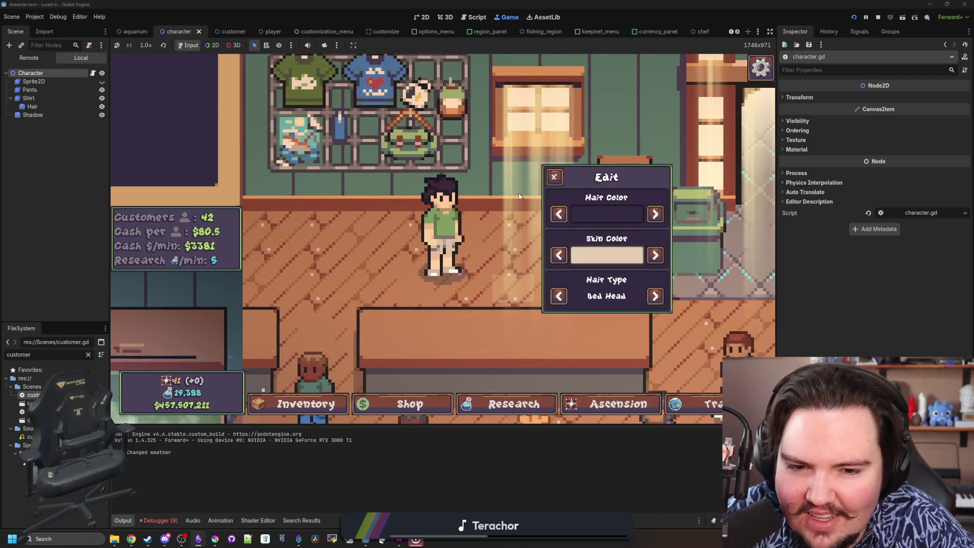
pyautogui.click(554, 176)
pyautogui.scroll(-5, 514, 234)
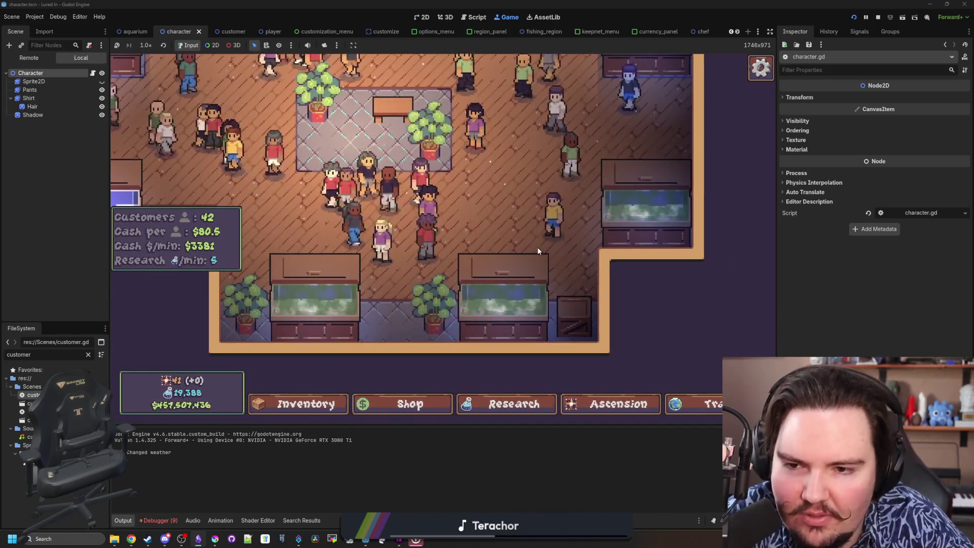
pyautogui.scroll(5, 426, 246)
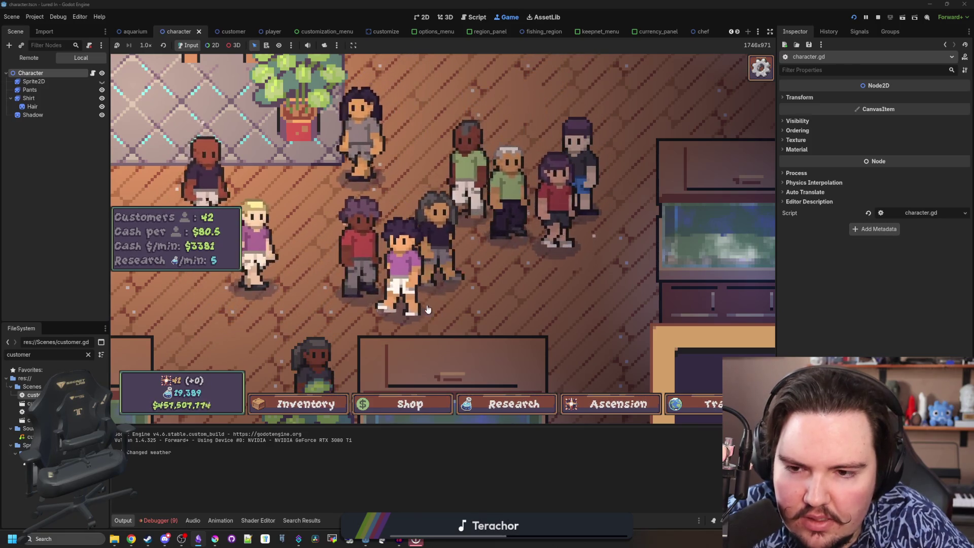
pyautogui.scroll(-5, 472, 263)
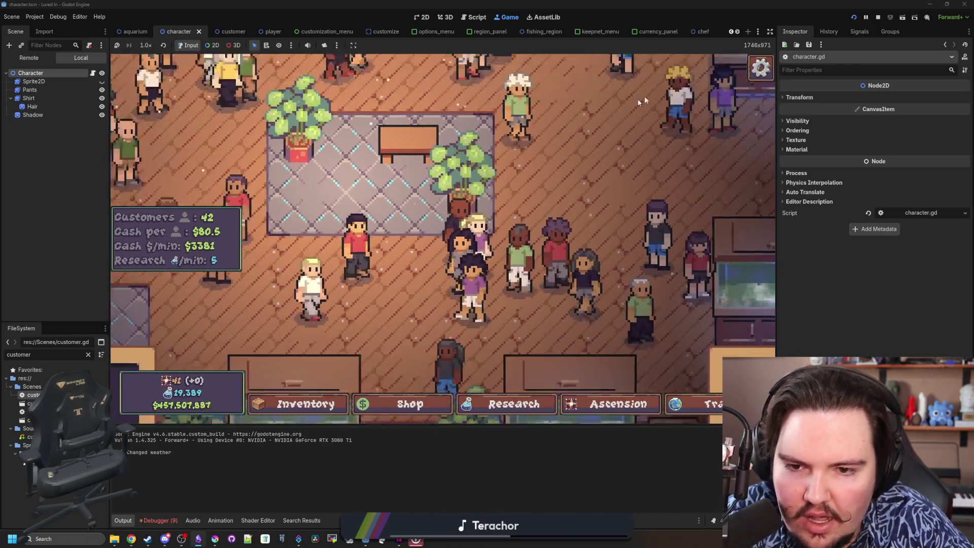
# Step: Stop the game, return to character.gd, and bring Krita forward maximized
pyautogui.click(878, 18)
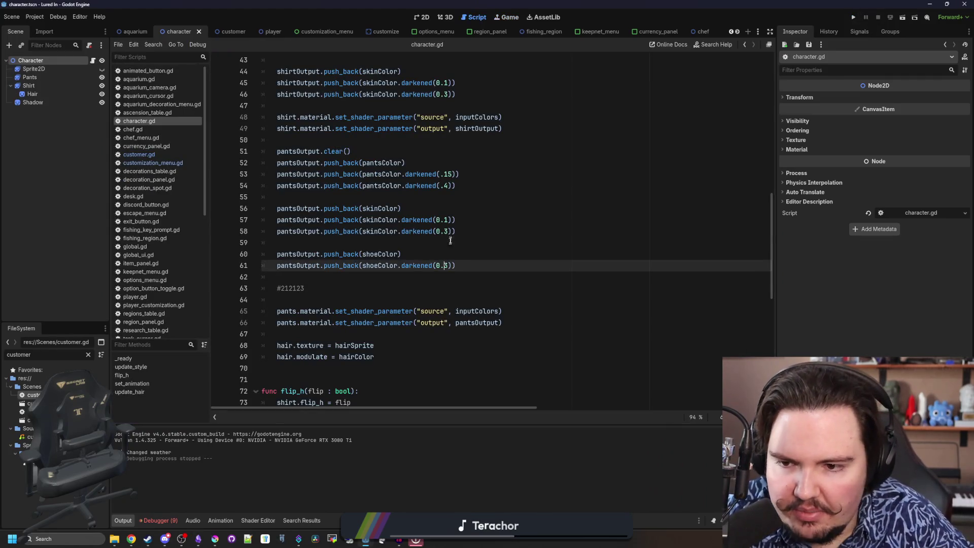
pyautogui.click(414, 243)
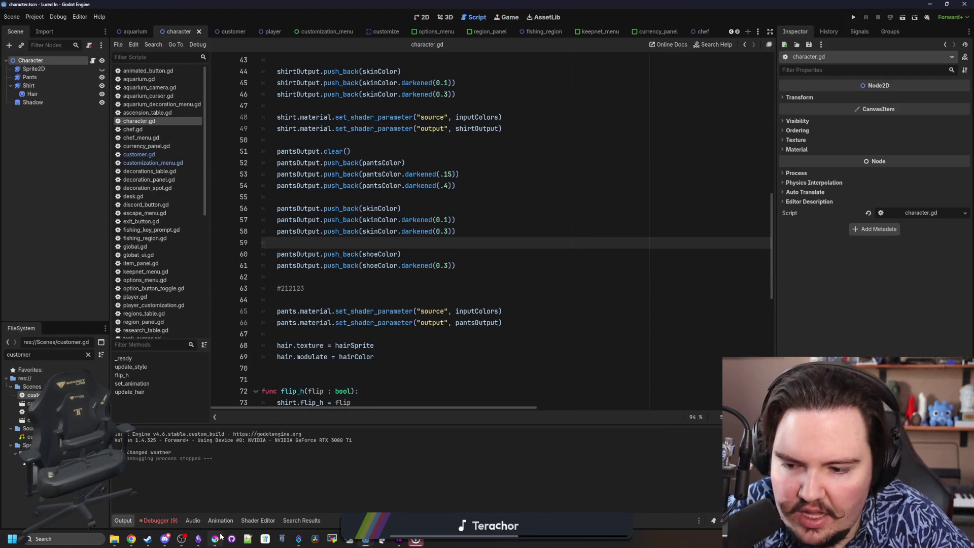
pyautogui.click(214, 539)
pyautogui.doubleClick(463, 140)
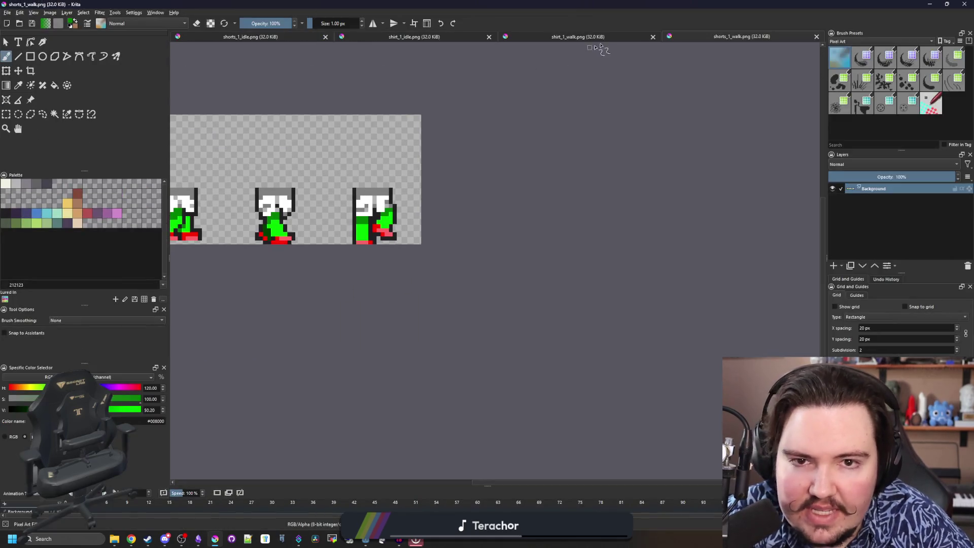
# Step: Zoom into the shirt_1_walk sheet and make a rectangular selection on it
pyautogui.click(601, 38)
pyautogui.scroll(5, 384, 333)
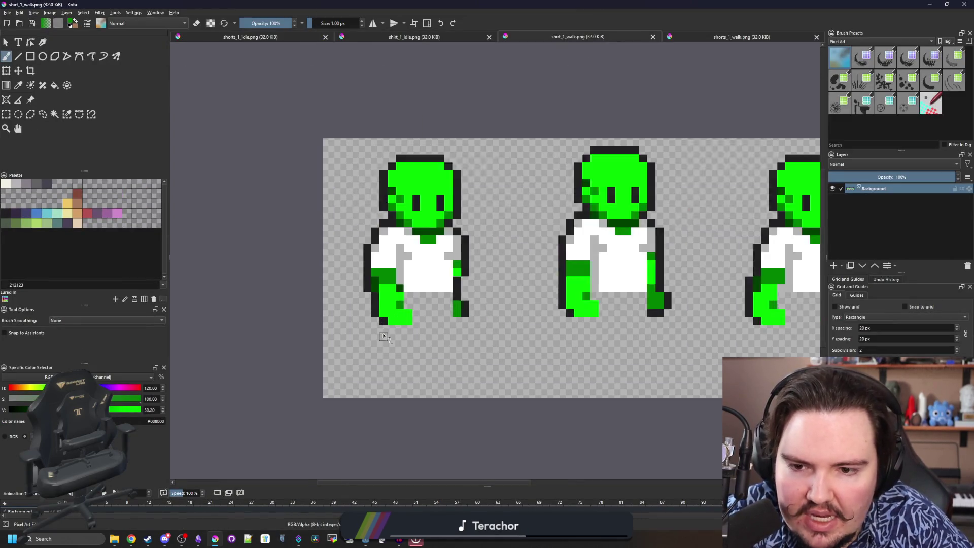
pyautogui.scroll(-2, 311, 289)
pyautogui.scroll(-3, 310, 288)
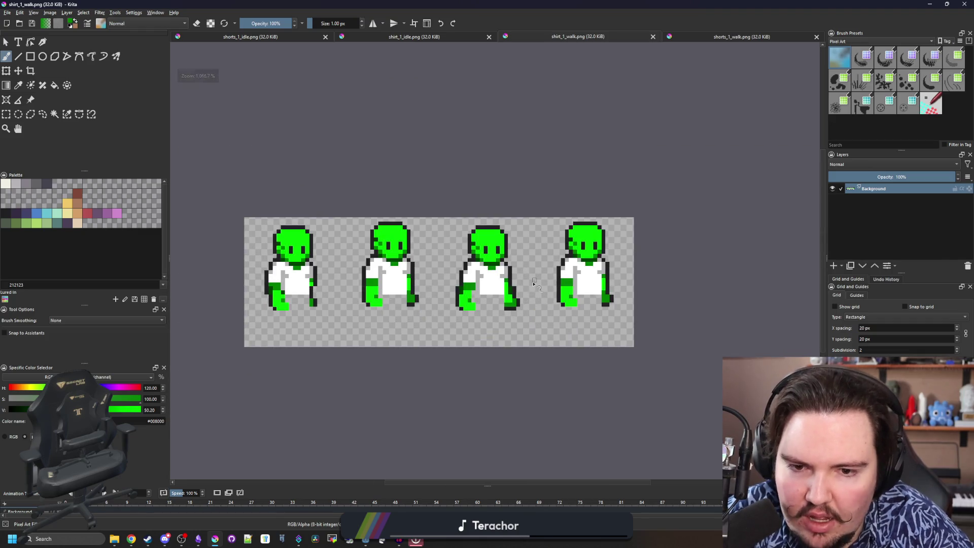
pyautogui.click(6, 114)
pyautogui.click(277, 304)
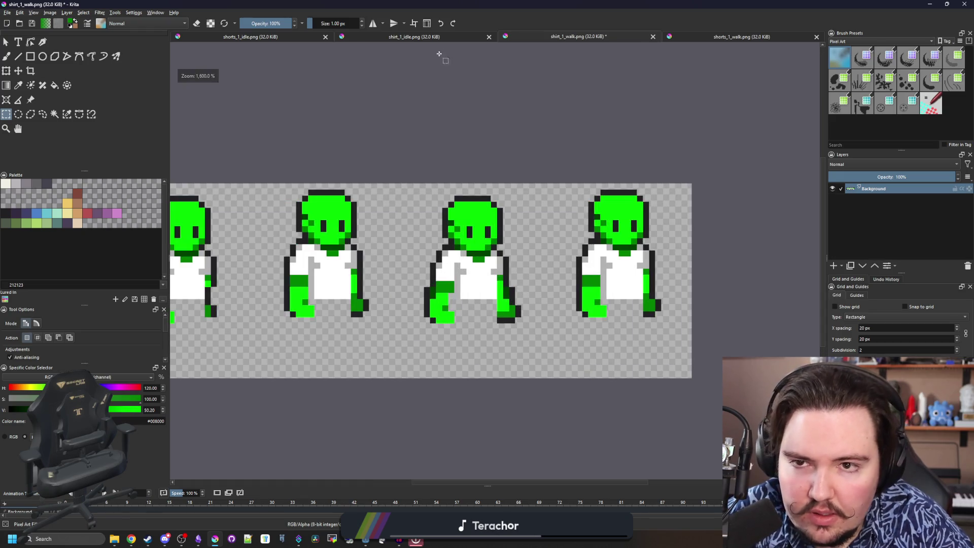
# Step: Flip between shirt_1_idle and shirt_1_walk, ending on shirt_1_idle, and bring up Open Images
pyautogui.click(422, 37)
pyautogui.click(530, 40)
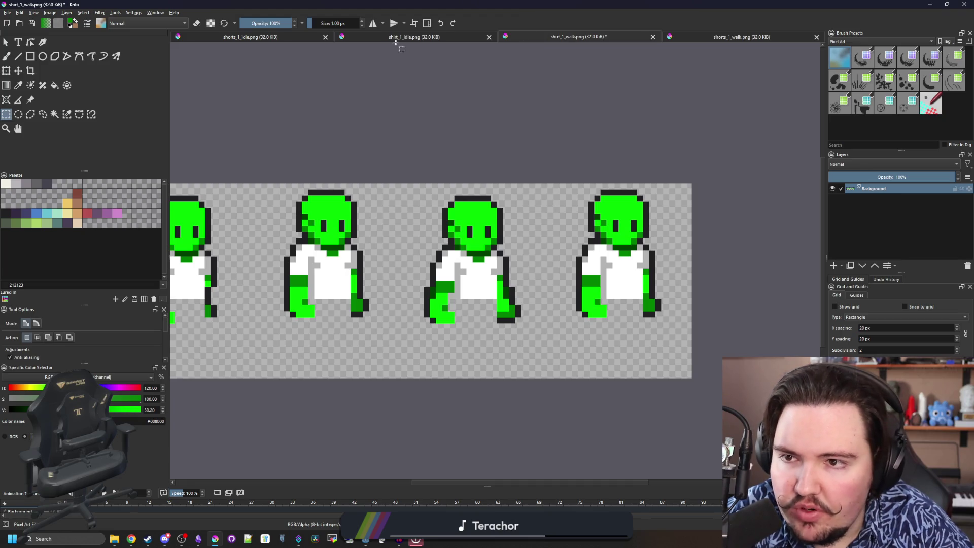
pyautogui.click(403, 40)
pyautogui.click(8, 13)
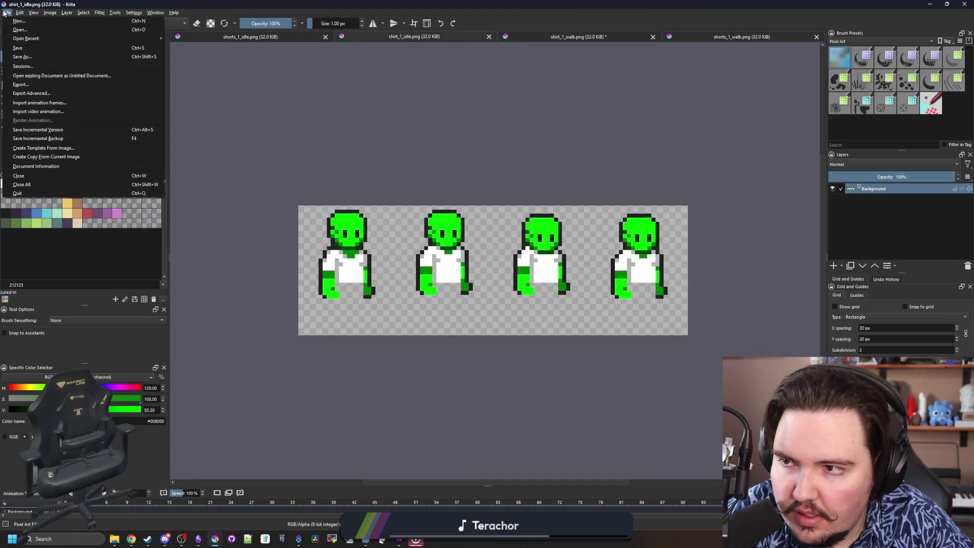
pyautogui.click(26, 31)
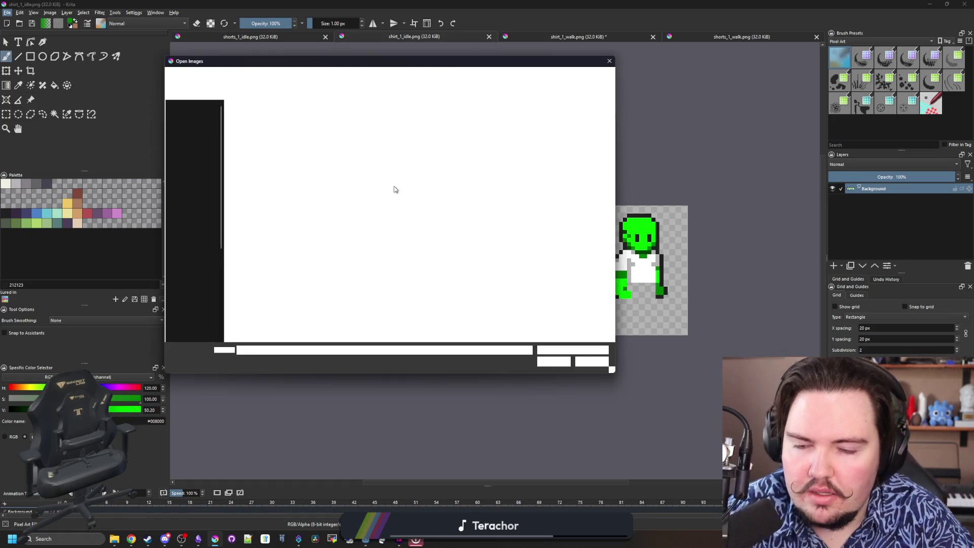
# Step: Start renaming player_arm_lower.png, then dismiss the file options without renaming
pyautogui.click(414, 187)
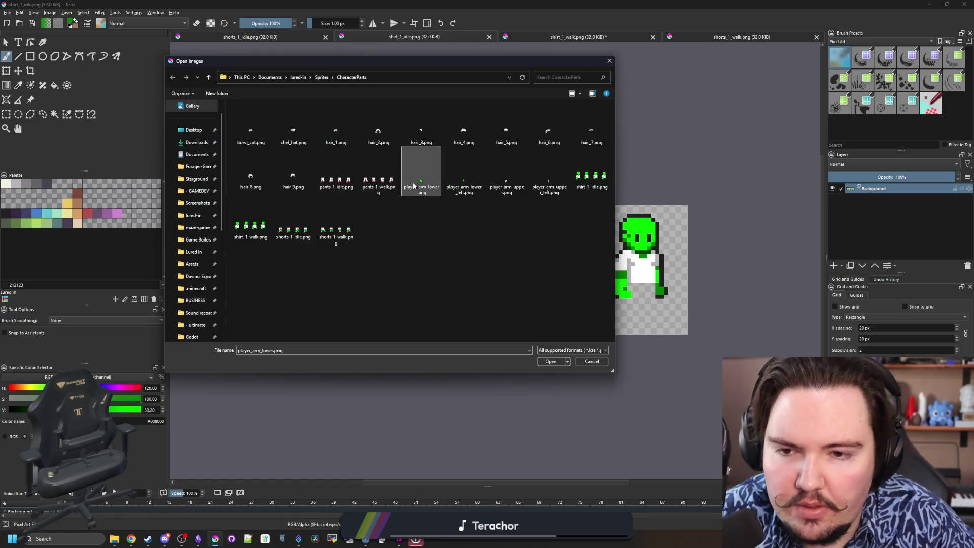
pyautogui.doubleClick(414, 184)
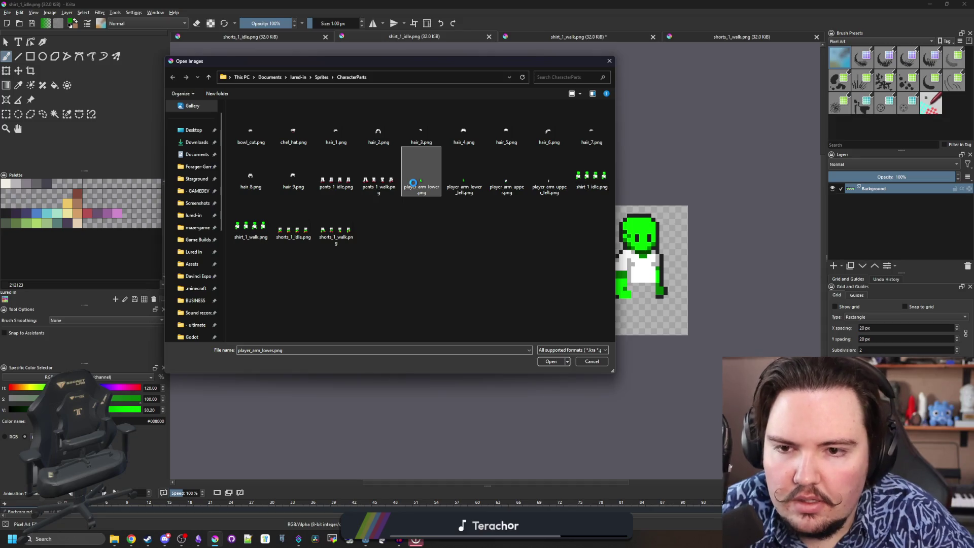
pyautogui.rightClick(414, 183)
pyautogui.click(444, 392)
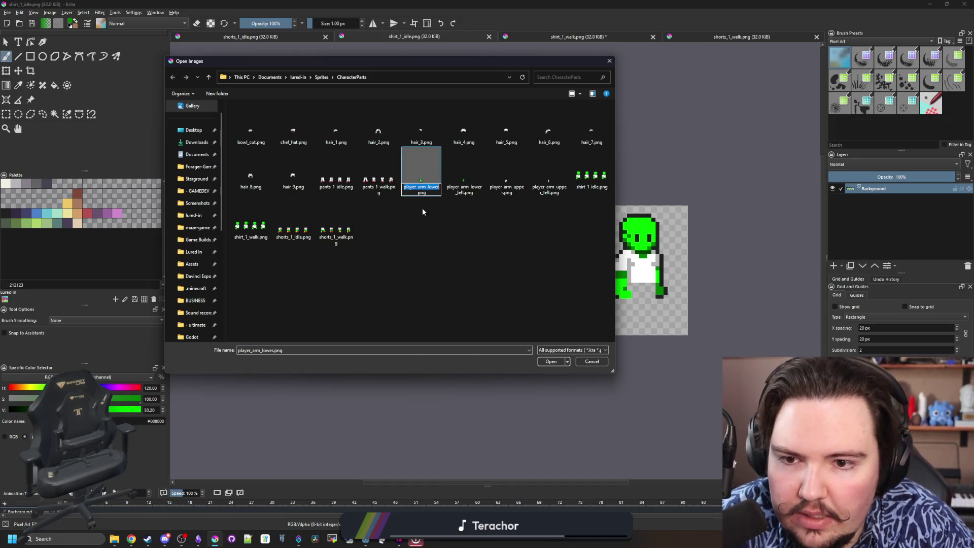
pyautogui.click(430, 192)
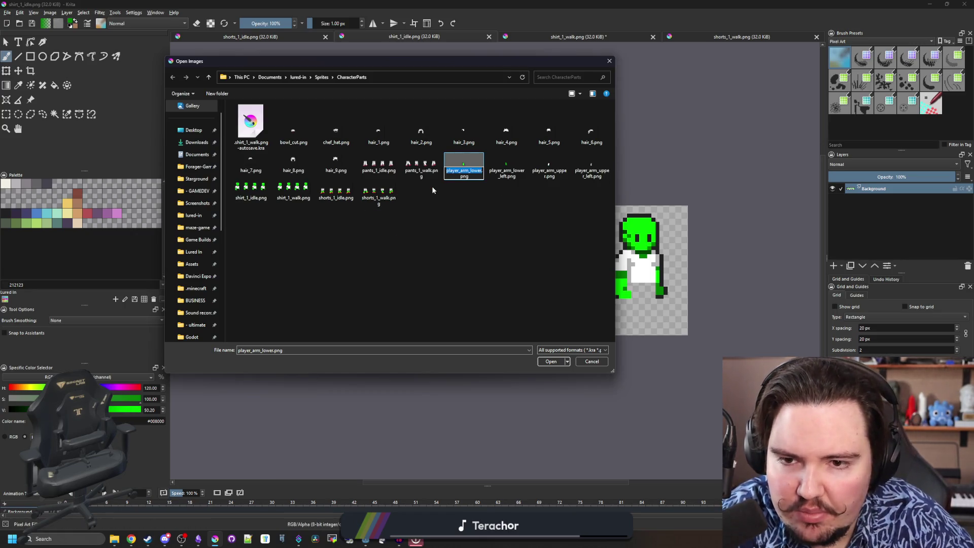
pyautogui.doubleClick(476, 173)
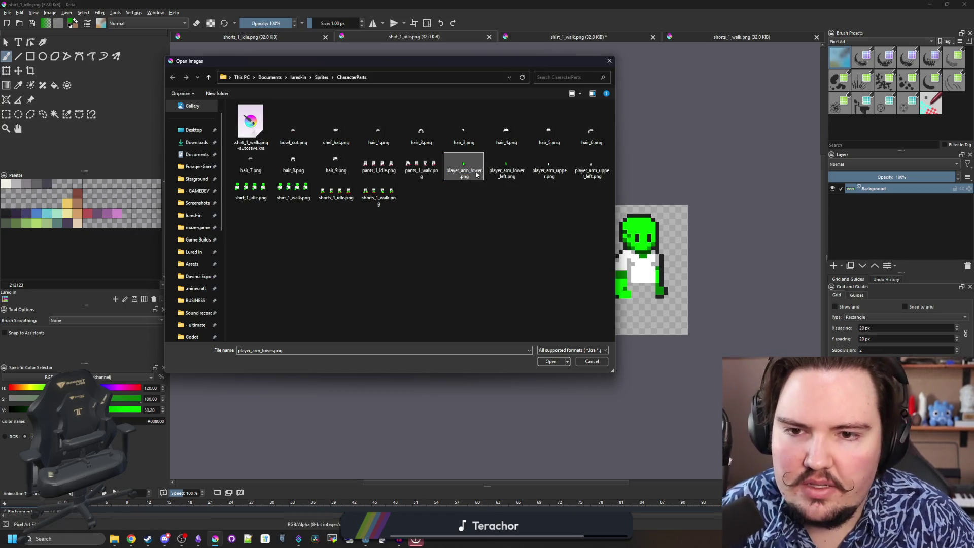
pyautogui.rightClick(476, 172)
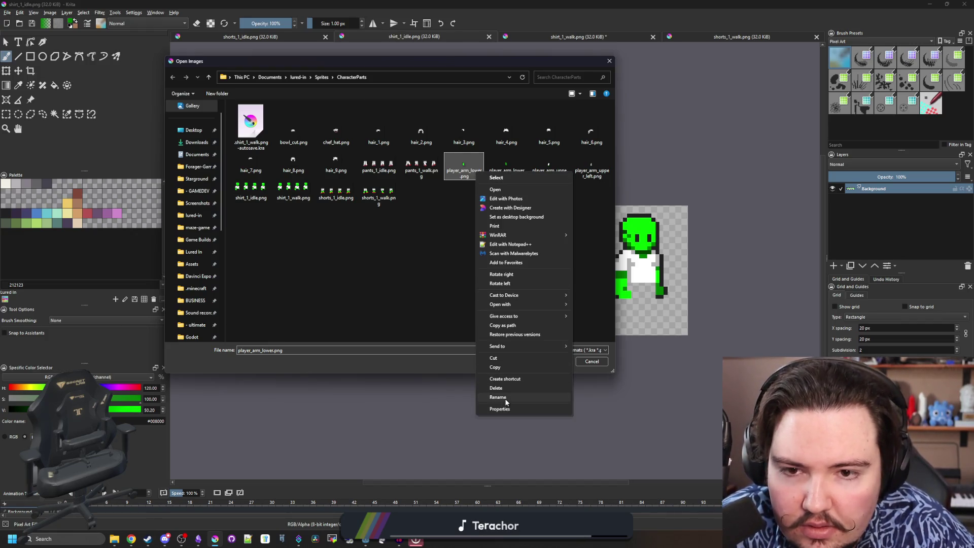
pyautogui.click(391, 218)
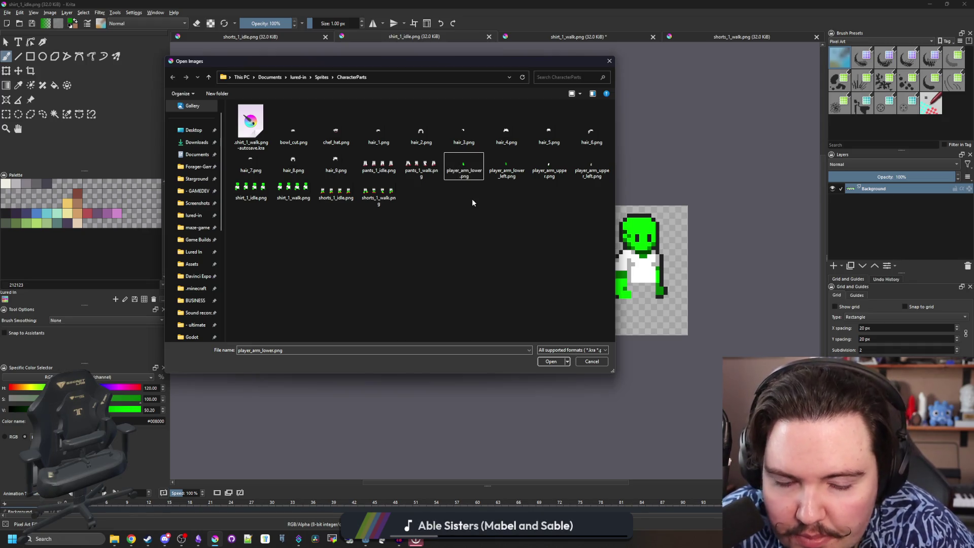
# Step: Rename player_arm_lower.png to shirt_1_ral.png
pyautogui.doubleClick(466, 166)
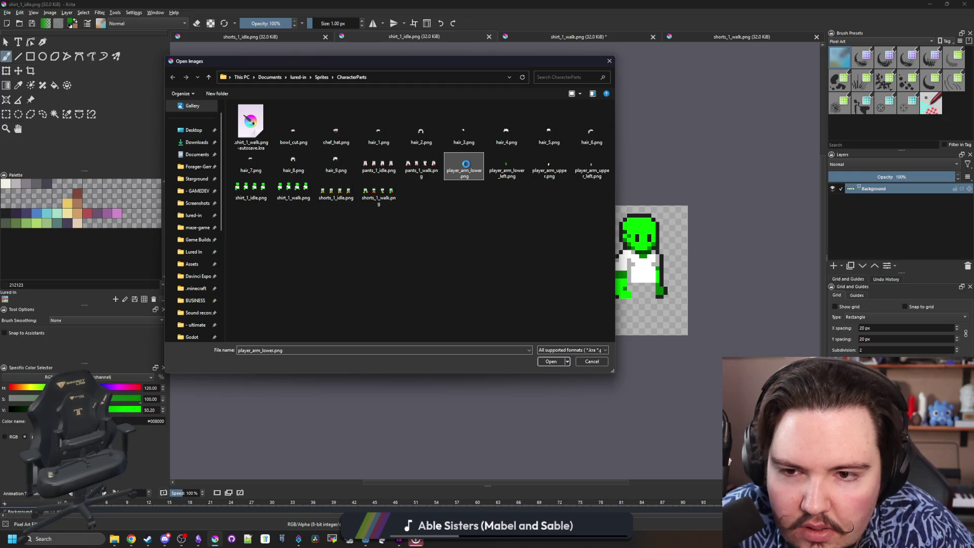
pyautogui.rightClick(463, 162)
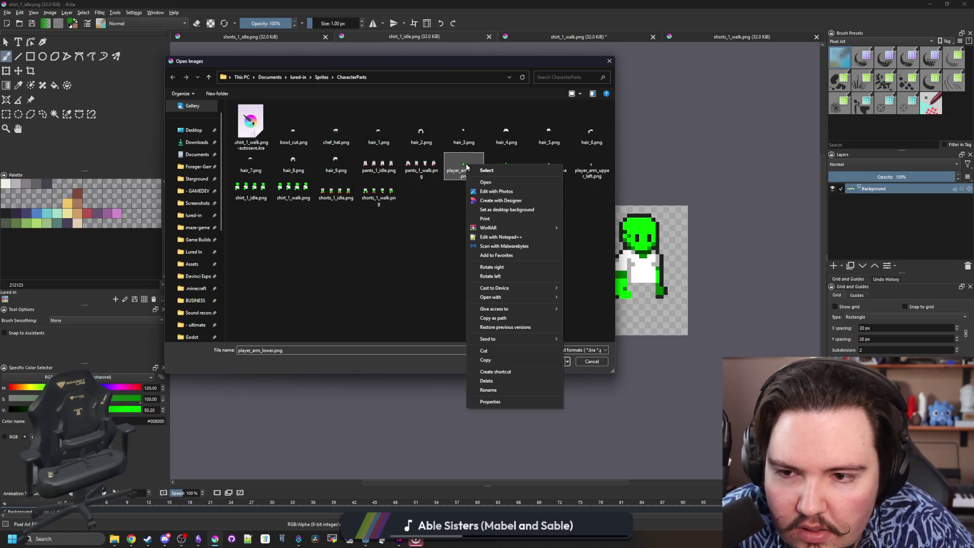
pyautogui.click(499, 393)
pyautogui.press('Home')
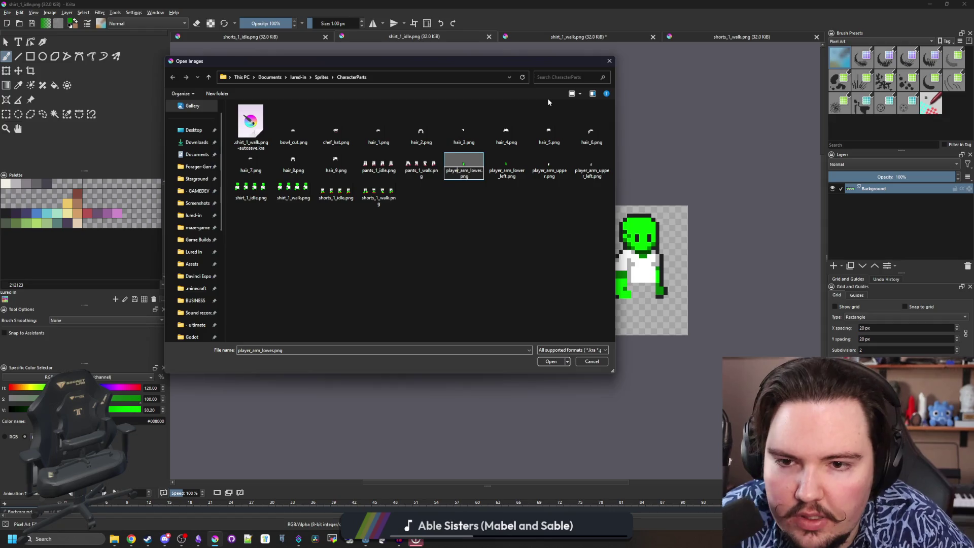
pyautogui.press('BackSpace')
pyautogui.press('BackSpace')
pyautogui.press('BackSpace')
pyautogui.write('shirt_1')
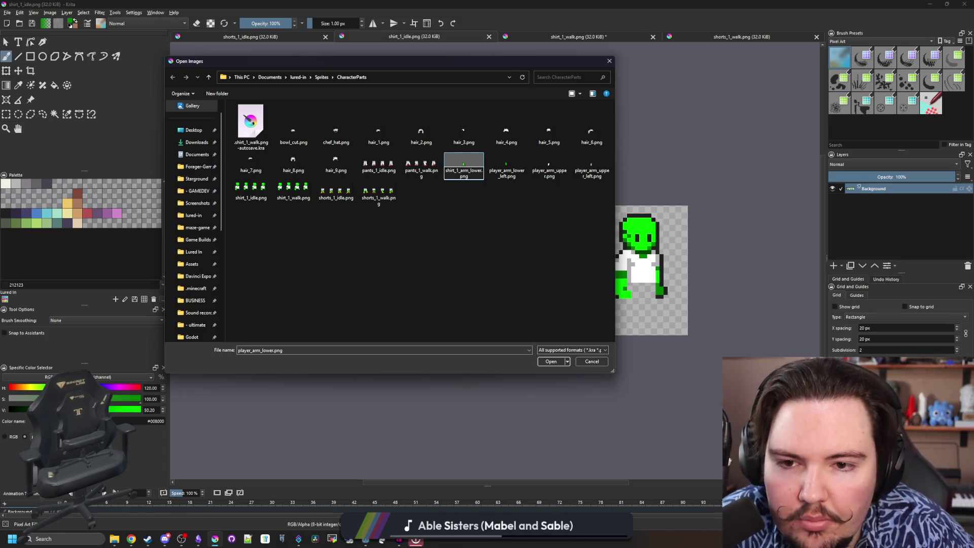
pyautogui.click(472, 171)
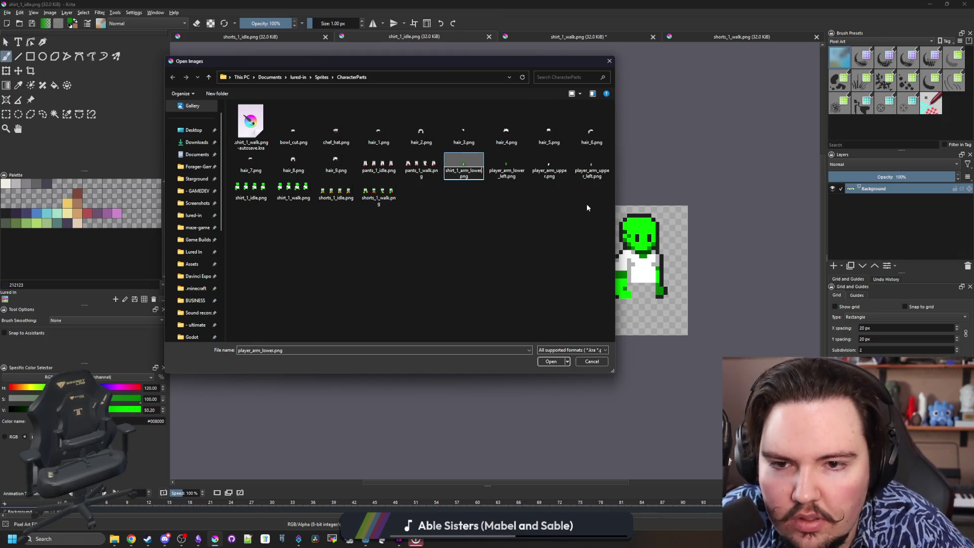
pyautogui.press('BackSpace')
pyautogui.press('BackSpace')
pyautogui.press('BackSpace')
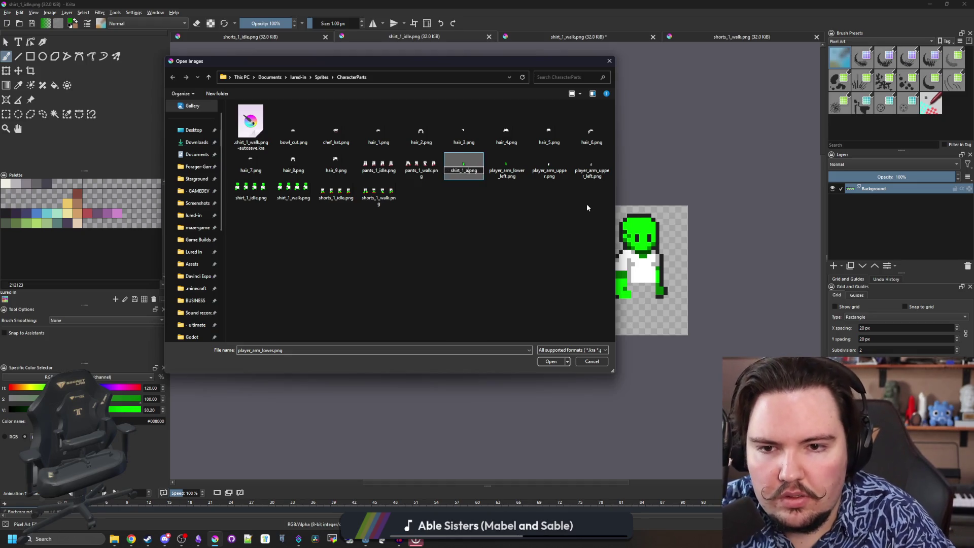
pyautogui.write('l')
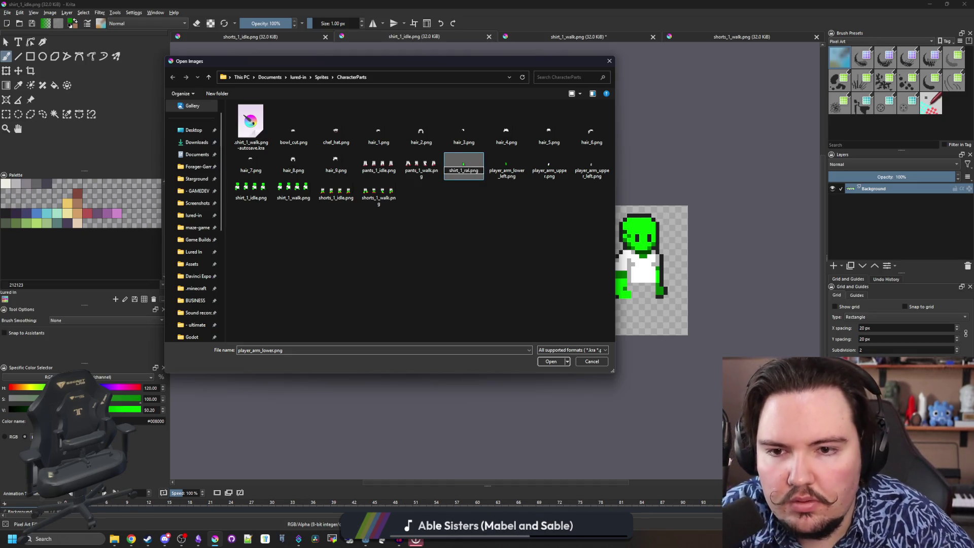
pyautogui.click(493, 238)
# Step: Rename player_arm_upper.png to shirt_1_rau.png
pyautogui.click(504, 165)
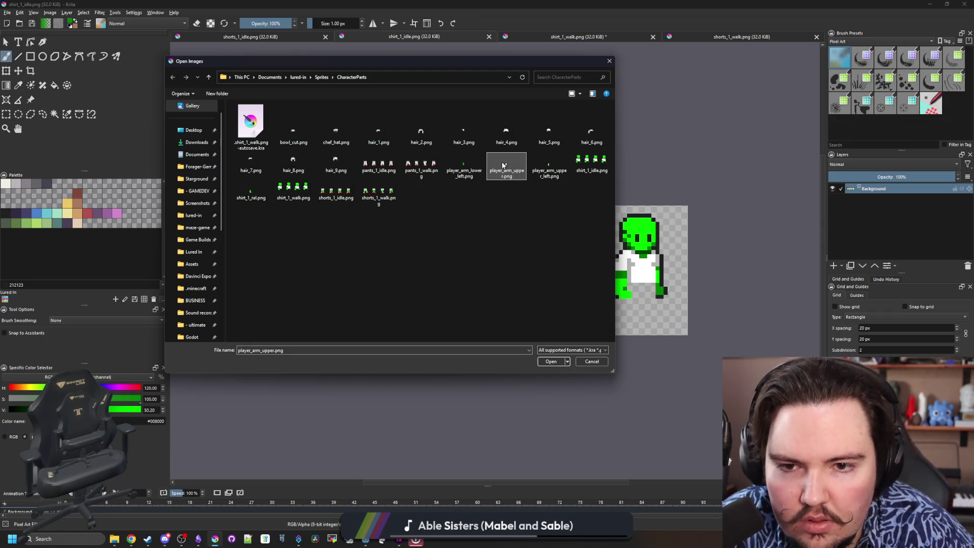
pyautogui.doubleClick(507, 165)
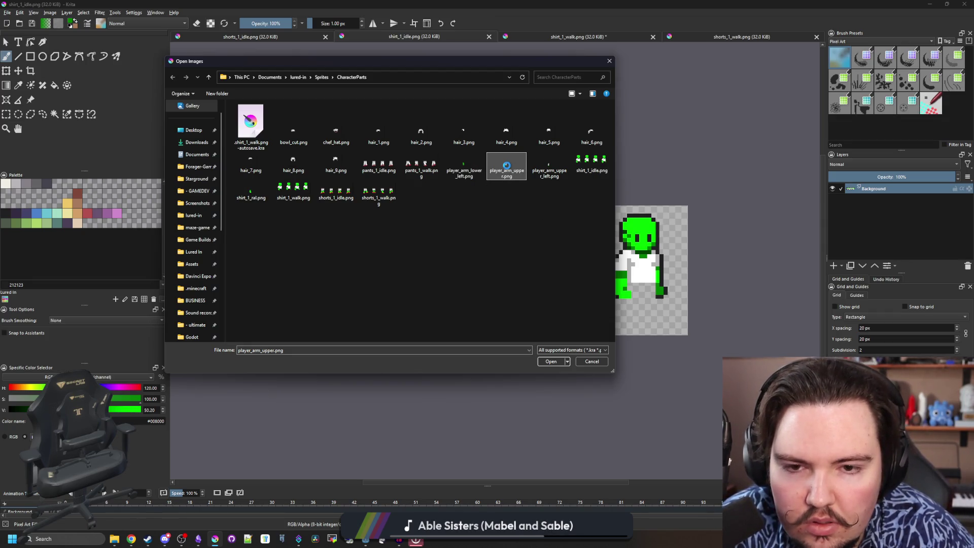
pyautogui.rightClick(507, 168)
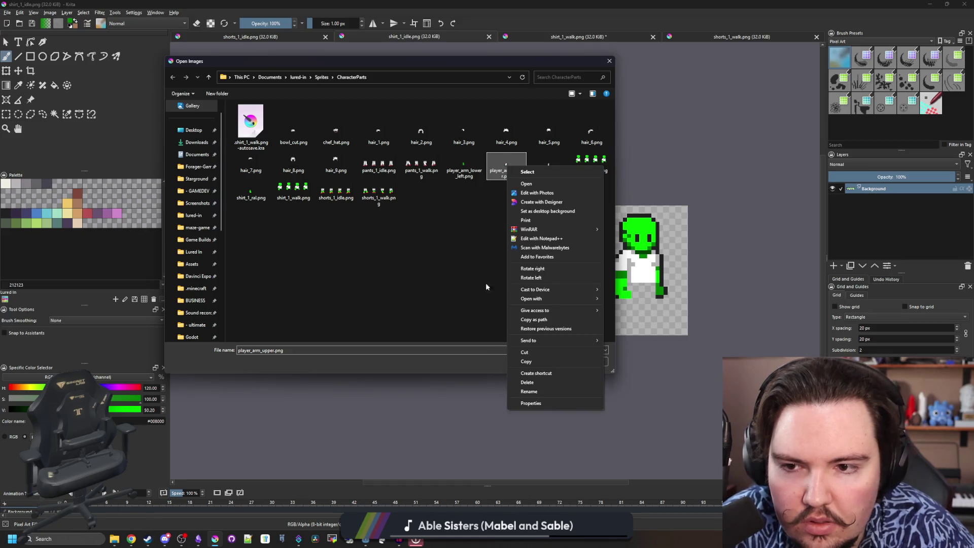
pyautogui.click(528, 395)
pyautogui.write('shirt_1_.png')
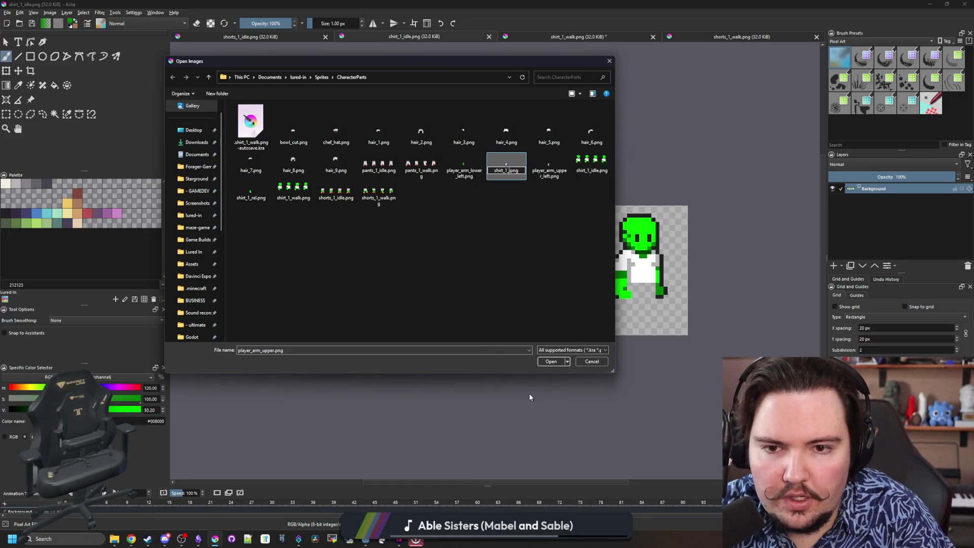
pyautogui.write('rau')
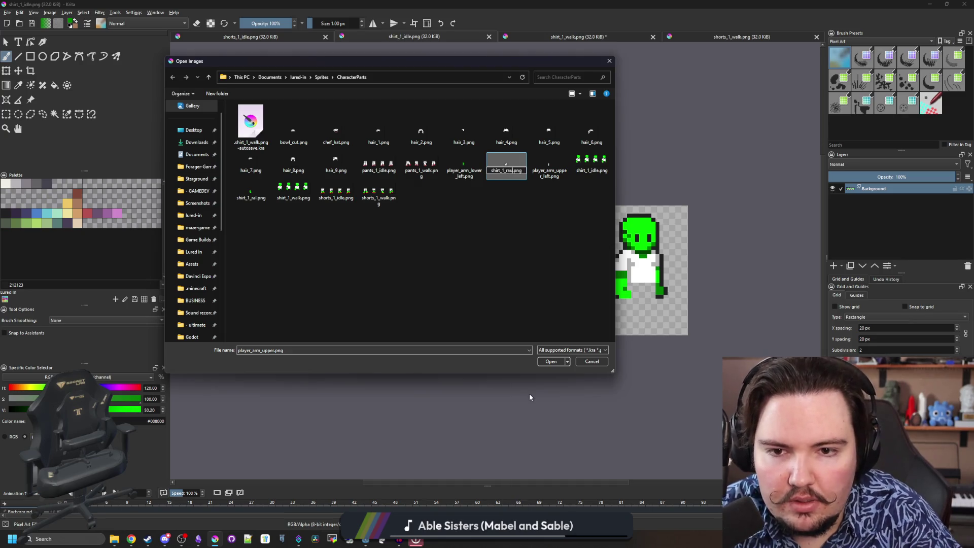
pyautogui.press('Return')
# Step: Rename player_arm_upper_left.png to shirt_1_lau.png and player_arm_lower_left.png to shirt_1_lal.png
pyautogui.click(509, 175)
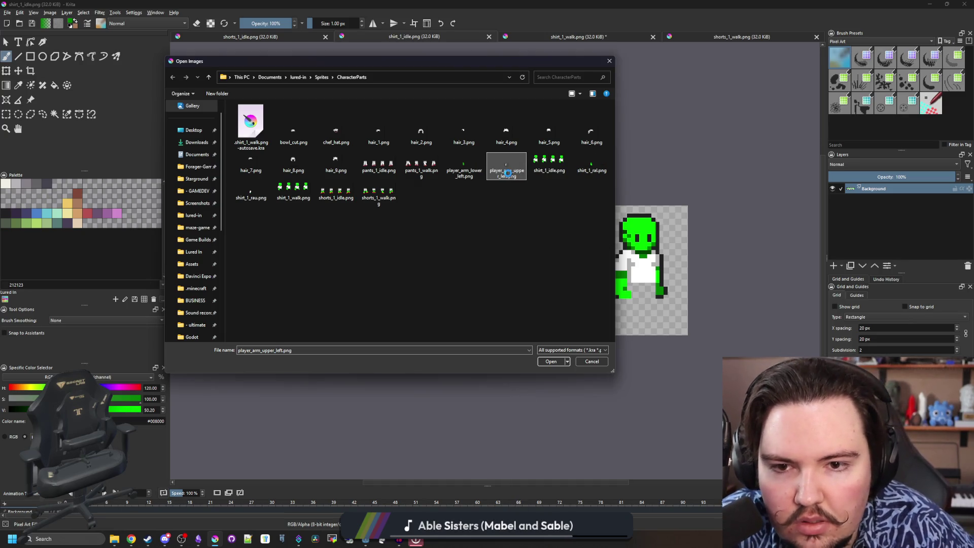
pyautogui.rightClick(508, 174)
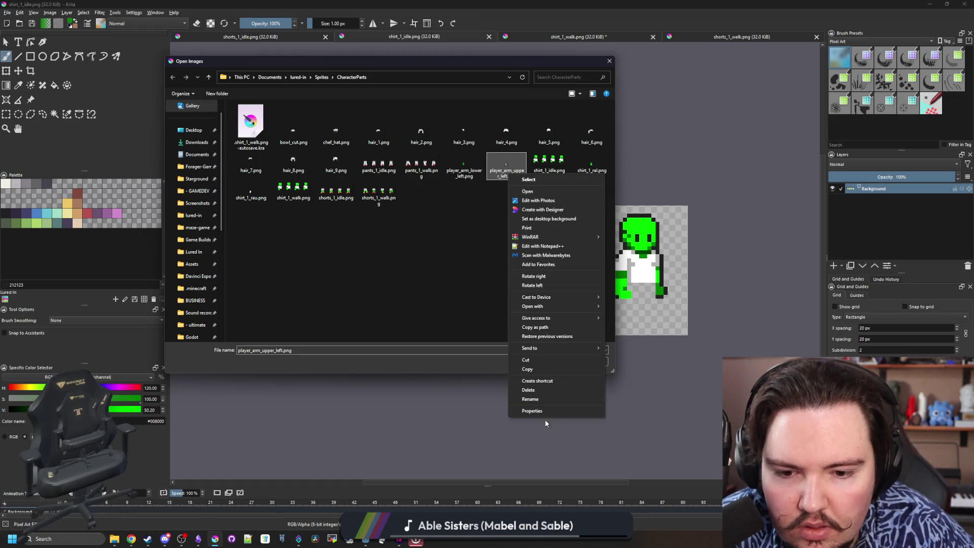
pyautogui.click(544, 400)
pyautogui.write('shirt_1_lau.png')
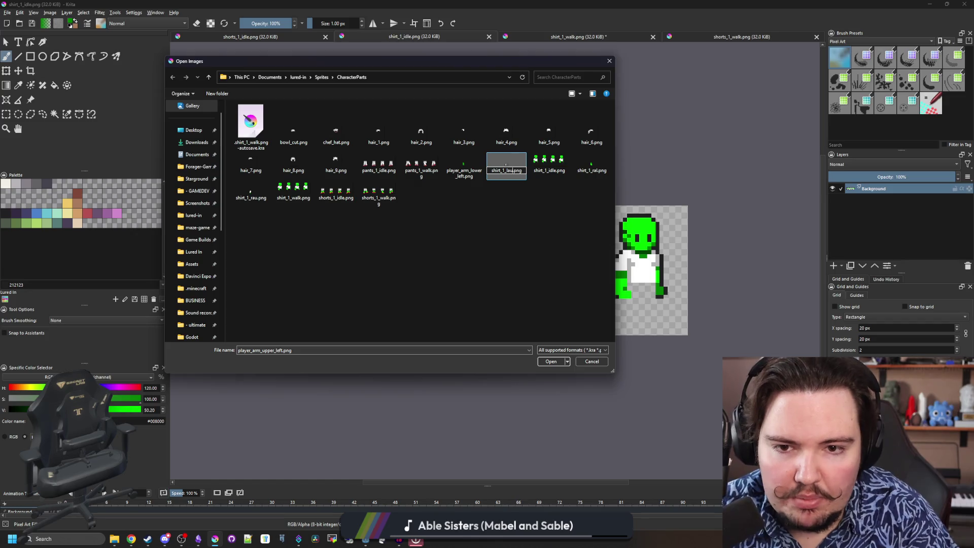
pyautogui.press('Return')
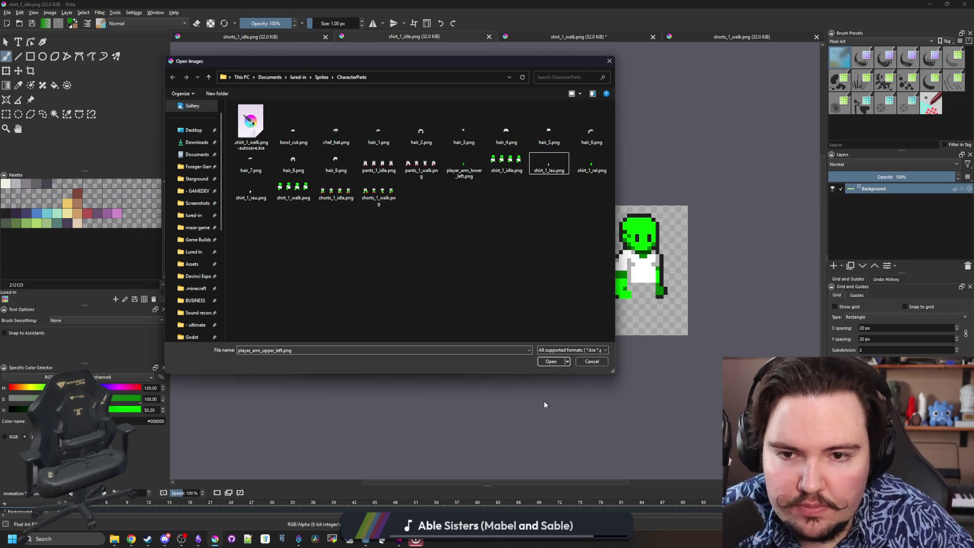
pyautogui.rightClick(458, 173)
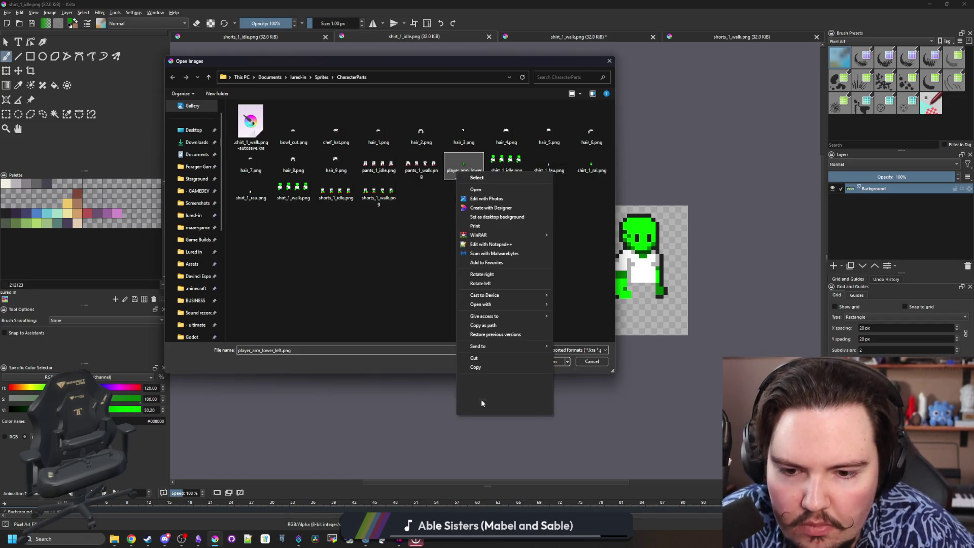
pyautogui.click(482, 401)
pyautogui.write('shirt_1_lal.png')
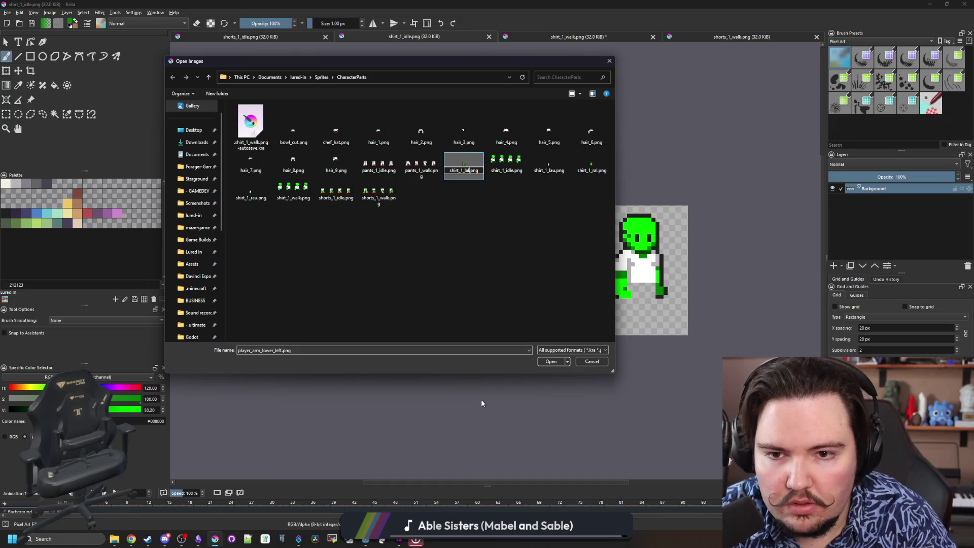
pyautogui.press('Return')
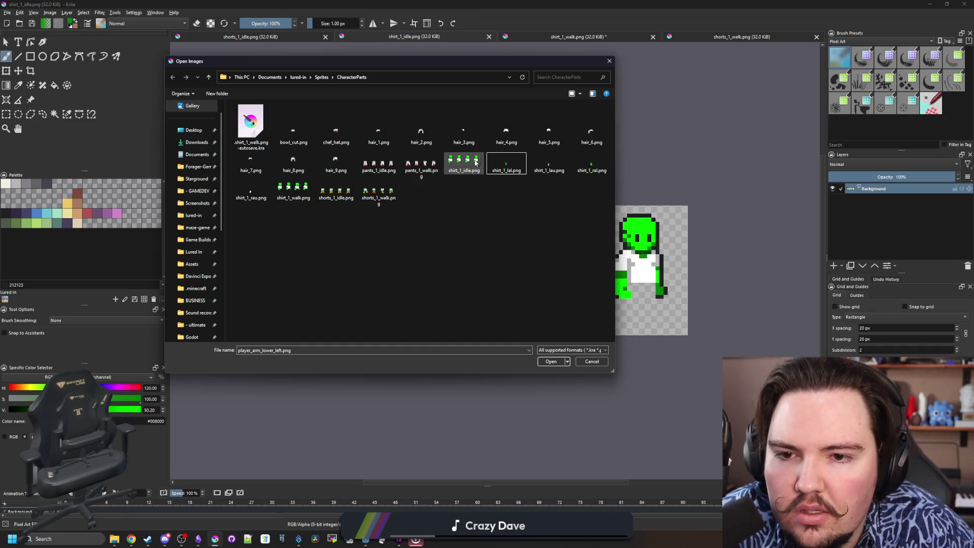
# Step: Select shirt_1_walk.png and shirt_1_idle.png and open them both
pyautogui.click(293, 191)
pyautogui.keyDown('ctrl'); pyautogui.click(503, 137); pyautogui.keyUp('ctrl')
pyautogui.click(463, 162)
pyautogui.keyDown('ctrl'); pyautogui.click(293, 190); pyautogui.keyUp('ctrl')
pyautogui.click(552, 362)
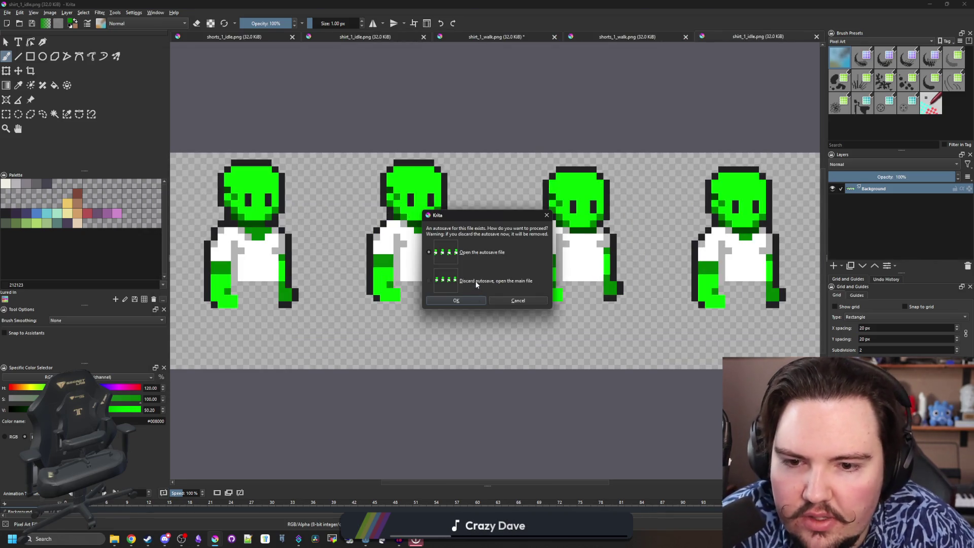
# Step: Open the saved file instead of the autosave and erase the second walk frame's arm
pyautogui.click(457, 301)
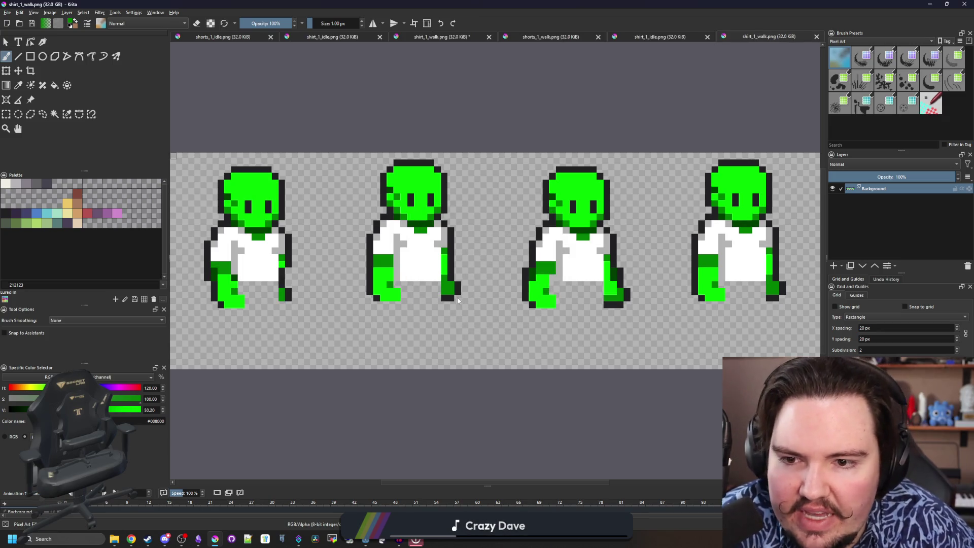
pyautogui.scroll(-3, 479, 249)
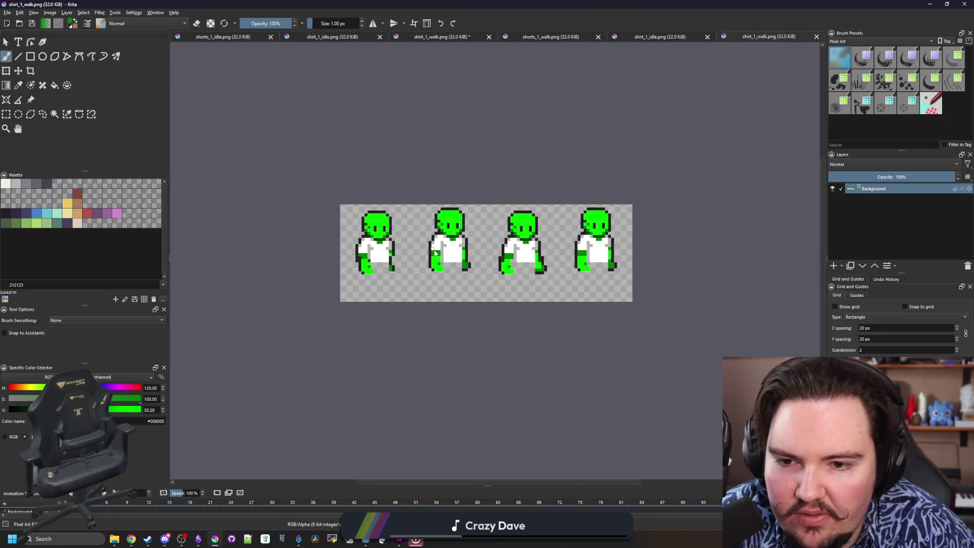
pyautogui.scroll(2, 481, 260)
pyautogui.scroll(3, 480, 260)
pyautogui.press('e')
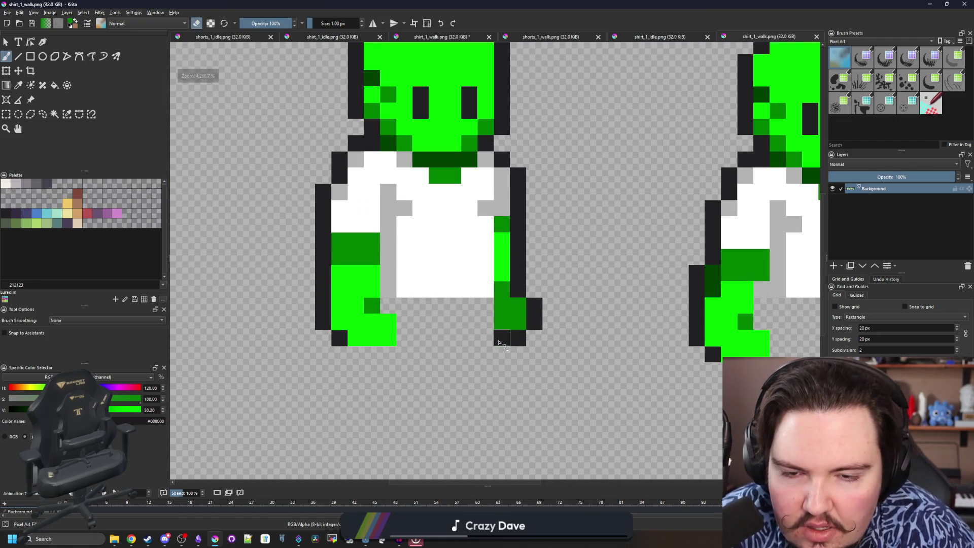
pyautogui.moveTo(506, 245)
pyautogui.mouseDown()
pyautogui.moveTo(502, 152)
pyautogui.moveTo(523, 324)
pyautogui.moveTo(535, 314)
pyautogui.moveTo(488, 305)
pyautogui.moveTo(488, 175)
pyautogui.mouseUp()
pyautogui.press('e')
# Step: Erase the right arm pixels from a frame and outline the shirt's right side in dark
pyautogui.keyDown('ctrl'); pyautogui.click(310, 264); pyautogui.keyUp('ctrl')
pyautogui.scroll(-3, 317, 215)
pyautogui.scroll(5, 317, 216)
pyautogui.press('e')
pyautogui.moveTo(503, 122)
pyautogui.mouseDown()
pyautogui.moveTo(500, 337)
pyautogui.moveTo(565, 310)
pyautogui.moveTo(523, 325)
pyautogui.moveTo(500, 401)
pyautogui.moveTo(523, 147)
pyautogui.moveTo(533, 270)
pyautogui.mouseUp()
pyautogui.press('e')
pyautogui.moveTo(490, 124)
pyautogui.mouseDown()
pyautogui.moveTo(496, 278)
pyautogui.moveTo(474, 288)
pyautogui.mouseUp()
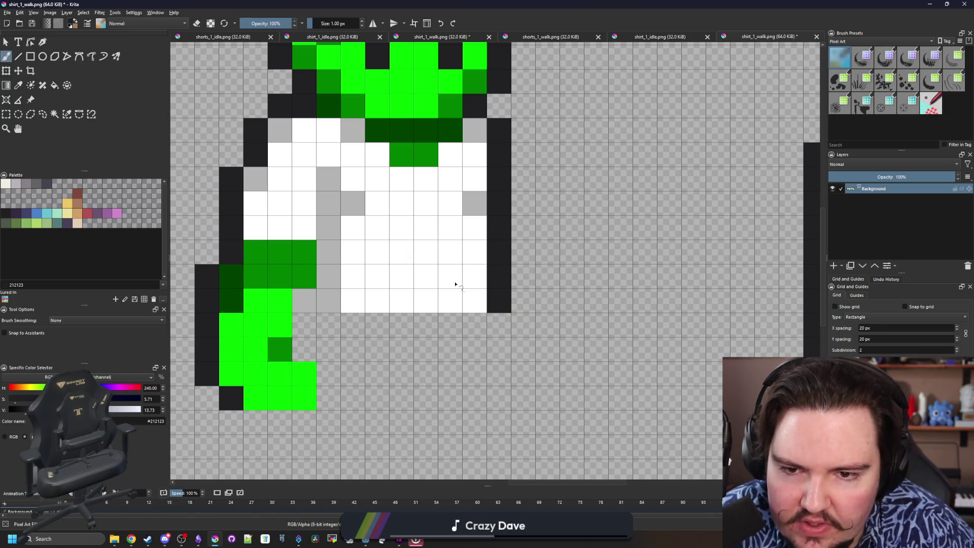
# Step: Erase the third frame's right arm and paint a dark outline along its shirt edge
pyautogui.scroll(-5, 474, 287)
pyautogui.scroll(5, 404, 247)
pyautogui.press('e')
pyautogui.moveTo(421, 431)
pyautogui.mouseDown()
pyautogui.moveTo(436, 224)
pyautogui.moveTo(446, 401)
pyautogui.moveTo(470, 426)
pyautogui.mouseUp()
pyautogui.press('e')
pyautogui.moveTo(421, 355); pyautogui.dragTo(422, 156)
# Step: Erase the first frame's right arm and outline that shirt's right side
pyautogui.scroll(-5, 423, 157)
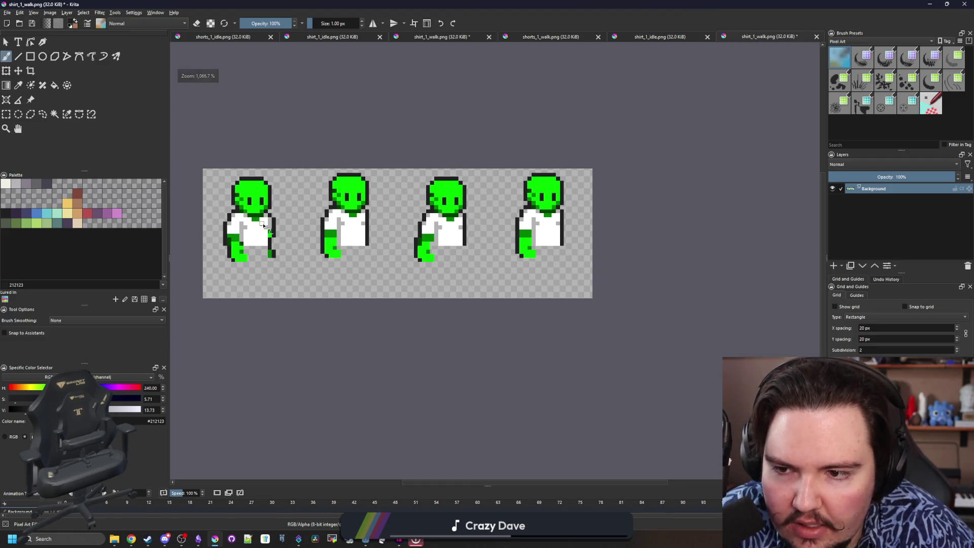
pyautogui.scroll(5, 264, 225)
pyautogui.press('e')
pyautogui.moveTo(304, 401); pyautogui.dragTo(322, 388)
pyautogui.moveTo(304, 427)
pyautogui.mouseDown()
pyautogui.moveTo(304, 162)
pyautogui.moveTo(327, 427)
pyautogui.mouseUp()
pyautogui.press('e')
pyautogui.moveTo(304, 162); pyautogui.dragTo(304, 350)
# Step: Erase the fourth frame's arm outline and lower pixels, then outline the sprite's left edge
pyautogui.scroll(-5, 384, 270)
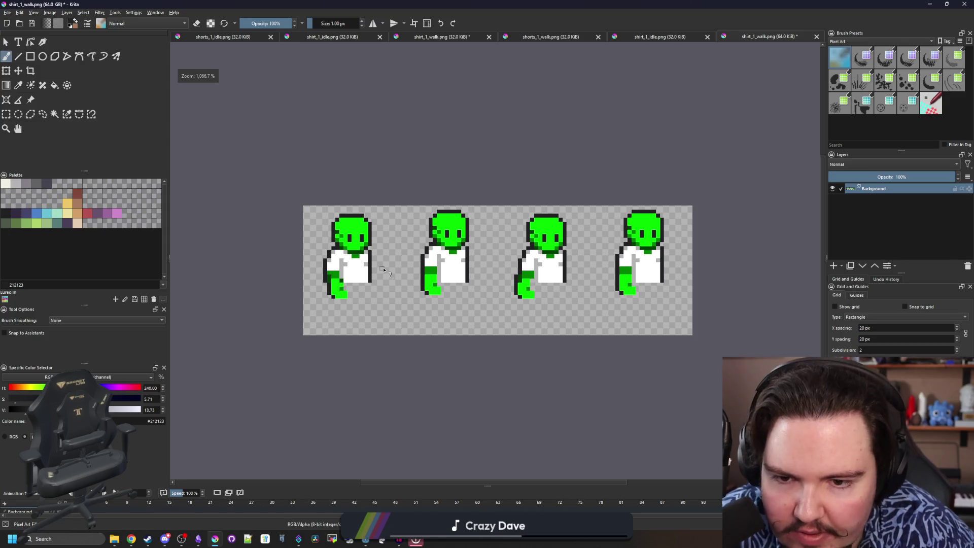
pyautogui.scroll(-2, 430, 254)
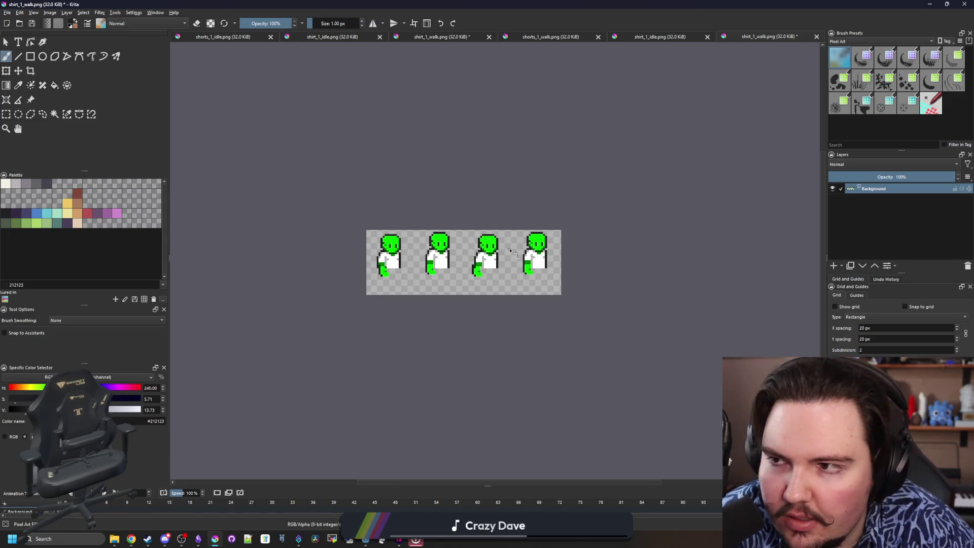
pyautogui.scroll(8, 518, 251)
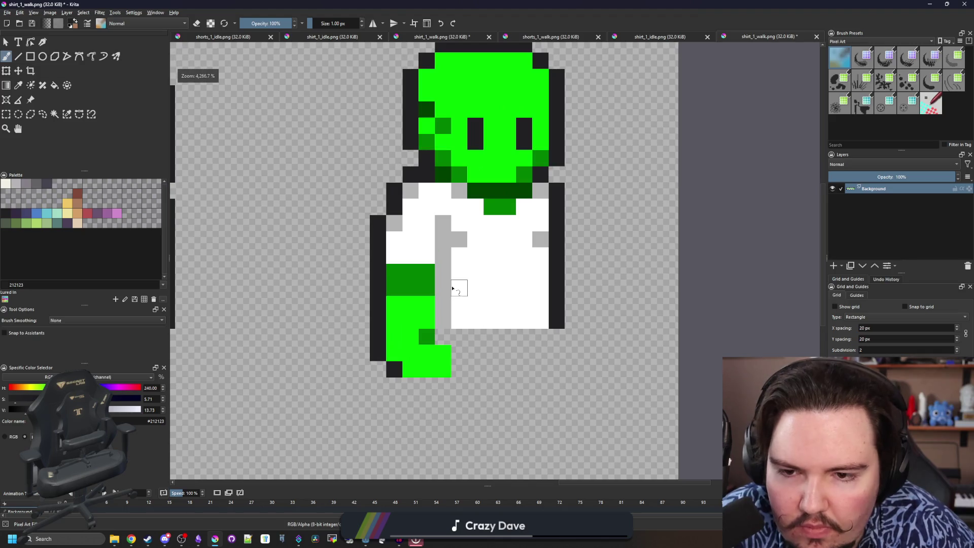
pyautogui.scroll(-6, 452, 288)
pyautogui.scroll(6, 377, 366)
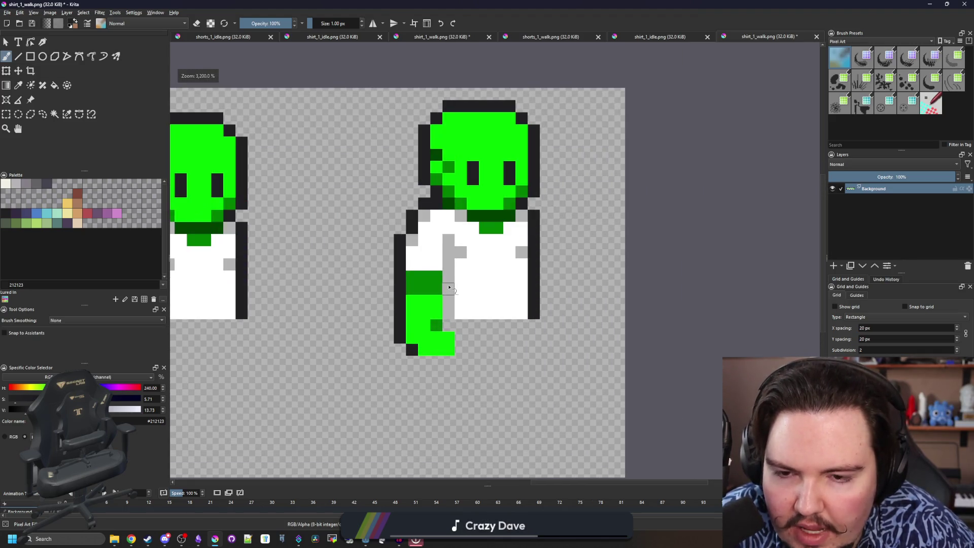
pyautogui.press('e')
pyautogui.moveTo(352, 401)
pyautogui.mouseDown()
pyautogui.moveTo(376, 147)
pyautogui.moveTo(376, 346)
pyautogui.moveTo(465, 409)
pyautogui.moveTo(401, 365)
pyautogui.moveTo(427, 365)
pyautogui.mouseUp()
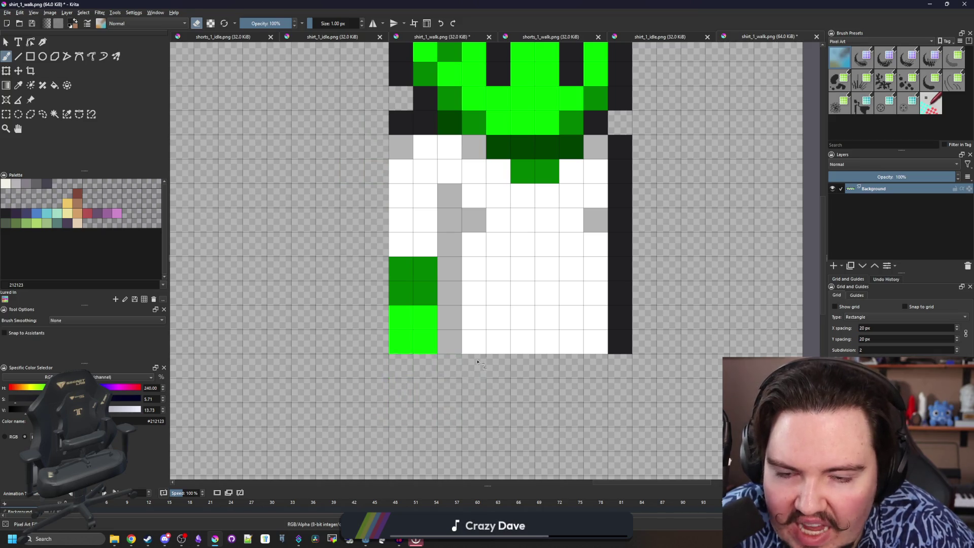
pyautogui.scroll(-8, 452, 310)
pyautogui.scroll(7, 452, 310)
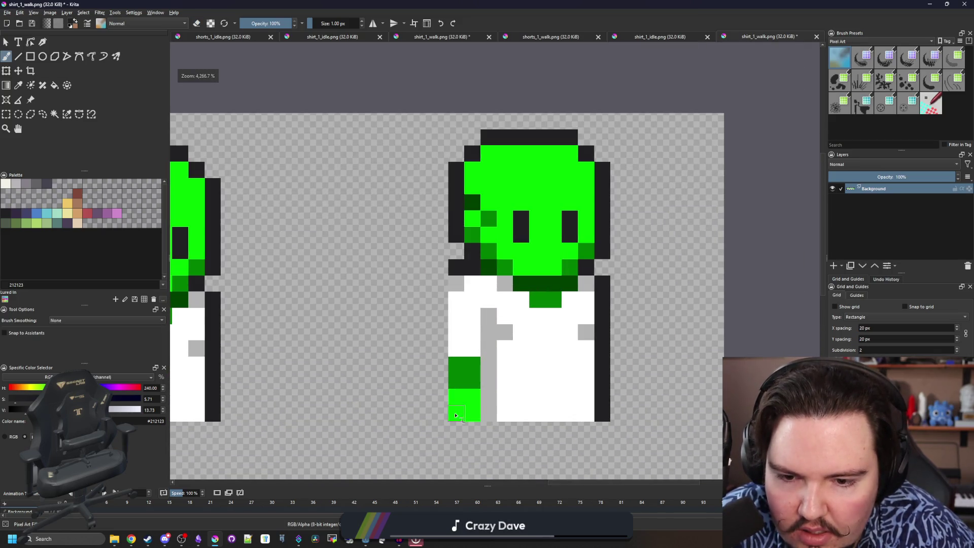
pyautogui.moveTo(456, 416); pyautogui.dragTo(457, 281)
# Step: Paint the shirt's left column grey #b3b3b3, covering the last green pixel
pyautogui.press('e')
pyautogui.scroll(-2, 406, 274)
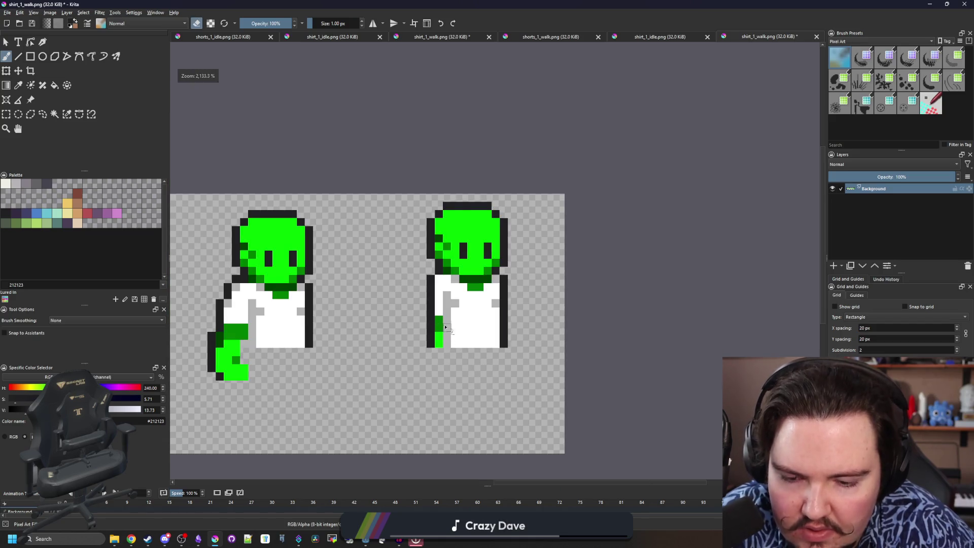
pyautogui.scroll(2, 446, 329)
pyautogui.keyDown('ctrl'); pyautogui.click(450, 300); pyautogui.keyUp('ctrl')
pyautogui.press('e')
pyautogui.moveTo(437, 254); pyautogui.dragTo(436, 359)
pyautogui.click(437, 370)
# Step: Sample the #212123 outline colour and paint a dark outline inside the shirt's left edge
pyautogui.scroll(-7, 414, 221)
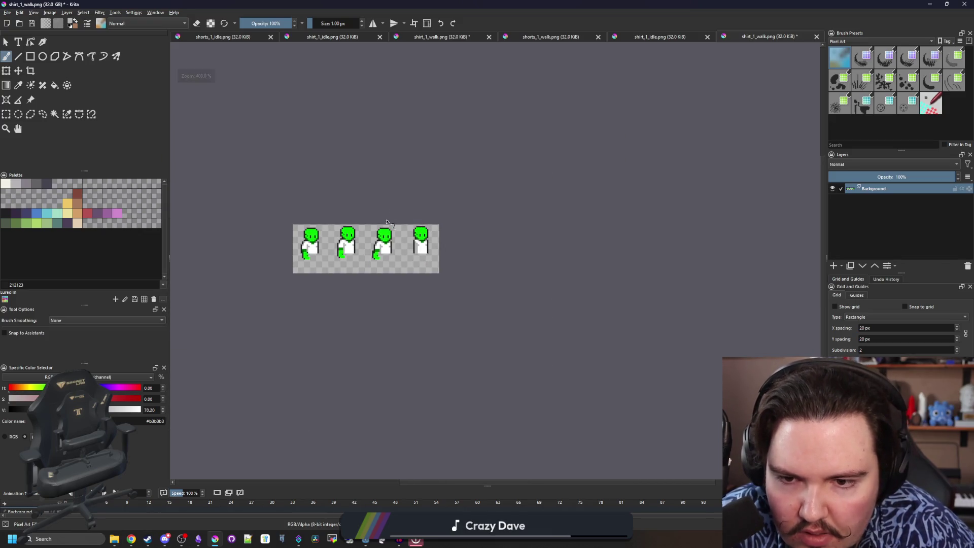
pyautogui.scroll(4, 401, 223)
pyautogui.scroll(3, 266, 254)
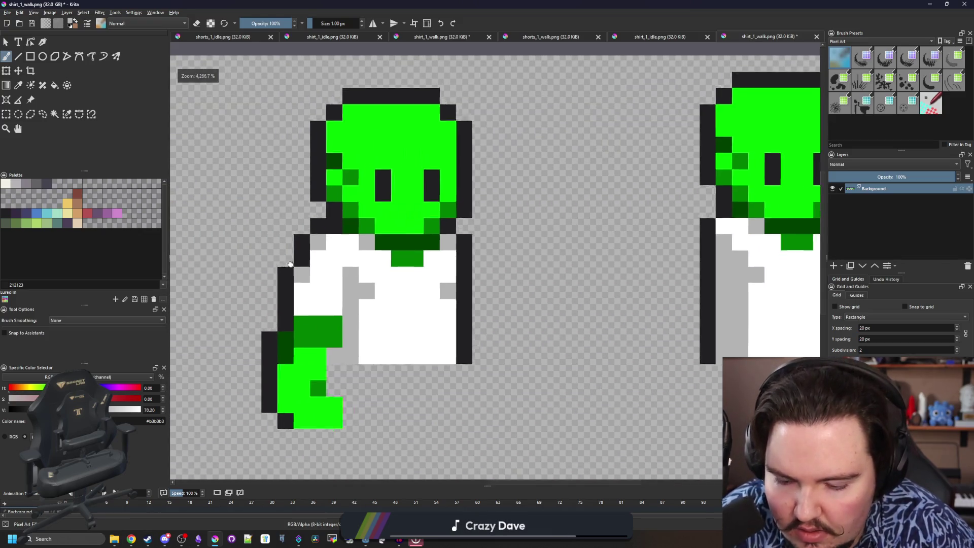
pyautogui.press('e')
pyautogui.press('p')
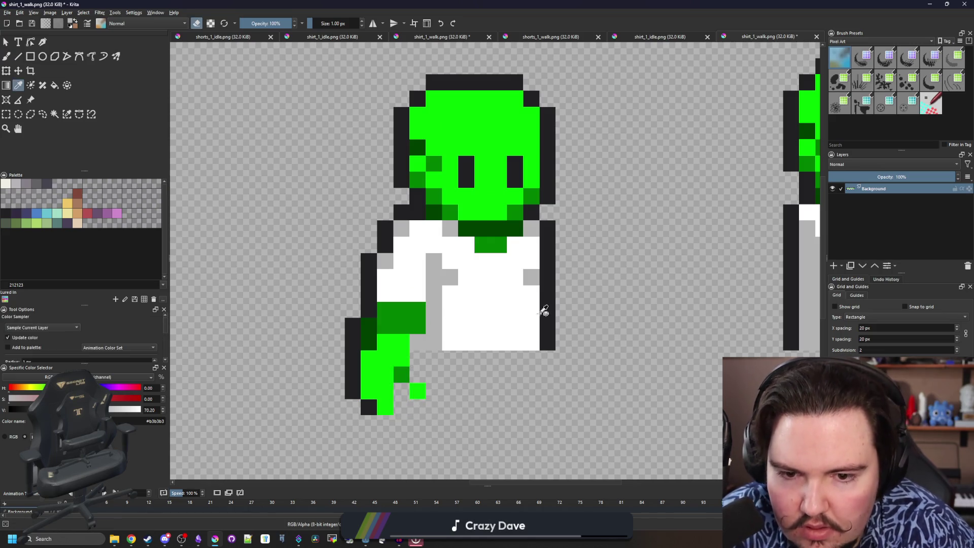
pyautogui.click(542, 311)
pyautogui.press('b')
pyautogui.press('e')
pyautogui.moveTo(401, 345); pyautogui.dragTo(401, 223)
pyautogui.scroll(-3, 392, 244)
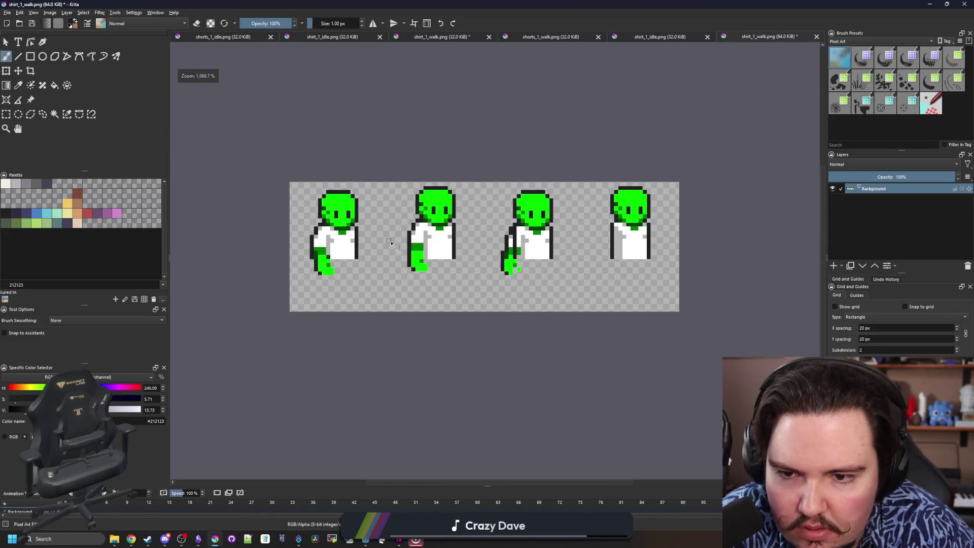
# Step: Repaint dark outlines down the first and middle walk sprites' shirt edges
pyautogui.scroll(3, 391, 244)
pyautogui.moveTo(449, 168)
pyautogui.mouseDown()
pyautogui.moveTo(428, 292)
pyautogui.moveTo(441, 299)
pyautogui.moveTo(444, 231)
pyautogui.mouseUp()
pyautogui.scroll(-2, 444, 231)
pyautogui.scroll(2, 257, 215)
pyautogui.moveTo(239, 183)
pyautogui.mouseDown()
pyautogui.moveTo(245, 356)
pyautogui.moveTo(305, 409)
pyautogui.moveTo(261, 430)
pyautogui.moveTo(257, 325)
pyautogui.moveTo(239, 300)
pyautogui.moveTo(287, 250)
pyautogui.moveTo(226, 231)
pyautogui.mouseUp()
pyautogui.click(244, 355)
pyautogui.scroll(-1, 244, 356)
# Step: Erase the arm columns and hands from the next two walk sprites
pyautogui.press('e')
pyautogui.scroll(-2, 226, 231)
pyautogui.scroll(2, 451, 254)
pyautogui.moveTo(468, 226)
pyautogui.mouseDown()
pyautogui.moveTo(467, 340)
pyautogui.moveTo(514, 366)
pyautogui.moveTo(466, 235)
pyautogui.mouseUp()
pyautogui.scroll(-2, 331, 222)
pyautogui.scroll(2, 543, 223)
pyautogui.moveTo(526, 208)
pyautogui.mouseDown()
pyautogui.moveTo(526, 401)
pyautogui.moveTo(507, 376)
pyautogui.moveTo(510, 249)
pyautogui.mouseUp()
pyautogui.scroll(-2, 420, 253)
pyautogui.scroll(2, 502, 246)
# Step: Paint the gaps left by the arms with the grey #b3b3b3 shirt shade
pyautogui.keyDown('ctrl'); pyautogui.click(497, 241); pyautogui.keyUp('ctrl')
pyautogui.press('e')
pyautogui.moveTo(480, 210); pyautogui.dragTo(481, 307)
pyautogui.scroll(-2, 481, 307)
pyautogui.scroll(2, 283, 304)
pyautogui.moveTo(284, 223)
pyautogui.mouseDown()
pyautogui.moveTo(284, 347)
pyautogui.moveTo(325, 233)
pyautogui.mouseUp()
pyautogui.scroll(-3, 284, 345)
pyautogui.scroll(3, 321, 306)
pyautogui.click(317, 338)
# Step: Save the walk sheet as shirt_1_walk.png, confirming the PNG export options
pyautogui.scroll(-3, 269, 244)
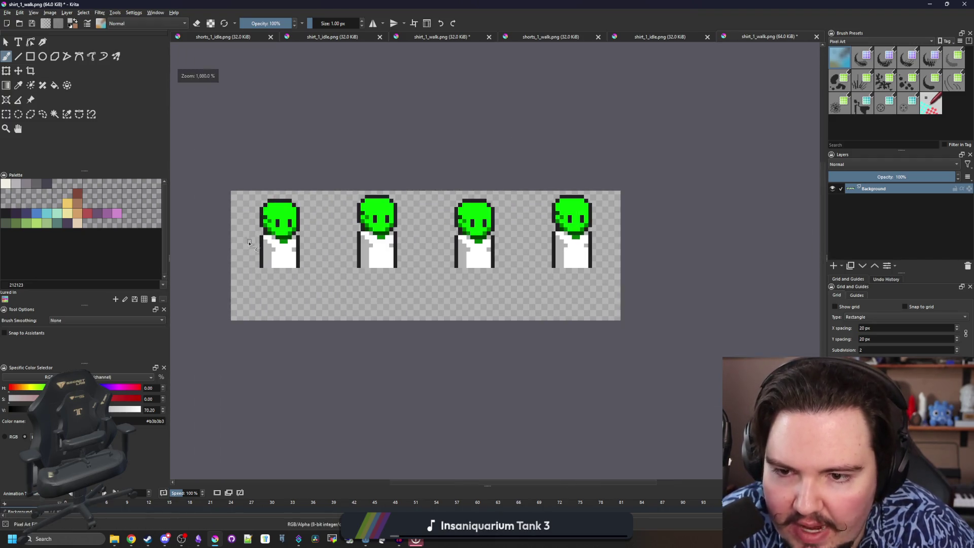
pyautogui.scroll(3, 547, 239)
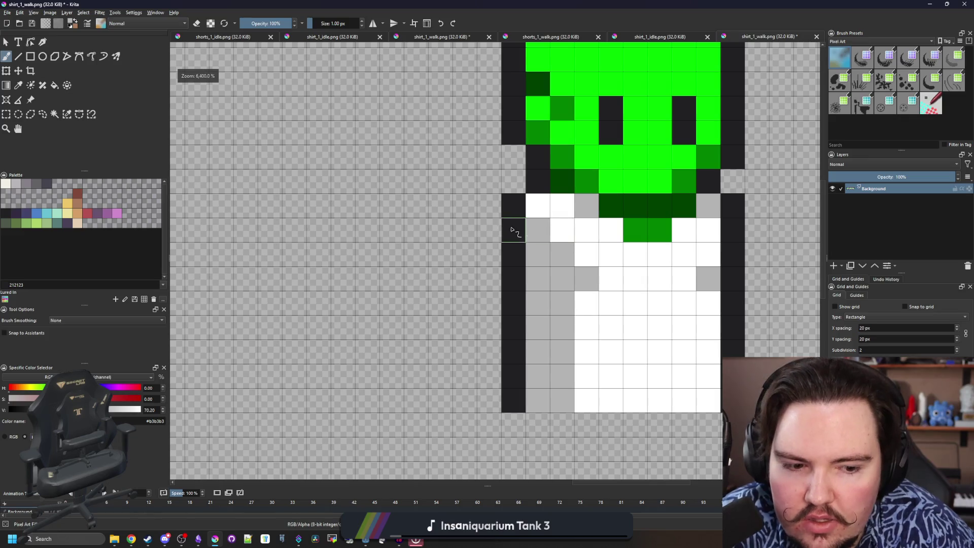
pyautogui.scroll(-8, 514, 231)
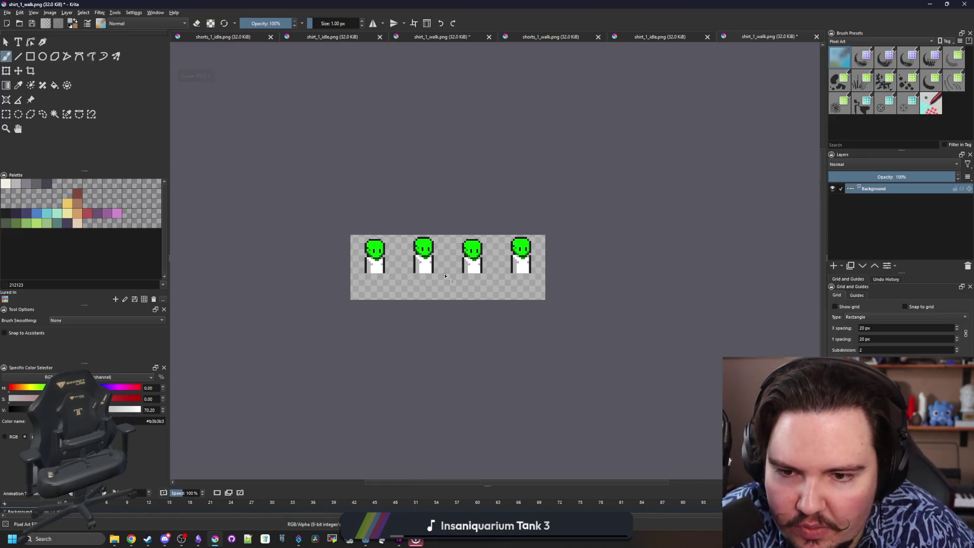
pyautogui.scroll(2, 446, 276)
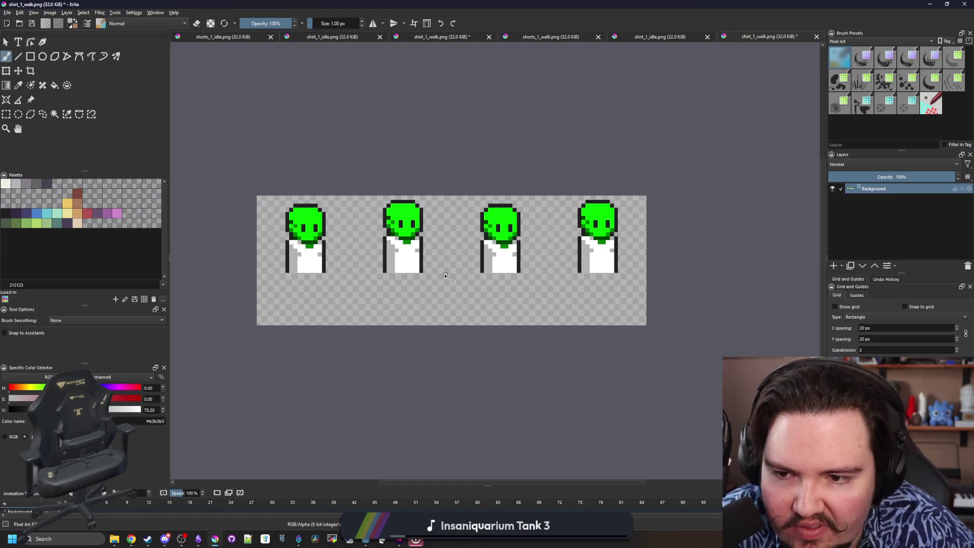
pyautogui.hotkey('ctrl', 's')
pyautogui.click(525, 337)
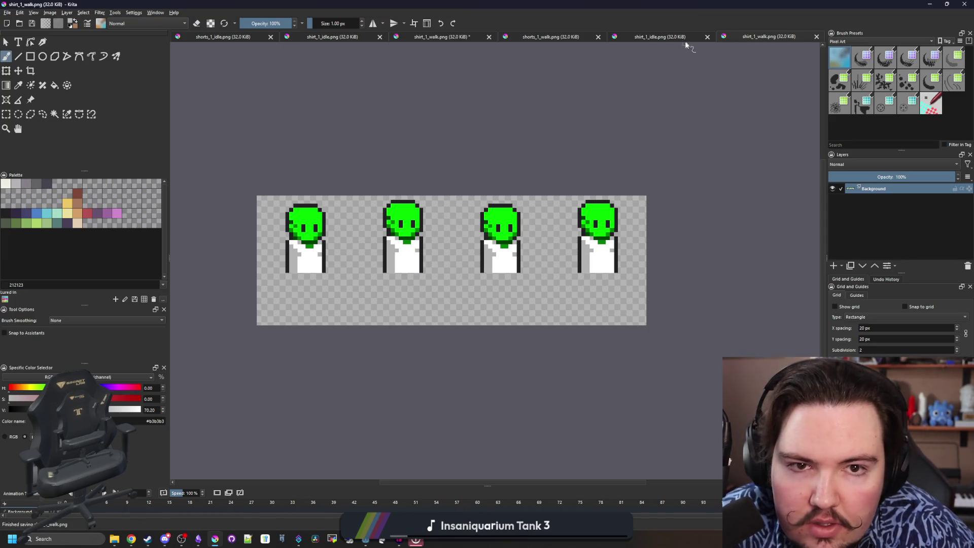
# Step: On the shirt_1_idle.png sheet, erase the left sprite's dark arm pixels
pyautogui.click(680, 39)
pyautogui.scroll(-1, 388, 251)
pyautogui.scroll(4, 264, 256)
pyautogui.press('e')
pyautogui.moveTo(303, 378); pyautogui.dragTo(303, 82)
pyautogui.moveTo(328, 127)
pyautogui.mouseDown()
pyautogui.moveTo(338, 390)
pyautogui.moveTo(355, 325)
pyautogui.moveTo(313, 330)
pyautogui.moveTo(320, 219)
pyautogui.mouseUp()
pyautogui.scroll(-5, 284, 284)
pyautogui.scroll(5, 299, 274)
# Step: Redraw the dark shirt-edge outlines and erase the green hand and leftover dark column
pyautogui.press('e')
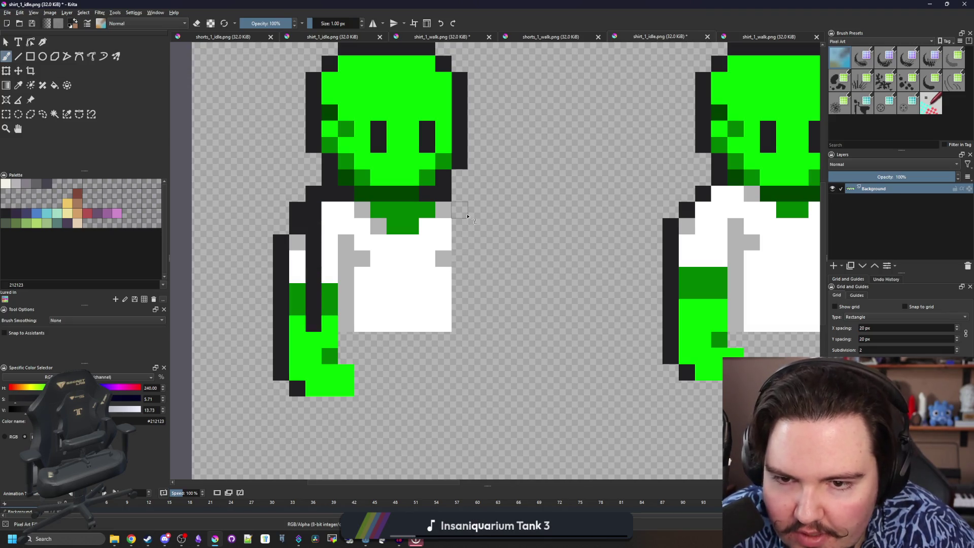
pyautogui.moveTo(468, 216); pyautogui.dragTo(460, 328)
pyautogui.press('e')
pyautogui.moveTo(366, 388)
pyautogui.mouseDown()
pyautogui.moveTo(315, 373)
pyautogui.moveTo(339, 347)
pyautogui.moveTo(297, 356)
pyautogui.moveTo(297, 248)
pyautogui.moveTo(288, 349)
pyautogui.mouseUp()
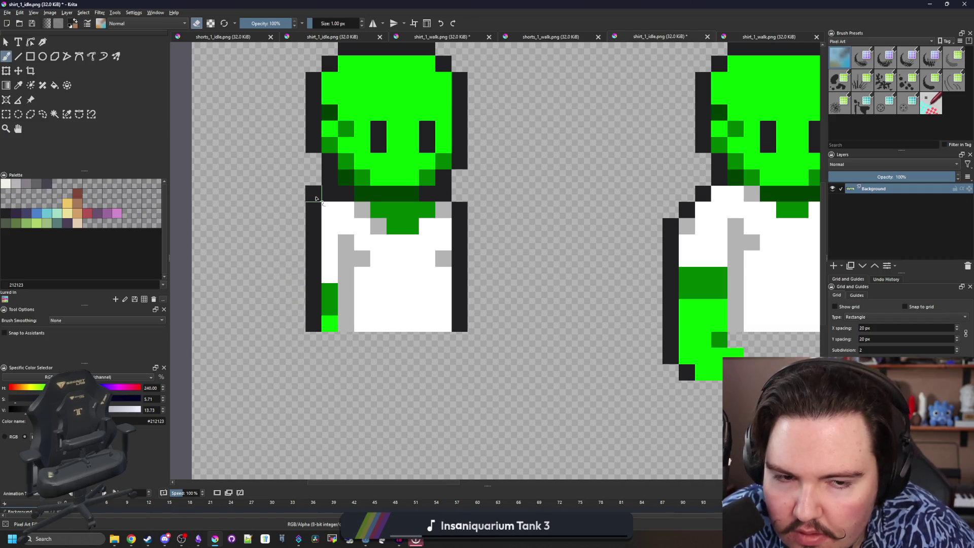
pyautogui.scroll(-3, 316, 199)
pyautogui.scroll(3, 546, 252)
pyautogui.press('e')
pyautogui.moveTo(479, 285)
pyautogui.mouseDown()
pyautogui.moveTo(481, 164)
pyautogui.moveTo(461, 163)
pyautogui.moveTo(461, 337)
pyautogui.moveTo(496, 294)
pyautogui.moveTo(515, 312)
pyautogui.mouseUp()
pyautogui.press('e')
pyautogui.moveTo(447, 315); pyautogui.dragTo(446, 171)
# Step: Paint dark outlines up the body edge and down the right sprite's side
pyautogui.scroll(-3, 446, 173)
pyautogui.scroll(4, 470, 317)
pyautogui.press('e')
pyautogui.moveTo(470, 318); pyautogui.dragTo(461, 138)
pyautogui.scroll(-3, 462, 138)
pyautogui.scroll(2, 619, 217)
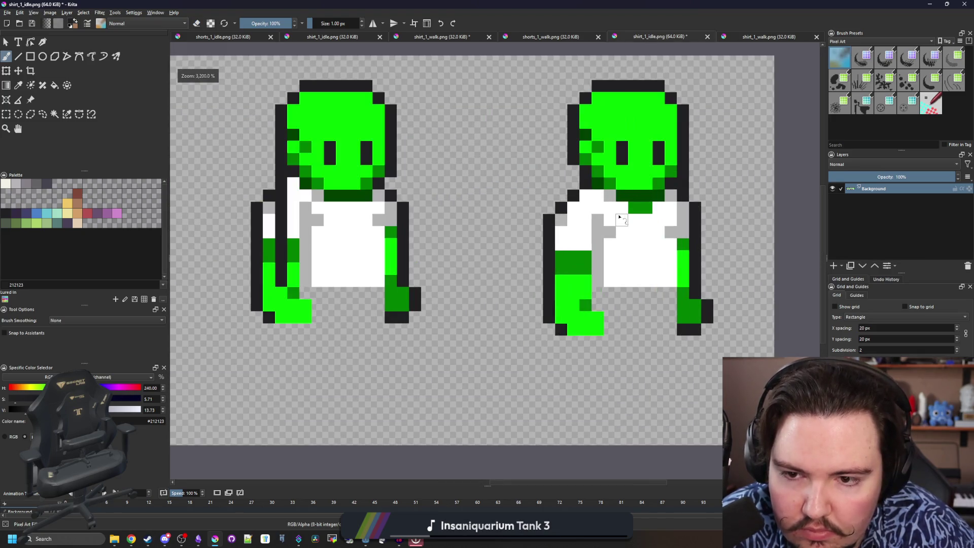
pyautogui.scroll(1, 619, 217)
pyautogui.moveTo(556, 178)
pyautogui.mouseDown()
pyautogui.moveTo(564, 351)
pyautogui.moveTo(705, 330)
pyautogui.moveTo(711, 364)
pyautogui.moveTo(710, 297)
pyautogui.mouseUp()
pyautogui.press('e')
pyautogui.press('e')
pyautogui.moveTo(720, 214)
pyautogui.mouseDown()
pyautogui.moveTo(718, 300)
pyautogui.moveTo(703, 266)
pyautogui.moveTo(703, 195)
pyautogui.mouseUp()
pyautogui.press('e')
# Step: Paint dark outline columns where the middle and left sprites' arms were
pyautogui.scroll(-1, 732, 261)
pyautogui.scroll(1, 500, 269)
pyautogui.moveTo(542, 196); pyautogui.dragTo(543, 294)
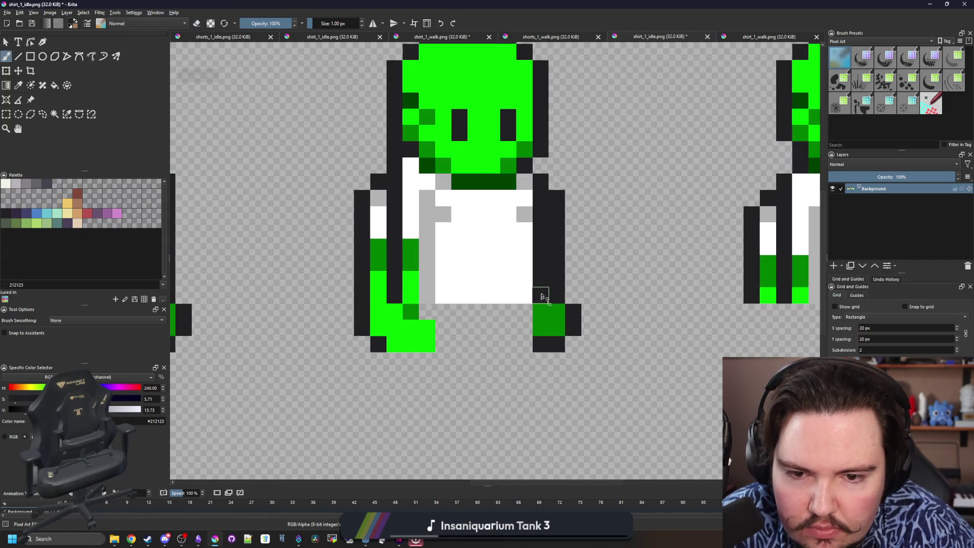
pyautogui.scroll(-3, 543, 295)
pyautogui.scroll(3, 361, 306)
pyautogui.moveTo(361, 306); pyautogui.dragTo(361, 173)
# Step: Erase the remaining outer and inner arm columns and hands from the idle sprites
pyautogui.press('e')
pyautogui.moveTo(377, 173)
pyautogui.mouseDown()
pyautogui.moveTo(376, 354)
pyautogui.moveTo(361, 319)
pyautogui.mouseUp()
pyautogui.scroll(-1, 342, 337)
pyautogui.scroll(1, 669, 337)
pyautogui.moveTo(673, 354)
pyautogui.mouseDown()
pyautogui.moveTo(641, 320)
pyautogui.moveTo(659, 287)
pyautogui.moveTo(658, 200)
pyautogui.mouseUp()
pyautogui.moveTo(544, 351)
pyautogui.mouseDown()
pyautogui.moveTo(465, 350)
pyautogui.moveTo(528, 319)
pyautogui.moveTo(477, 218)
pyautogui.moveTo(464, 320)
pyautogui.mouseUp()
pyautogui.scroll(-4, 462, 303)
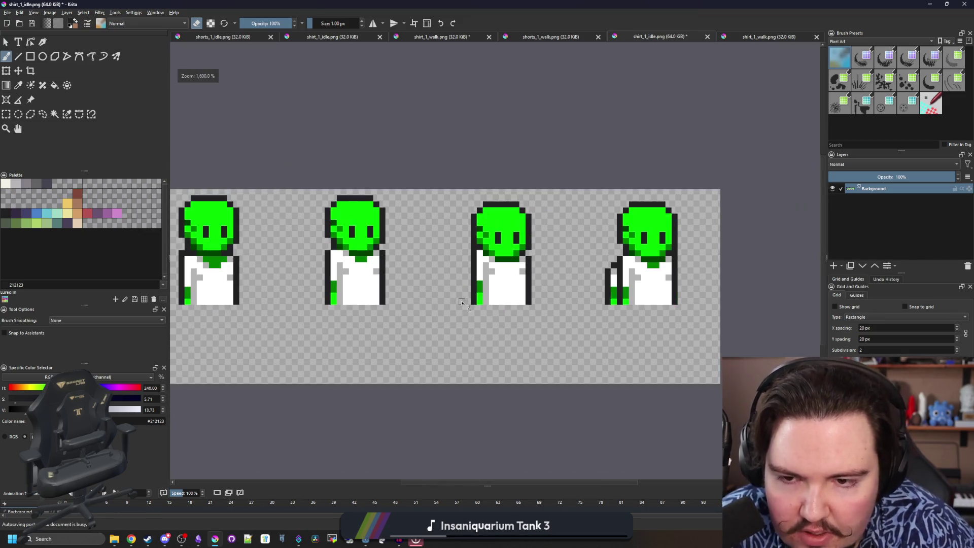
pyautogui.scroll(4, 472, 290)
pyautogui.moveTo(573, 345)
pyautogui.mouseDown()
pyautogui.moveTo(574, 183)
pyautogui.moveTo(561, 338)
pyautogui.moveTo(550, 173)
pyautogui.mouseUp()
pyautogui.scroll(-6, 573, 262)
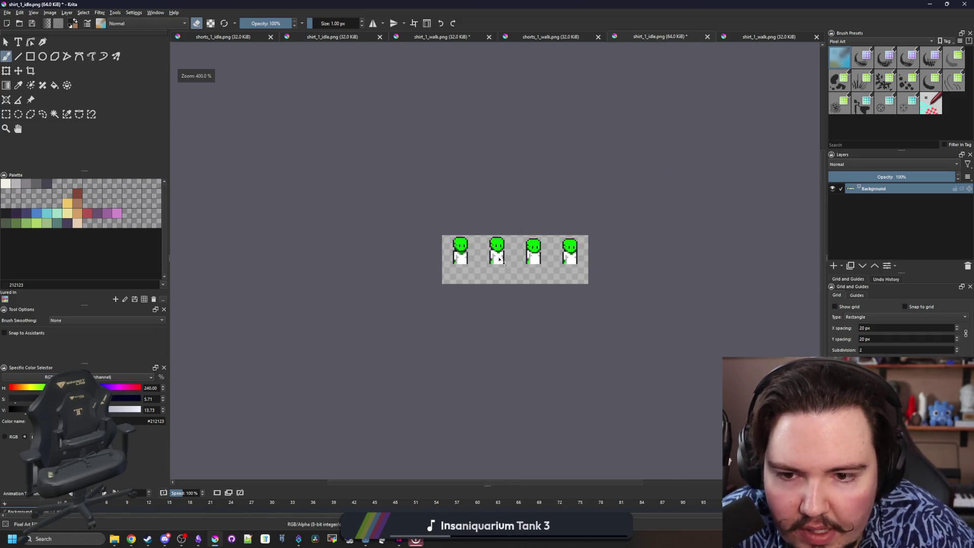
# Step: Sample the grey #b3b3b3 shirt shade and paint the shirt's left edge column grey
pyautogui.scroll(3, 451, 262)
pyautogui.scroll(3, 451, 261)
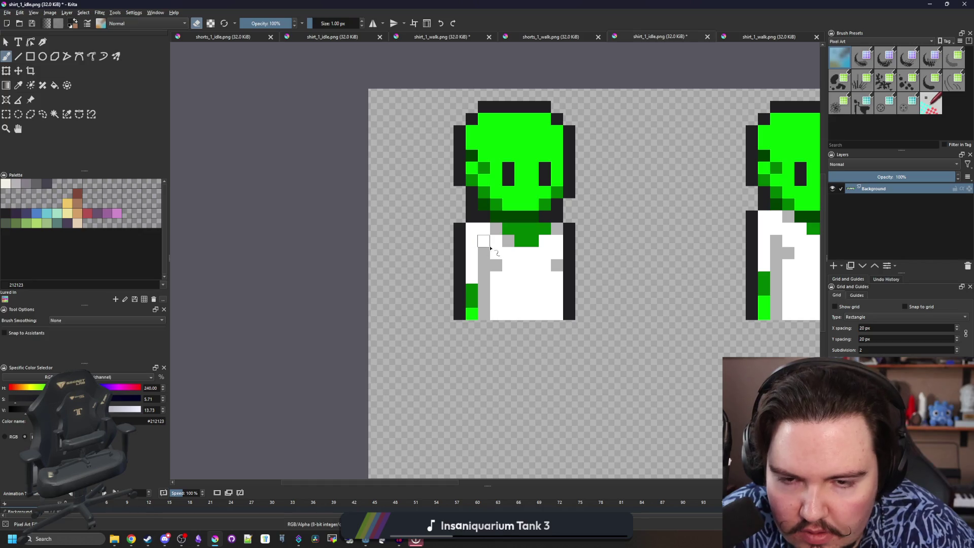
pyautogui.scroll(2, 472, 212)
pyautogui.press('p')
pyautogui.click(501, 308)
pyautogui.press('b')
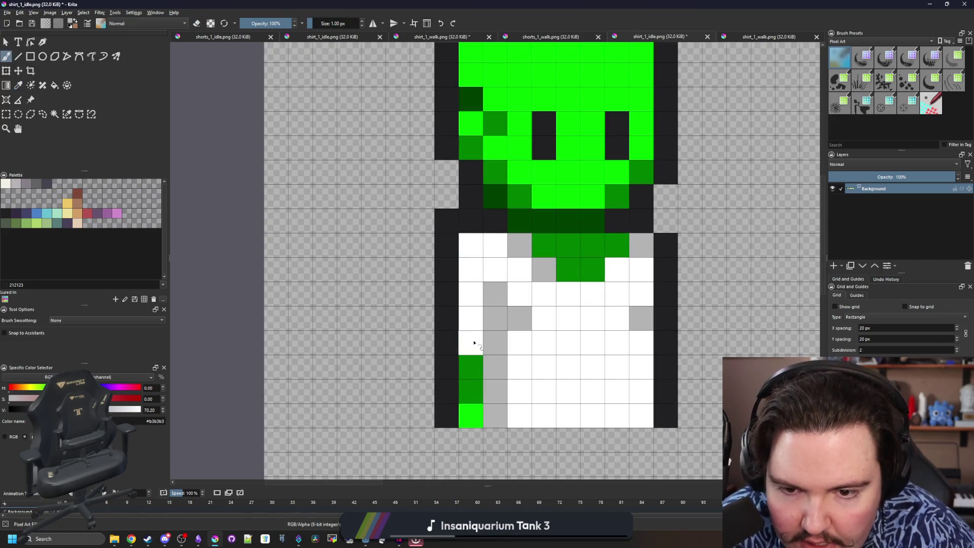
pyautogui.scroll(-3, 548, 327)
pyautogui.scroll(2, 549, 328)
pyautogui.scroll(2, 548, 328)
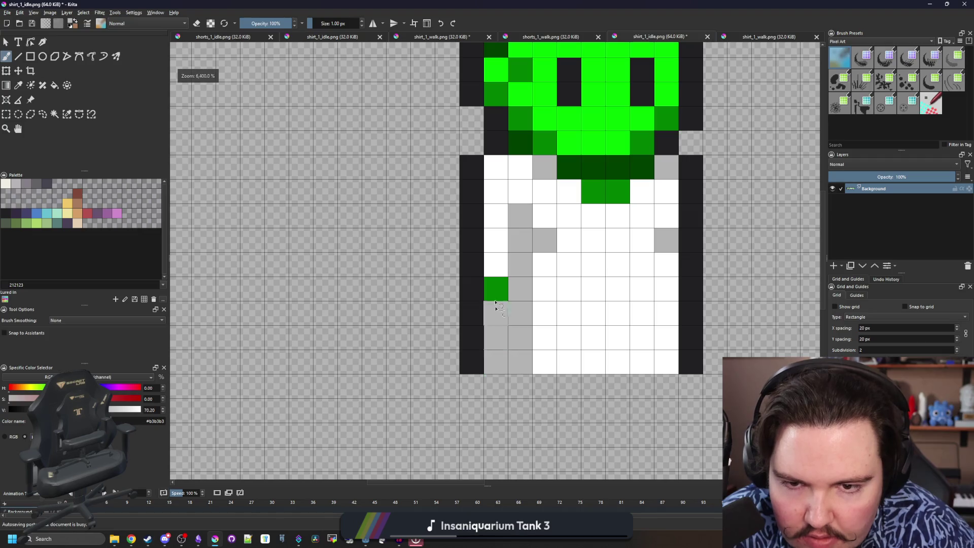
pyautogui.scroll(-4, 558, 314)
pyautogui.scroll(3, 589, 297)
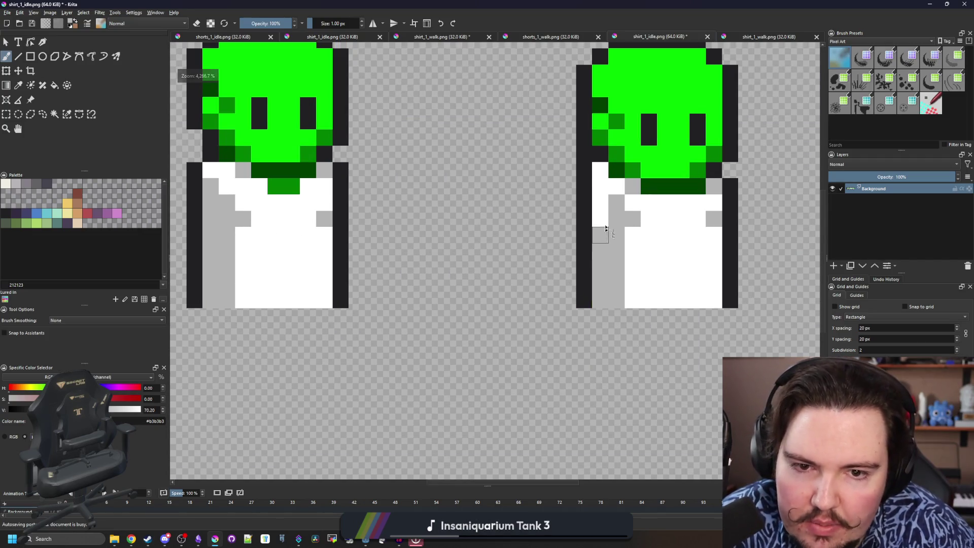
pyautogui.scroll(-4, 426, 224)
pyautogui.scroll(2, 474, 226)
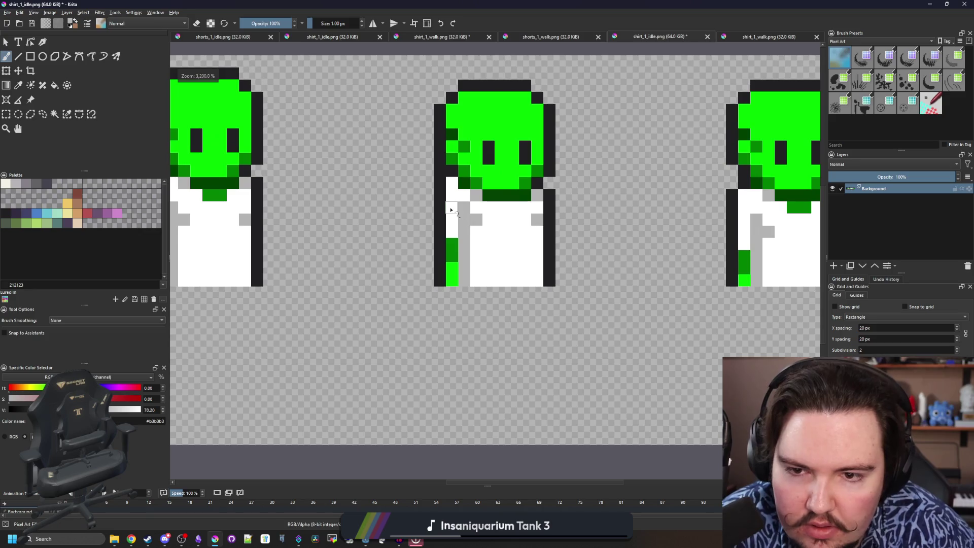
pyautogui.scroll(-3, 475, 226)
pyautogui.scroll(5, 580, 245)
pyautogui.moveTo(556, 231)
pyautogui.mouseDown()
pyautogui.moveTo(556, 213)
pyautogui.moveTo(555, 313)
pyautogui.mouseUp()
pyautogui.scroll(-7, 475, 251)
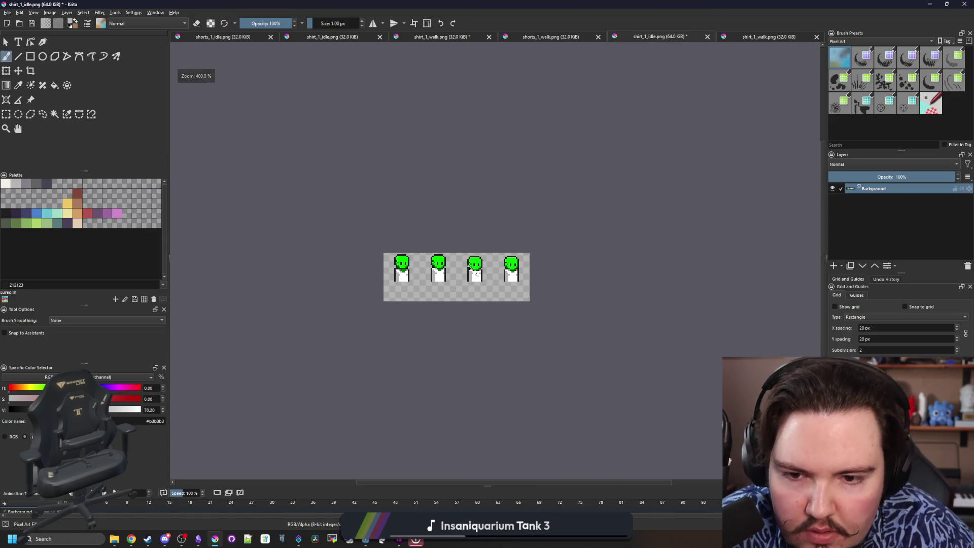
pyautogui.scroll(5, 470, 268)
# Step: Sample the dark outline colour #212123 from the canvas for the brush
pyautogui.press('e')
pyautogui.scroll(-5, 475, 269)
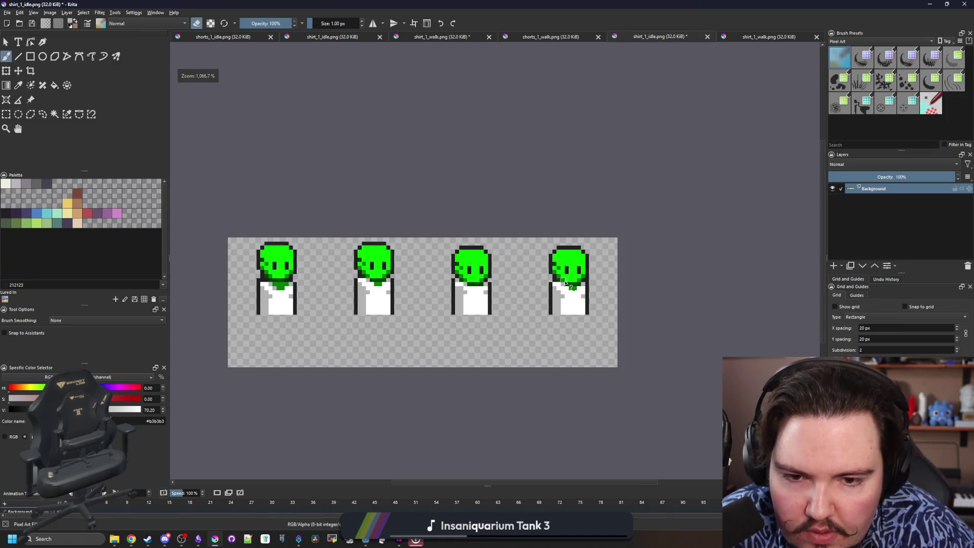
pyautogui.scroll(4, 251, 291)
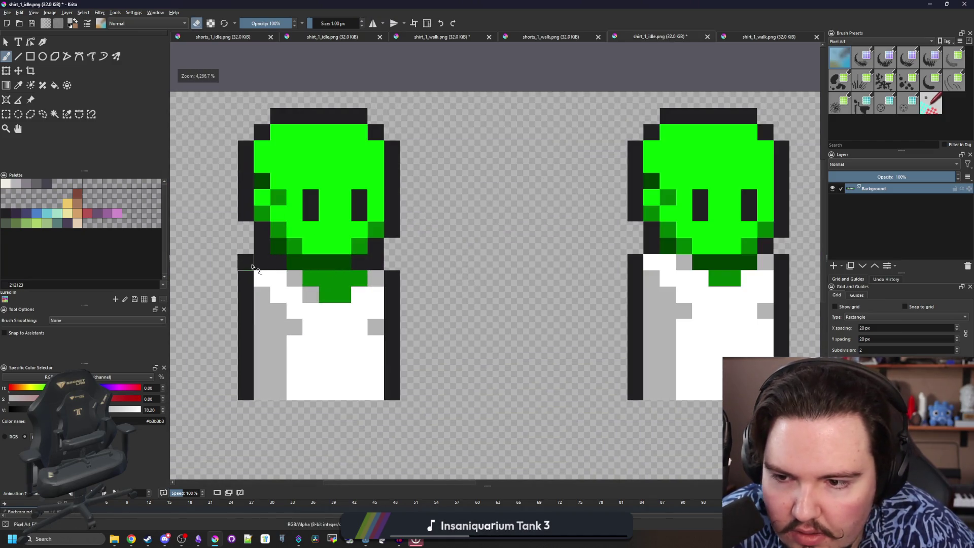
pyautogui.press('e')
pyautogui.scroll(-2, 278, 274)
pyautogui.scroll(-3, 305, 228)
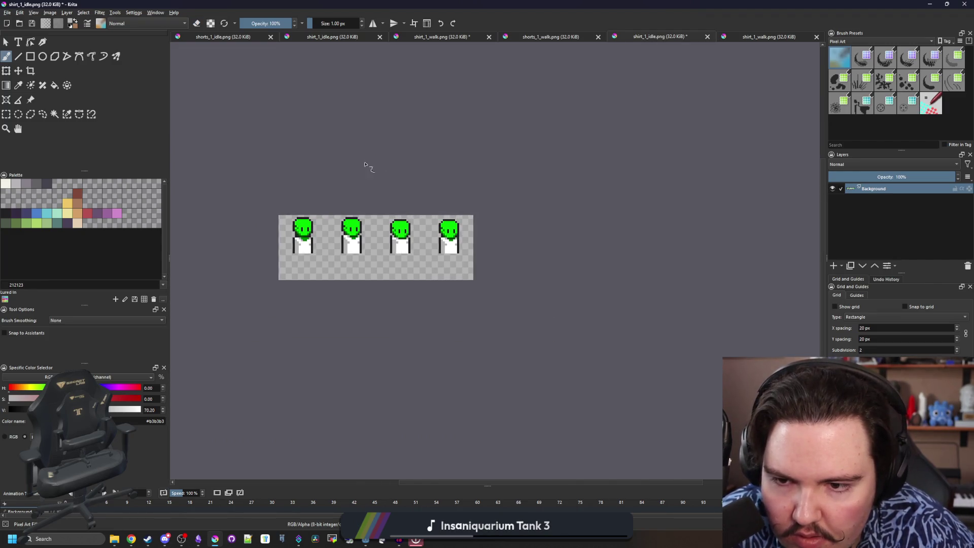
pyautogui.scroll(5, 304, 244)
pyautogui.press('p')
pyautogui.click(216, 199)
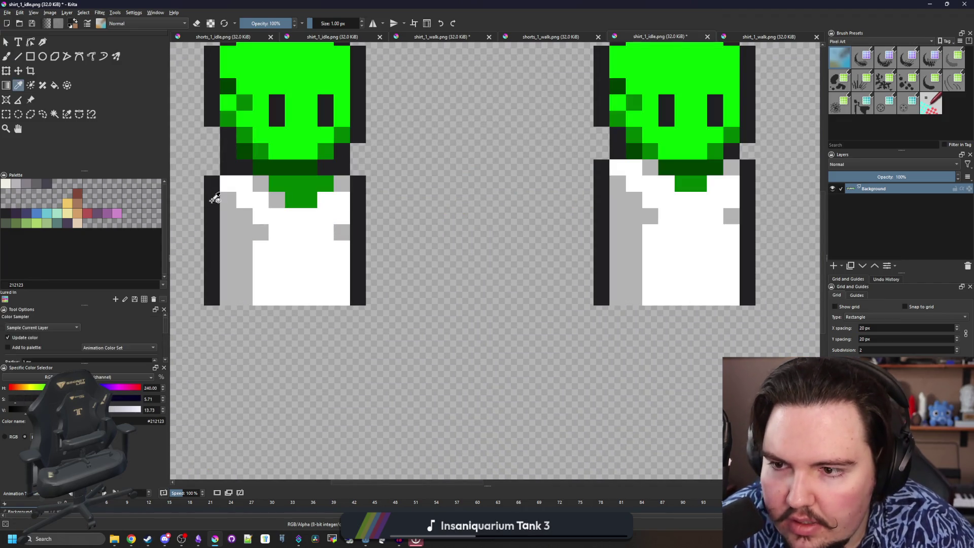
pyautogui.press('b')
# Step: Save shirt_1_idle.png with PNG export and return to Godot's character.gd script
pyautogui.scroll(-4, 227, 203)
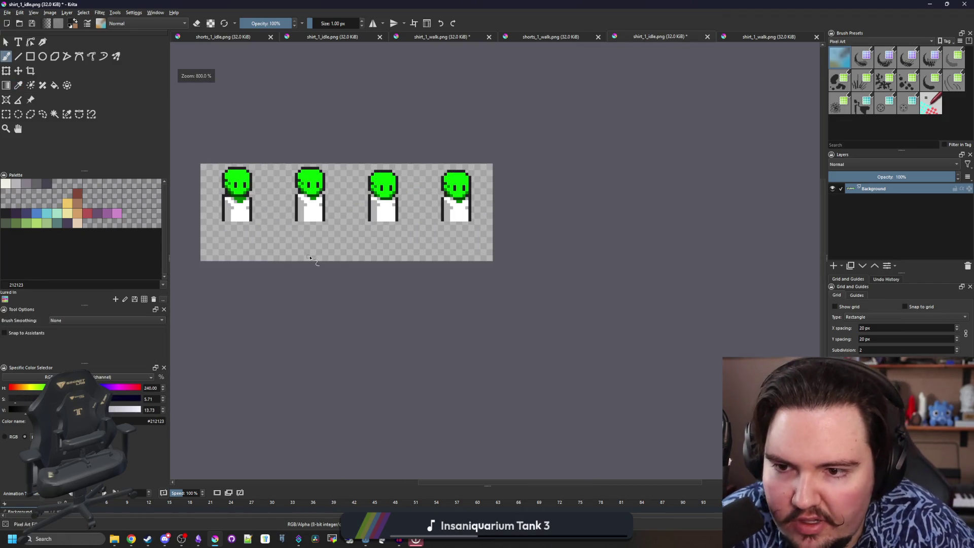
pyautogui.moveTo(310, 258); pyautogui.dragTo(387, 265)
pyautogui.hotkey('ctrl', 's')
pyautogui.click(514, 339)
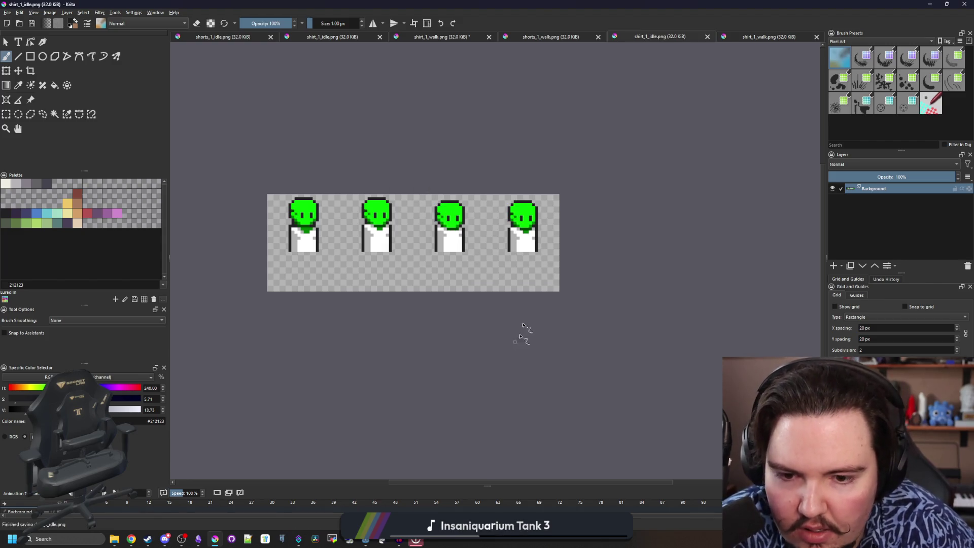
pyautogui.hotkey('alt', 'Tab')
pyautogui.click(436, 297)
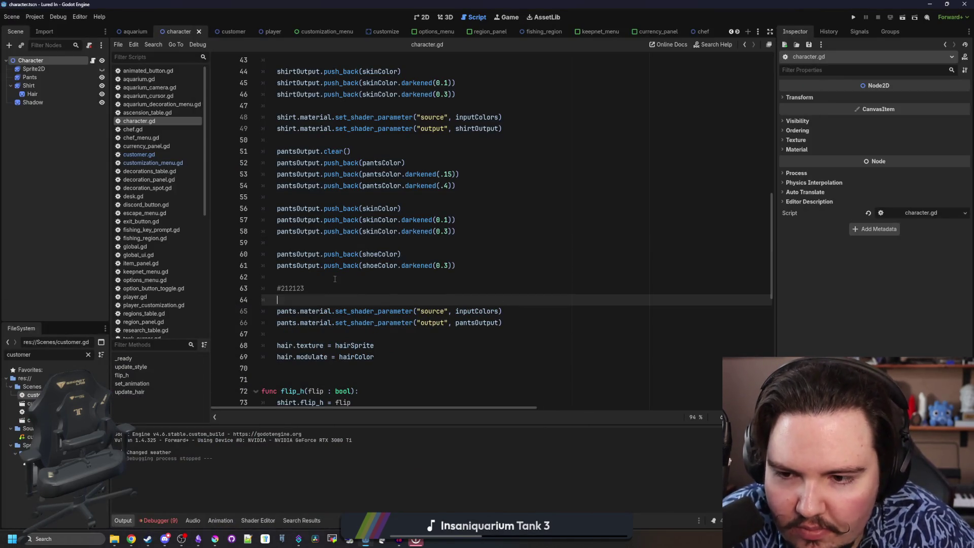
# Step: Playtest the shop past the Welcome Back popup, pan across customers, then stop with F8
pyautogui.click(854, 18)
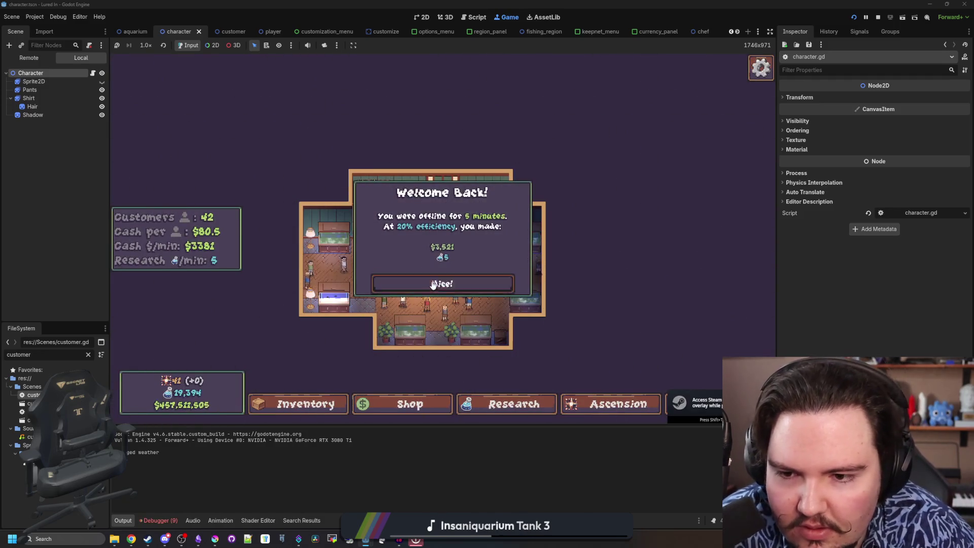
pyautogui.click(440, 282)
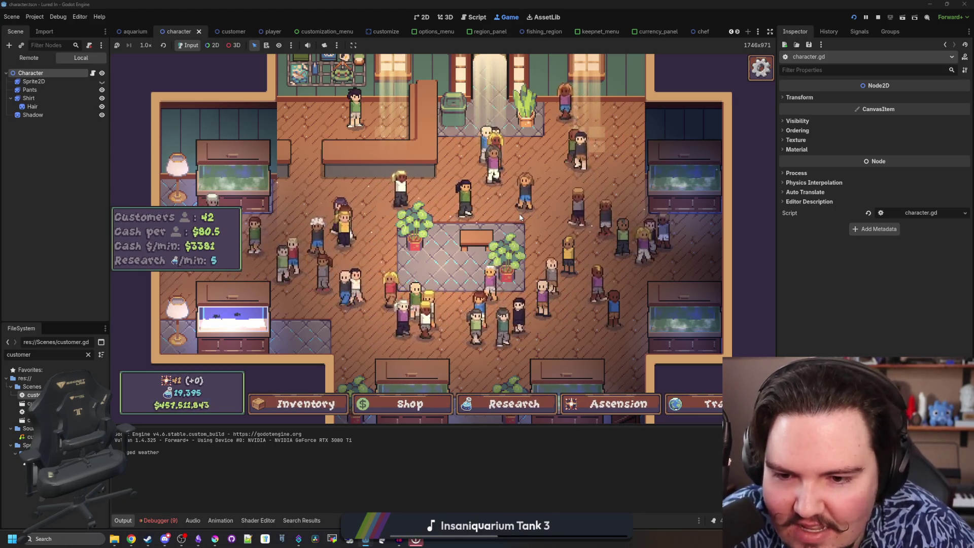
pyautogui.press('d')
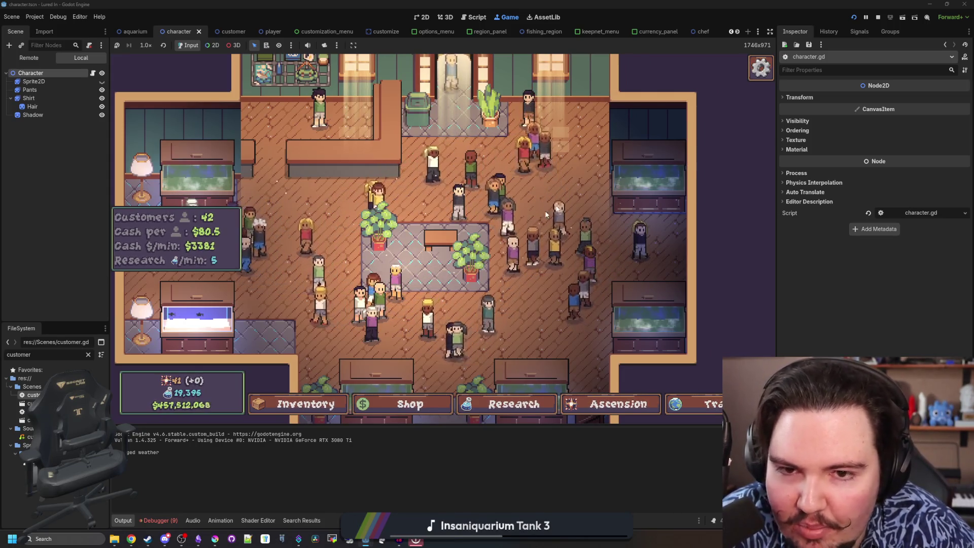
pyautogui.press('F8')
pyautogui.click(507, 232)
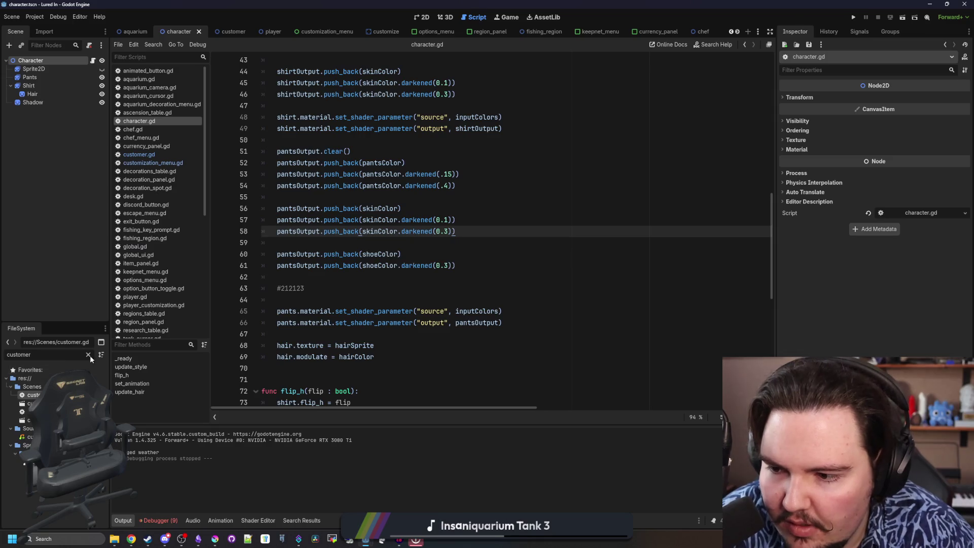
# Step: Open player.tscn and cut the four arm sprites UpArmR through LowArmL
pyautogui.click(88, 355)
pyautogui.write('player')
pyautogui.doubleClick(23, 462)
pyautogui.click(53, 126)
pyautogui.keyDown('shift'); pyautogui.click(36, 152); pyautogui.keyUp('shift')
pyautogui.rightClick(40, 154)
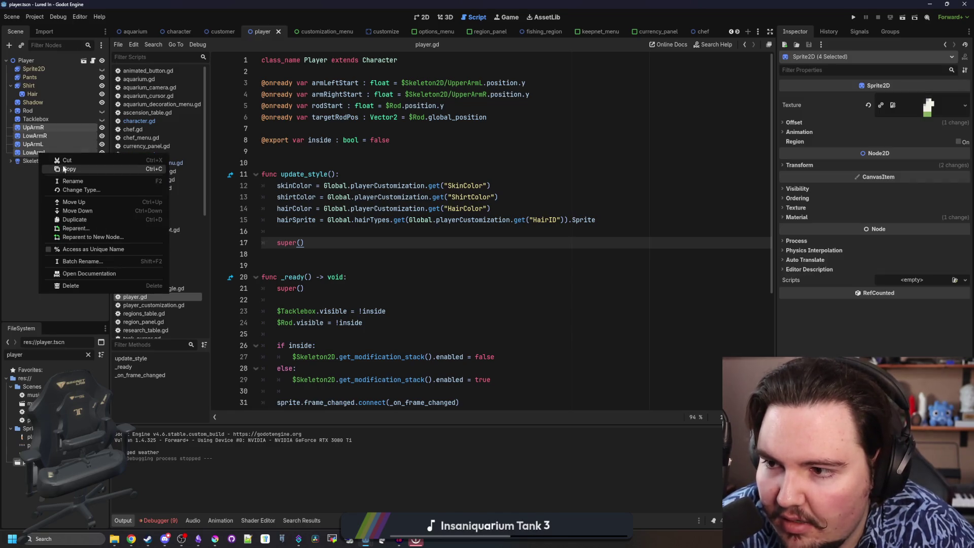
pyautogui.click(67, 160)
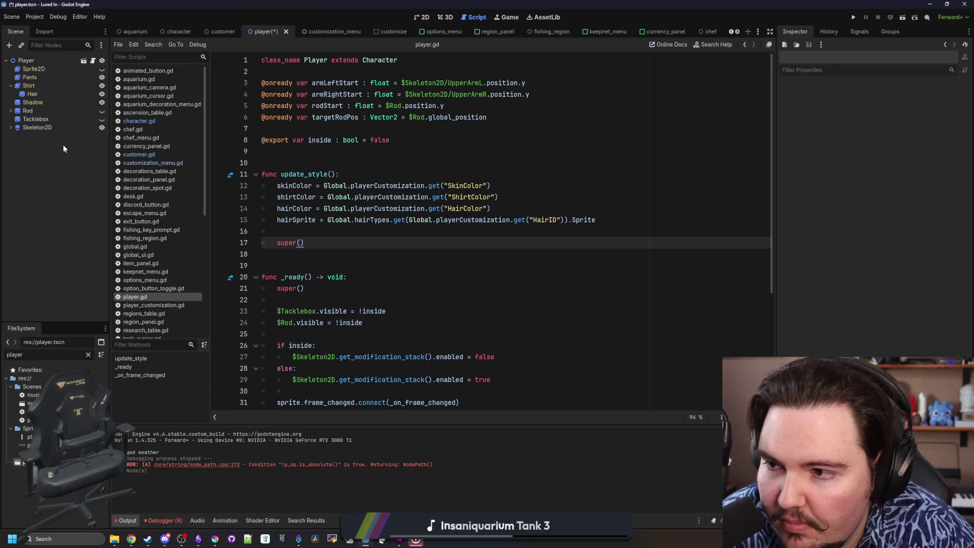
# Step: Inspect the Skeleton2D right hand's RemoteTransform2D and its configuration warning
pyautogui.click(11, 129)
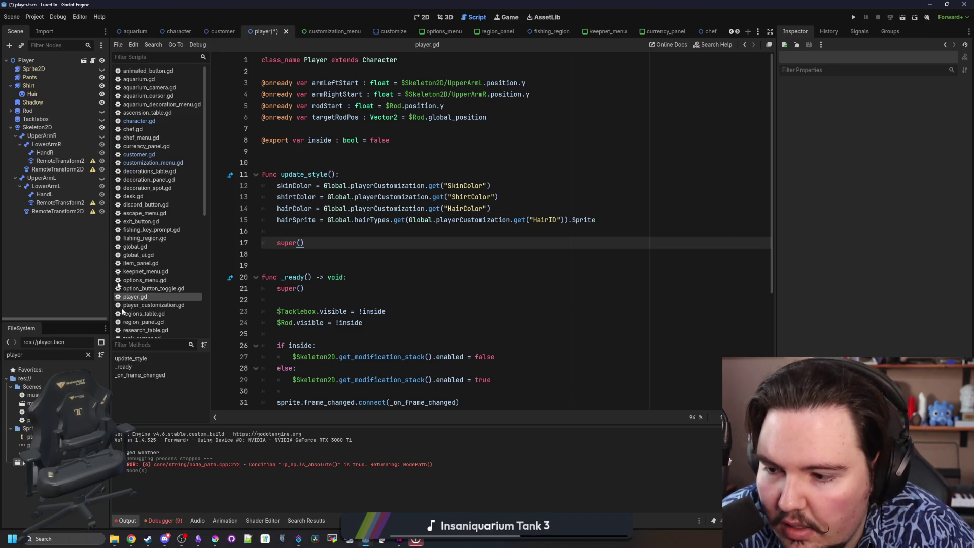
pyautogui.click(71, 161)
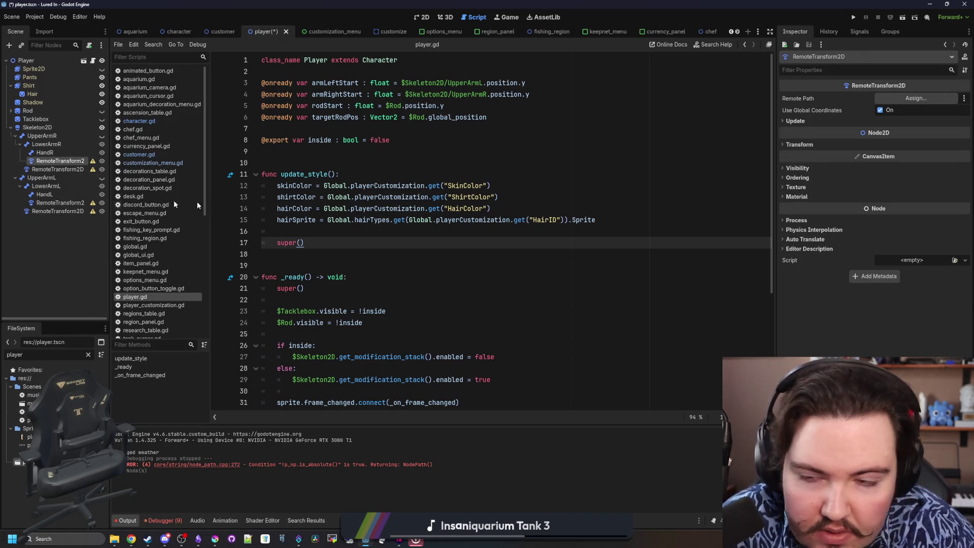
pyautogui.click(92, 160)
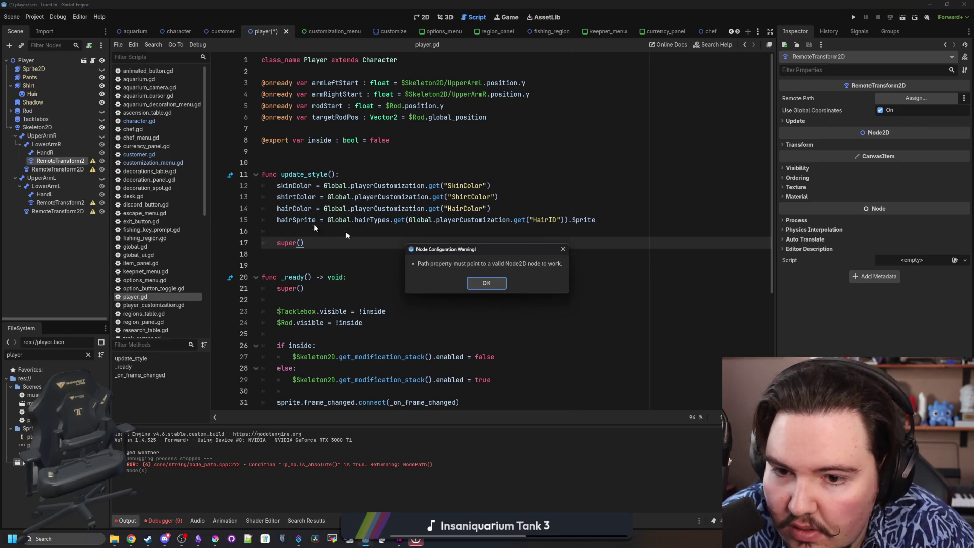
pyautogui.click(502, 287)
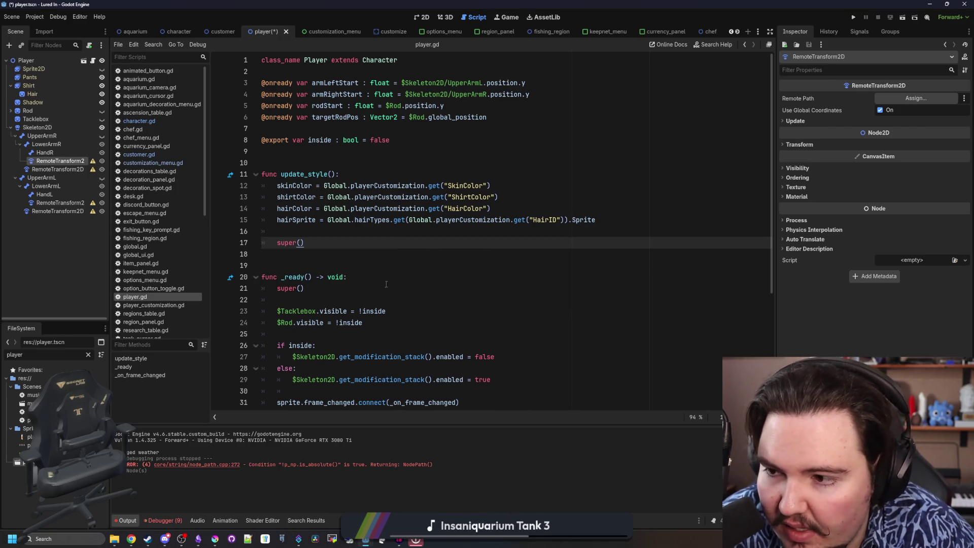
# Step: Open the customer_dissolve.gd script from the FileSystem search
pyautogui.click(88, 355)
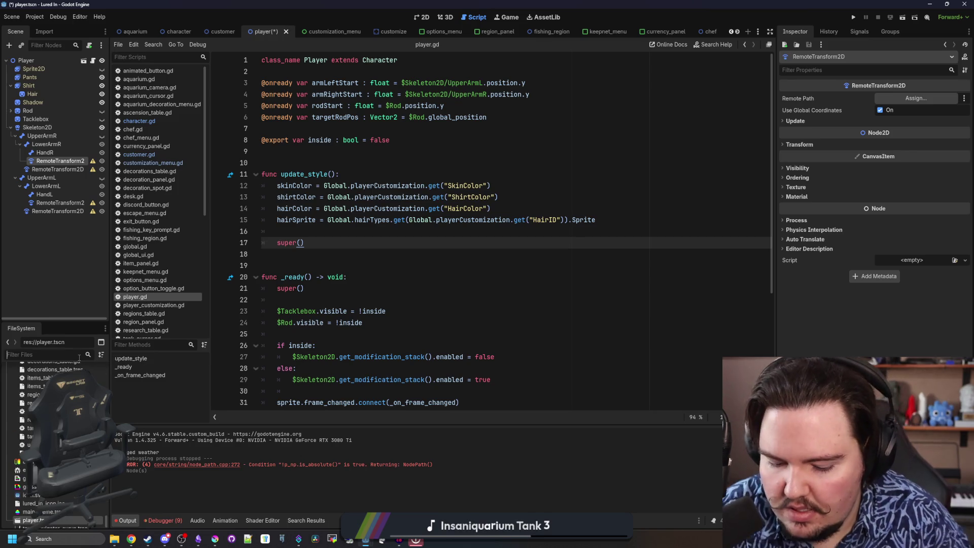
pyautogui.write('customer')
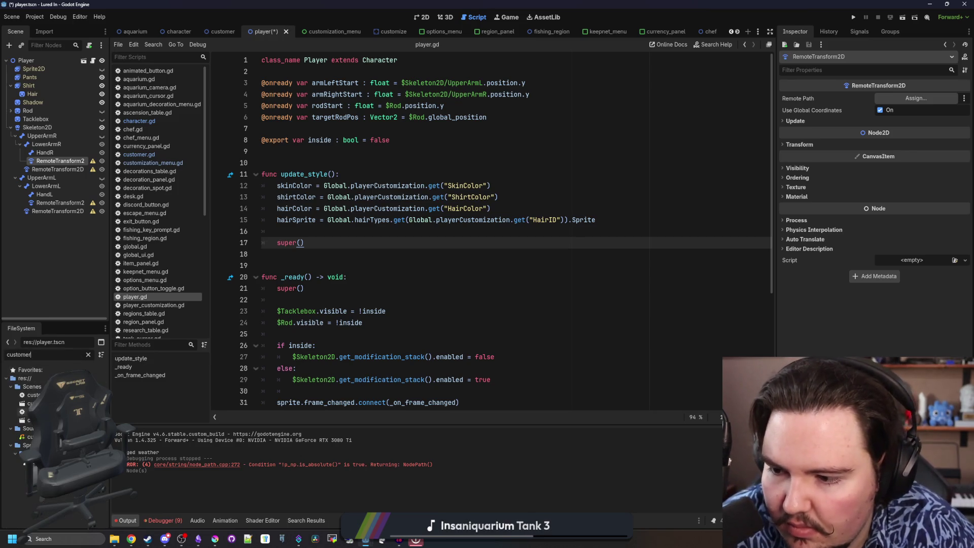
pyautogui.doubleClick(31, 411)
# Step: Paste the four arm sprites under the Character root in character.tscn and save
pyautogui.click(89, 354)
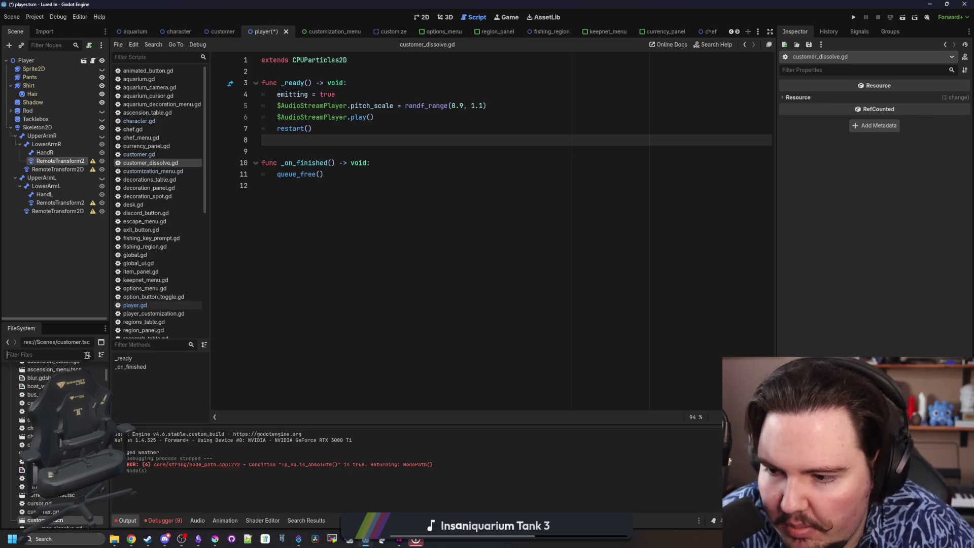
pyautogui.write('character')
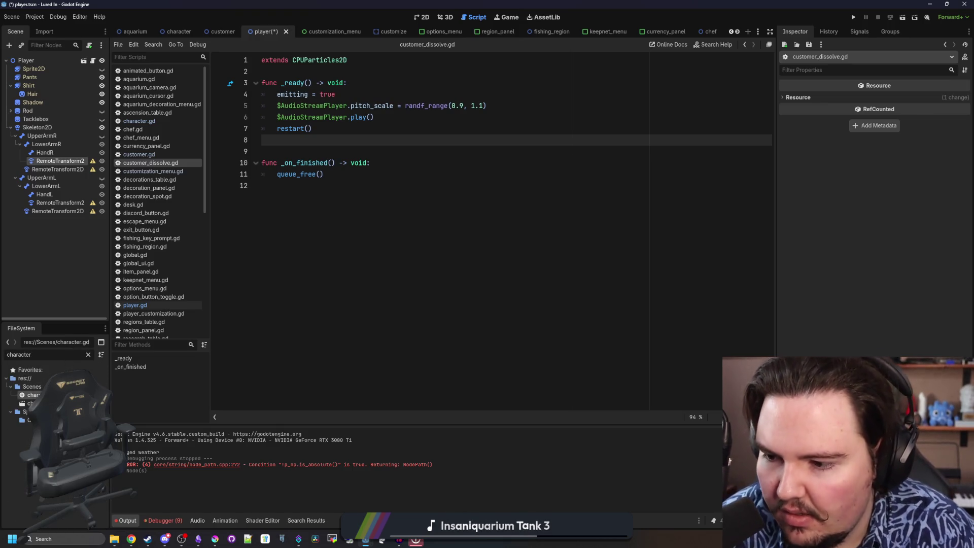
pyautogui.doubleClick(33, 394)
pyautogui.rightClick(40, 60)
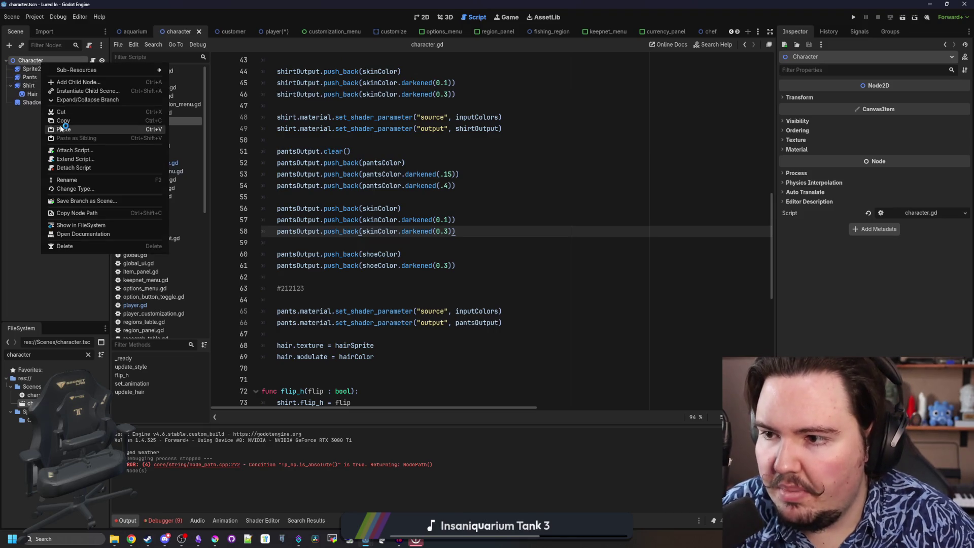
pyautogui.click(60, 126)
pyautogui.click(57, 147)
pyautogui.click(54, 135)
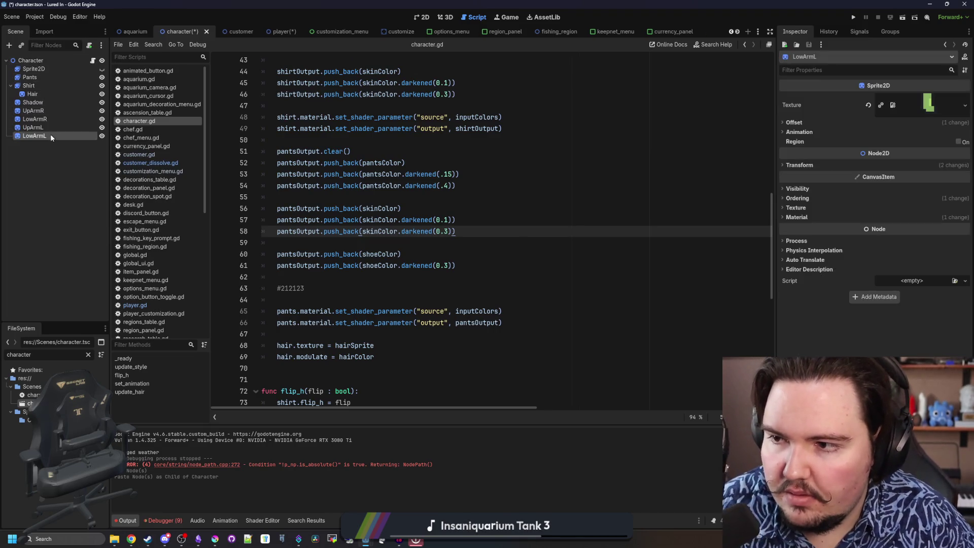
pyautogui.keyDown('shift'); pyautogui.click(53, 108); pyautogui.keyUp('shift')
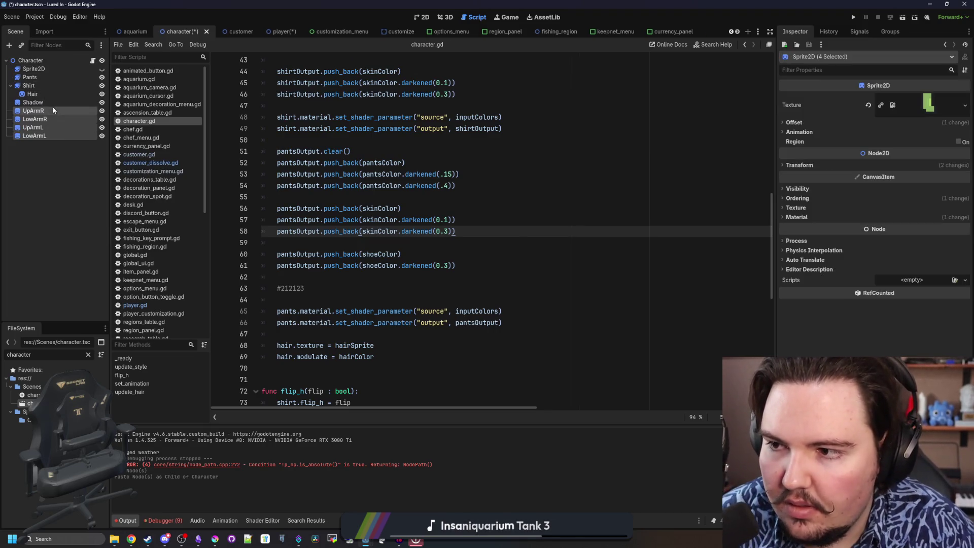
pyautogui.click(66, 160)
pyautogui.hotkey('ctrl', 's')
pyautogui.hotkey('ctrl', 's')
pyautogui.hotkey('ctrl', 's')
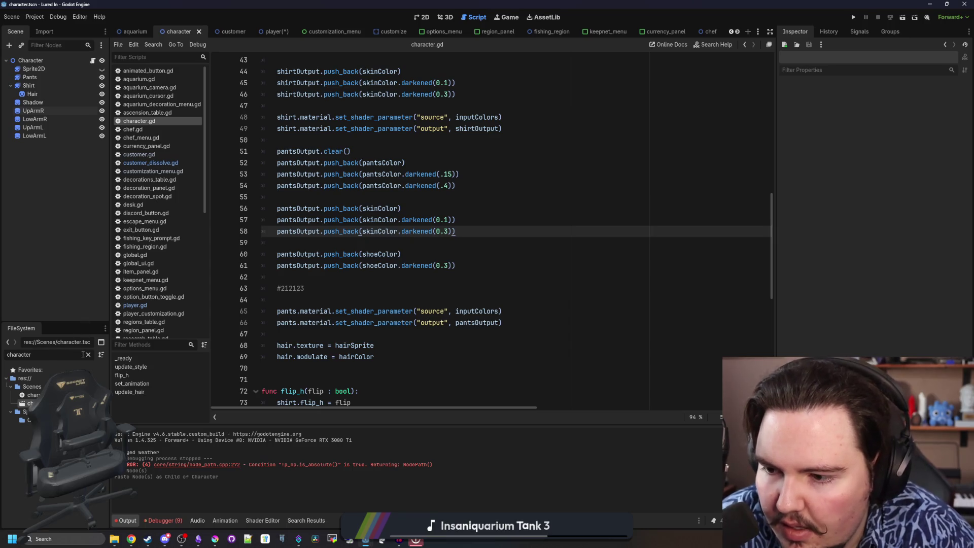
# Step: Reopen player.tscn and select its Skeleton2D node
pyautogui.click(88, 355)
pyautogui.write('player')
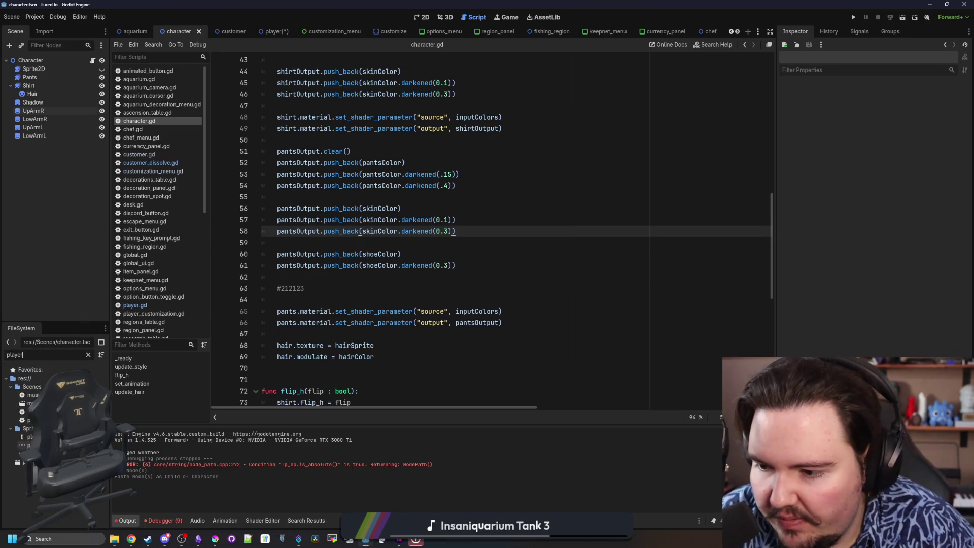
pyautogui.doubleClick(23, 462)
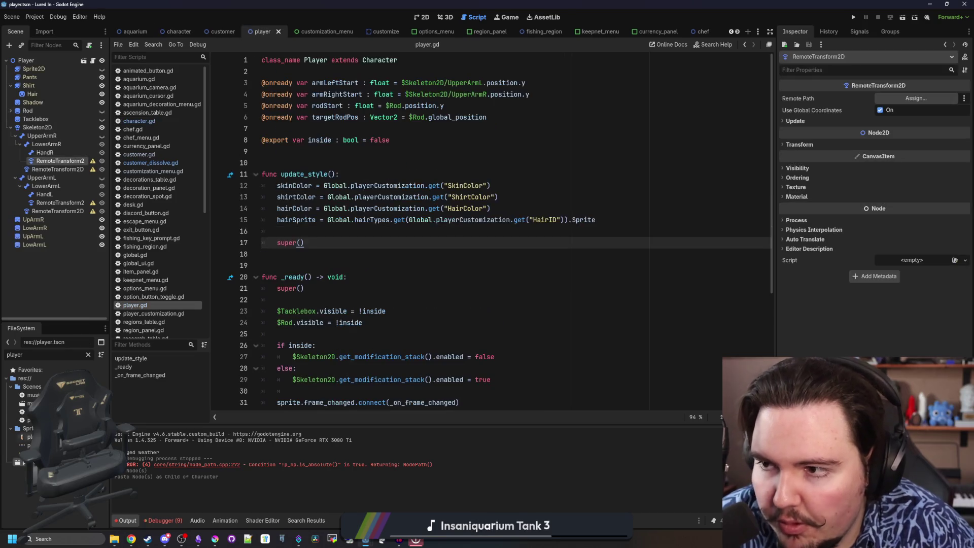
pyautogui.click(37, 128)
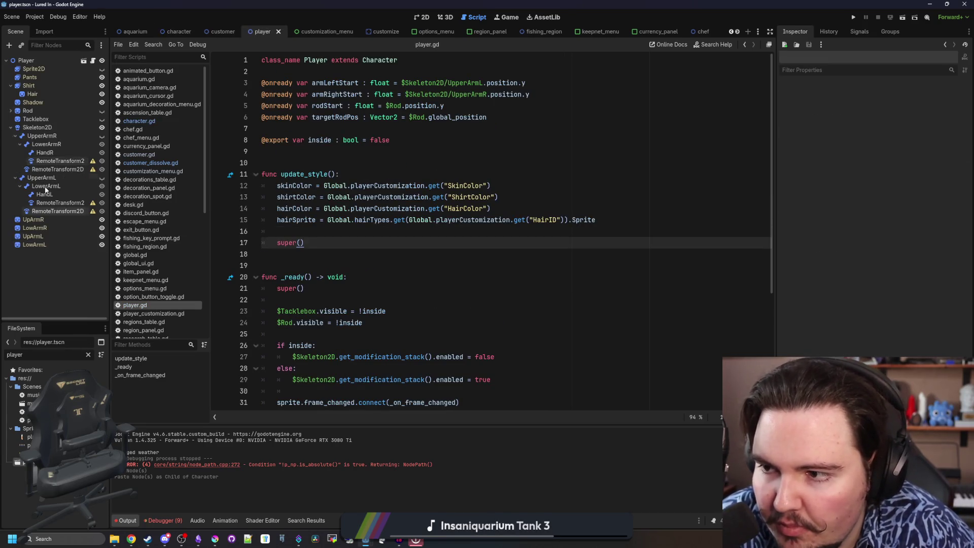
# Step: Review the Skeleton2D modification stack's IK joint settings in a widened Inspector
pyautogui.click(924, 98)
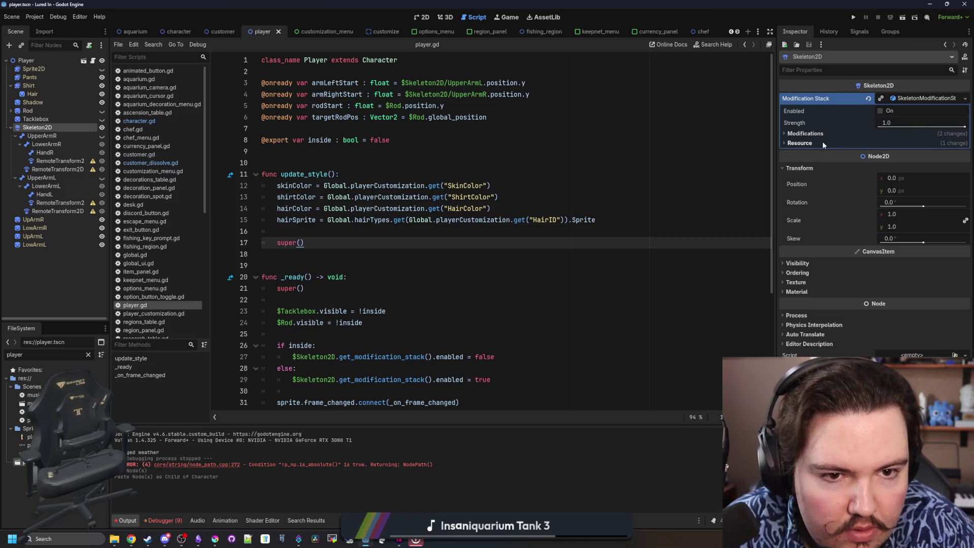
pyautogui.click(812, 134)
pyautogui.moveTo(775, 147); pyautogui.dragTo(569, 147)
pyautogui.click(861, 145)
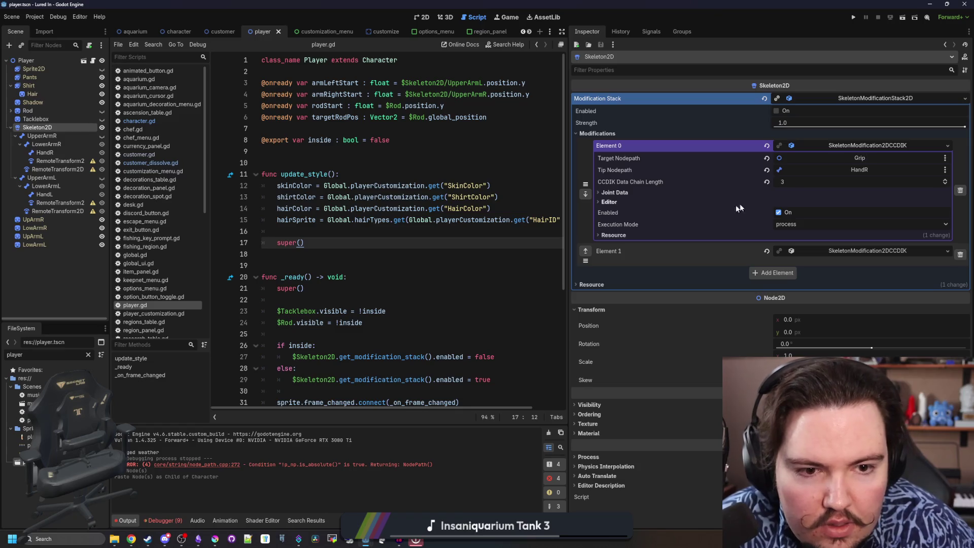
pyautogui.click(625, 195)
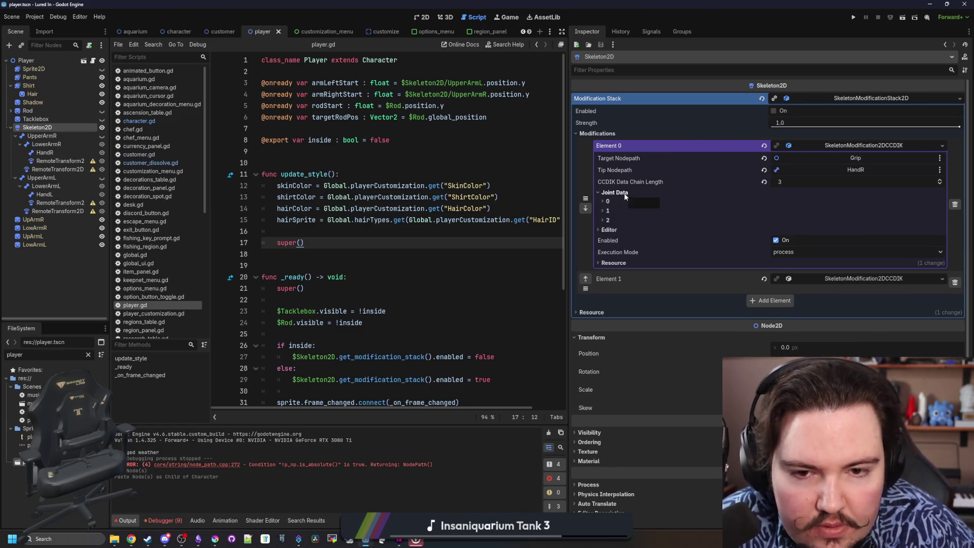
pyautogui.click(614, 201)
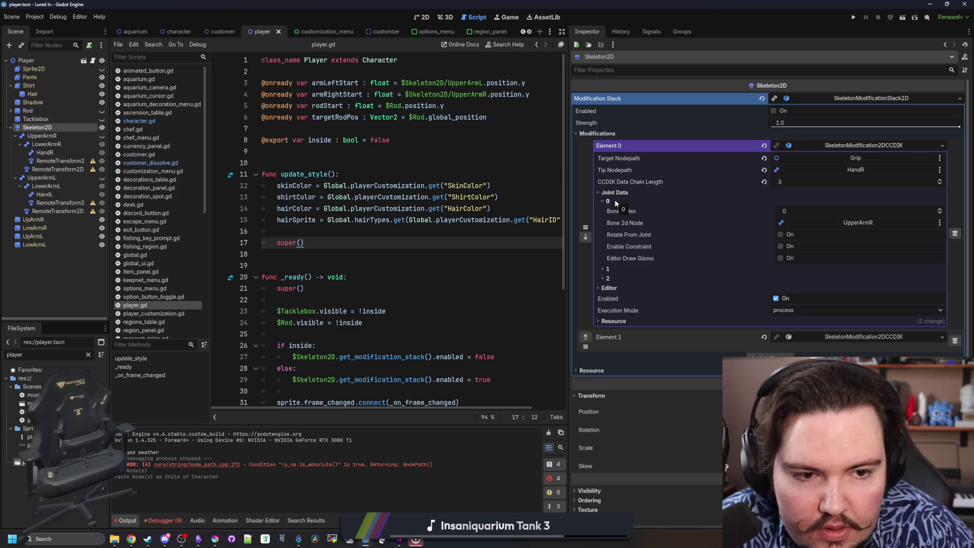
pyautogui.click(614, 200)
pyautogui.click(609, 210)
pyautogui.click(609, 210)
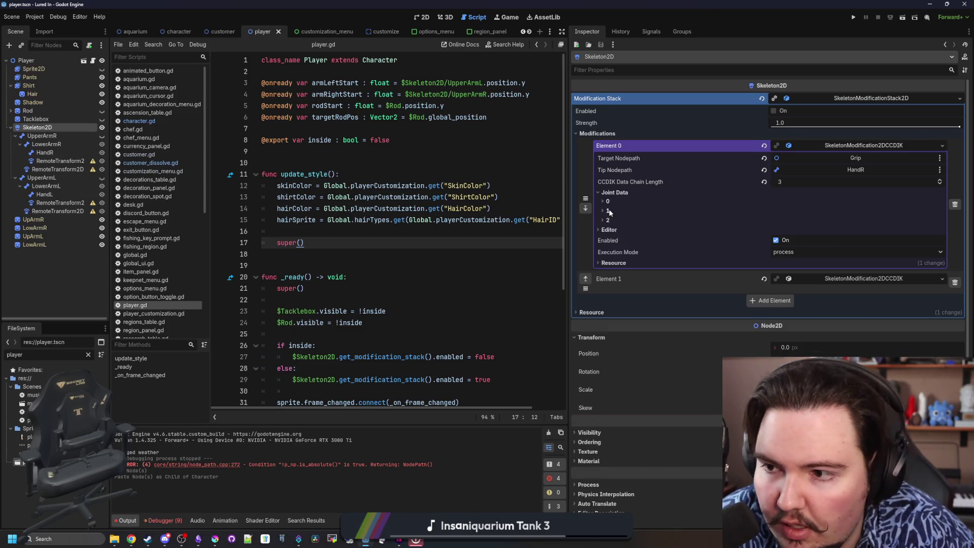
# Step: Point the right-arm RemoteTransform2D nodes at LowArmR and UpArmR
pyautogui.click(68, 163)
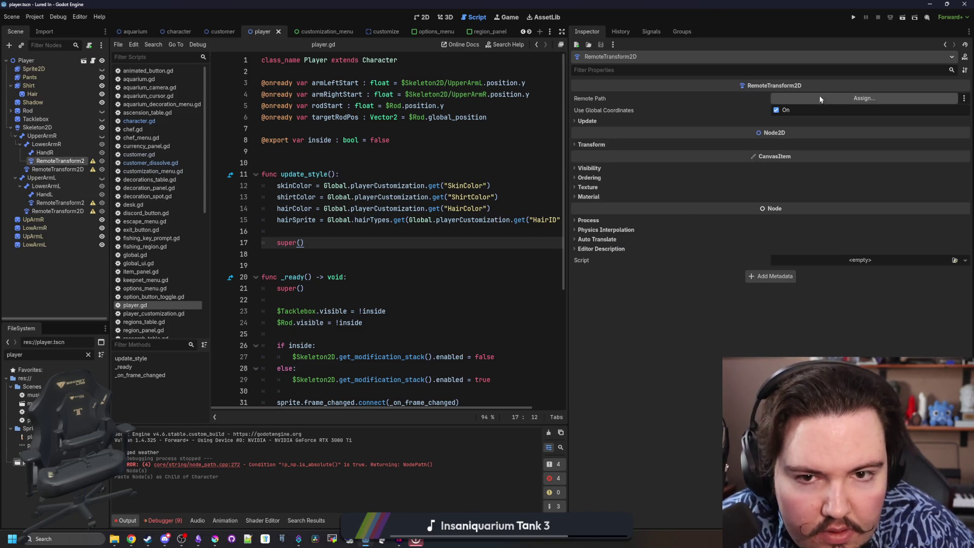
pyautogui.click(57, 169)
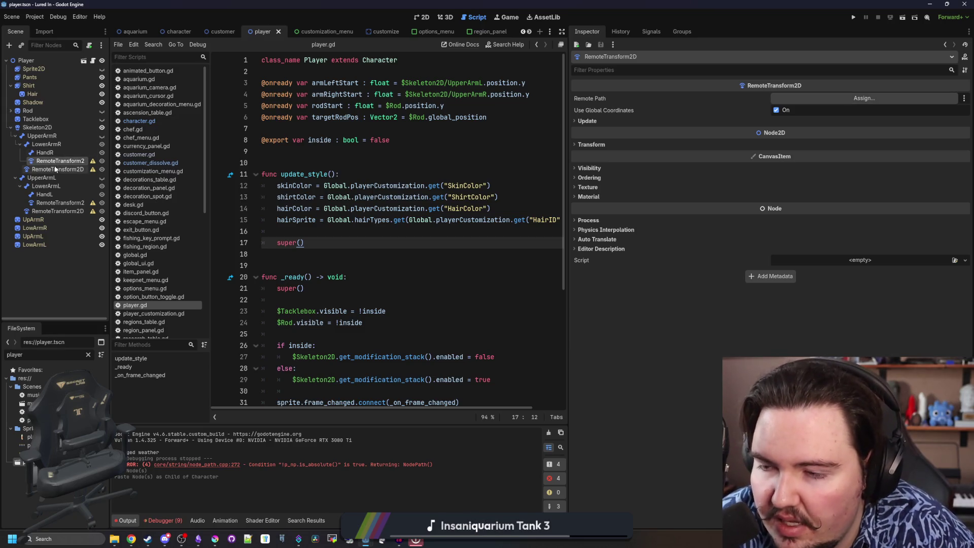
pyautogui.click(61, 162)
pyautogui.click(418, 18)
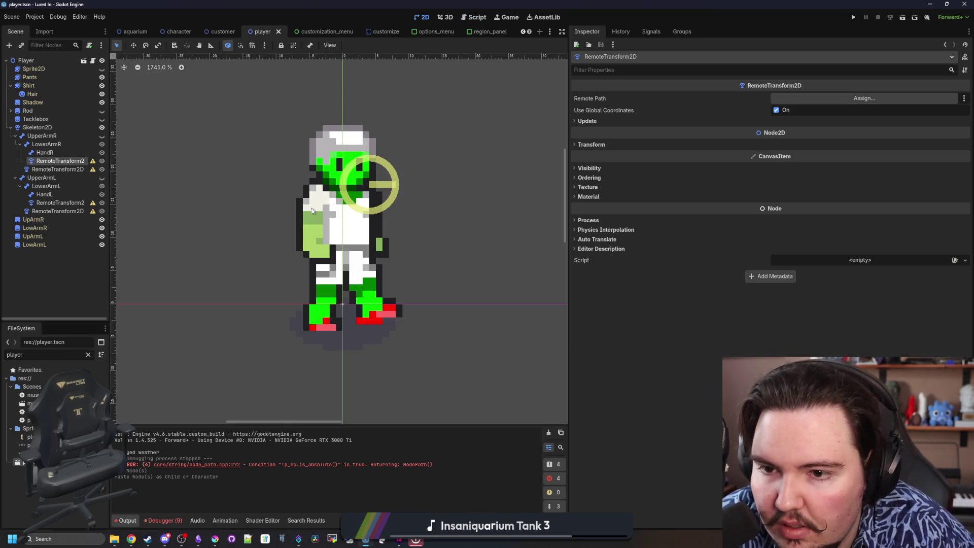
pyautogui.scroll(2, 454, 216)
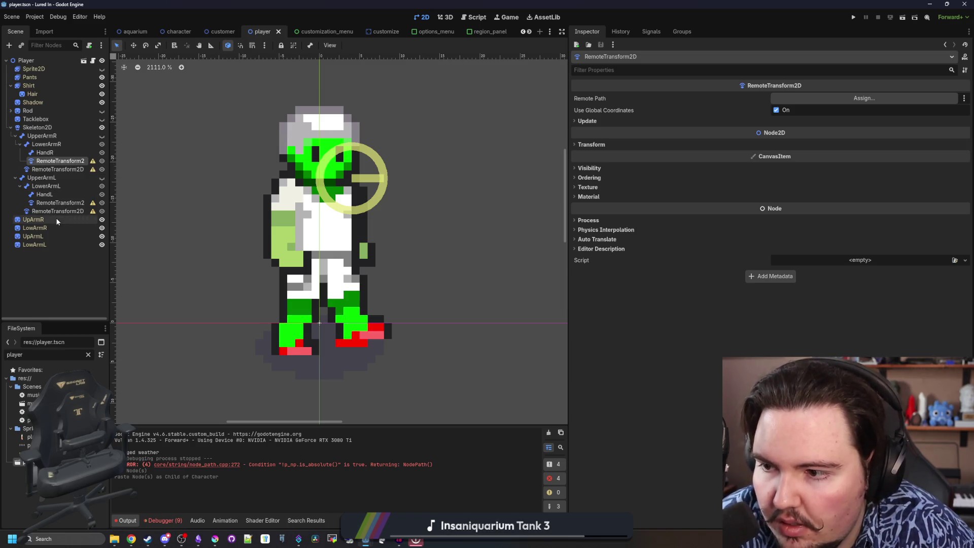
pyautogui.moveTo(54, 229); pyautogui.dragTo(863, 99)
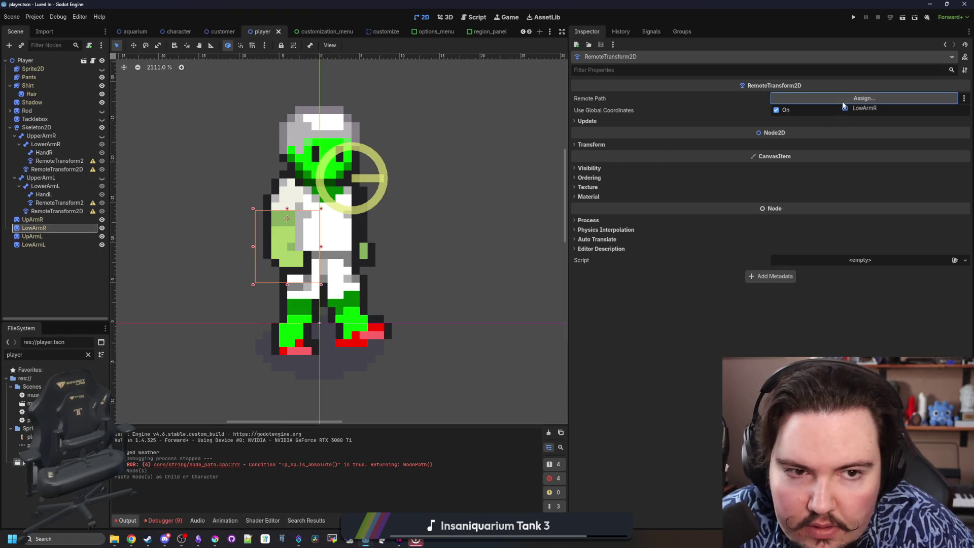
pyautogui.click(61, 169)
pyautogui.moveTo(52, 217); pyautogui.dragTo(799, 100)
# Step: Point the left-arm RemoteTransform2D nodes at LowArmL and UpArmL, then save player.tscn
pyautogui.click(52, 203)
pyautogui.moveTo(39, 243); pyautogui.dragTo(863, 99)
pyautogui.click(54, 211)
pyautogui.moveTo(33, 236); pyautogui.dragTo(218, 208)
pyautogui.moveTo(815, 104); pyautogui.dragTo(826, 100)
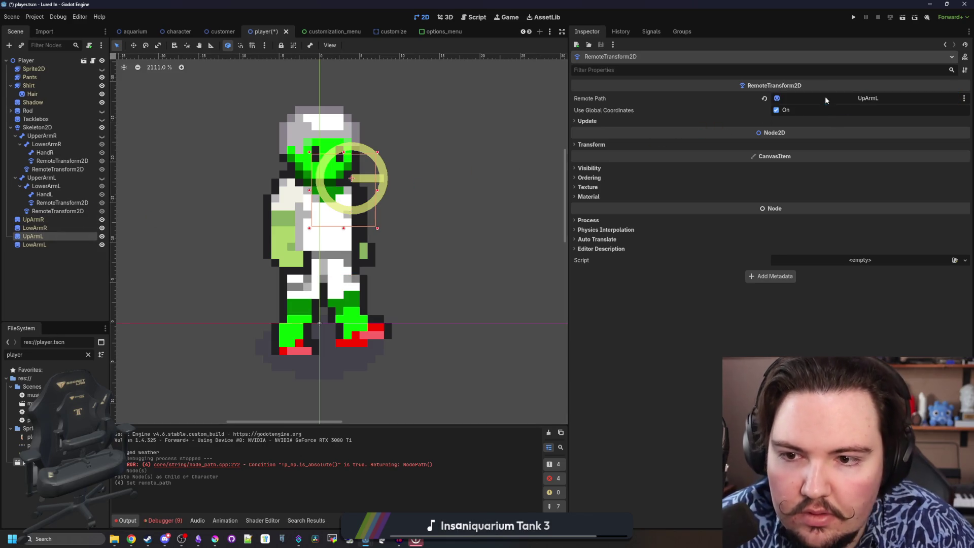
pyautogui.hotkey('ctrl', 's')
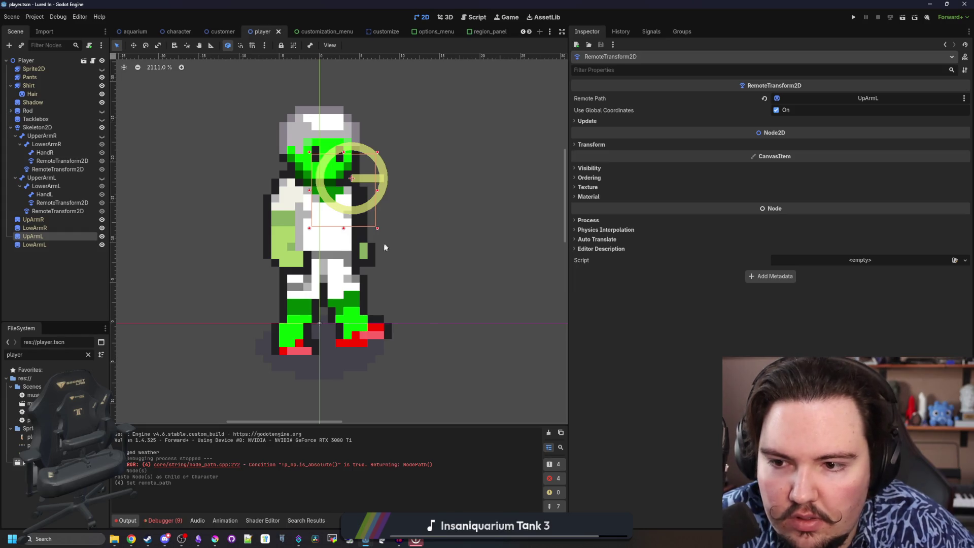
pyautogui.scroll(1, 122, 175)
pyautogui.click(33, 220)
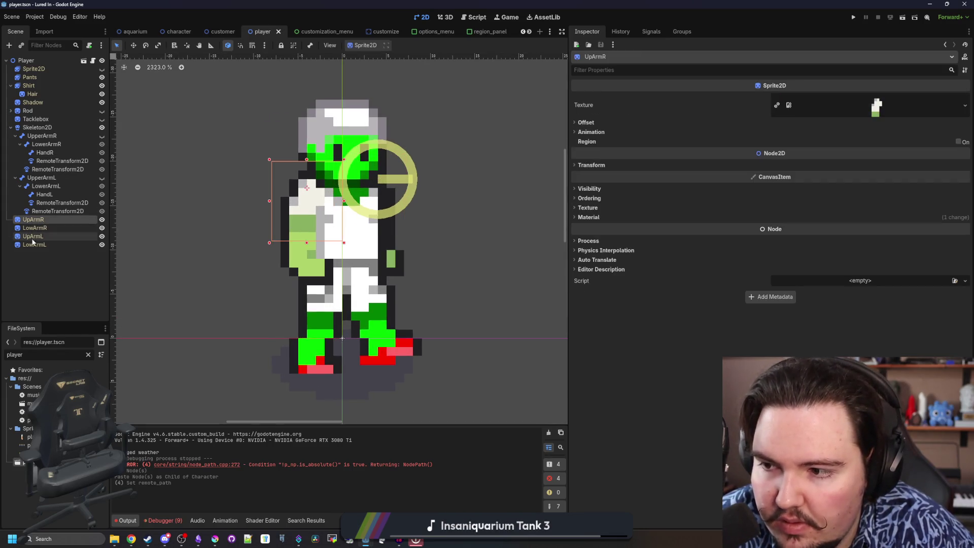
# Step: Quick Load shirt_1_rau.png as the UpArmR texture
pyautogui.keyDown('shift'); pyautogui.click(34, 245); pyautogui.keyUp('shift')
pyautogui.click(830, 103)
pyautogui.click(832, 103)
pyautogui.click(65, 276)
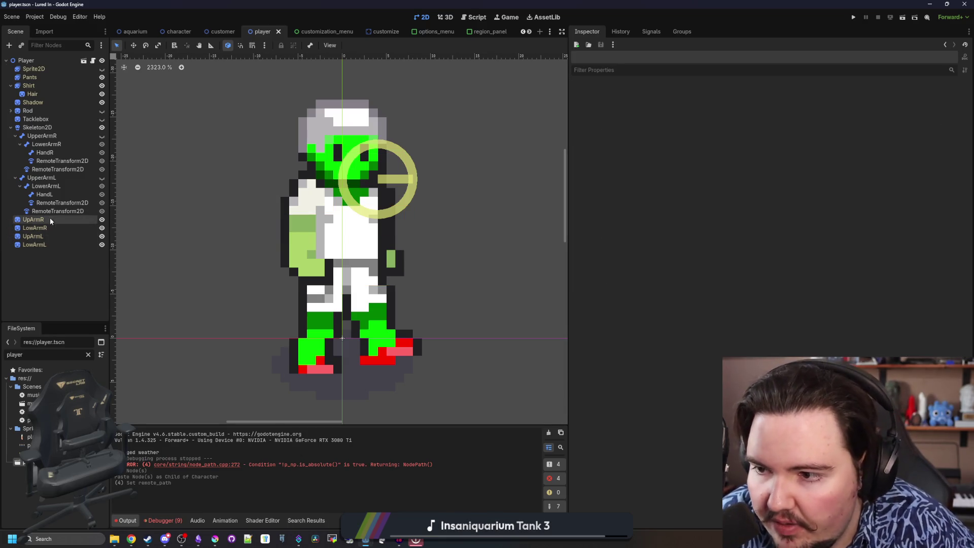
pyautogui.click(51, 220)
pyautogui.rightClick(808, 103)
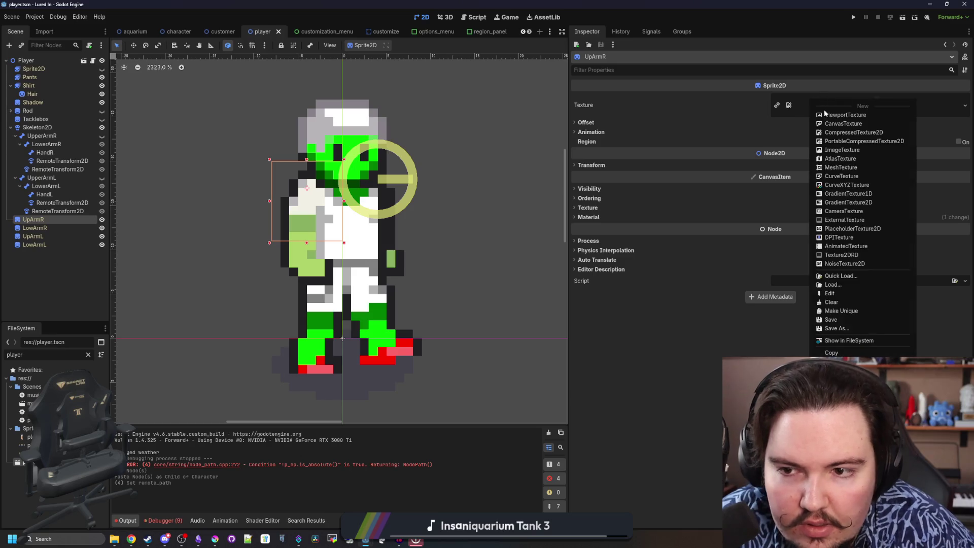
pyautogui.click(841, 278)
pyautogui.write('u')
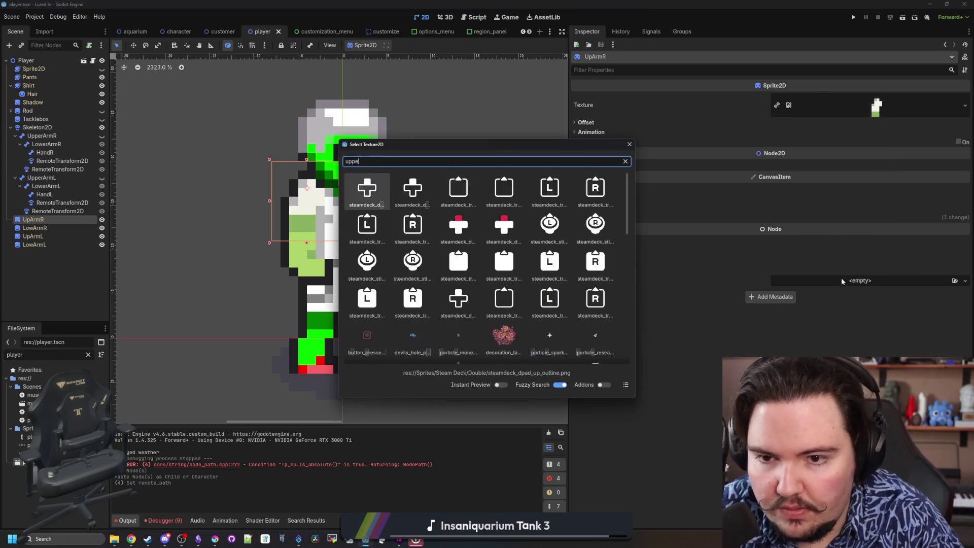
pyautogui.press('BackSpace')
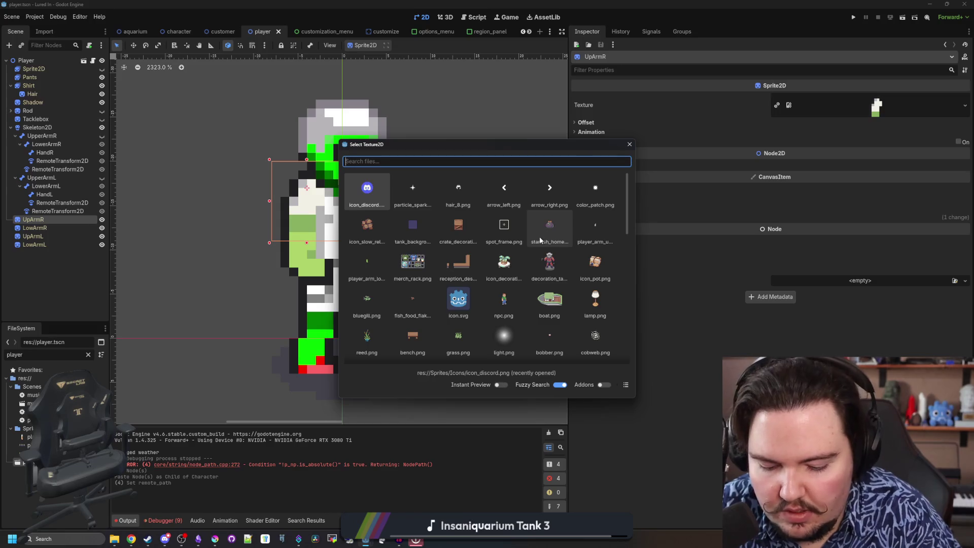
pyautogui.write('shirt_1')
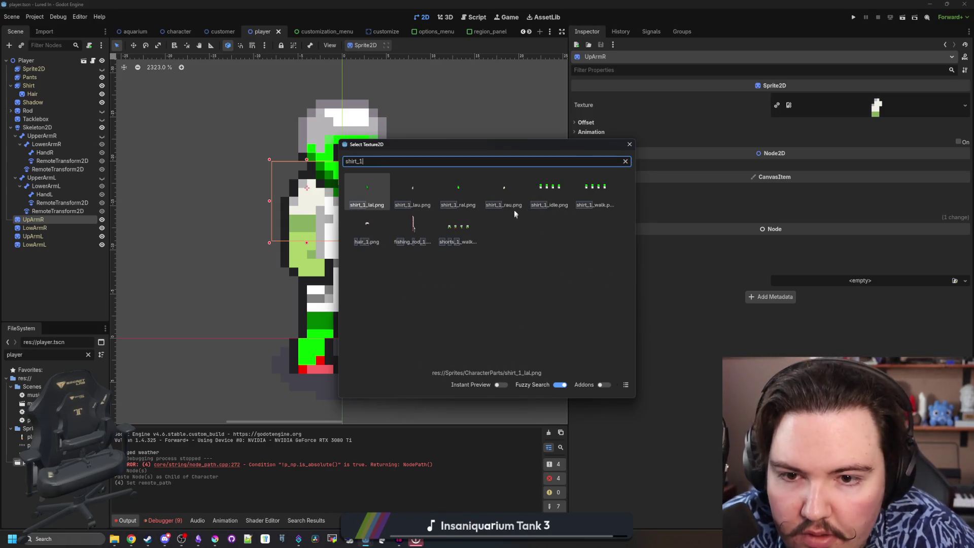
pyautogui.click(512, 190)
# Step: Quick Load shirt_1_ral.png as the LowArmR texture
pyautogui.click(47, 227)
pyautogui.rightClick(873, 106)
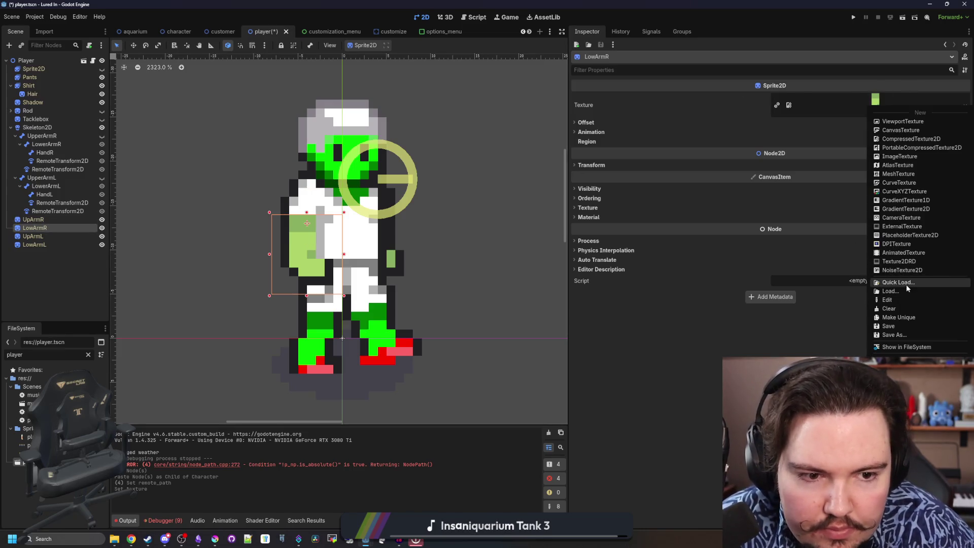
pyautogui.click(907, 285)
pyautogui.write('shirt_1_')
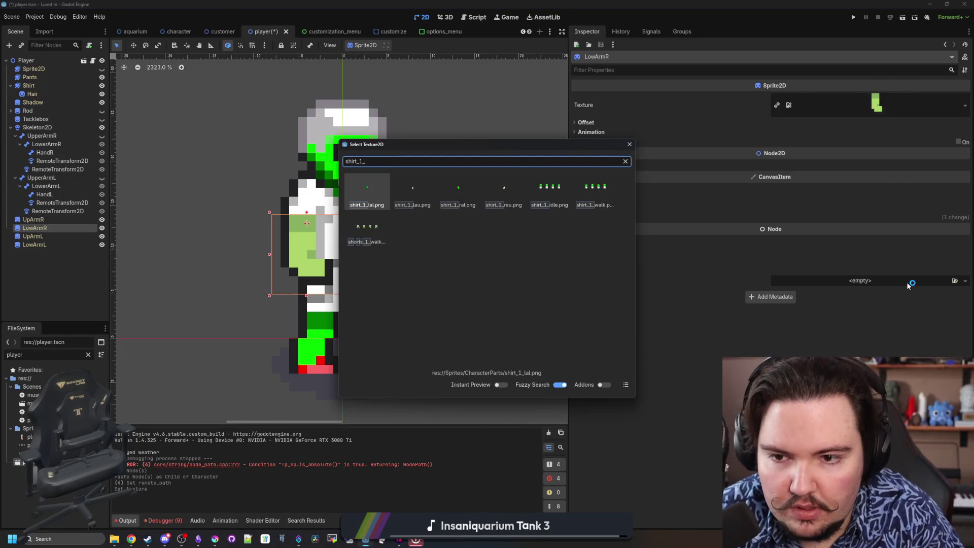
pyautogui.write('lar')
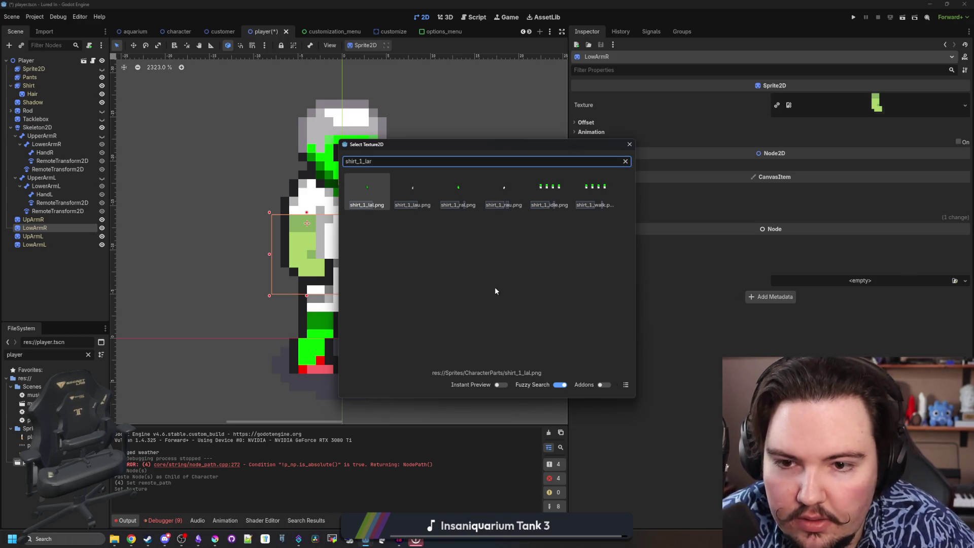
pyautogui.press('BackSpace')
pyautogui.press('BackSpace')
pyautogui.press('BackSpace')
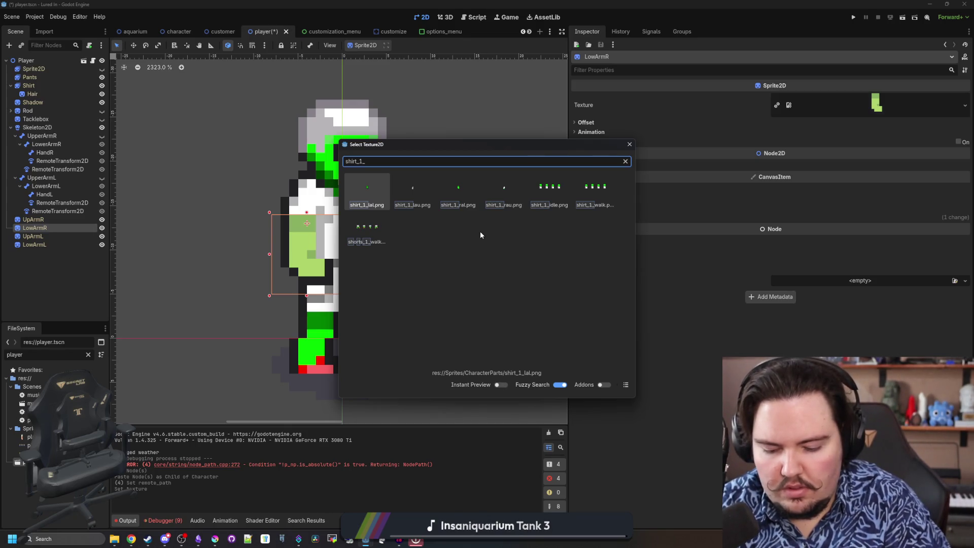
pyautogui.write('ral')
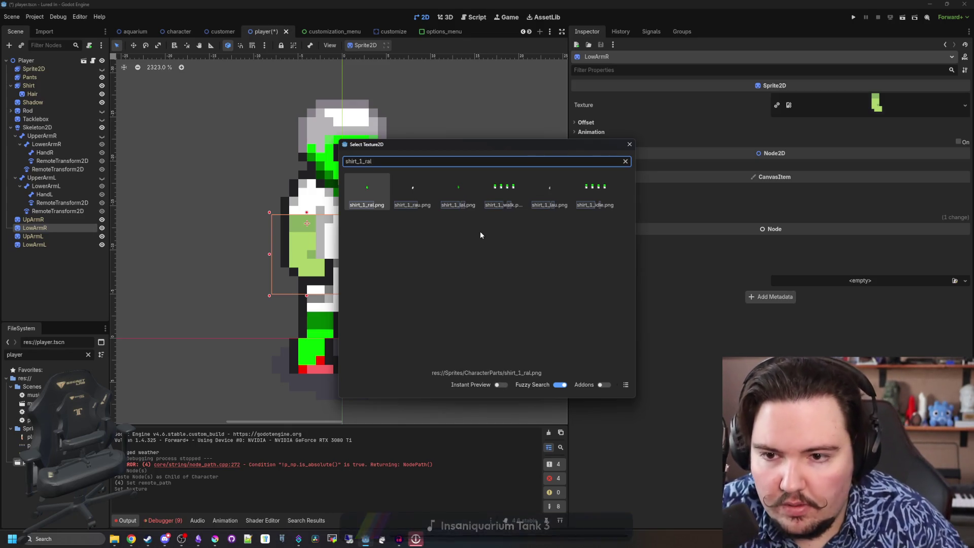
pyautogui.doubleClick(379, 195)
# Step: Quick Load shirt_1_lau.png as the UpArmL texture
pyautogui.click(378, 179)
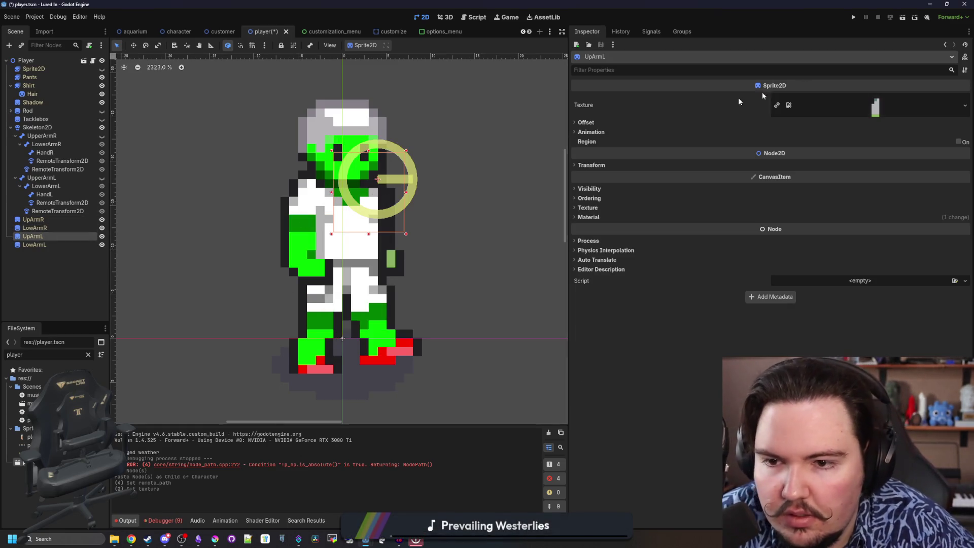
pyautogui.rightClick(886, 112)
pyautogui.click(903, 292)
pyautogui.write('lau')
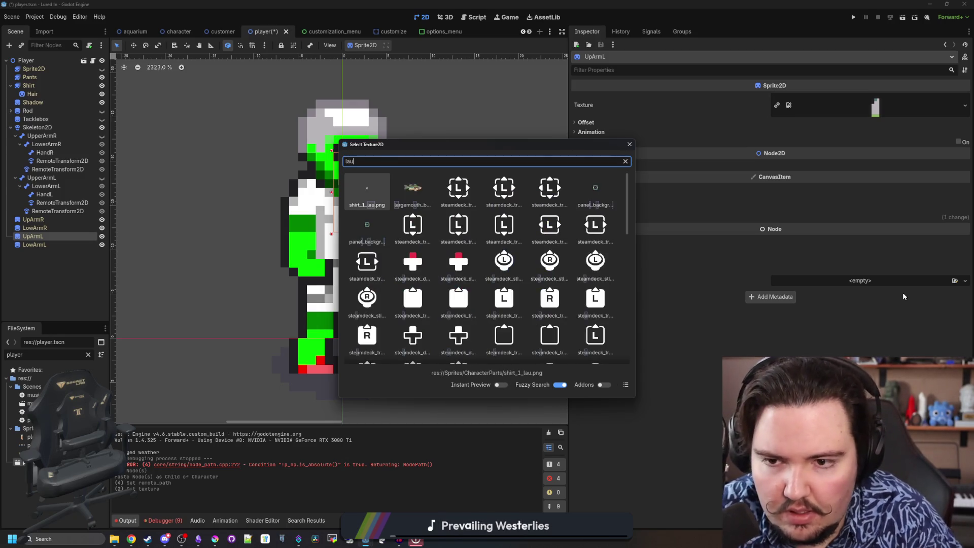
pyautogui.press('Return')
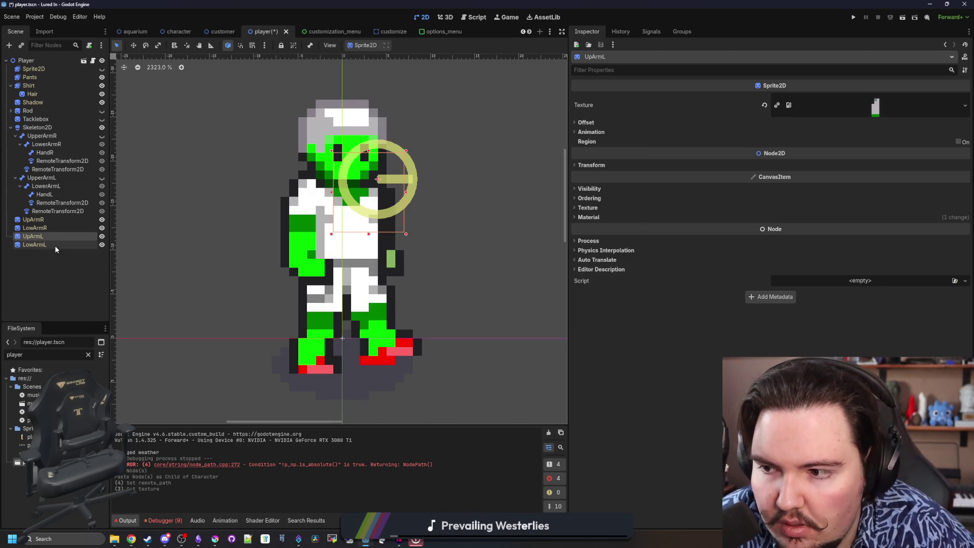
# Step: Quick Load shirt_1_lal.png as the LowArmL texture and save the player scene
pyautogui.click(55, 245)
pyautogui.rightClick(857, 97)
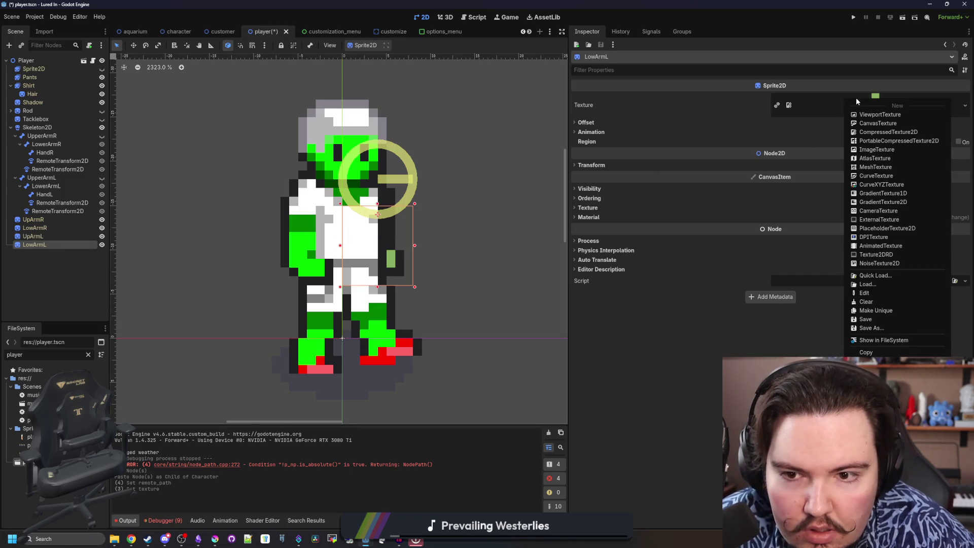
pyautogui.click(881, 275)
pyautogui.write('lal')
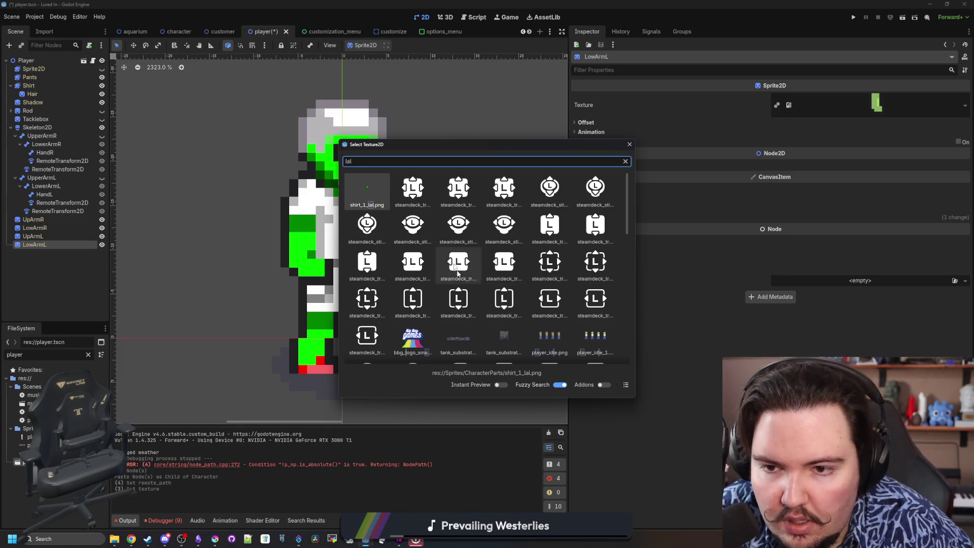
pyautogui.doubleClick(376, 203)
pyautogui.hotkey('ctrl', 's')
pyautogui.click(215, 539)
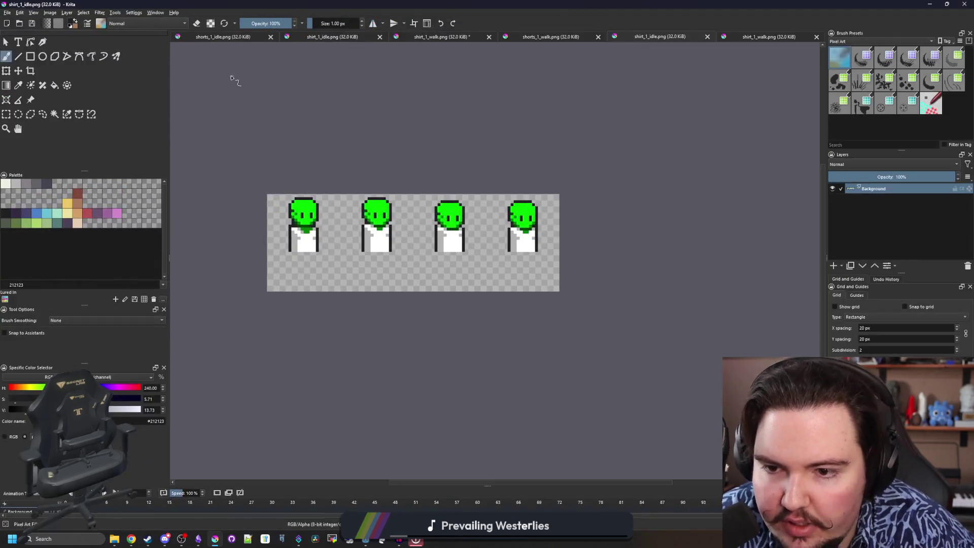
# Step: Open player_idle_1.png from the Sprites folder as a reference
pyautogui.click(8, 13)
pyautogui.click(31, 28)
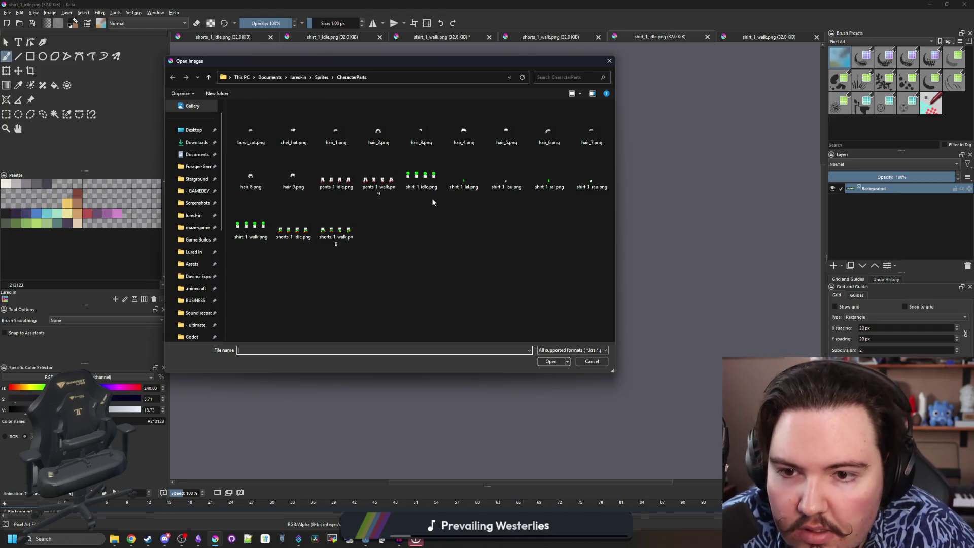
pyautogui.click(322, 77)
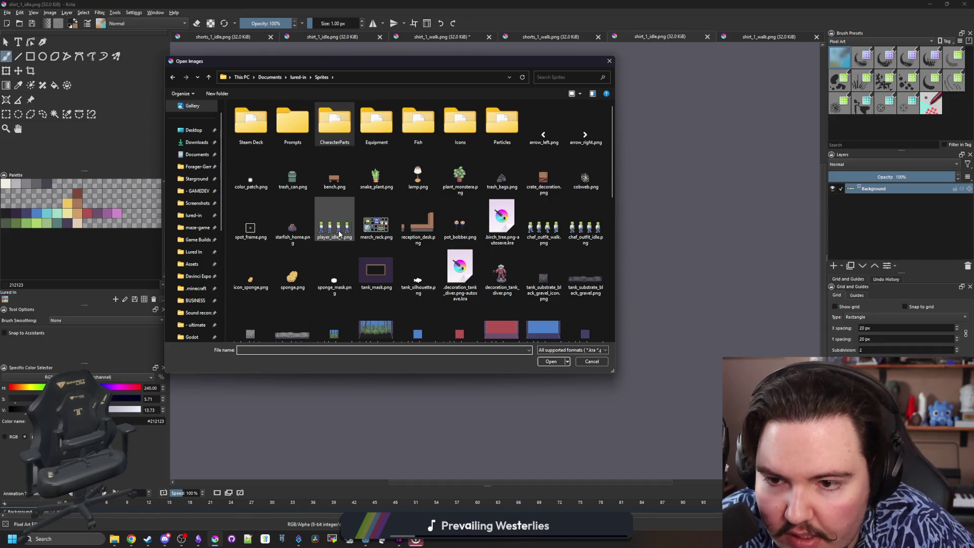
pyautogui.doubleClick(339, 234)
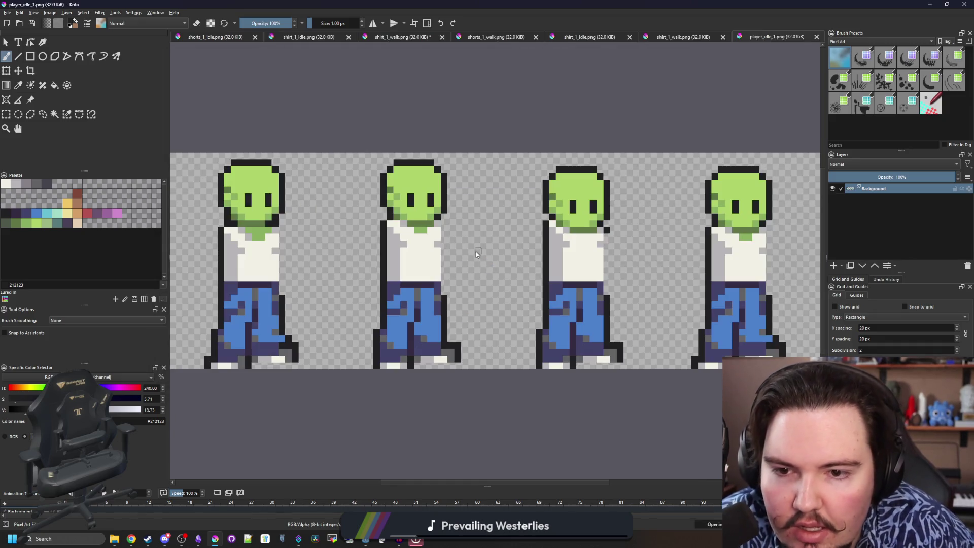
pyautogui.scroll(2, 442, 247)
pyautogui.scroll(-3, 442, 248)
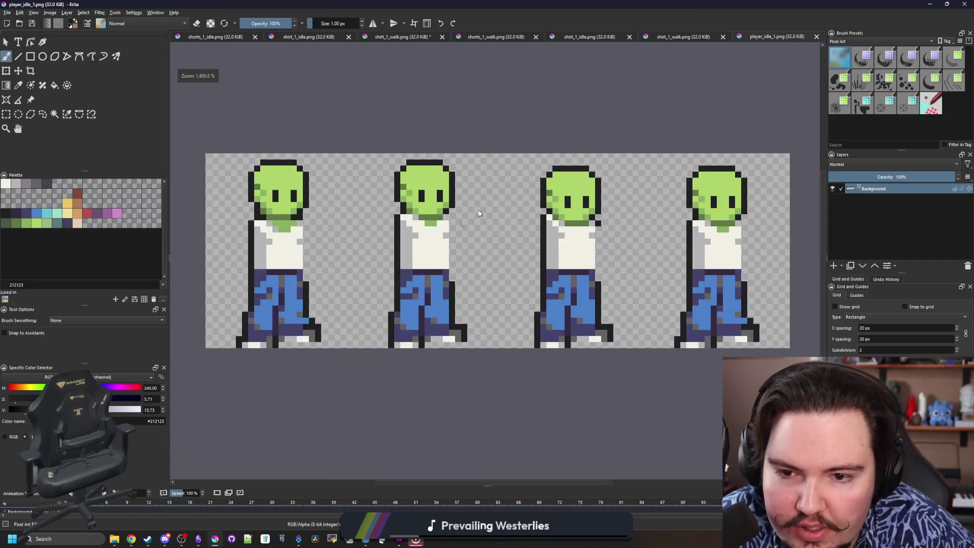
pyautogui.scroll(2, 443, 318)
pyautogui.scroll(-5, 461, 264)
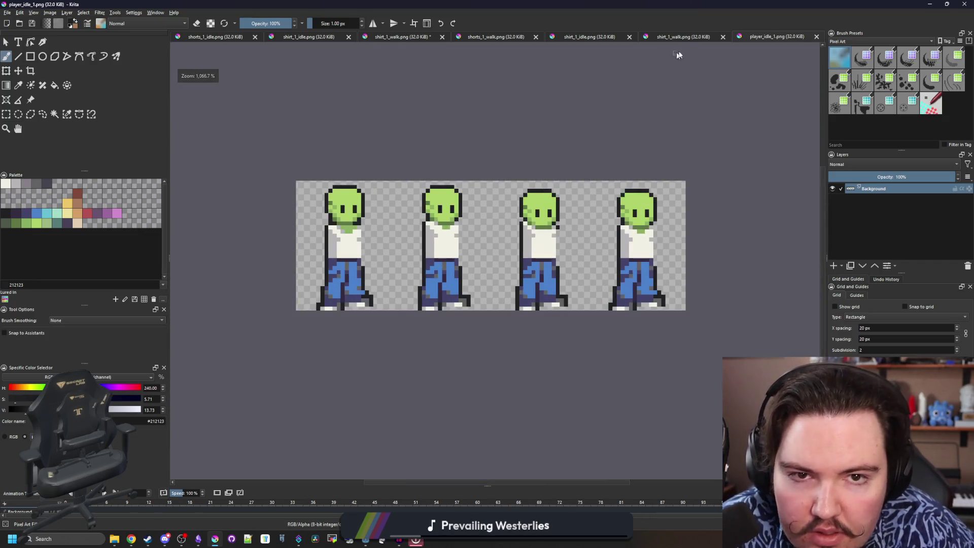
# Step: Erase the dark right-edge arm outline in shirt_1_walk.png and save the PNG
pyautogui.click(688, 36)
pyautogui.scroll(3, 520, 281)
pyautogui.press('e')
pyautogui.scroll(-1, 660, 203)
pyautogui.scroll(1, 670, 201)
pyautogui.click(671, 201)
pyautogui.moveTo(671, 201); pyautogui.dragTo(670, 274)
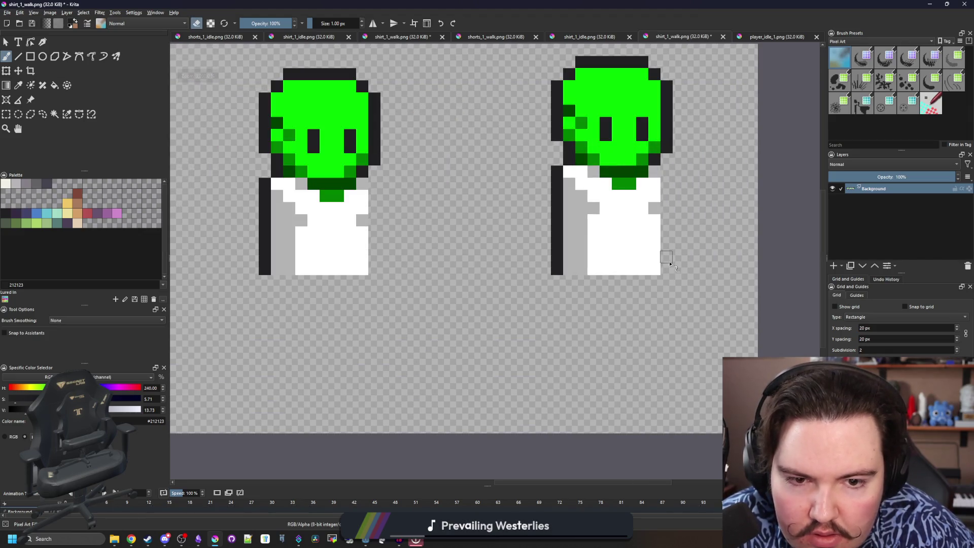
pyautogui.scroll(-2, 508, 213)
pyautogui.scroll(2, 360, 194)
pyautogui.scroll(-2, 372, 283)
pyautogui.scroll(3, 373, 335)
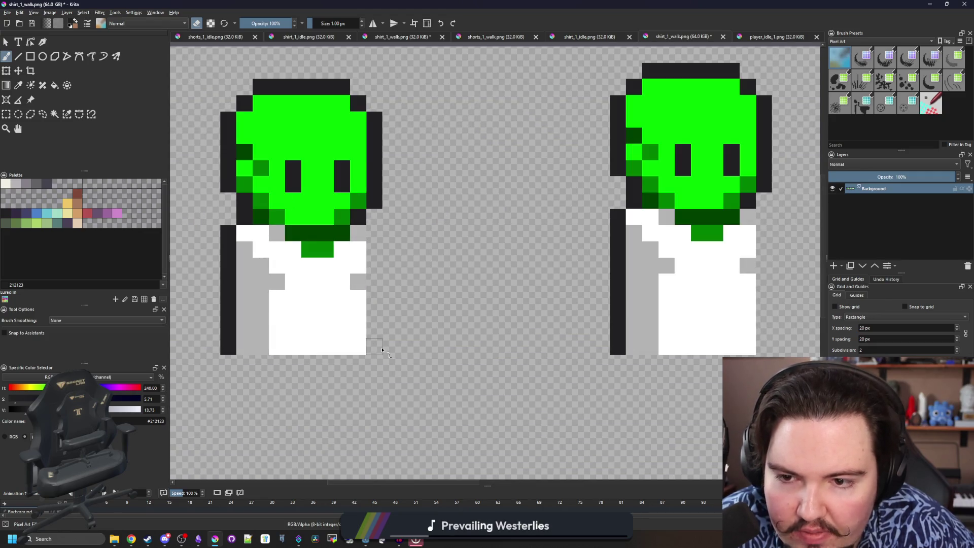
pyautogui.scroll(-3, 386, 345)
pyautogui.scroll(1, 456, 324)
pyautogui.hotkey('ctrl', 's')
pyautogui.click(523, 339)
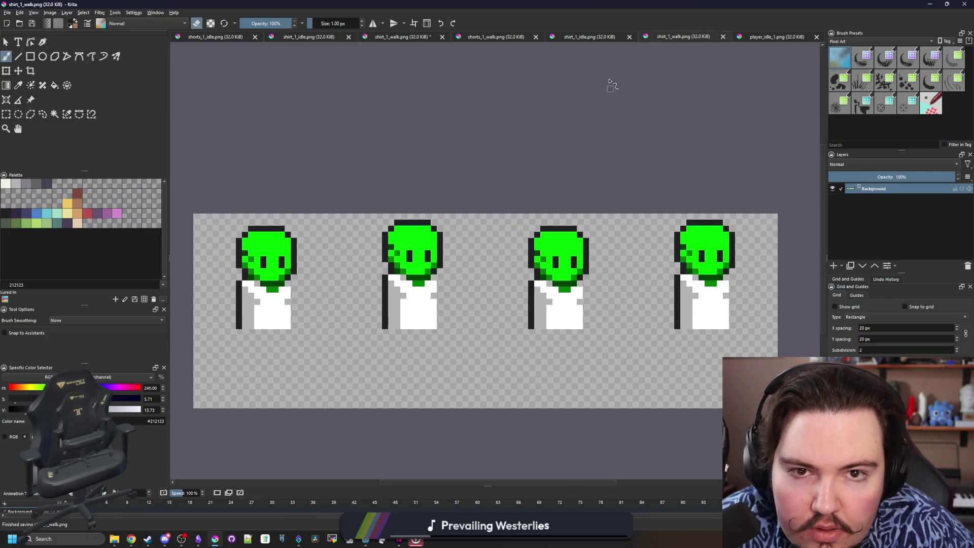
# Step: Erase the dark arm outline column in shirt_1_idle.png, save it, and return to Godot
pyautogui.scroll(-1, 507, 228)
pyautogui.scroll(4, 543, 197)
pyautogui.scroll(-1, 548, 213)
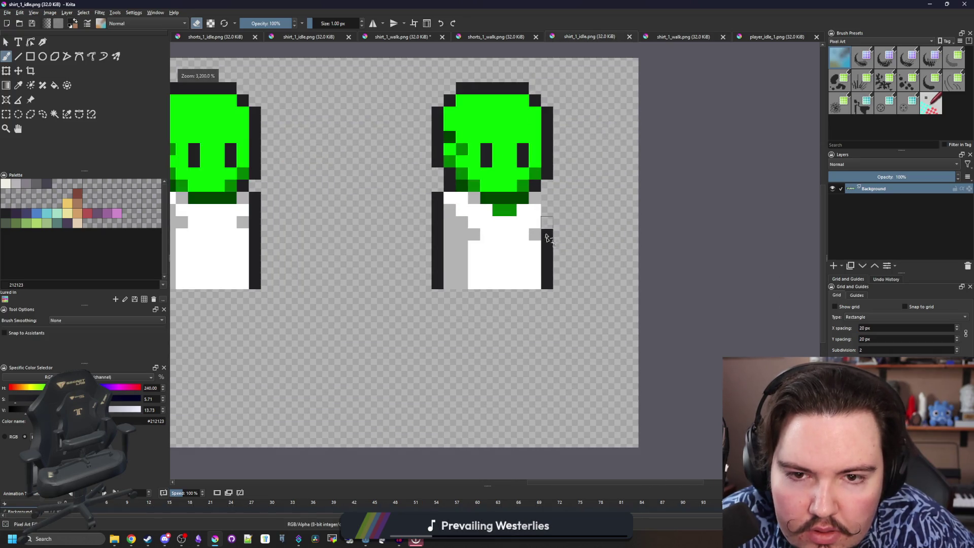
pyautogui.scroll(1, 548, 254)
pyautogui.moveTo(255, 202); pyautogui.dragTo(255, 272)
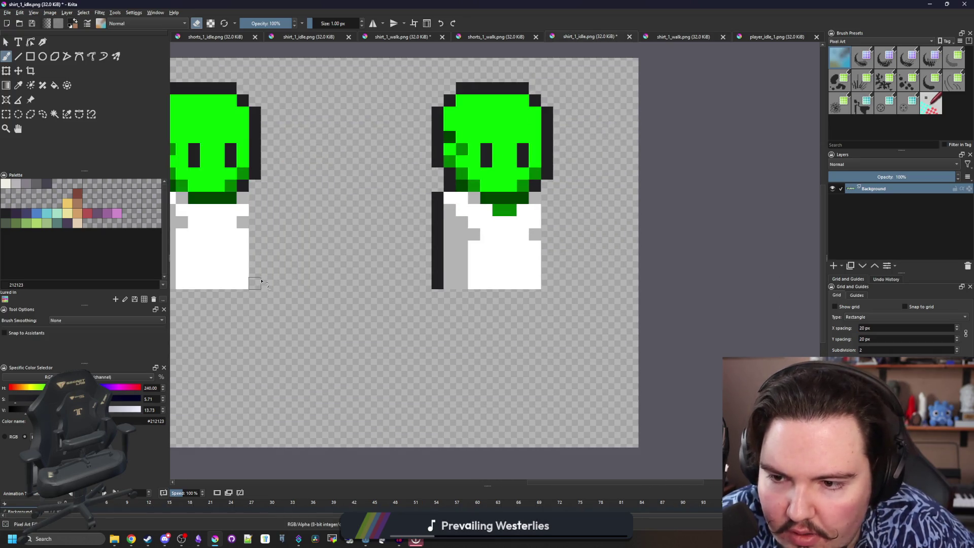
pyautogui.scroll(-3, 261, 281)
pyautogui.scroll(3, 247, 263)
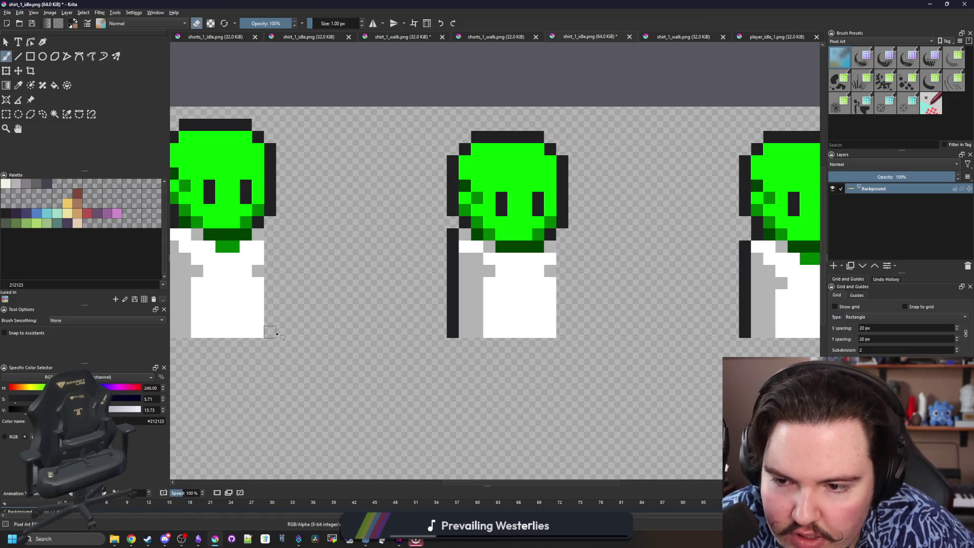
pyautogui.scroll(-3, 277, 334)
pyautogui.scroll(3, 244, 279)
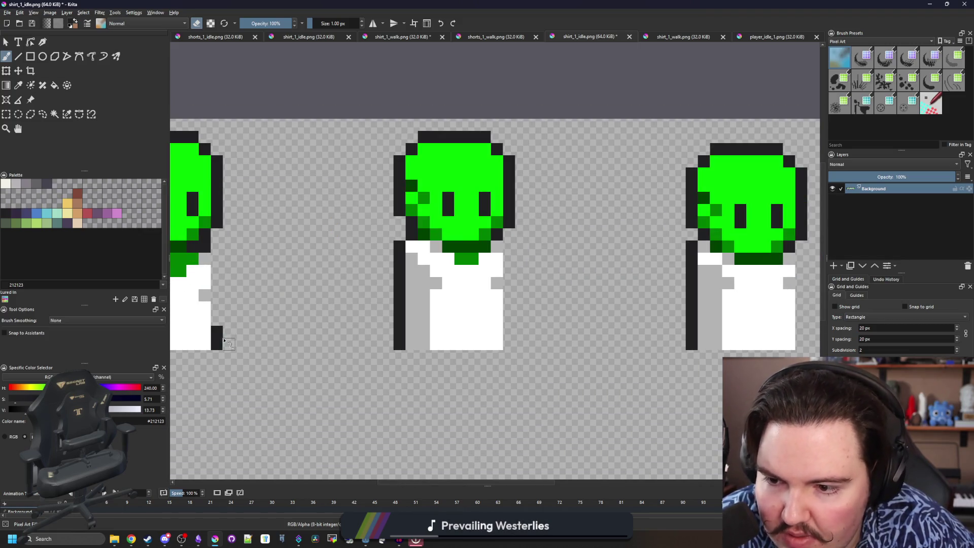
pyautogui.hotkey('ctrl', 's')
pyautogui.click(523, 339)
pyautogui.hotkey('alt', 'Tab')
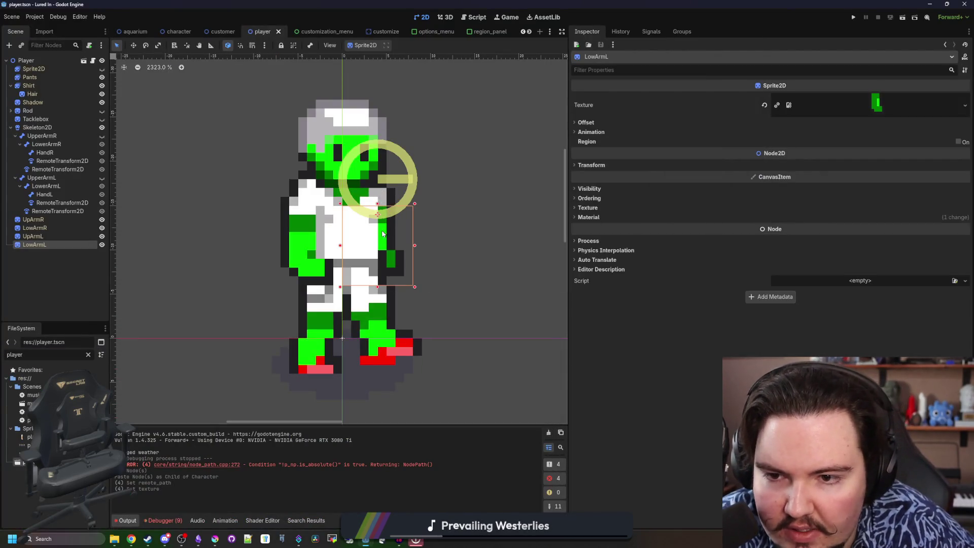
# Step: Deselect LowArmL and zoom the 2D viewport around the player
pyautogui.scroll(5, 393, 270)
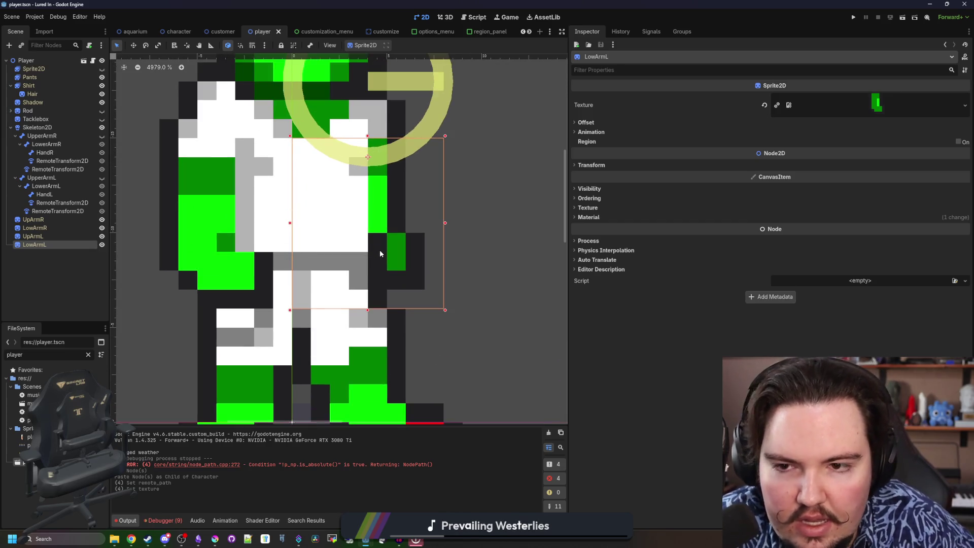
pyautogui.scroll(-3, 380, 253)
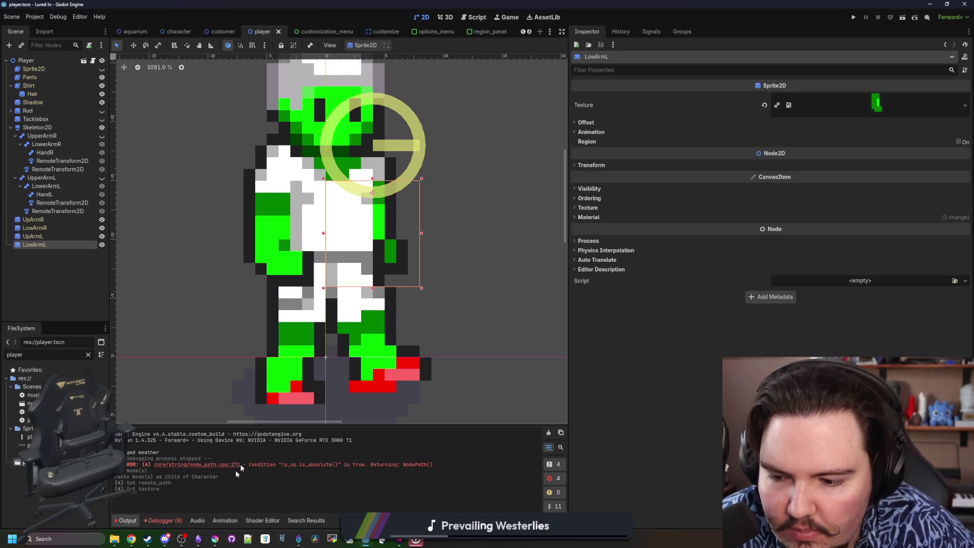
pyautogui.moveTo(214, 541)
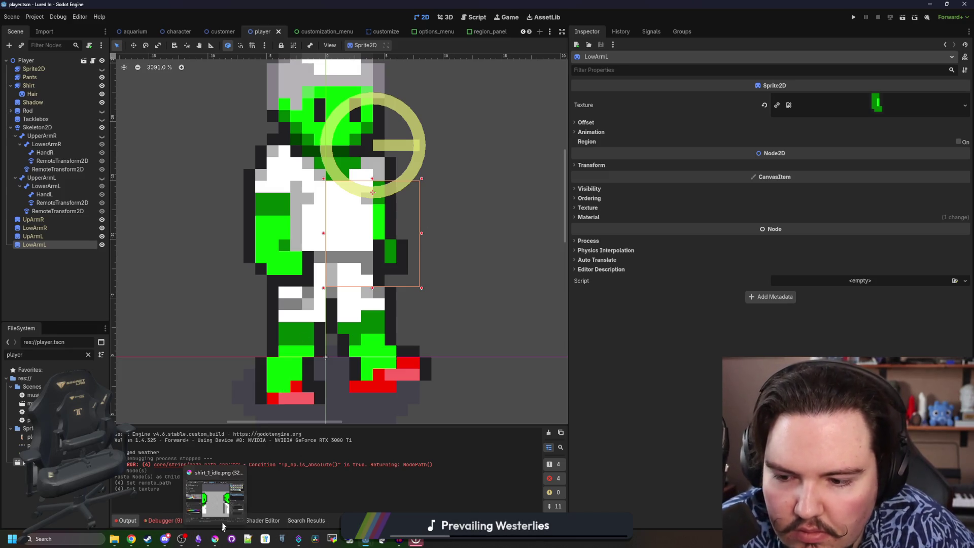
pyautogui.moveTo(225, 509)
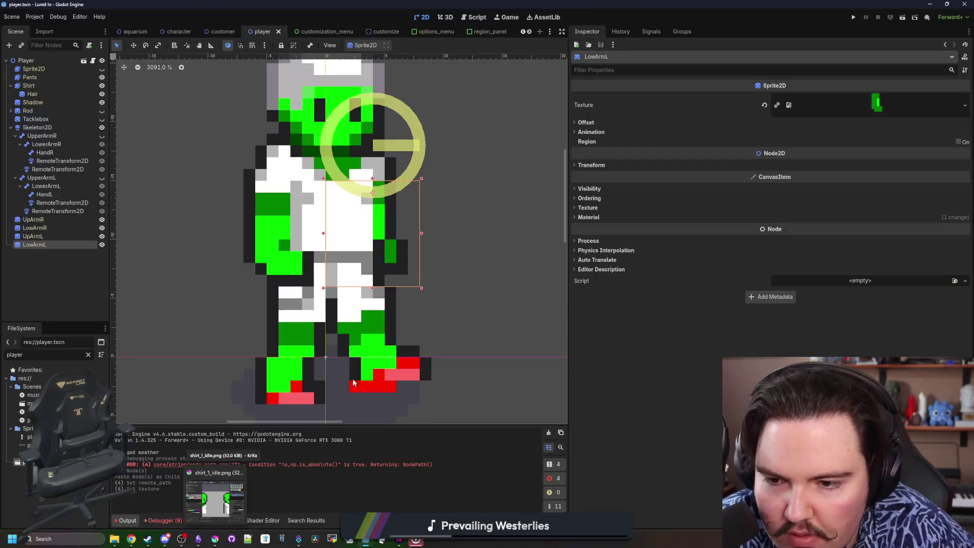
pyautogui.scroll(-3, 354, 297)
pyautogui.scroll(1, 354, 297)
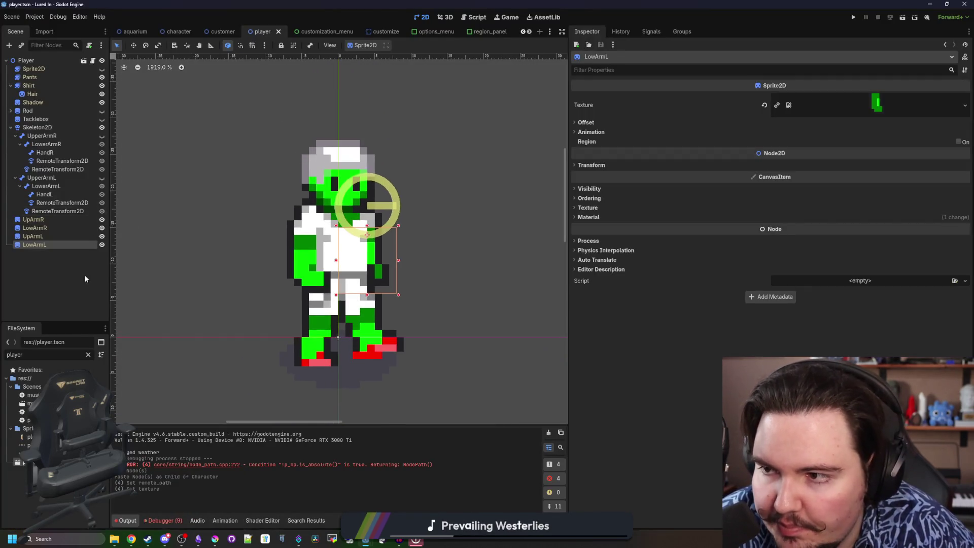
pyautogui.click(84, 275)
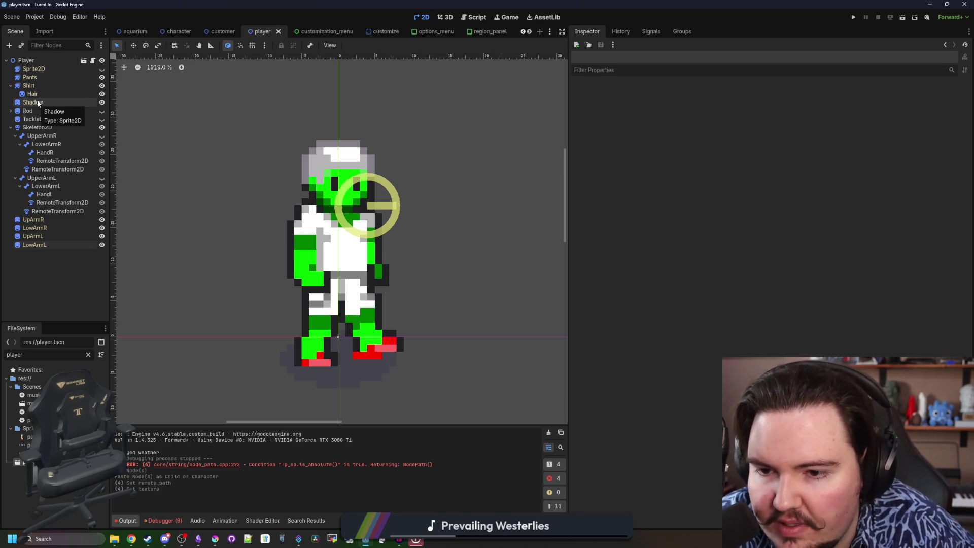
pyautogui.scroll(-2, 303, 278)
pyautogui.scroll(2, 247, 318)
pyautogui.rightClick(50, 263)
pyautogui.click(24, 273)
pyautogui.scroll(1, 322, 234)
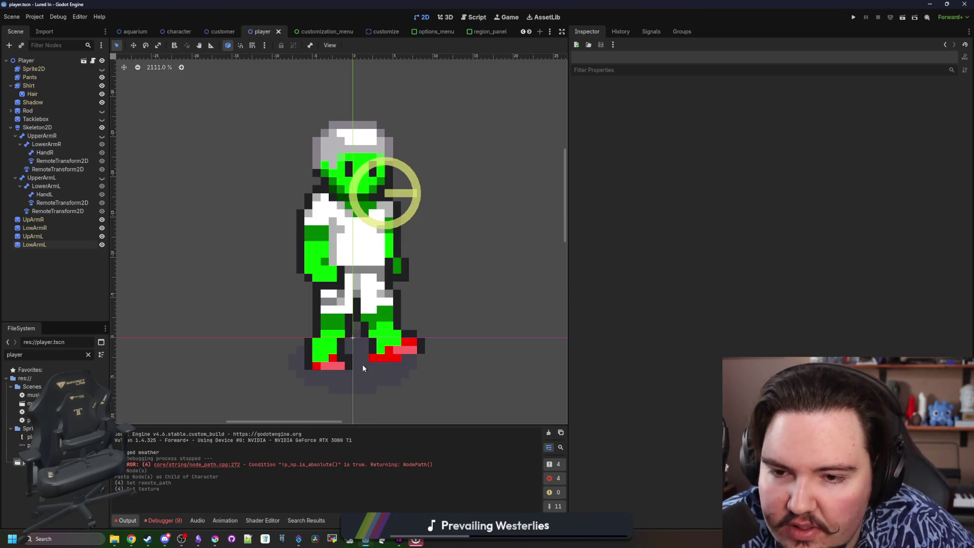
# Step: Save player.tscn and launch a playtest of the game
pyautogui.moveTo(216, 537)
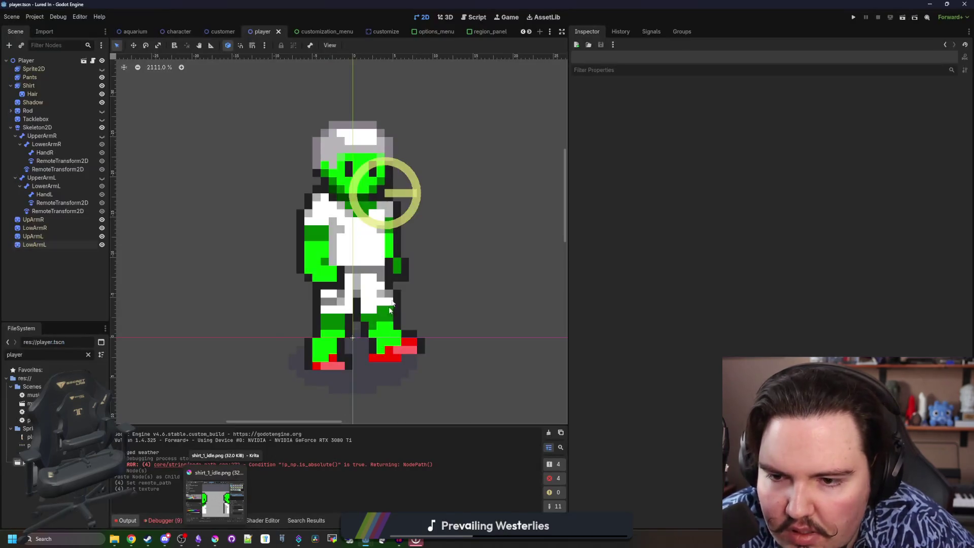
pyautogui.hotkey('ctrl', 's')
pyautogui.hotkey('ctrl', 's')
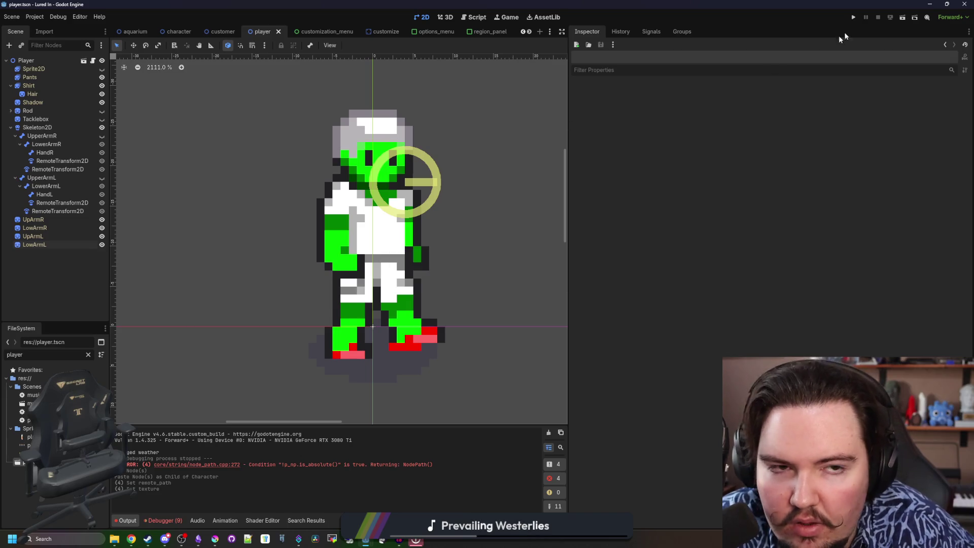
pyautogui.click(852, 17)
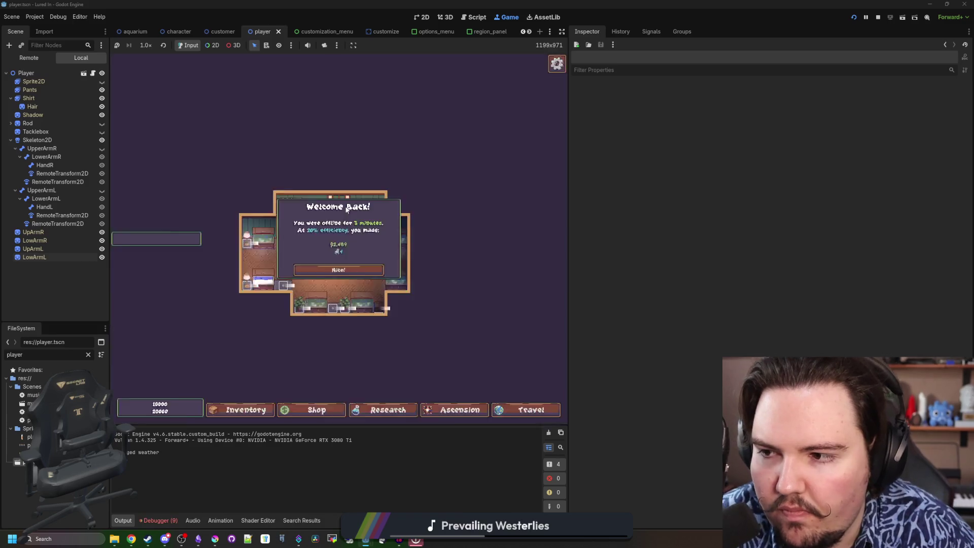
pyautogui.click(344, 268)
pyautogui.scroll(2, 344, 296)
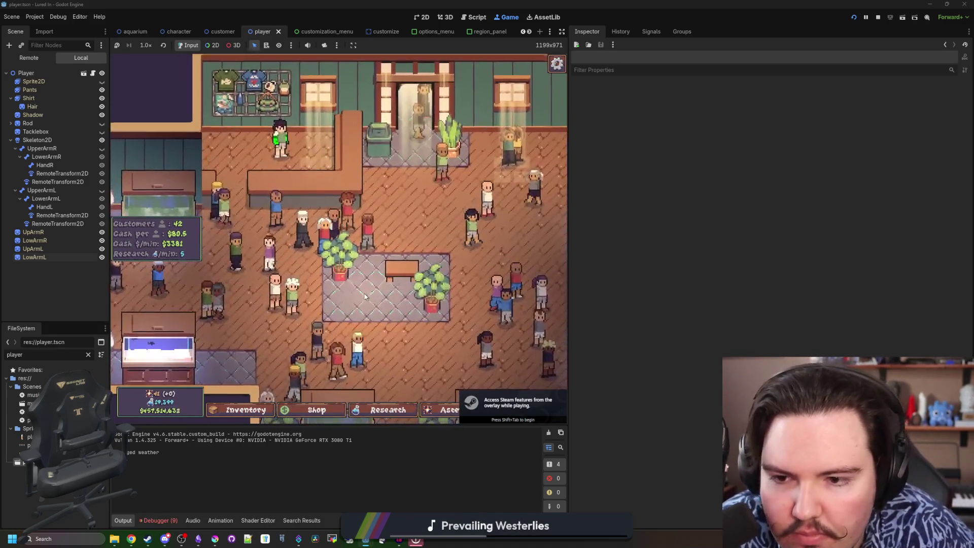
pyautogui.scroll(3, 354, 205)
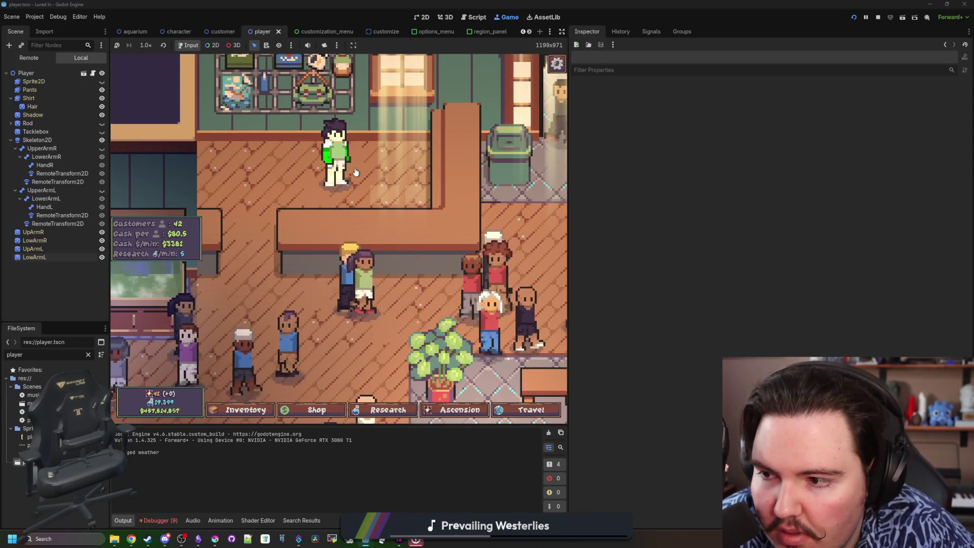
pyautogui.scroll(-3, 357, 177)
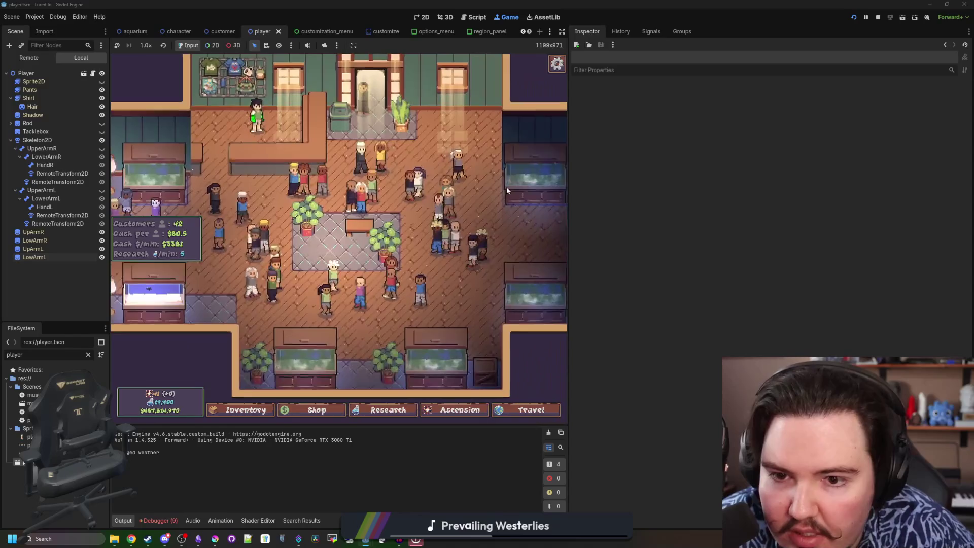
pyautogui.click(879, 17)
pyautogui.click(389, 249)
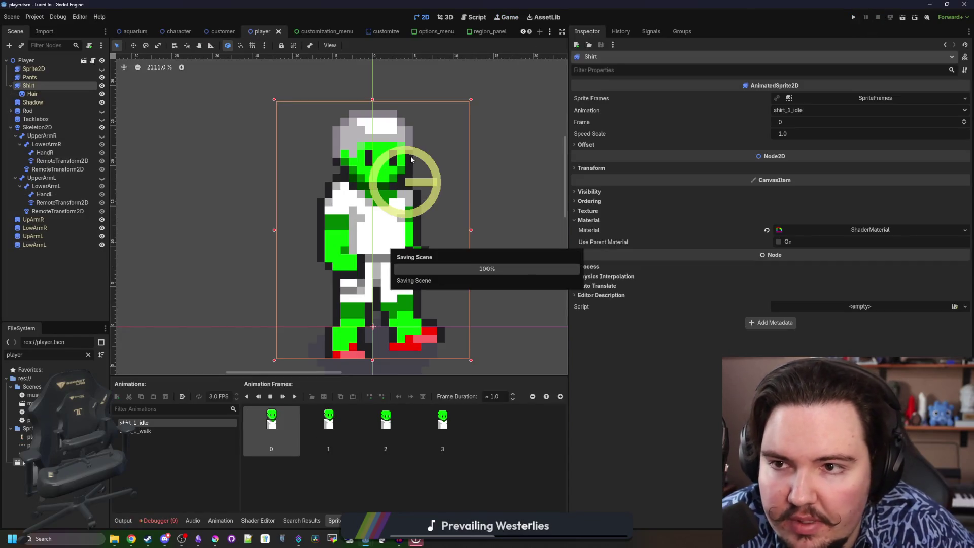
# Step: Select the customer's four arm sprites, UpArmR through LowArmL, and revert their shared Texture to empty
pyautogui.click(217, 30)
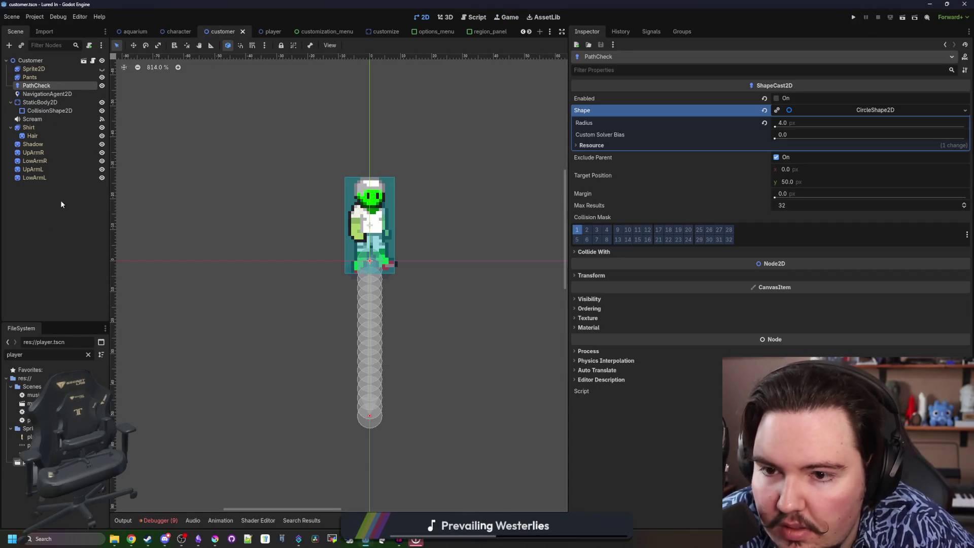
pyautogui.click(45, 177)
pyautogui.keyDown('shift'); pyautogui.click(45, 152); pyautogui.keyUp('shift')
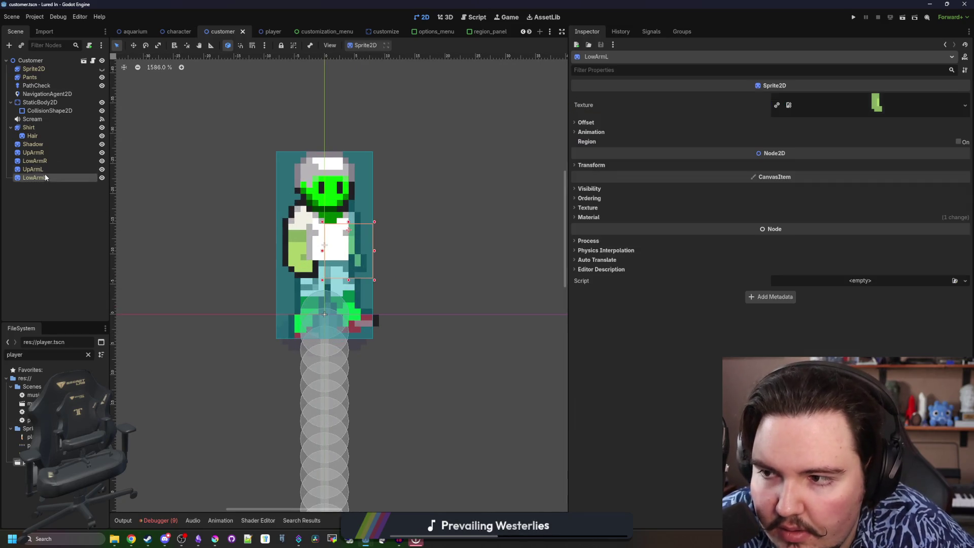
pyautogui.click(864, 108)
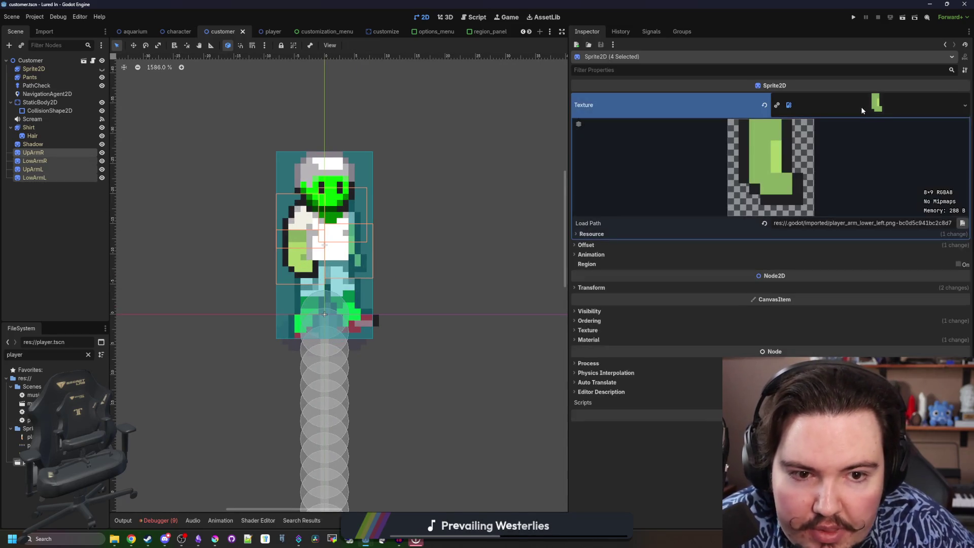
pyautogui.click(863, 108)
pyautogui.click(765, 105)
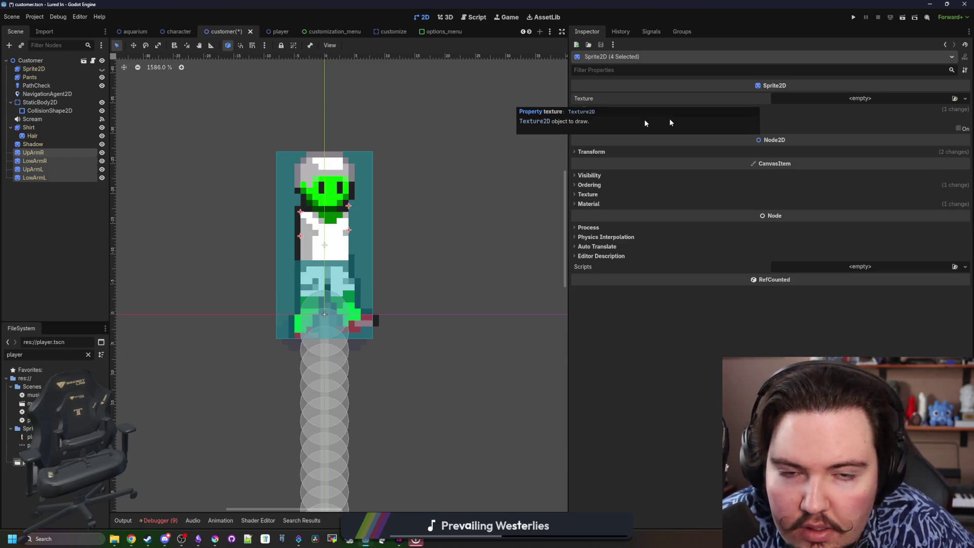
pyautogui.click(46, 223)
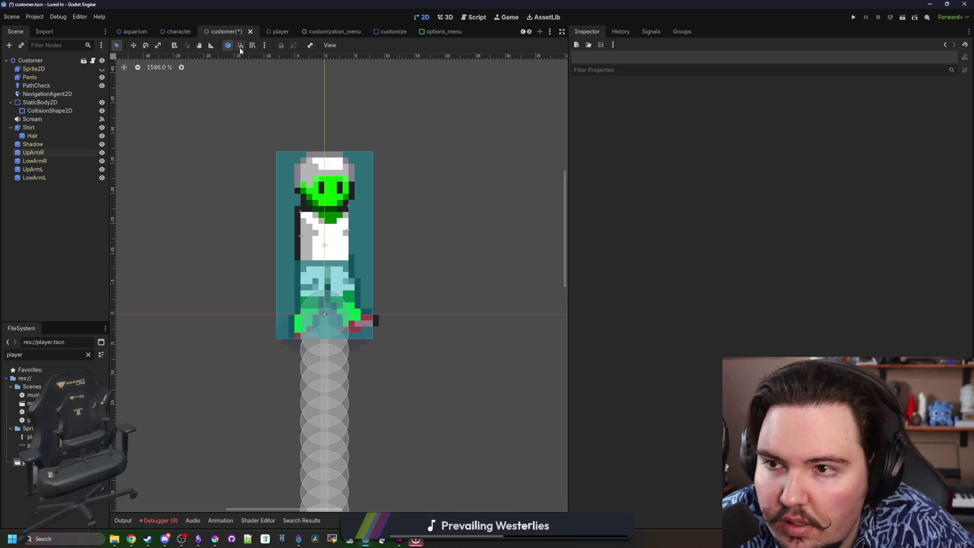
pyautogui.click(171, 32)
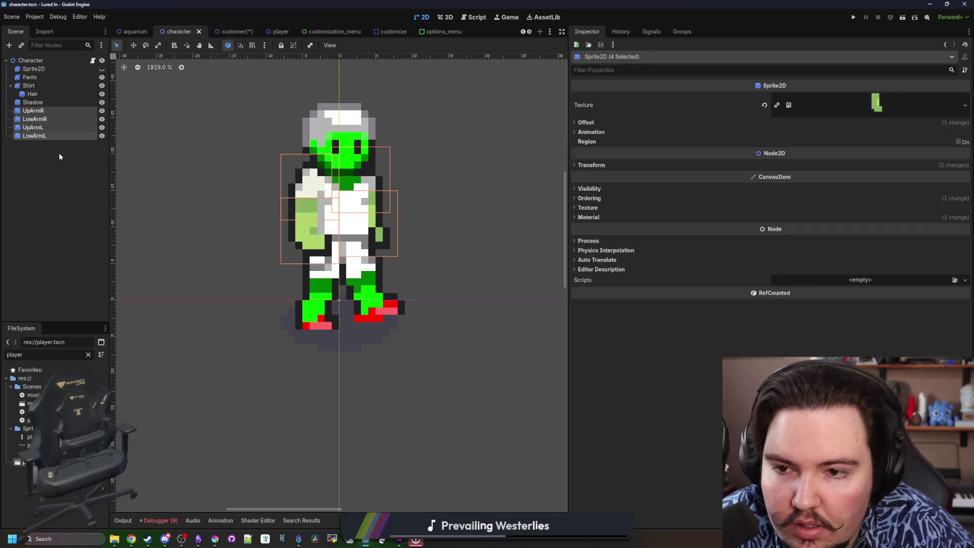
# Step: Save the customer scene and return to the character scene
pyautogui.click(267, 32)
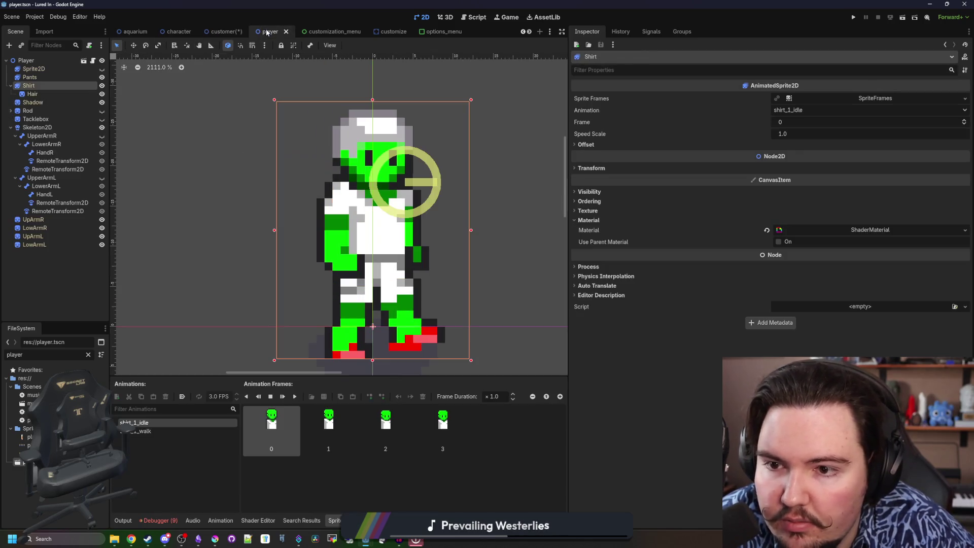
pyautogui.click(226, 31)
pyautogui.hotkey('ctrl', 's')
pyautogui.click(177, 31)
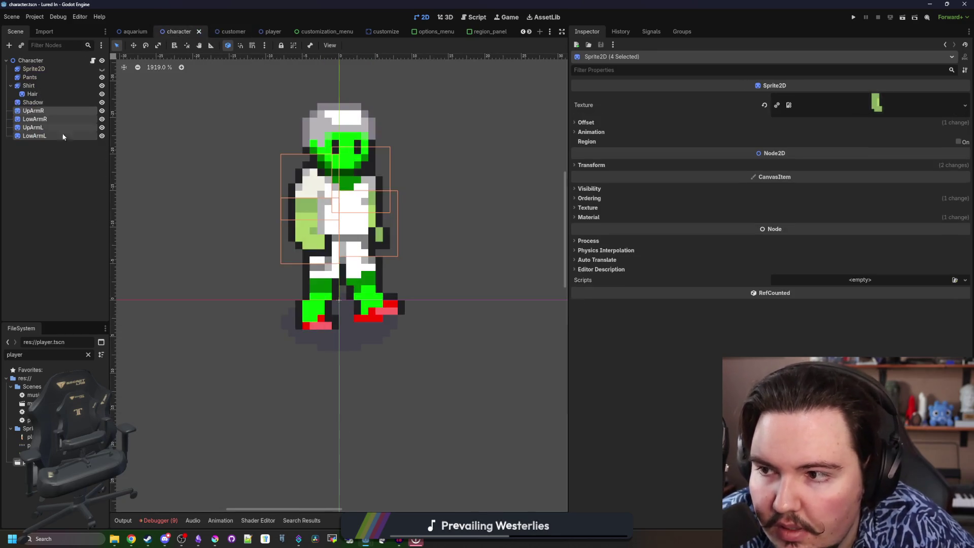
# Step: Give LowArmL the lower left arm image and UpArmL shirt_1_lau.png as textures
pyautogui.click(38, 135)
pyautogui.click(848, 106)
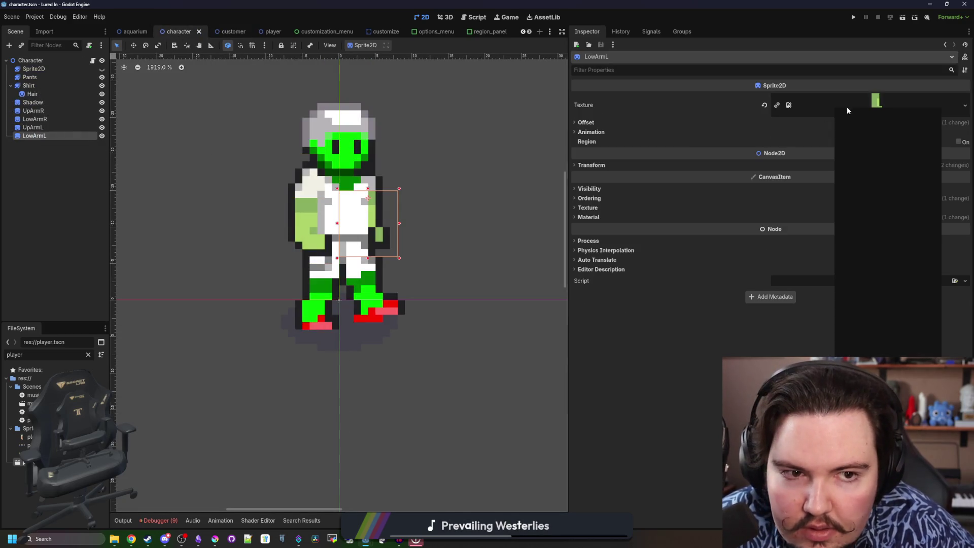
pyautogui.click(863, 285)
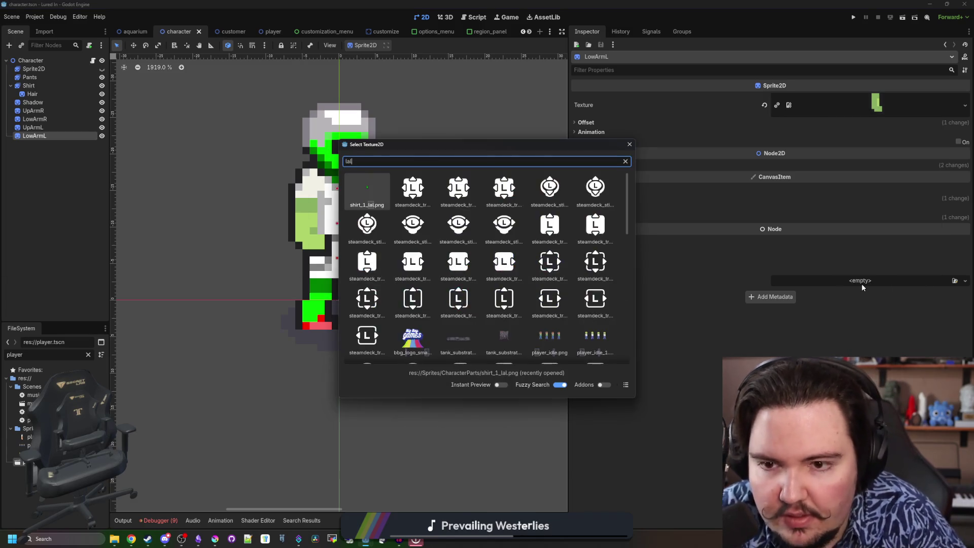
pyautogui.doubleClick(368, 197)
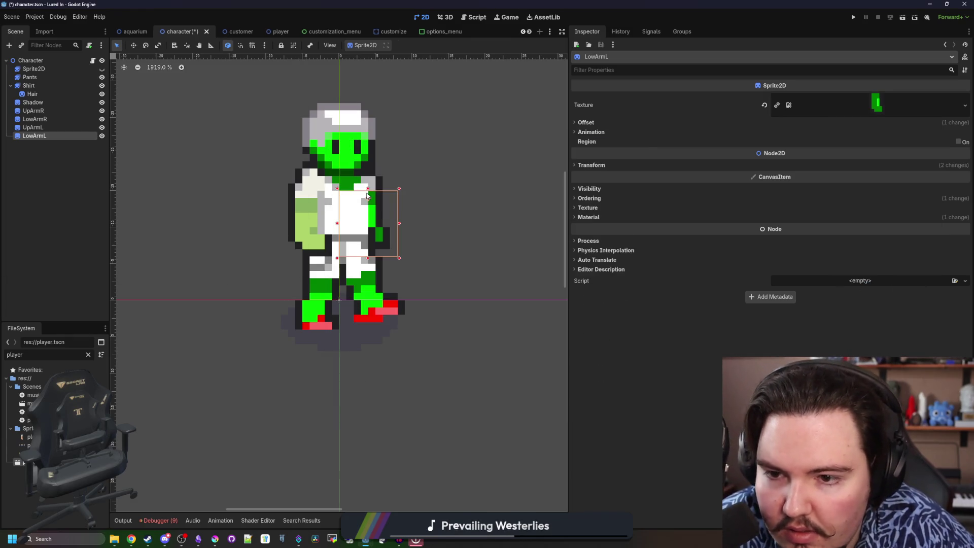
pyautogui.click(40, 129)
pyautogui.click(872, 107)
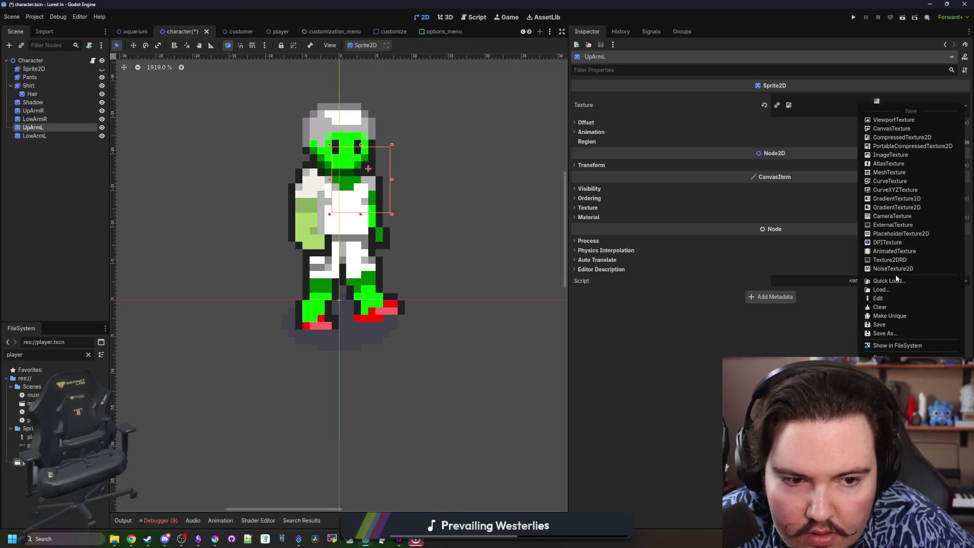
pyautogui.click(897, 276)
pyautogui.write('larm')
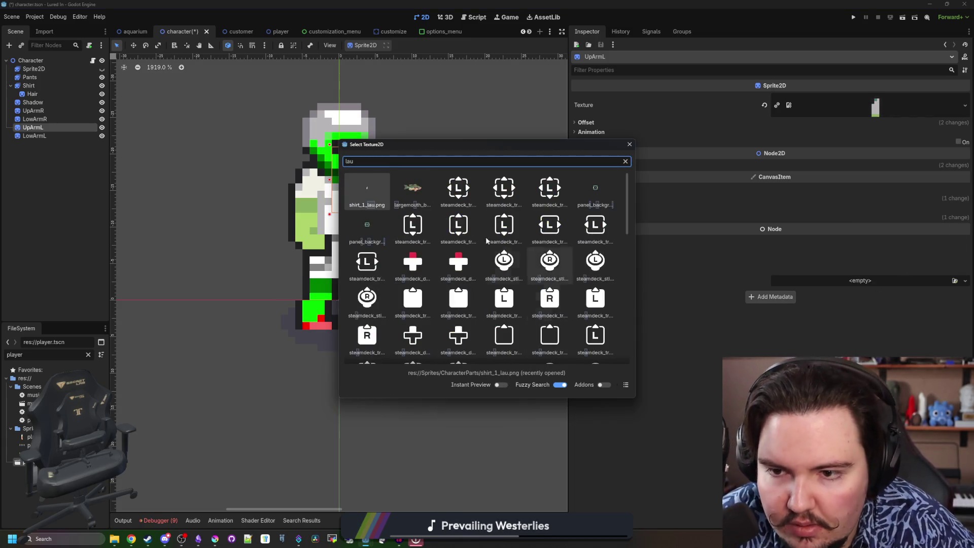
pyautogui.doubleClick(374, 196)
# Step: Give LowArmR the lower right arm image and UpArmR shirt_1_rau.png, then save the character scene
pyautogui.click(41, 118)
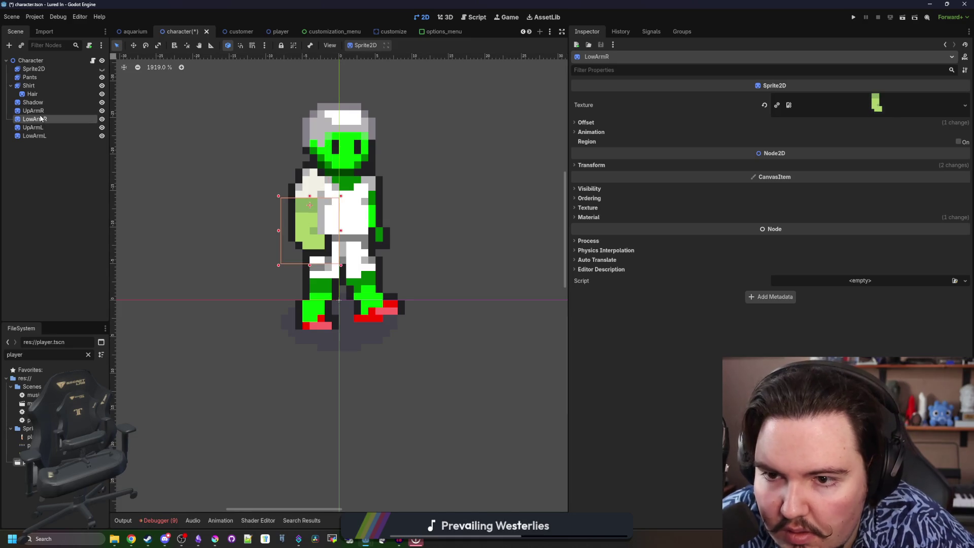
pyautogui.click(871, 106)
pyautogui.click(883, 279)
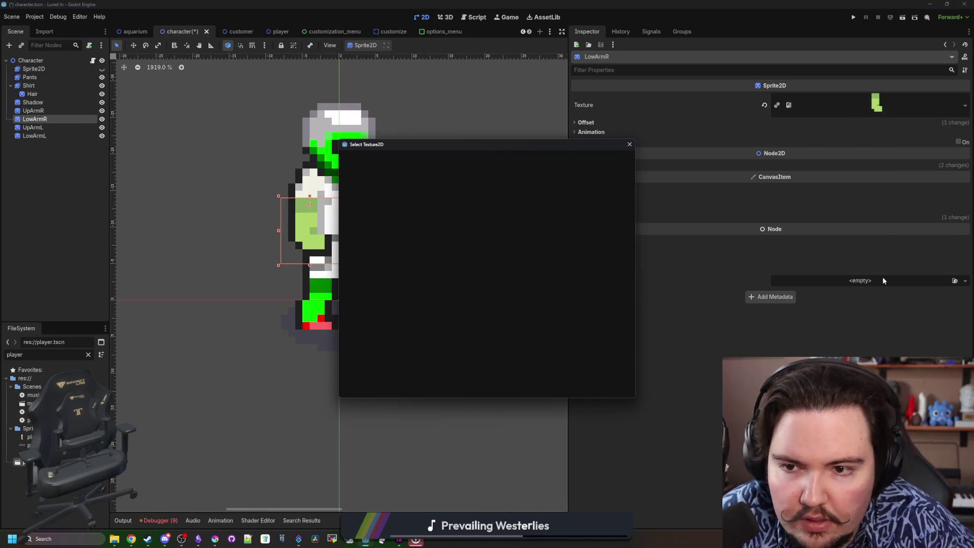
pyautogui.write('arm')
pyautogui.doubleClick(367, 228)
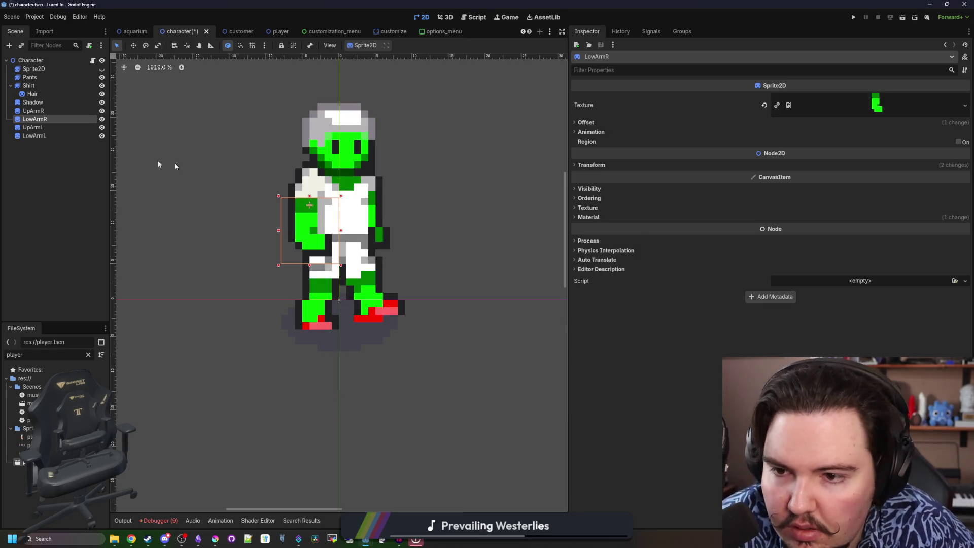
pyautogui.click(33, 111)
pyautogui.click(876, 103)
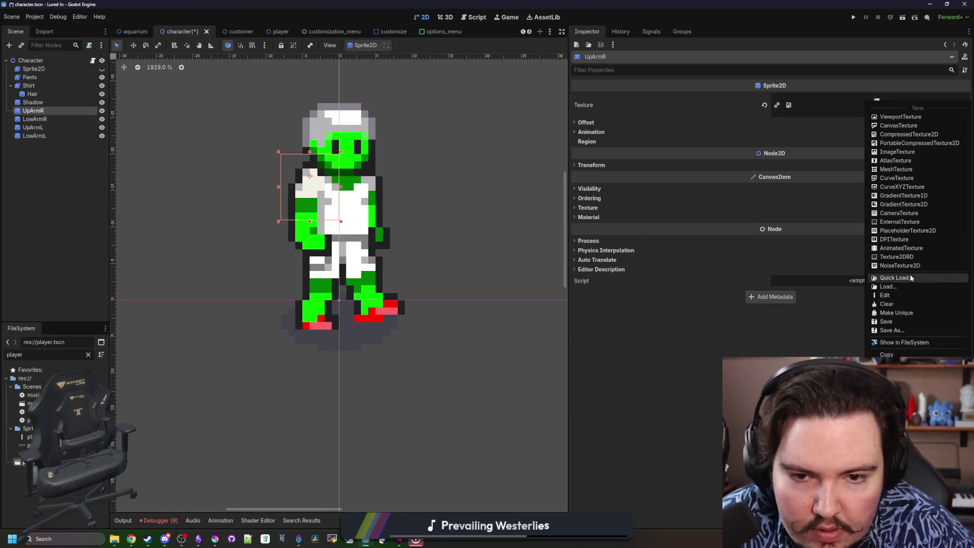
pyautogui.click(911, 277)
pyautogui.write('rau')
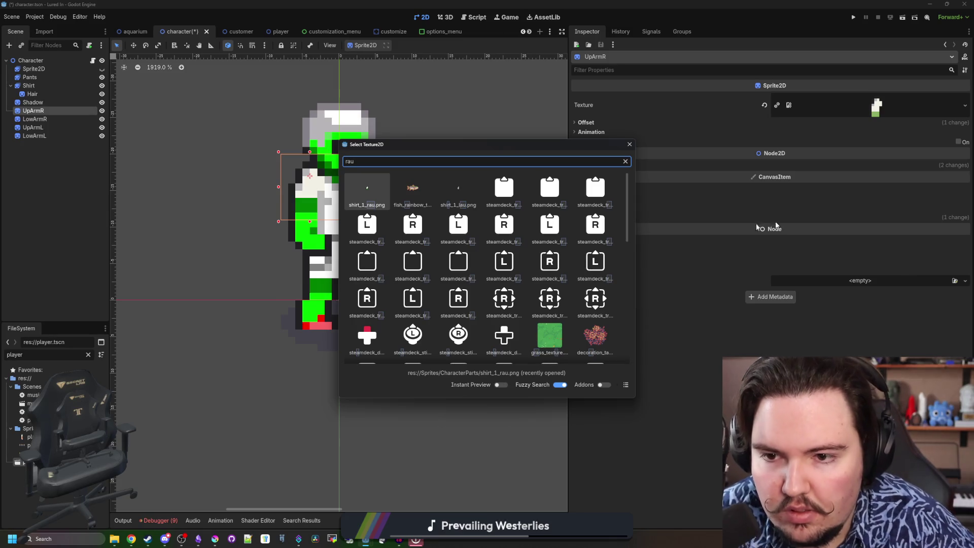
pyautogui.doubleClick(366, 193)
pyautogui.click(246, 200)
pyautogui.hotkey('ctrl', 's')
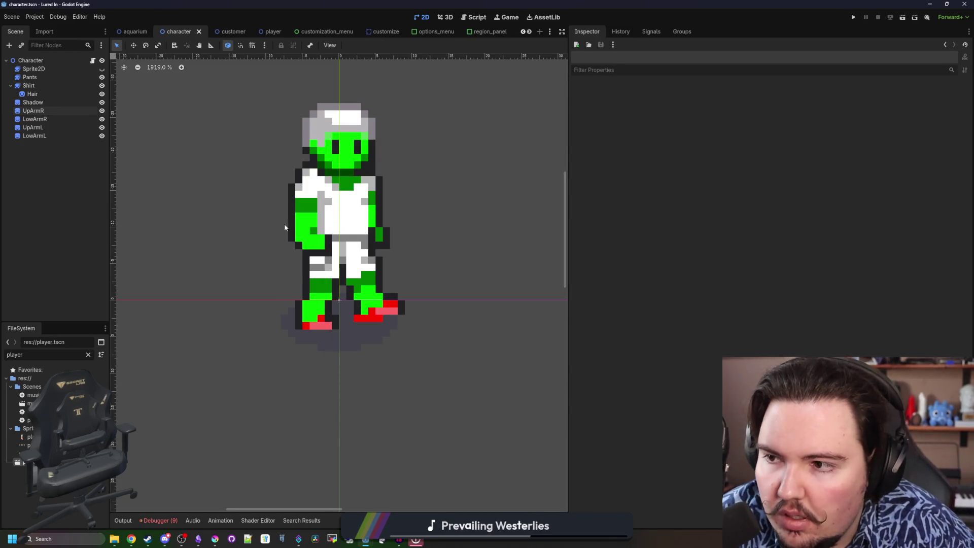
# Step: Compare the four arm sprites' Material settings with the Shirt's ShaderMaterial resource options
pyautogui.scroll(-1, 264, 243)
pyautogui.click(34, 111)
pyautogui.keyDown('shift'); pyautogui.click(49, 136); pyautogui.keyUp('shift')
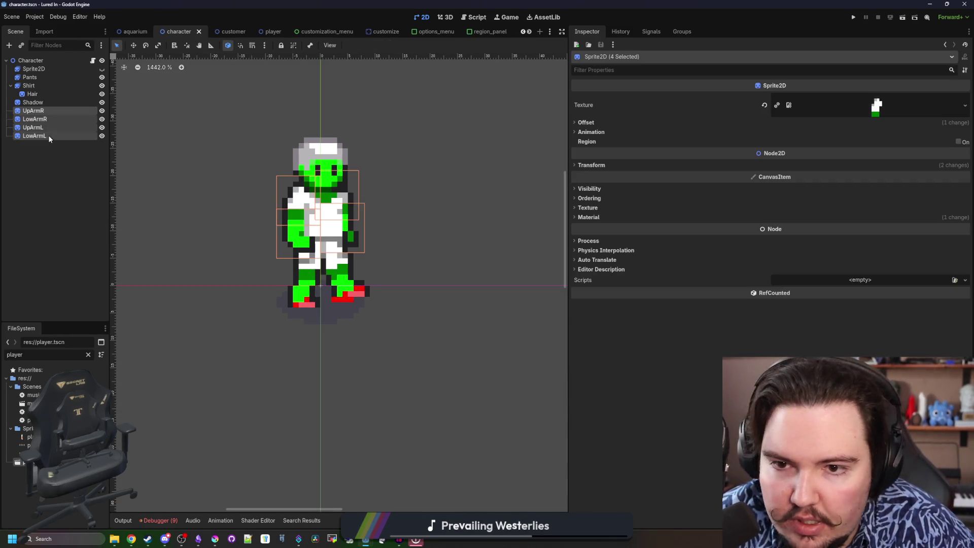
pyautogui.click(599, 217)
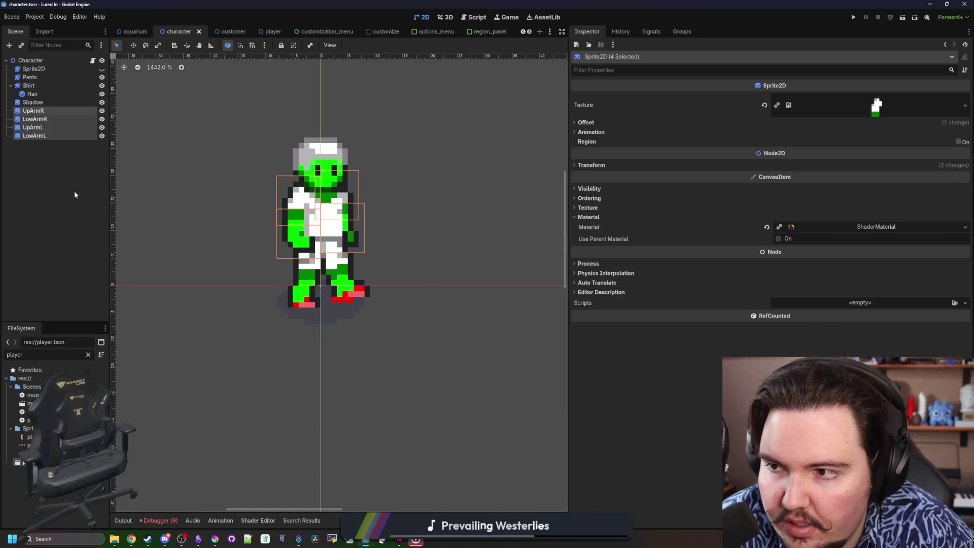
pyautogui.click(63, 86)
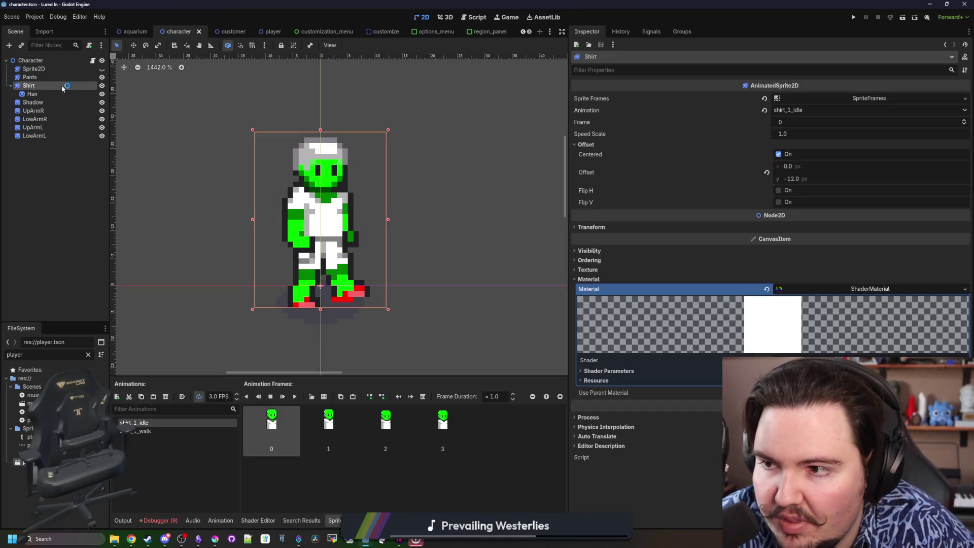
pyautogui.click(880, 287)
pyautogui.press('Escape')
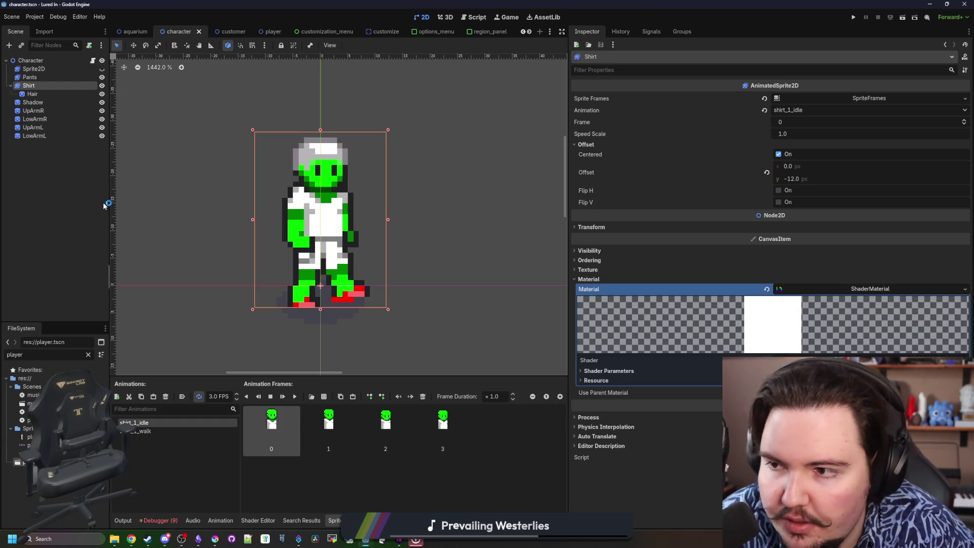
# Step: Paste the Shirt's ShaderMaterial into all four arm sprites' Material slot and save
pyautogui.click(106, 205)
pyautogui.click(33, 111)
pyautogui.keyDown('shift'); pyautogui.click(34, 136); pyautogui.keyUp('shift')
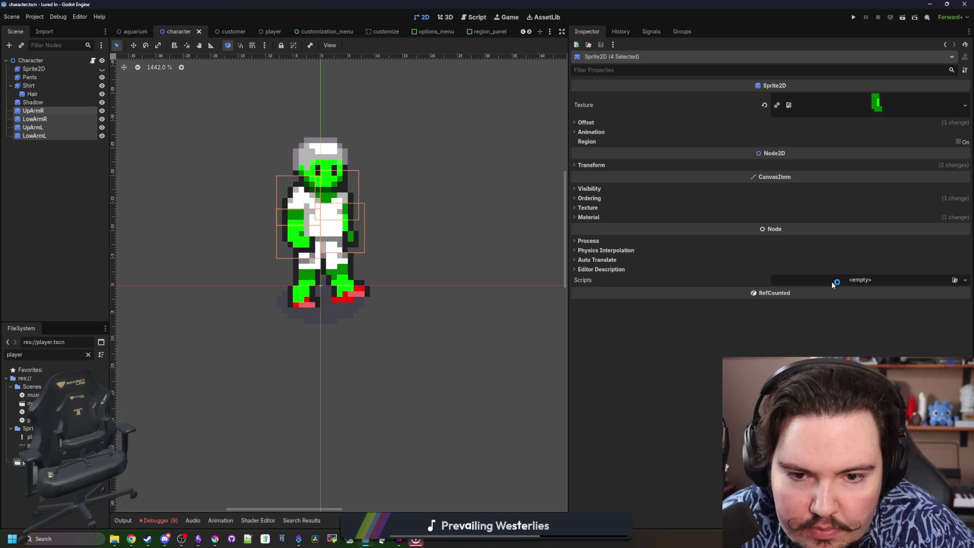
pyautogui.click(589, 218)
pyautogui.click(872, 227)
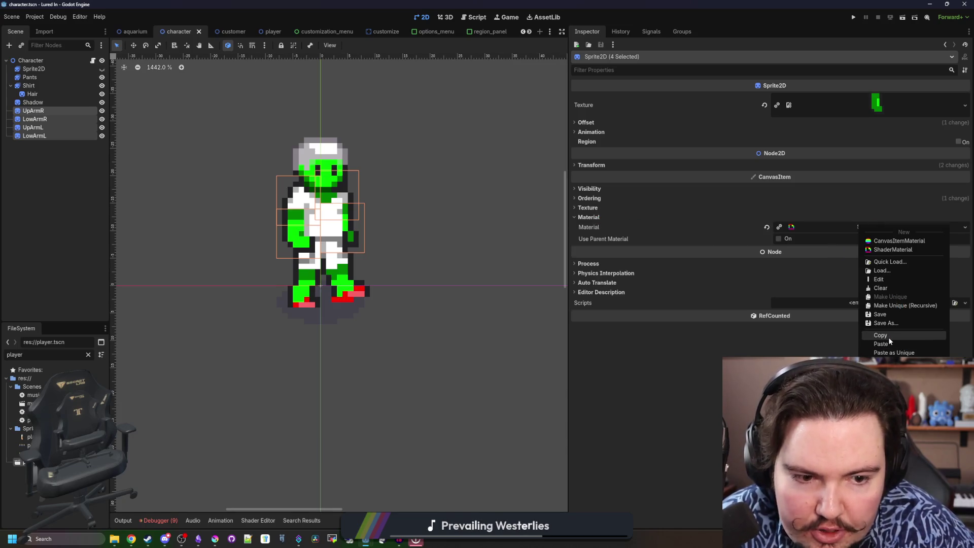
pyautogui.click(889, 344)
pyautogui.hotkey('ctrl', 's')
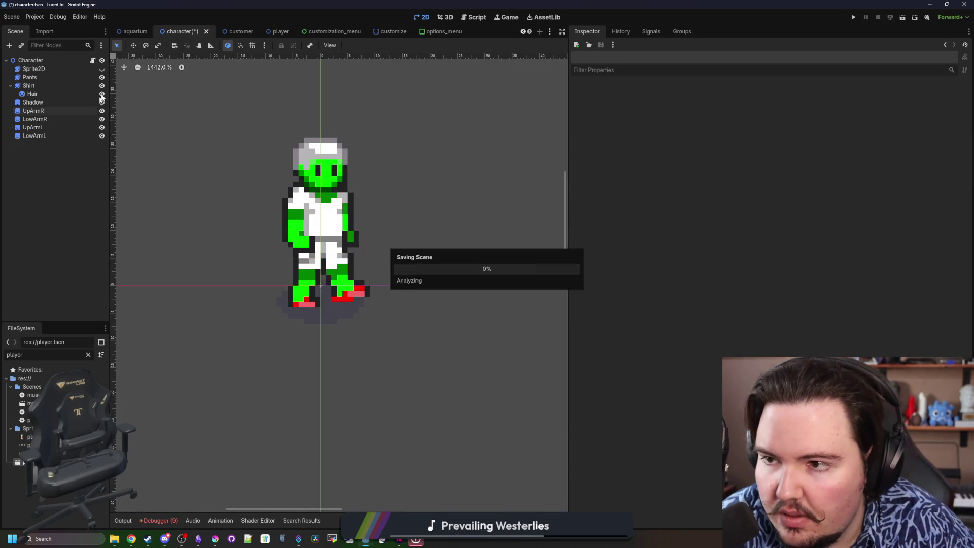
# Step: Open the character.gd script and save all changes
pyautogui.click(93, 61)
pyautogui.click(389, 210)
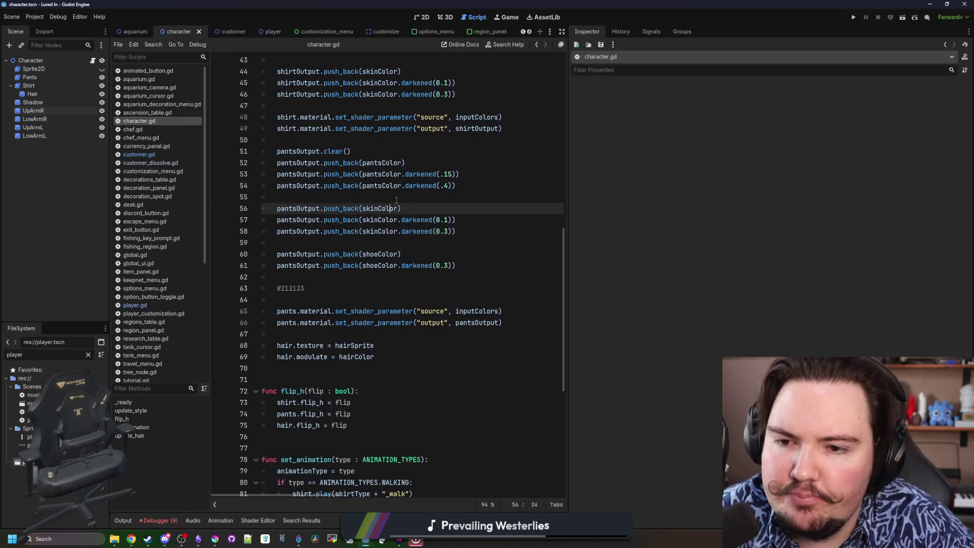
pyautogui.hotkey('ctrl', 's')
pyautogui.press('Down')
pyautogui.press('Down')
pyautogui.press('Down')
pyautogui.hotkey('ctrl', 's')
# Step: Run the game with F5, dismiss Welcome Back, zoom in on the shop, then stop with F8
pyautogui.press('F5')
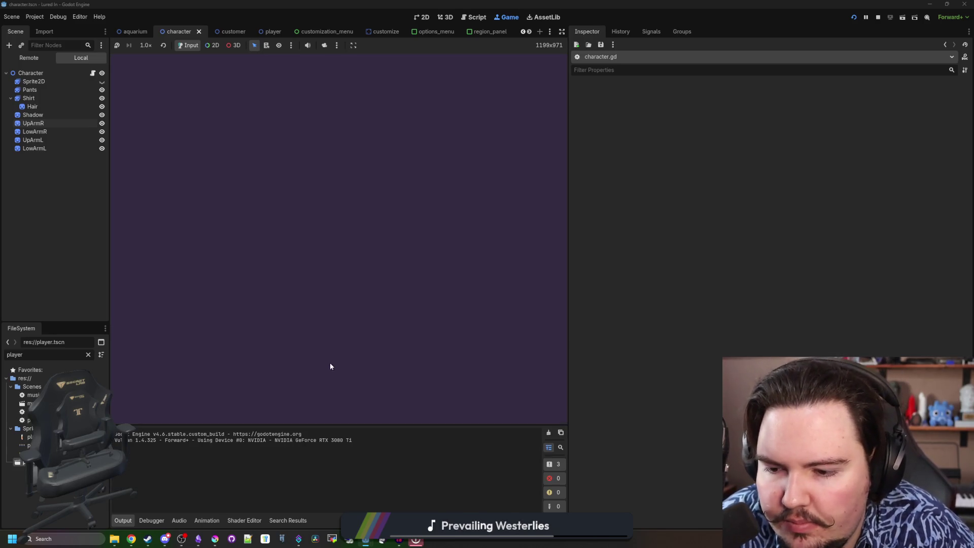
pyautogui.click(345, 295)
pyautogui.scroll(2, 355, 293)
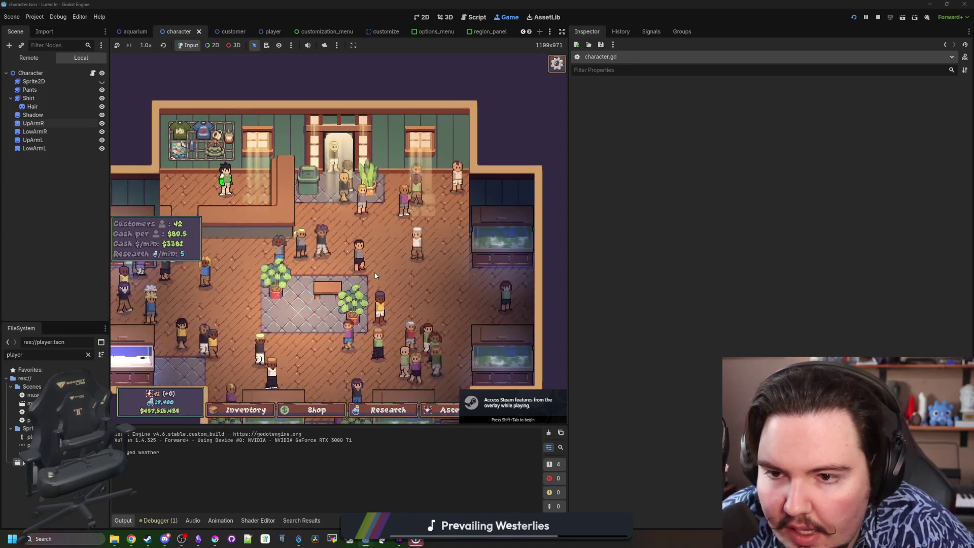
pyautogui.scroll(2, 375, 275)
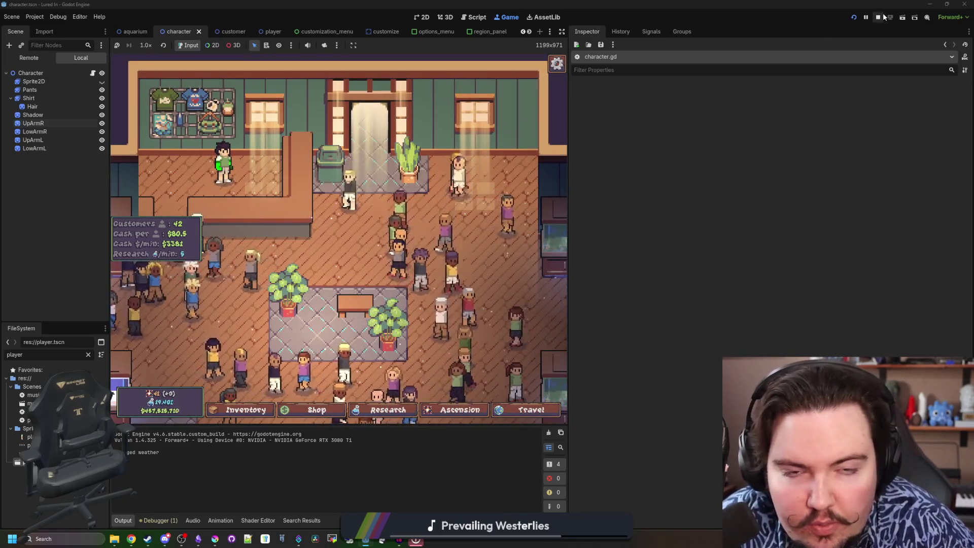
pyautogui.press('F8')
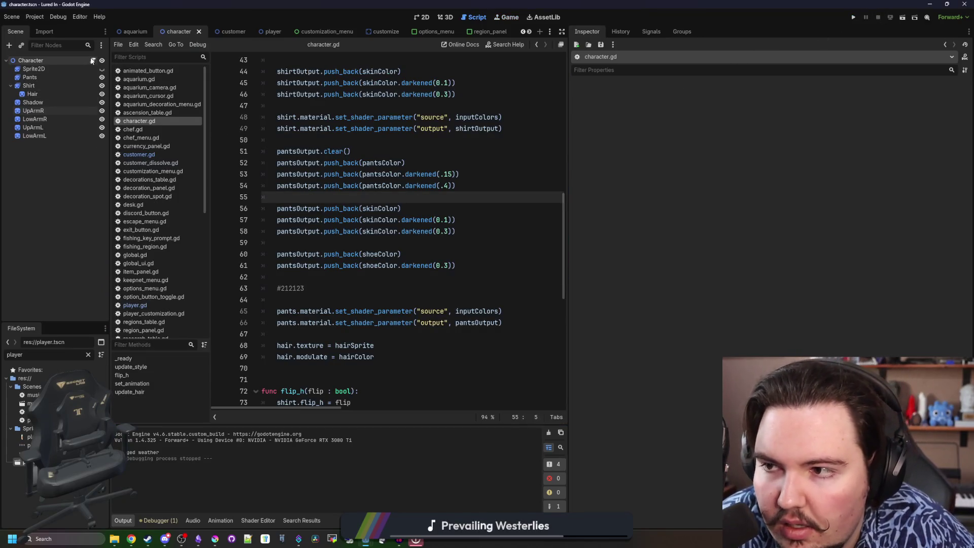
pyautogui.click(350, 151)
# Step: Show the customer scene in 2D and revert the Texture on LowArmL and on all four arms together
pyautogui.click(225, 31)
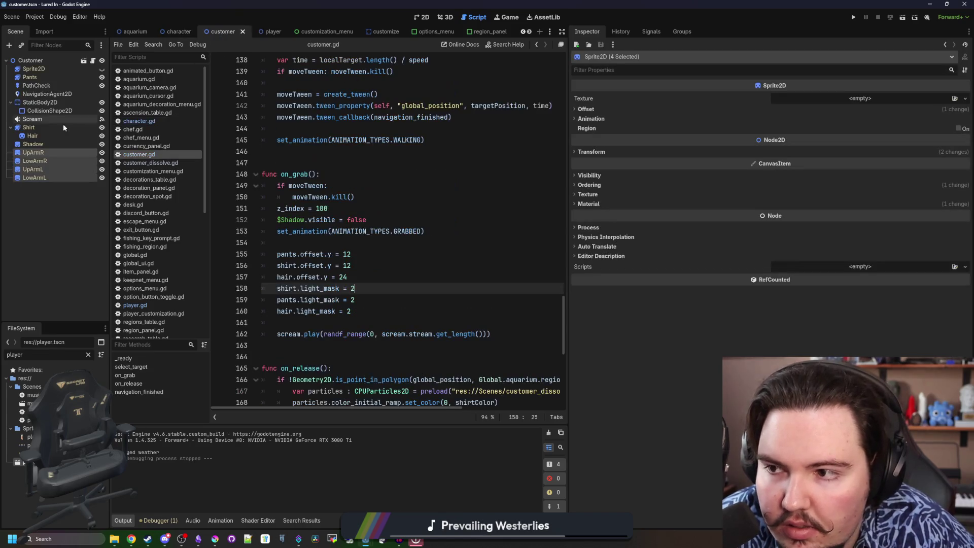
pyautogui.click(422, 19)
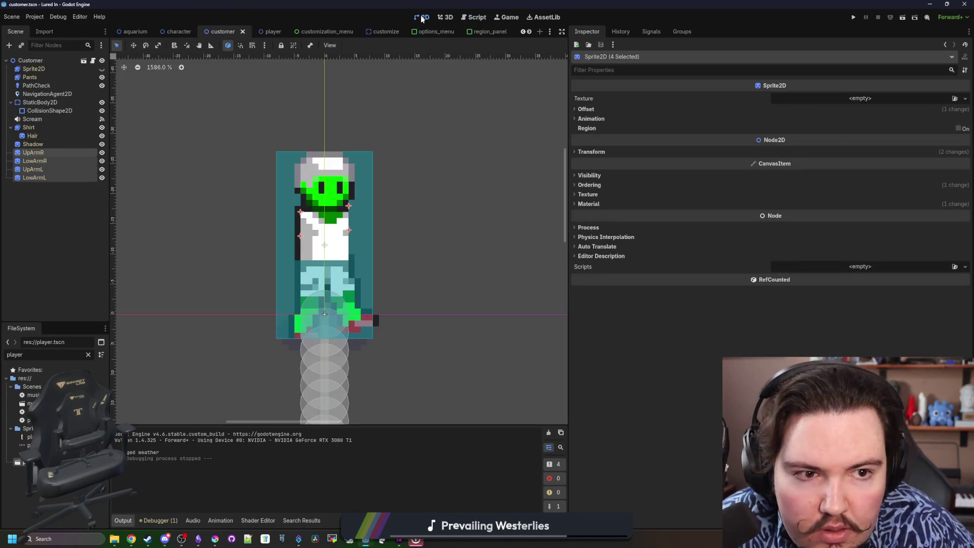
pyautogui.scroll(-4, 395, 189)
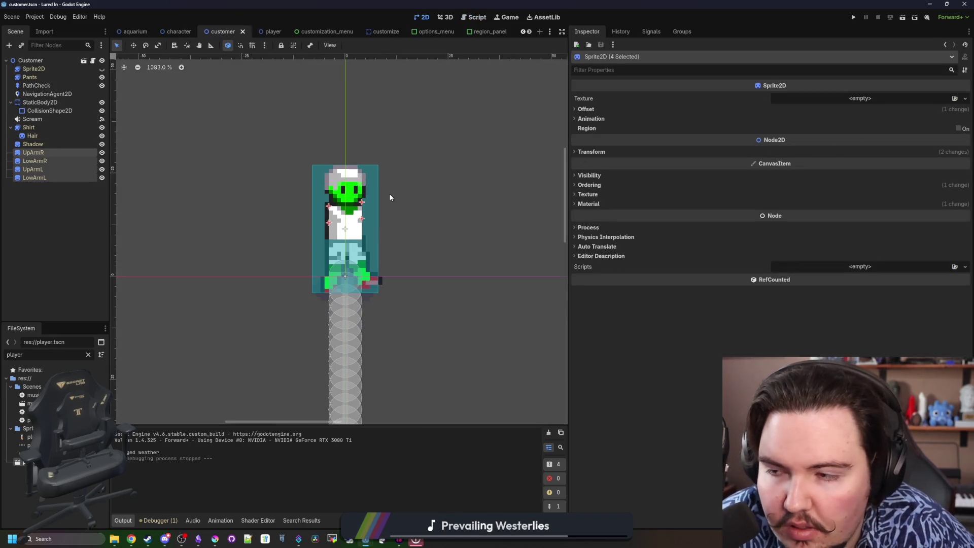
pyautogui.click(45, 179)
pyautogui.click(763, 98)
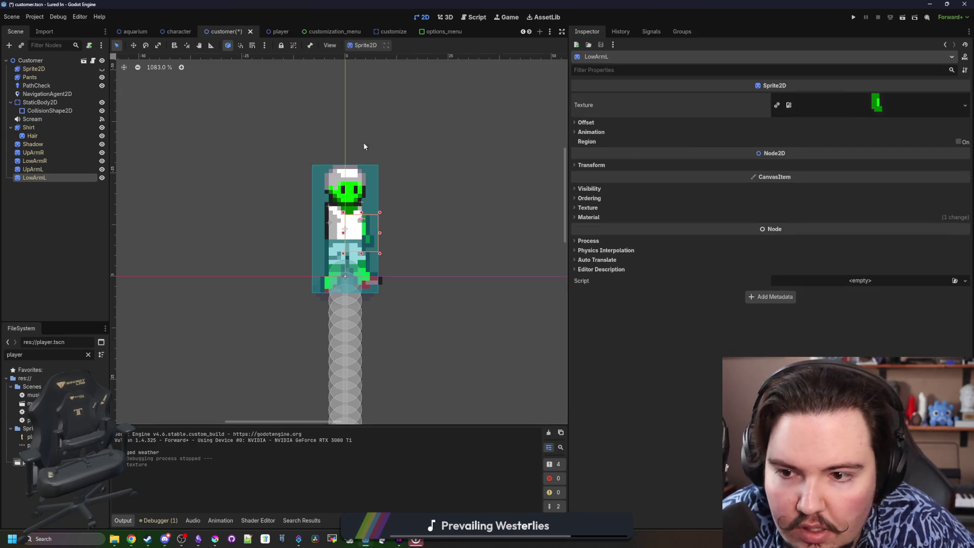
pyautogui.keyDown('shift'); pyautogui.click(33, 152); pyautogui.keyUp('shift')
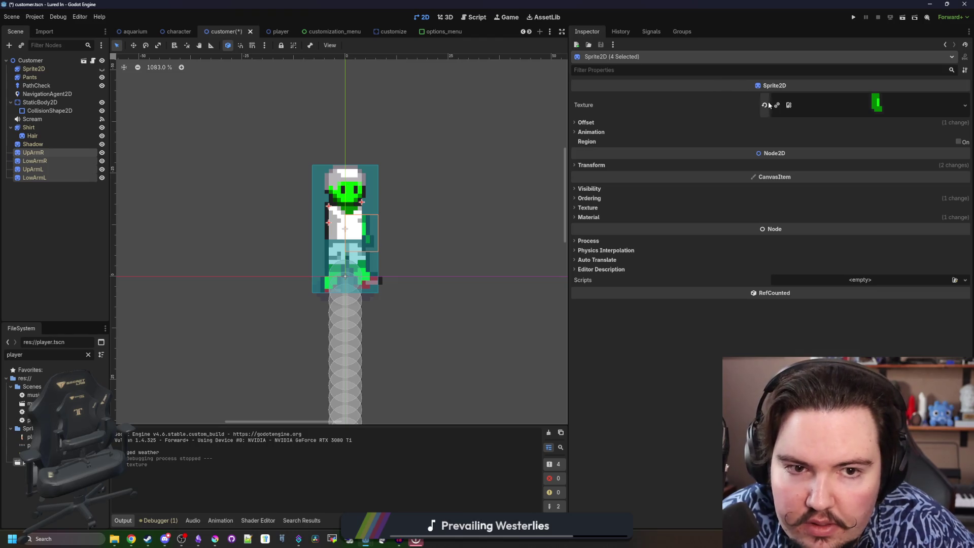
pyautogui.click(766, 104)
pyautogui.click(38, 210)
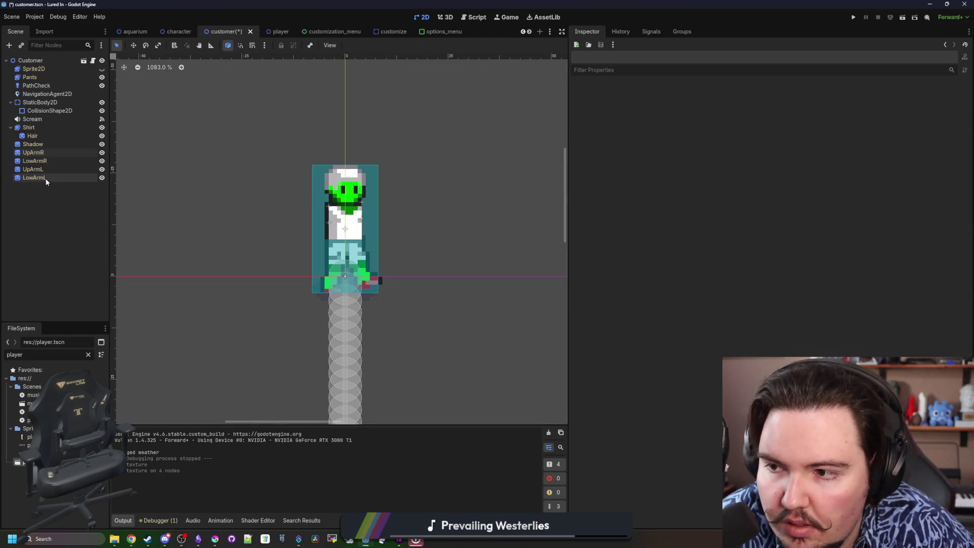
# Step: Restore the LowArmL, UpArmL, LowArmR and UpArmR textures one by one, then save the customer scene
pyautogui.click(46, 179)
pyautogui.click(765, 103)
pyautogui.click(51, 169)
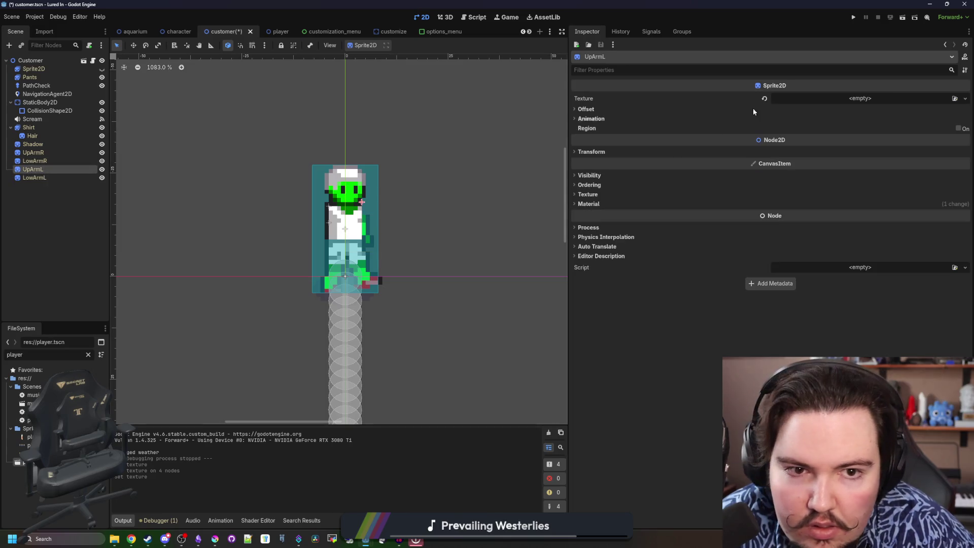
pyautogui.click(765, 104)
pyautogui.click(34, 161)
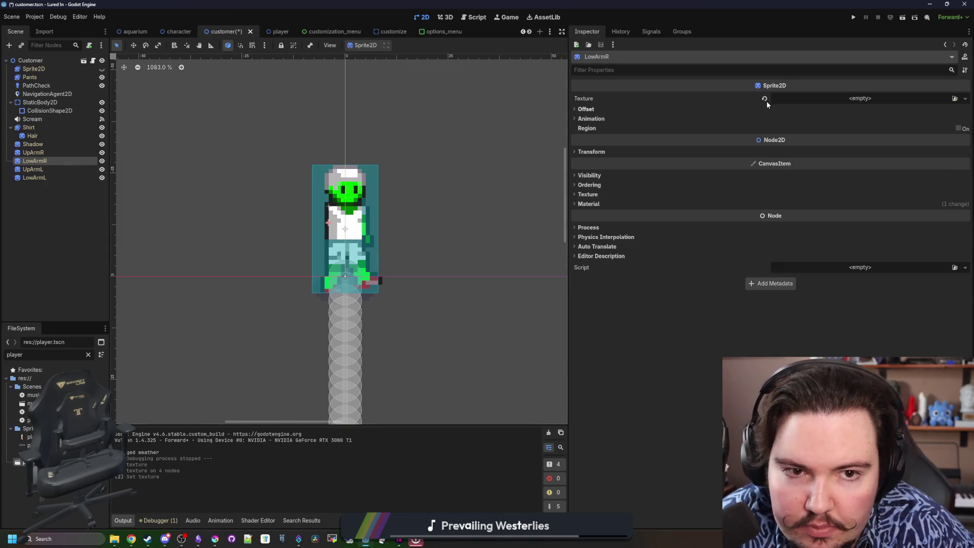
pyautogui.click(766, 103)
pyautogui.click(35, 152)
pyautogui.click(765, 99)
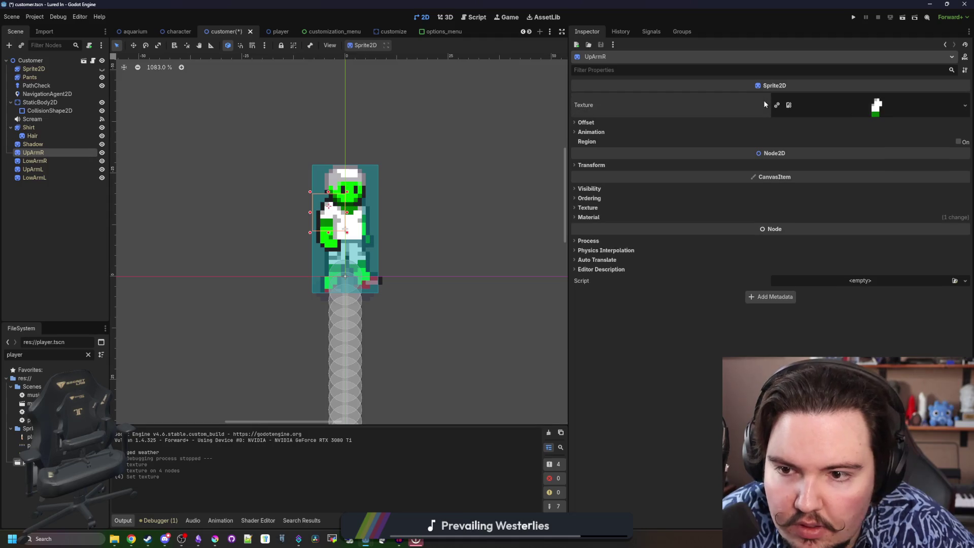
pyautogui.hotkey('ctrl', 's')
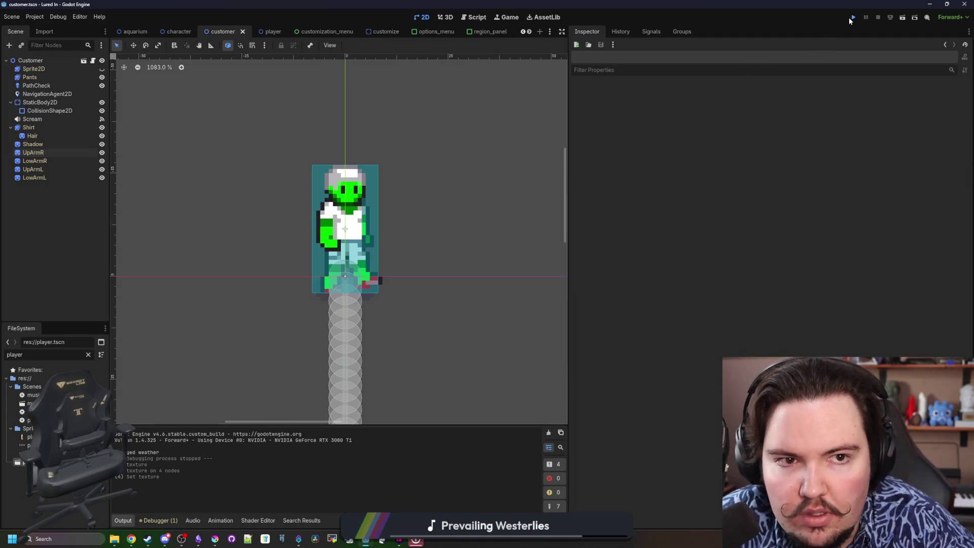
# Step: Playtest the shop, panning with D, W, A and S to watch the green-armed customers, then stop
pyautogui.click(850, 19)
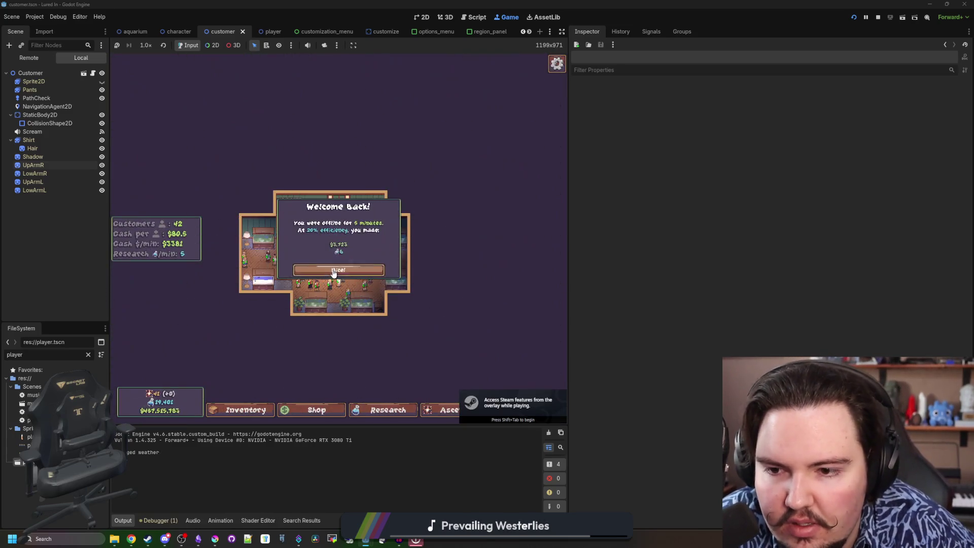
pyautogui.click(389, 263)
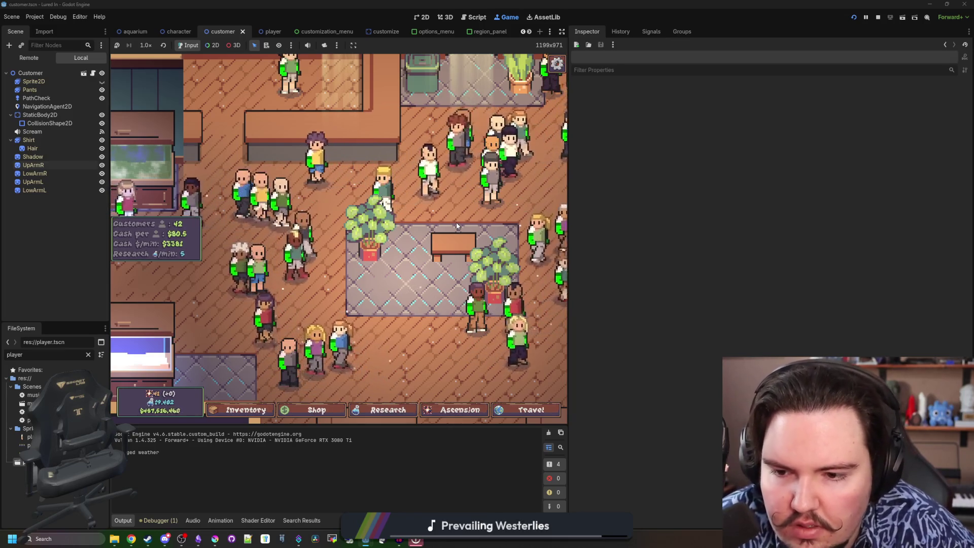
pyautogui.press('d')
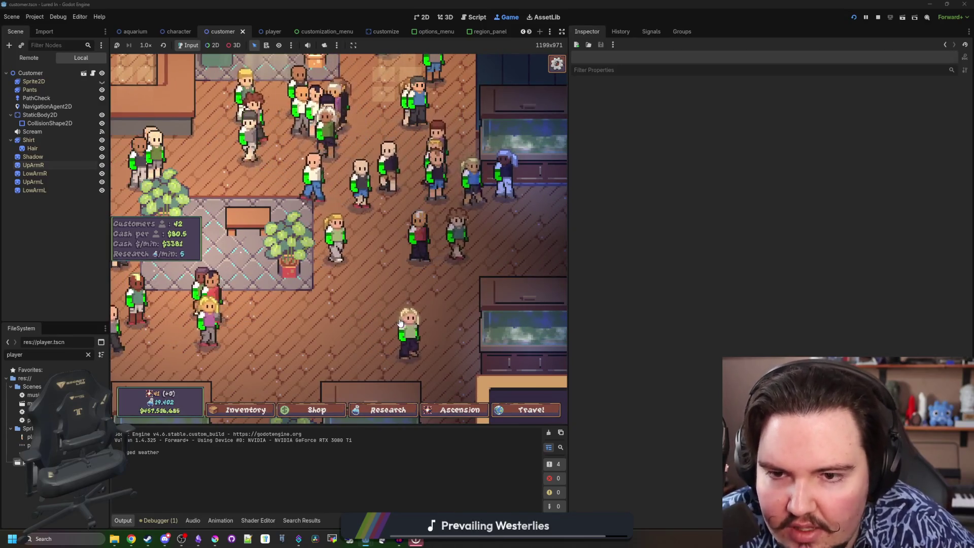
pyautogui.press('w')
pyautogui.press('a')
pyautogui.press('a')
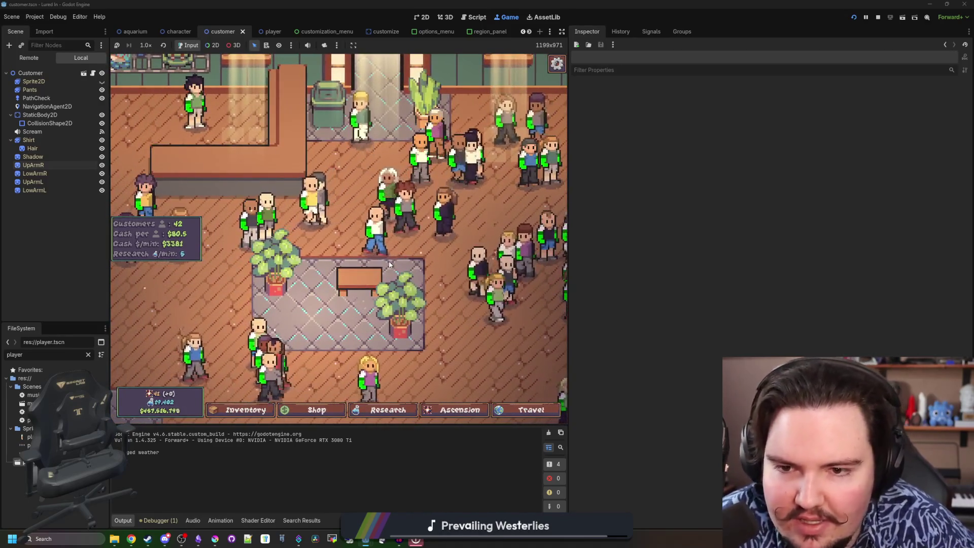
pyautogui.press('s')
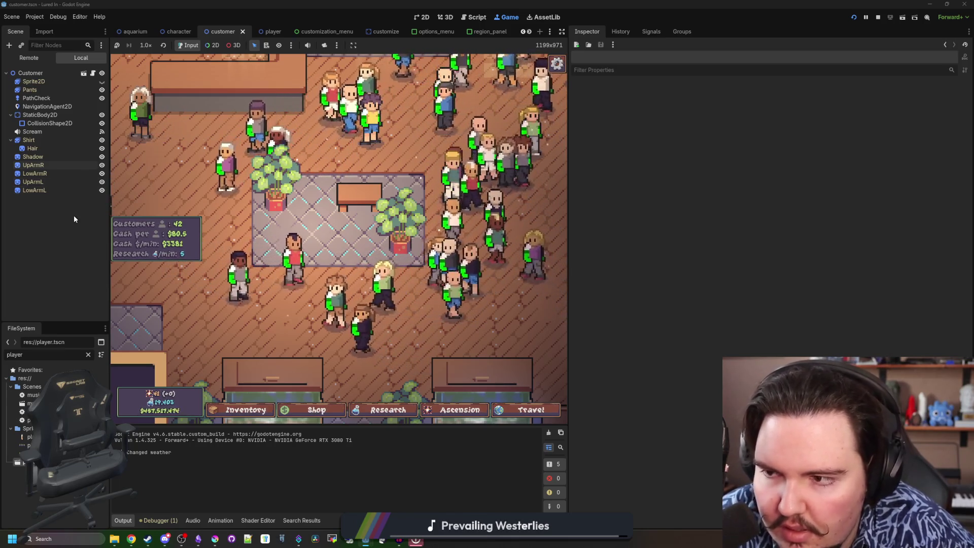
pyautogui.click(879, 17)
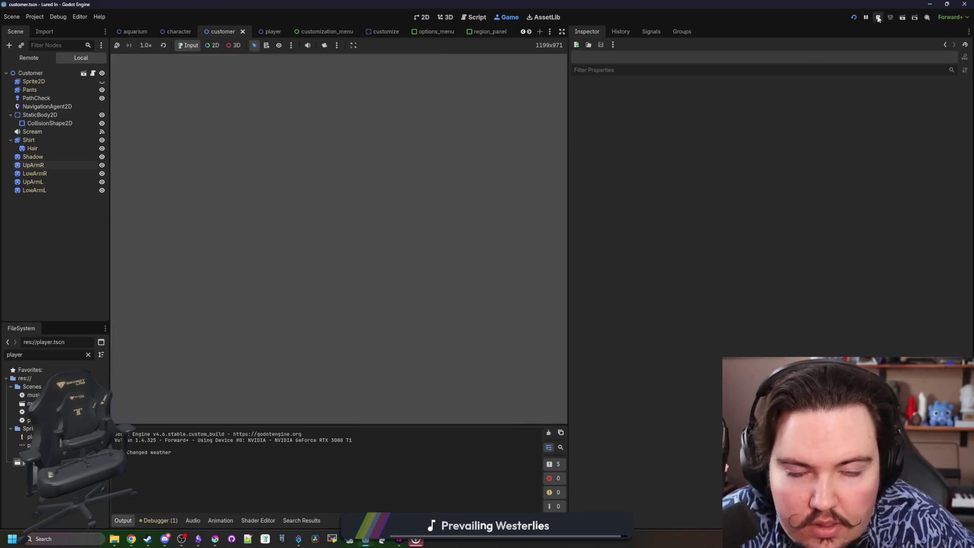
# Step: Add a Node2D child under the Customer root and name it ArmAnchor
pyautogui.rightClick(41, 206)
pyautogui.click(53, 196)
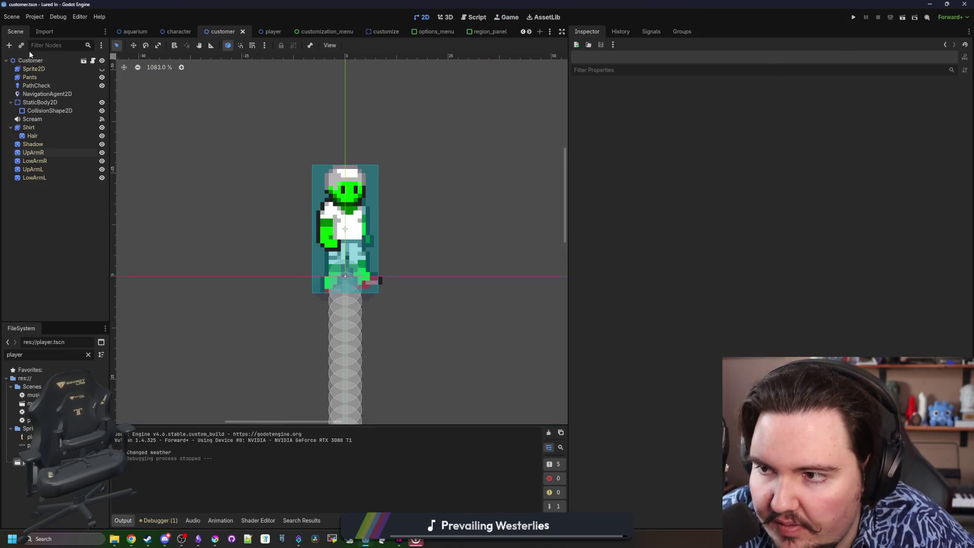
pyautogui.rightClick(31, 61)
pyautogui.click(68, 71)
pyautogui.write('node2d')
pyautogui.press('Return')
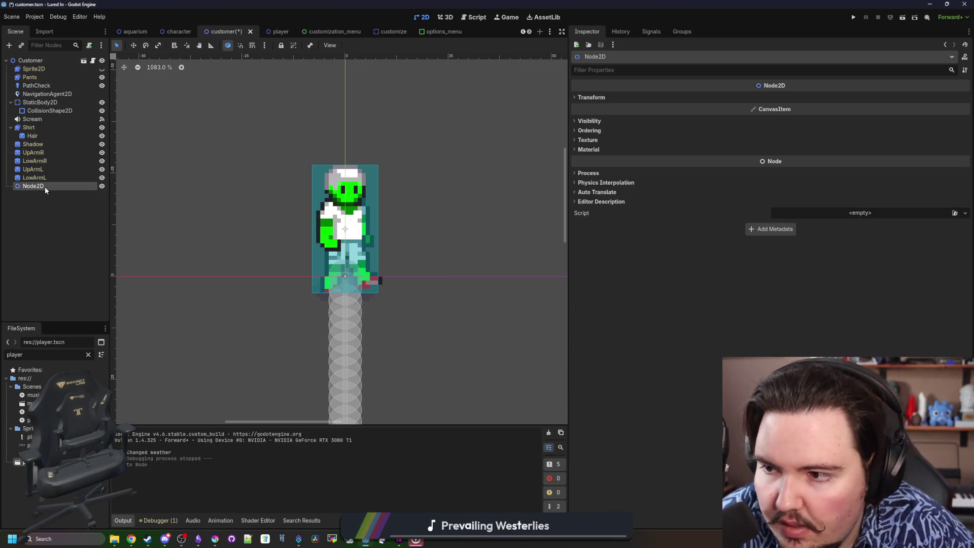
pyautogui.doubleClick(44, 186)
pyautogui.write('ArmAnchor')
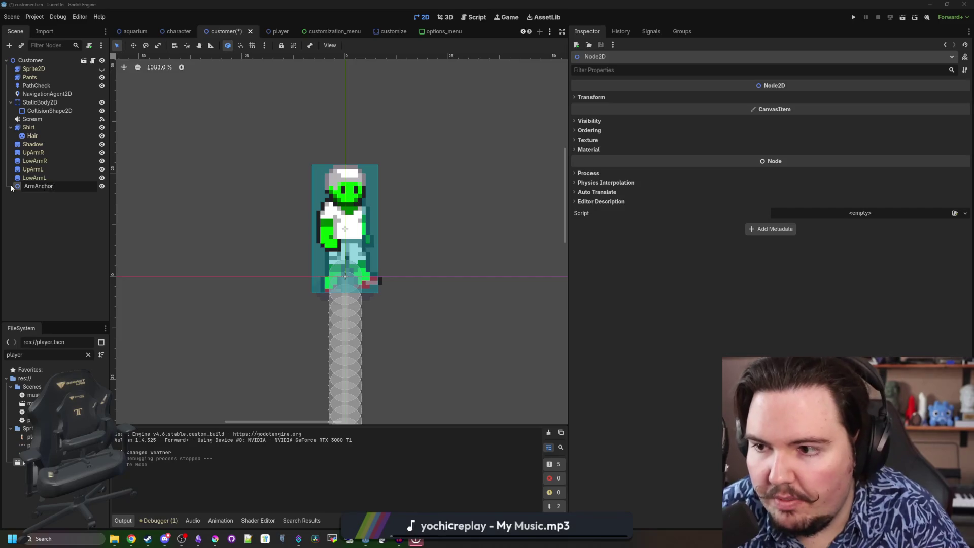
pyautogui.press('Return')
# Step: Cut ArmAnchor from the customer scene, save it, and paste ArmAnchor under the Character root
pyautogui.rightClick(48, 189)
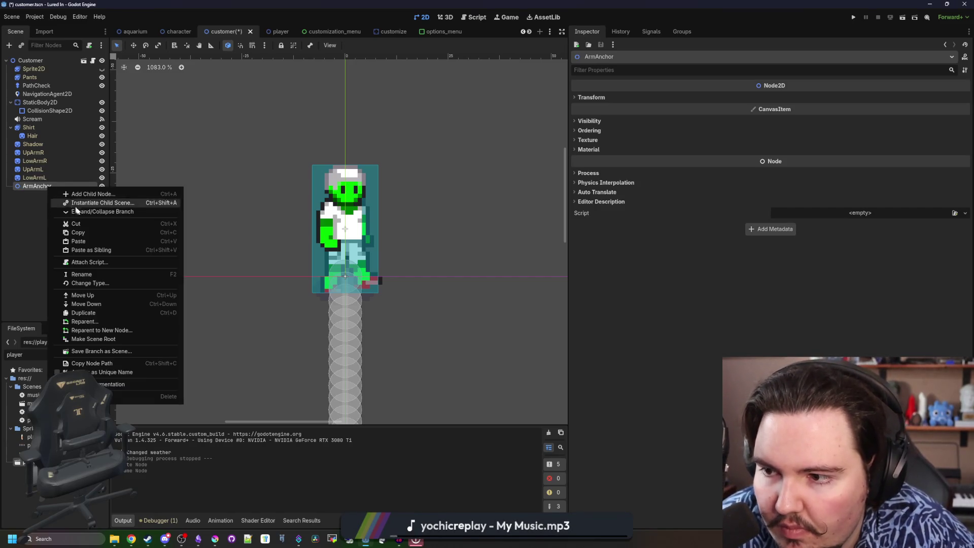
pyautogui.click(84, 218)
pyautogui.hotkey('ctrl', 's')
pyautogui.click(179, 28)
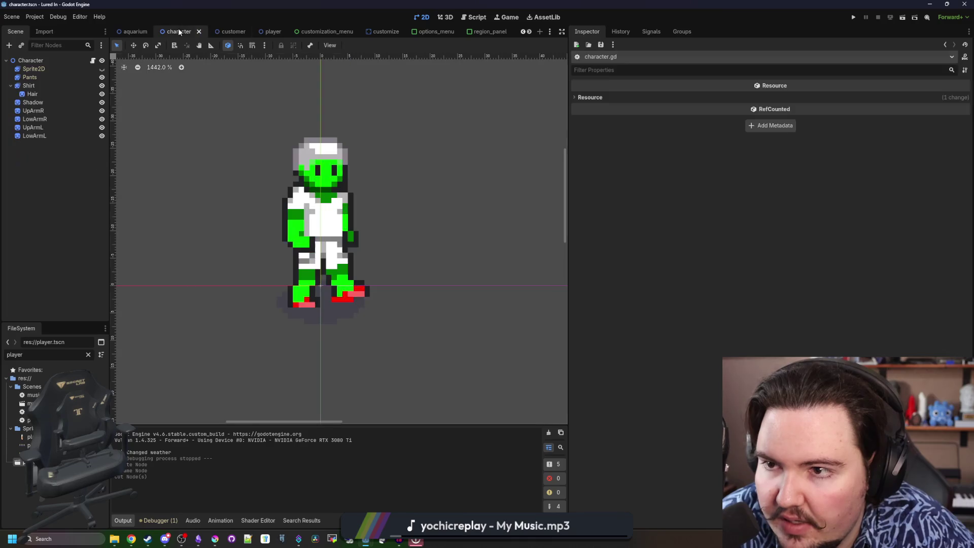
pyautogui.rightClick(45, 184)
pyautogui.click(48, 163)
pyautogui.rightClick(29, 62)
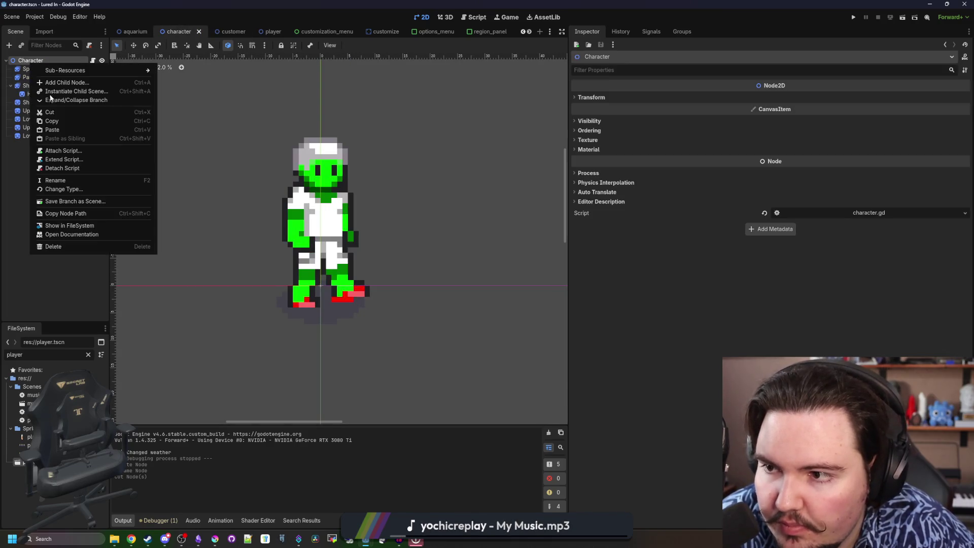
pyautogui.click(58, 128)
# Step: Move the four arm sprites, UpArmR through LowArmL, under ArmAnchor
pyautogui.click(43, 145)
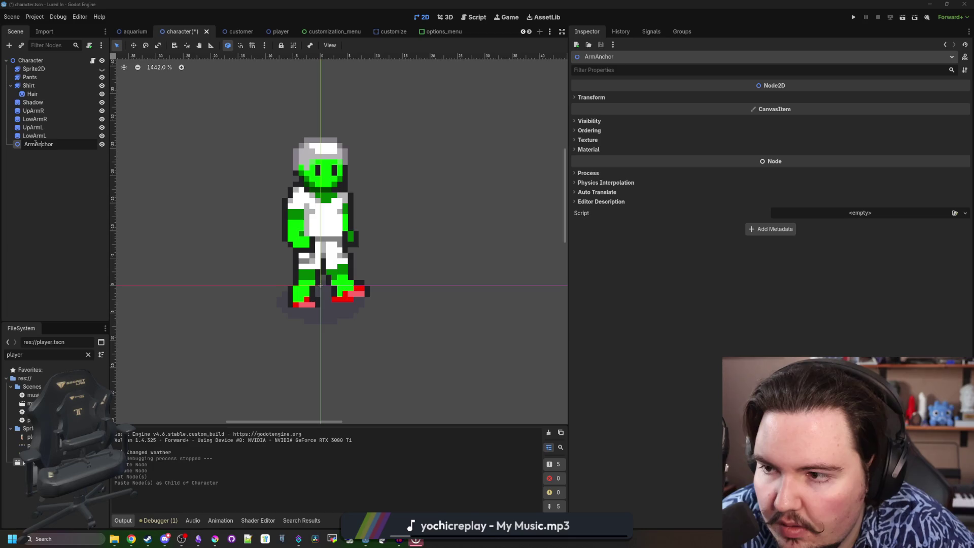
pyautogui.click(33, 111)
pyautogui.keyDown('shift'); pyautogui.click(34, 135); pyautogui.keyUp('shift')
pyautogui.moveTo(34, 136); pyautogui.dragTo(41, 144)
# Step: Test ArmAnchor's Scale x at -1, reset it to 1, and save the character scene
pyautogui.click(37, 112)
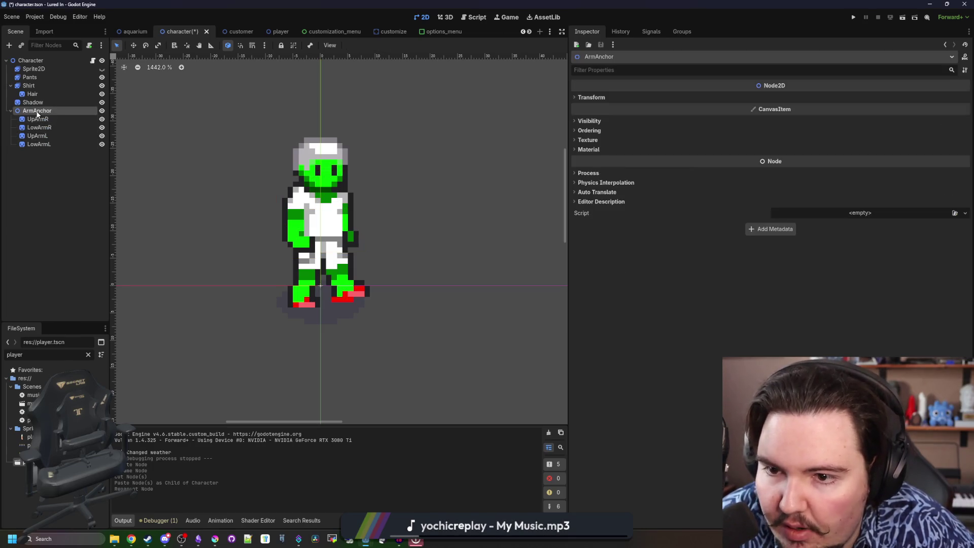
pyautogui.click(591, 98)
pyautogui.click(797, 142)
pyautogui.write('-1')
pyautogui.press('Return')
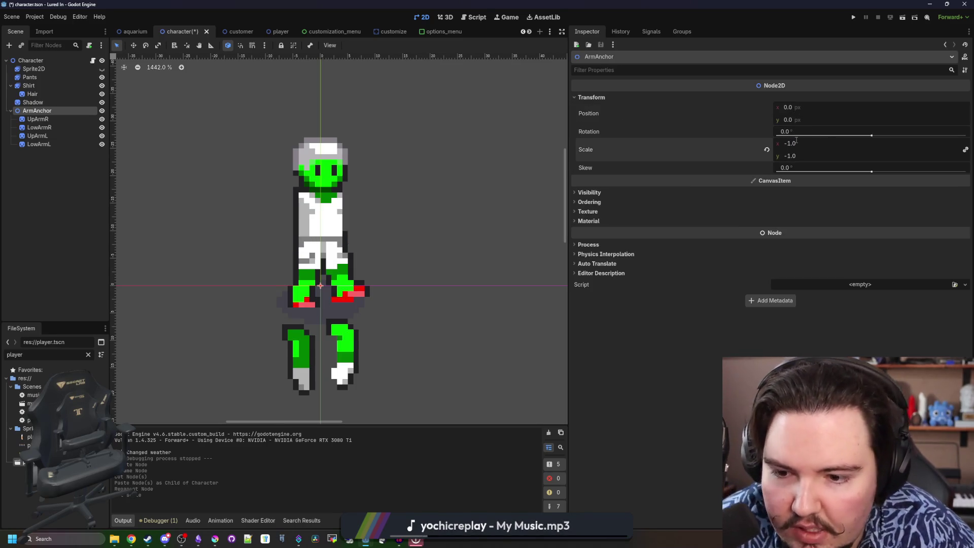
pyautogui.hotkey('ctrl', 'z')
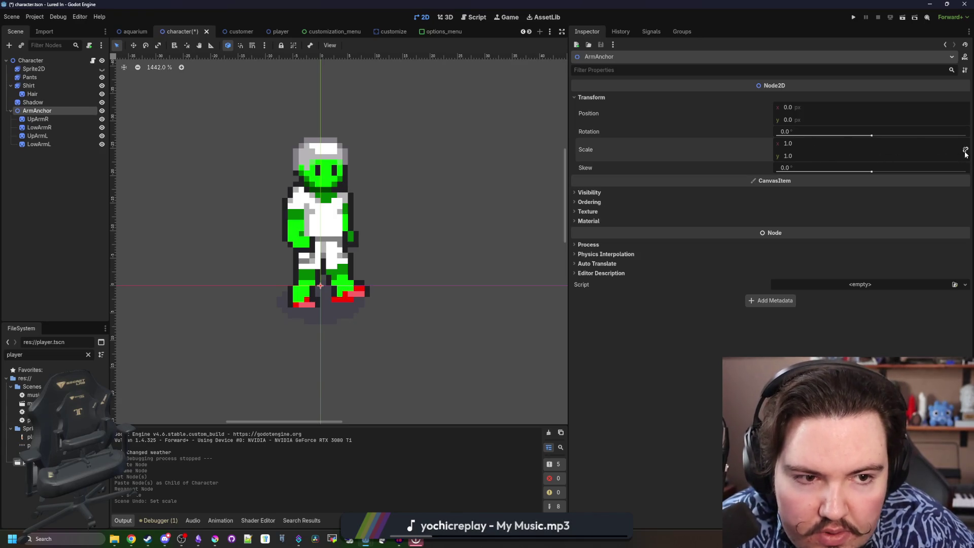
pyautogui.write('-1')
pyautogui.press('Return')
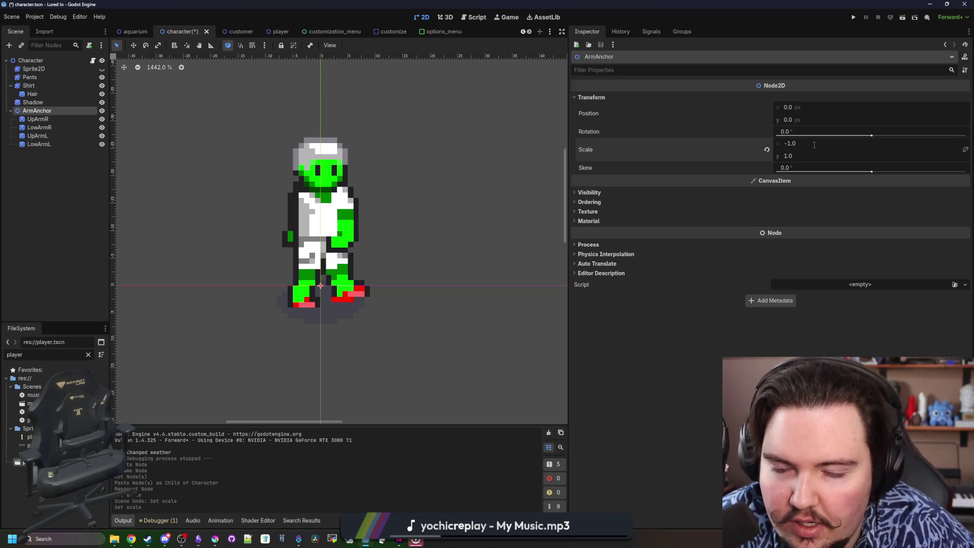
pyautogui.click(766, 151)
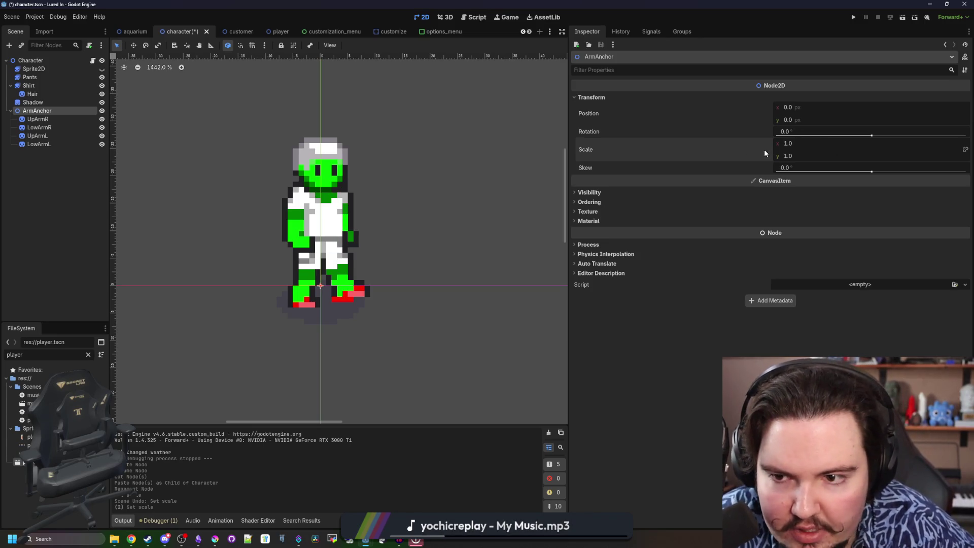
pyautogui.hotkey('ctrl', 's')
# Step: In character.gd's flip_h, add an 'if flip:' branch and an 'else:' branch below the hair flip line
pyautogui.click(93, 61)
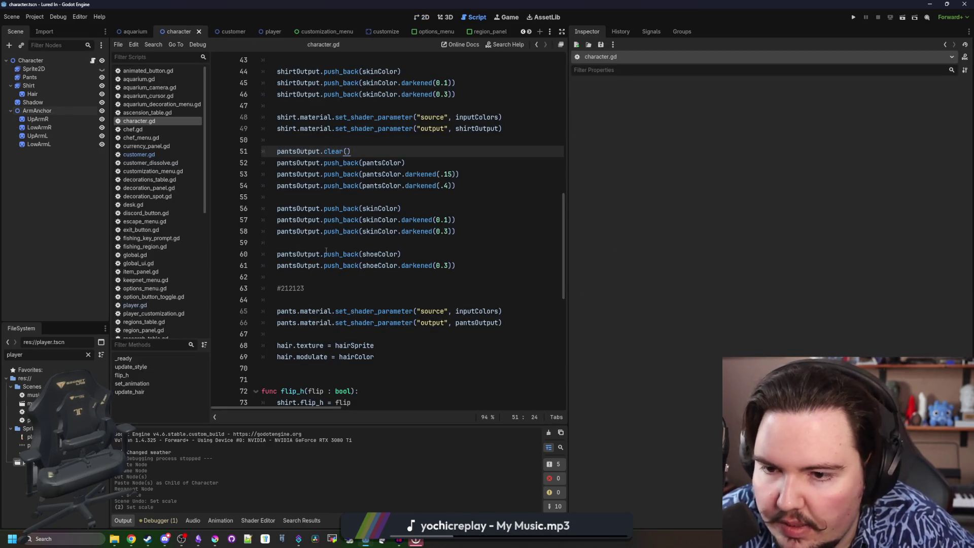
pyautogui.scroll(-4, 310, 278)
pyautogui.click(370, 297)
pyautogui.click(371, 289)
pyautogui.press('Return')
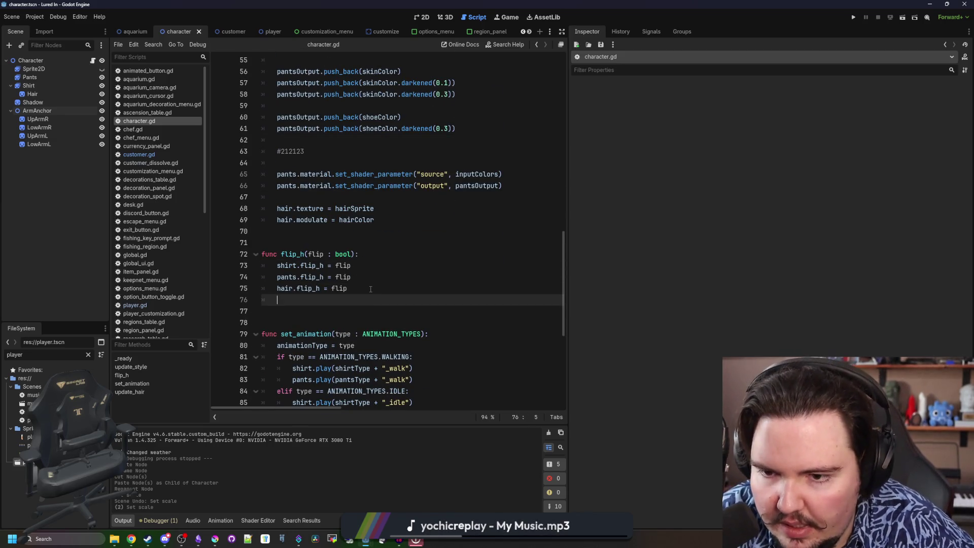
pyautogui.write('if f')
pyautogui.press('BackSpace')
pyautogui.press('BackSpace')
pyautogui.write('p:')
pyautogui.press('Return')
pyautogui.press('Return')
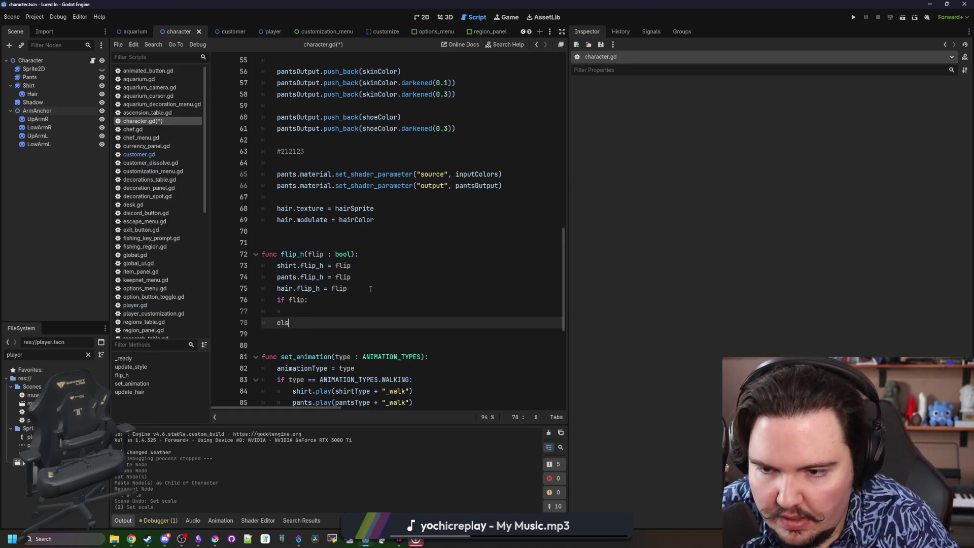
pyautogui.write('e:')
pyautogui.press('Return')
# Step: Fill the branches with $ArmAnchor.scale.x = -1 and $ArmAnchor.scale.x = 1, then save character.gd
pyautogui.moveTo(49, 112); pyautogui.dragTo(311, 315)
pyautogui.moveTo(71, 114)
pyautogui.mouseDown()
pyautogui.moveTo(337, 325)
pyautogui.moveTo(315, 334)
pyautogui.mouseUp()
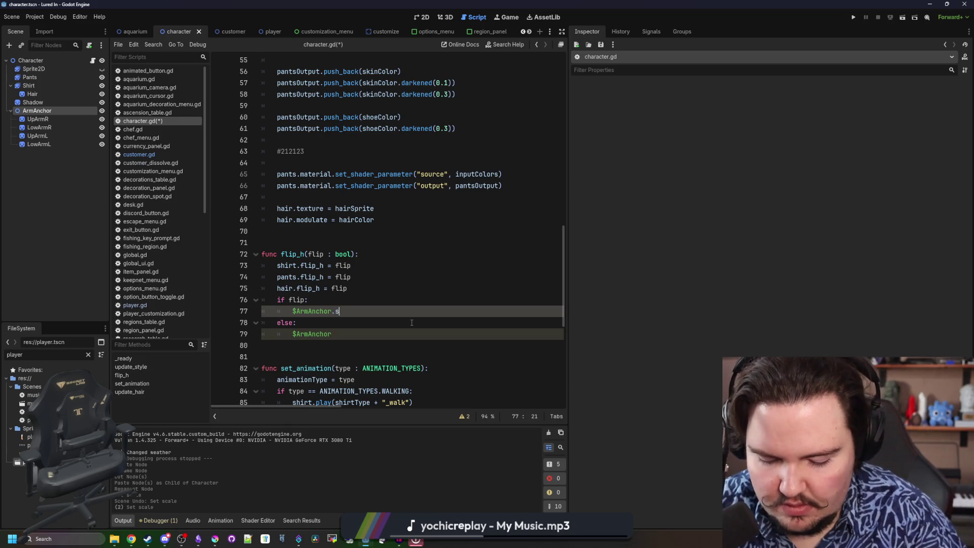
pyautogui.write('-1')
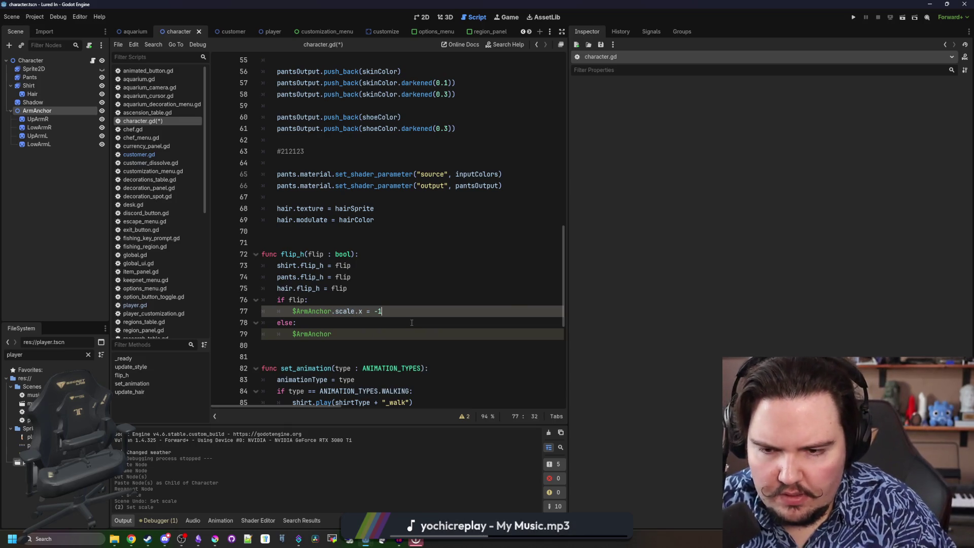
pyautogui.click(387, 336)
pyautogui.write('.scale.x = 1')
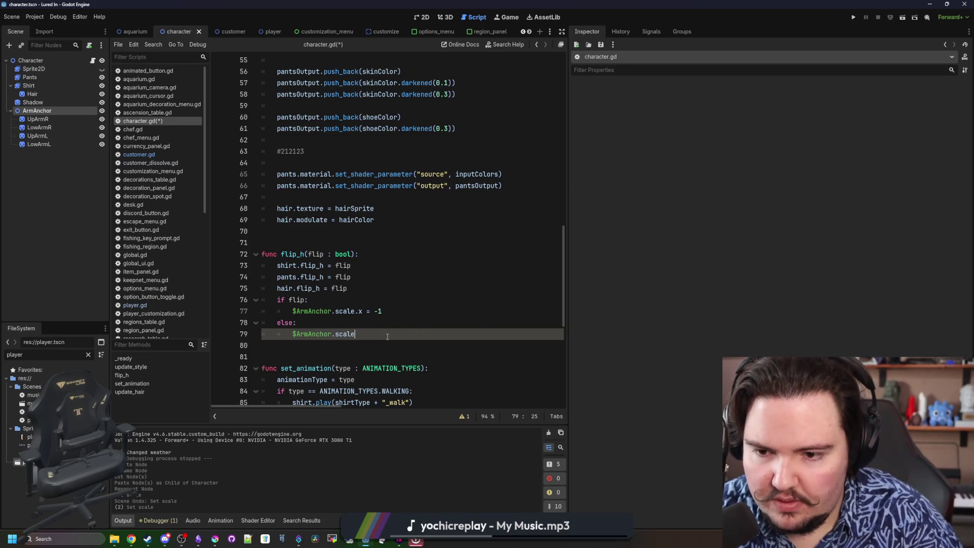
pyautogui.hotkey('ctrl', 's')
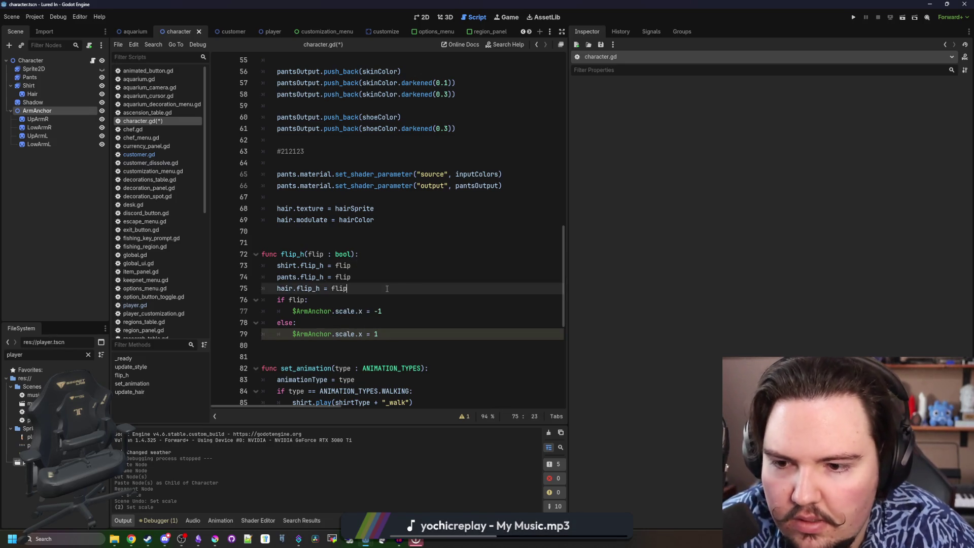
pyautogui.click(360, 301)
pyautogui.click(318, 221)
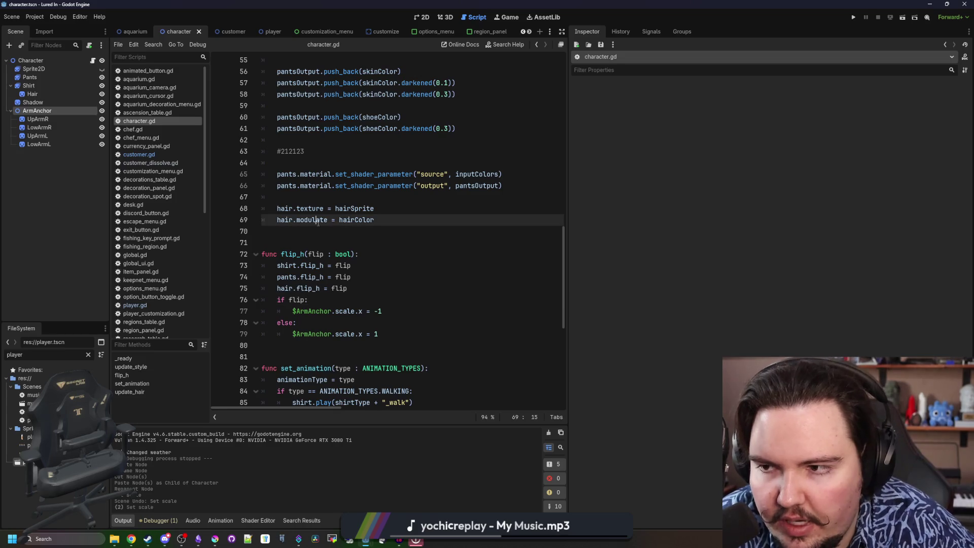
pyautogui.click(270, 35)
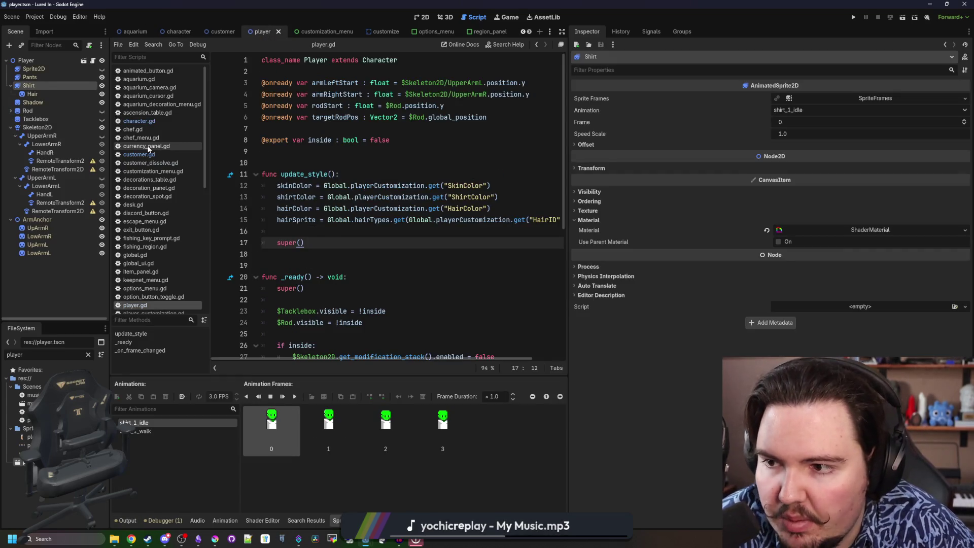
# Step: Move Rod, Tacklebox and Skeleton2D below ArmAnchor in the player scene tree
pyautogui.click(73, 155)
pyautogui.click(78, 161)
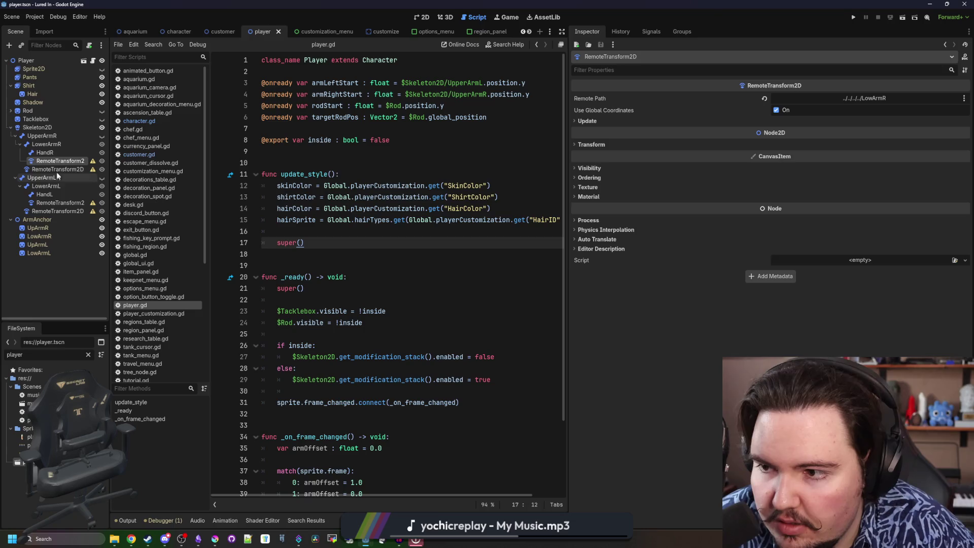
pyautogui.click(35, 127)
pyautogui.keyDown('shift'); pyautogui.click(35, 111); pyautogui.keyUp('shift')
pyautogui.moveTo(36, 116)
pyautogui.mouseDown()
pyautogui.moveTo(33, 262)
pyautogui.moveTo(38, 116)
pyautogui.mouseUp()
pyautogui.click(11, 111)
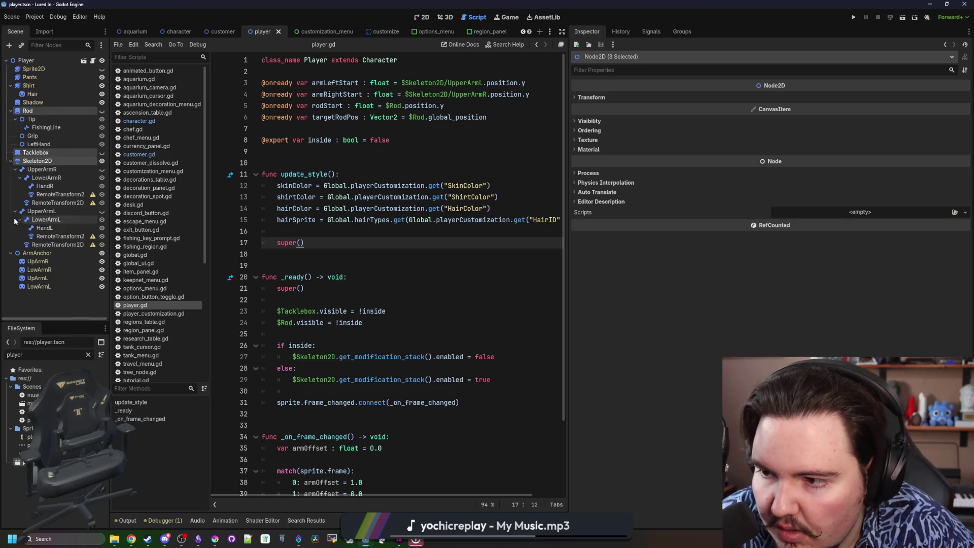
pyautogui.click(11, 110)
pyautogui.moveTo(31, 117); pyautogui.dragTo(29, 225)
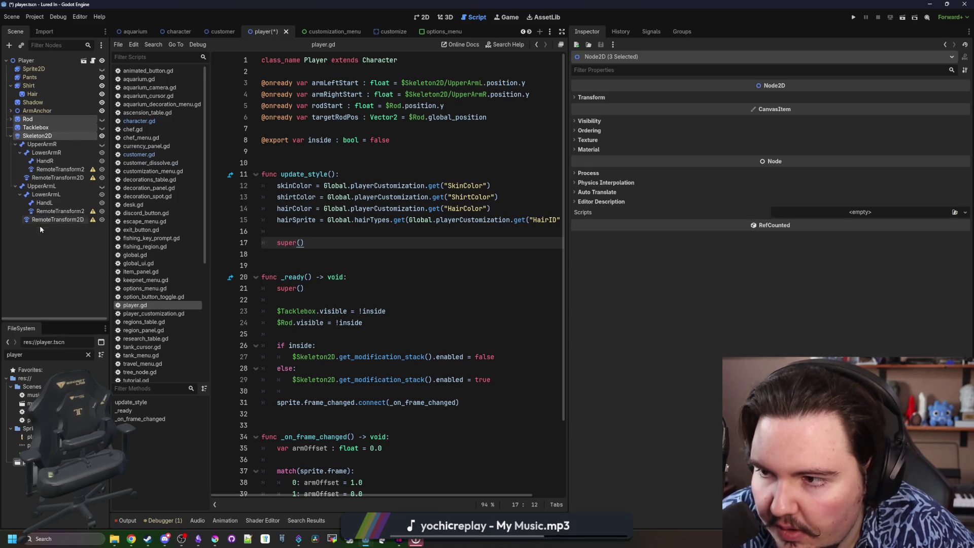
# Step: Retarget the arm RemoteTransform2Ds to LowArmR, UpArmR, LowArmL and UpArmL, then save the scene
pyautogui.click(60, 169)
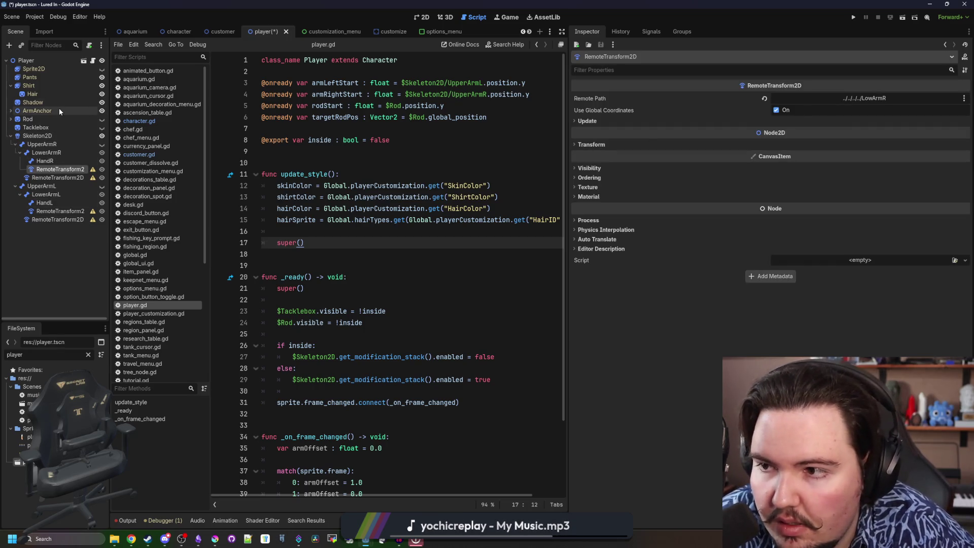
pyautogui.click(11, 111)
pyautogui.moveTo(53, 127)
pyautogui.mouseDown()
pyautogui.moveTo(842, 109)
pyautogui.moveTo(845, 99)
pyautogui.mouseUp()
pyautogui.moveTo(38, 119); pyautogui.dragTo(889, 99)
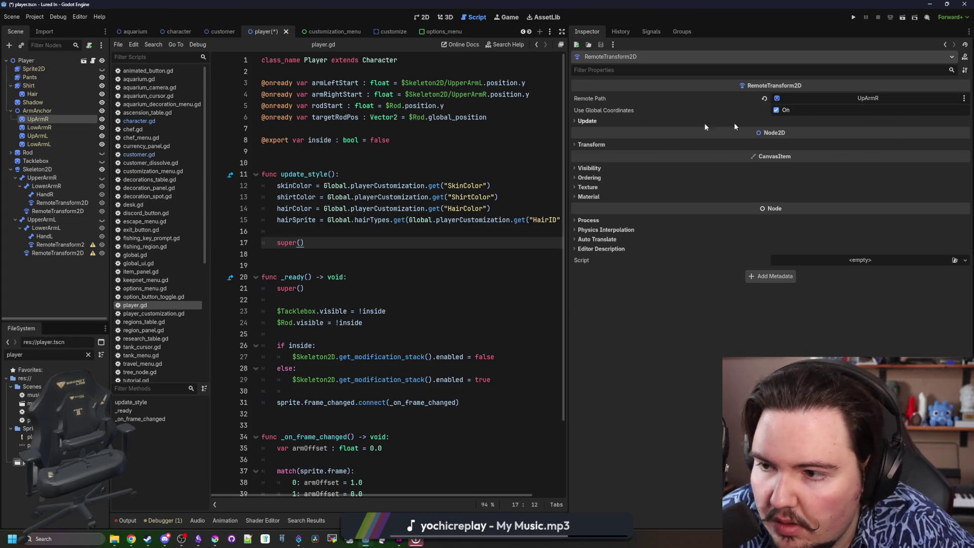
pyautogui.click(60, 245)
pyautogui.moveTo(44, 145)
pyautogui.mouseDown()
pyautogui.moveTo(883, 111)
pyautogui.moveTo(872, 101)
pyautogui.mouseUp()
pyautogui.click(63, 253)
pyautogui.moveTo(38, 136); pyautogui.dragTo(868, 99)
pyautogui.click(493, 138)
pyautogui.hotkey('ctrl', 's')
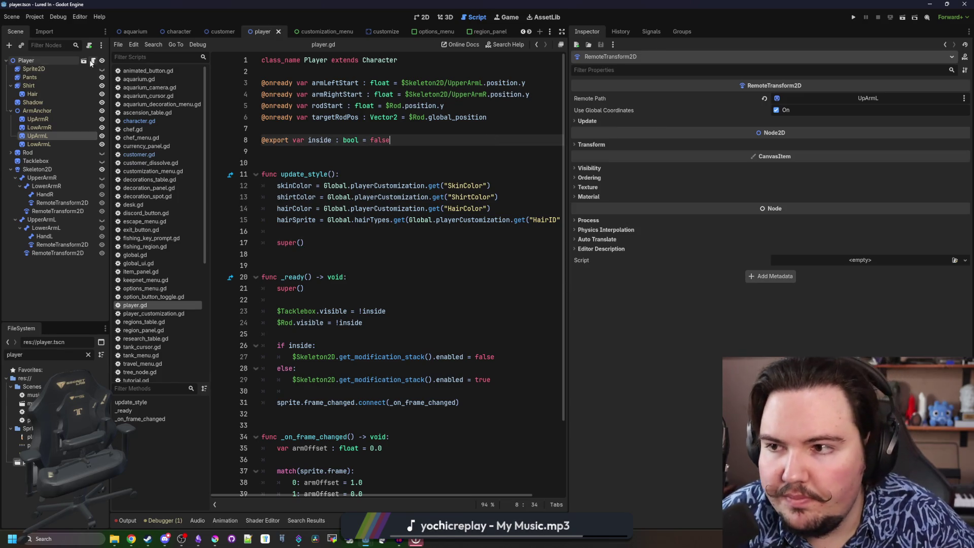
# Step: Widen the script editor and select the whole _on_frame_changed function
pyautogui.scroll(-3, 525, 286)
pyautogui.moveTo(562, 352); pyautogui.dragTo(773, 352)
pyautogui.moveTo(422, 483); pyautogui.dragTo(262, 357)
pyautogui.hotkey('ctrl', 'c')
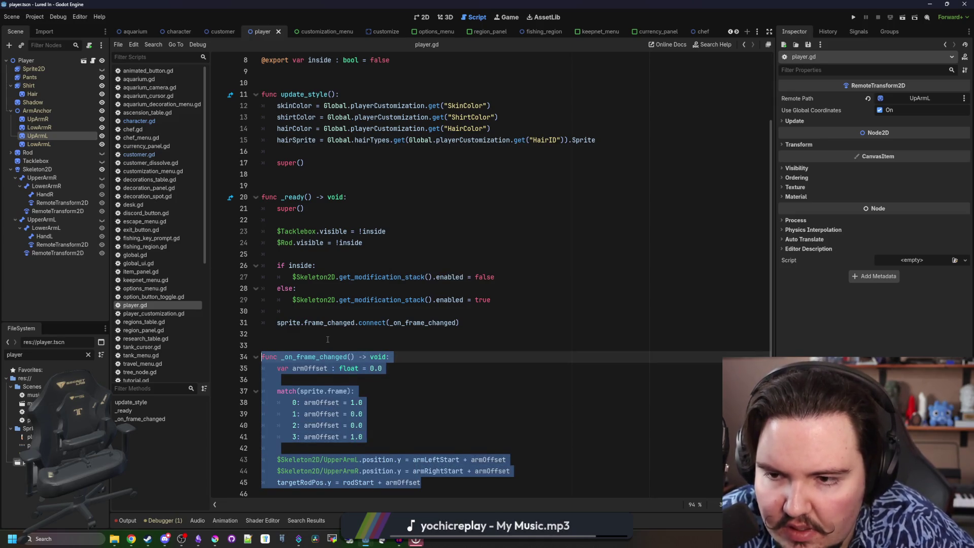
# Step: In character.gd, delete the animation_changed connection line in _ready
pyautogui.click(328, 339)
pyautogui.scroll(3, 327, 339)
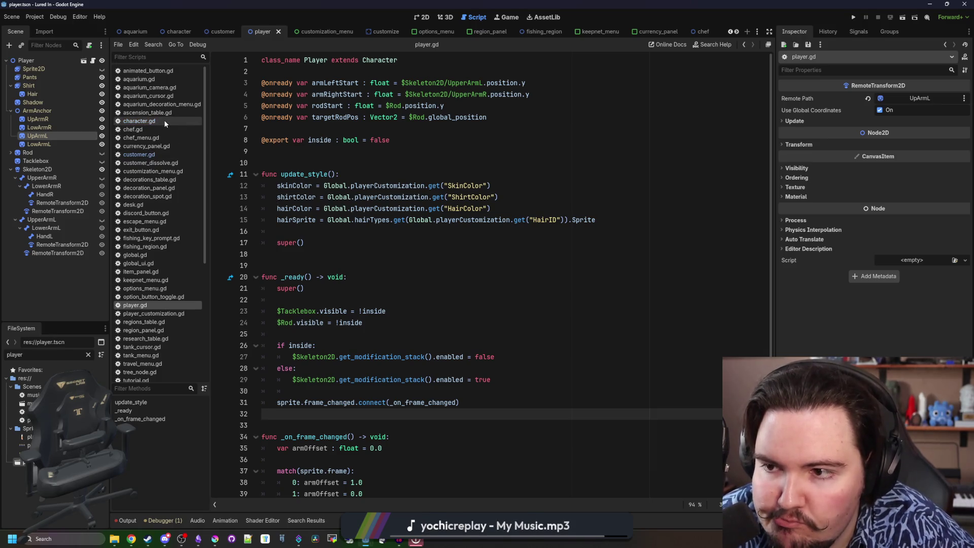
pyautogui.scroll(-3, 244, 163)
pyautogui.scroll(3, 244, 163)
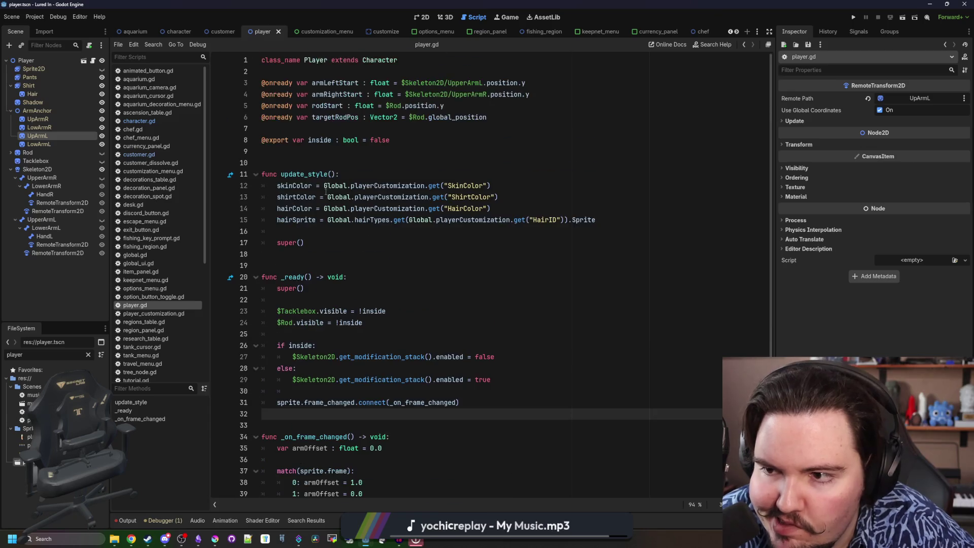
pyautogui.scroll(1, 244, 163)
pyautogui.click(169, 121)
pyautogui.scroll(10, 438, 279)
pyautogui.scroll(-6, 438, 279)
pyautogui.click(450, 243)
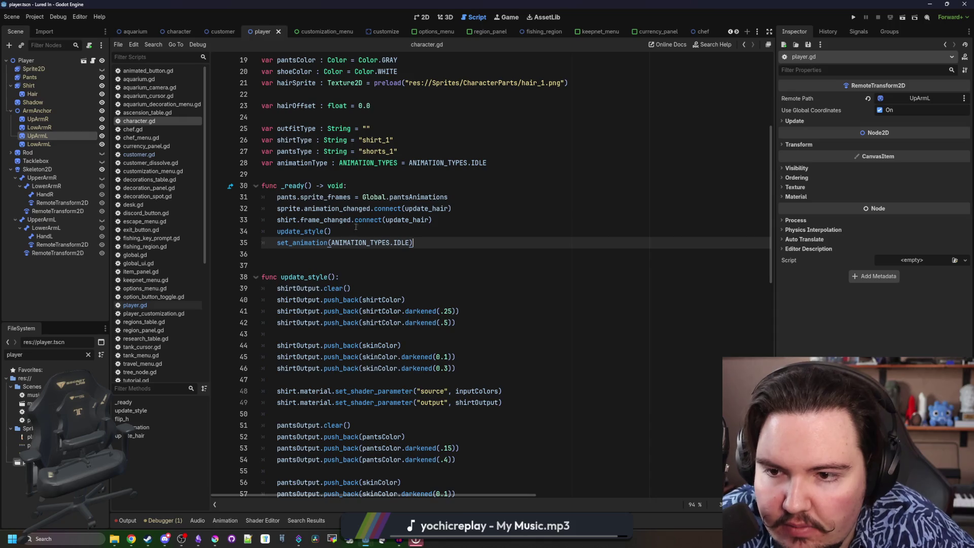
pyautogui.click(361, 231)
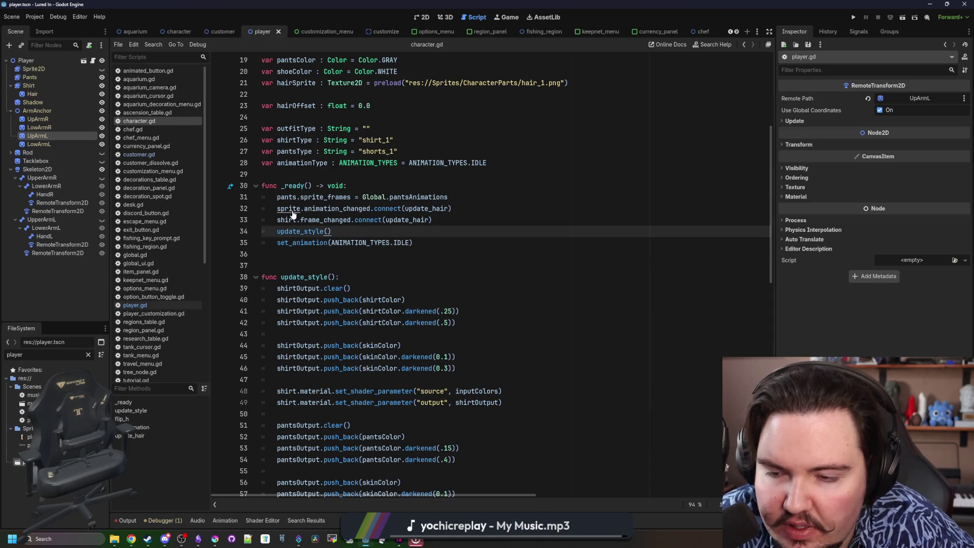
pyautogui.click(277, 209)
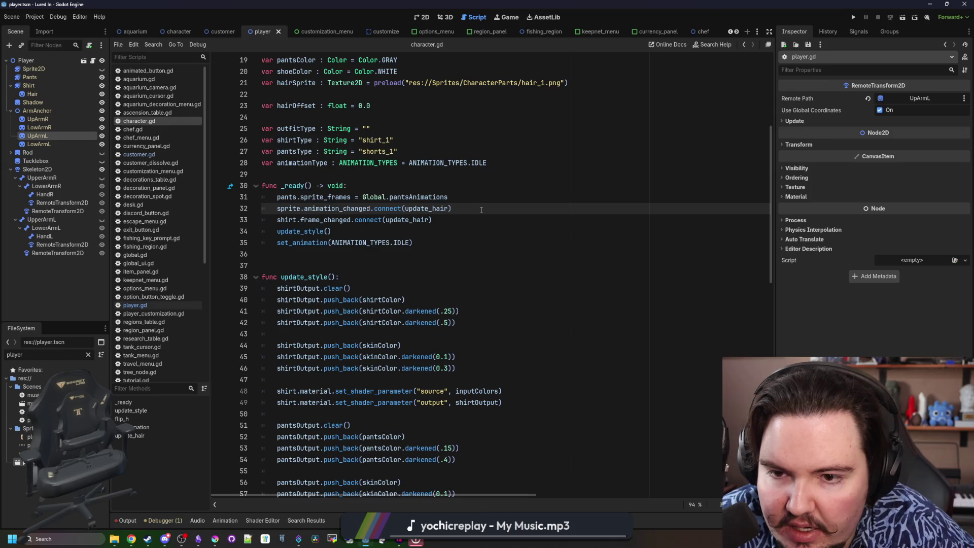
pyautogui.tripleClick(471, 211)
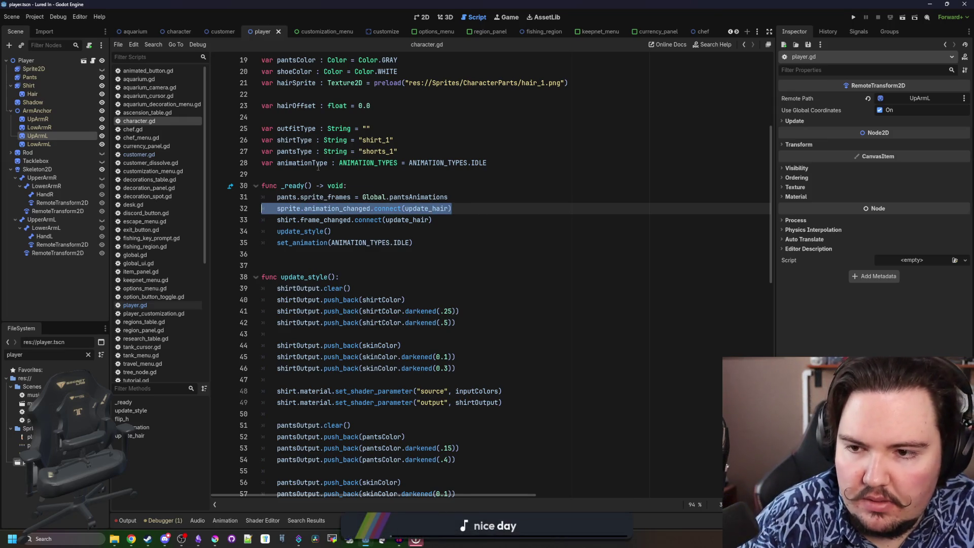
pyautogui.press('BackSpace')
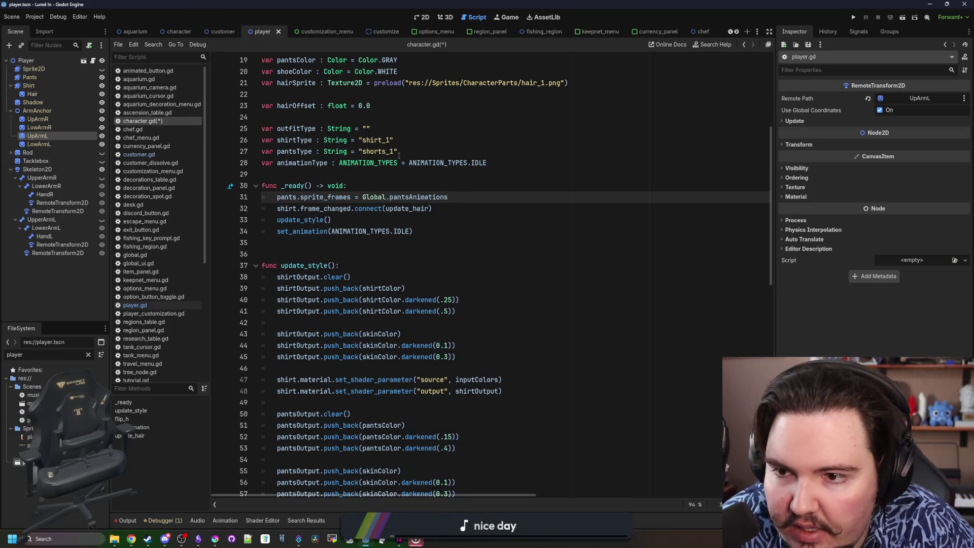
# Step: Rename update_hair to update_frame in its definition and in the frame_changed connect call
pyautogui.keyDown('ctrl'); pyautogui.click(413, 209); pyautogui.keyUp('ctrl')
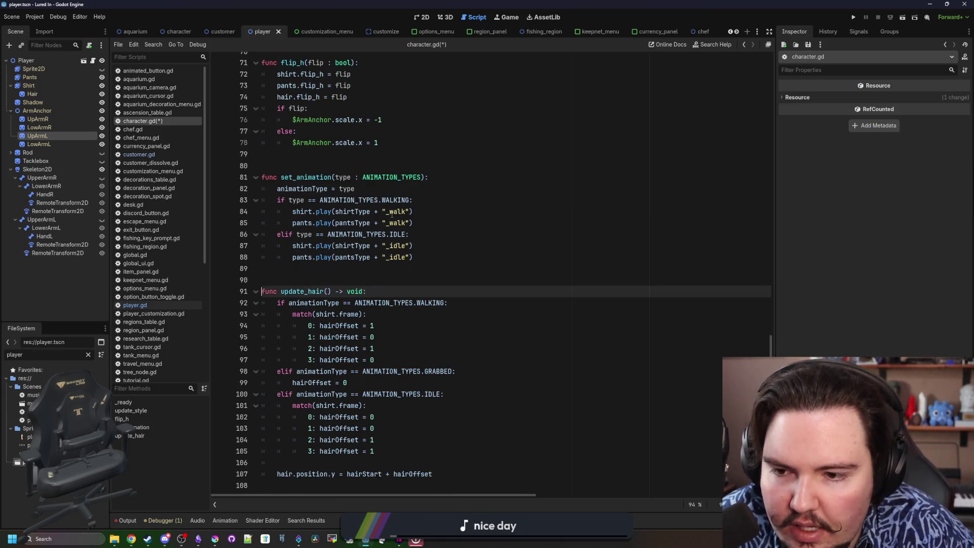
pyautogui.doubleClick(306, 293)
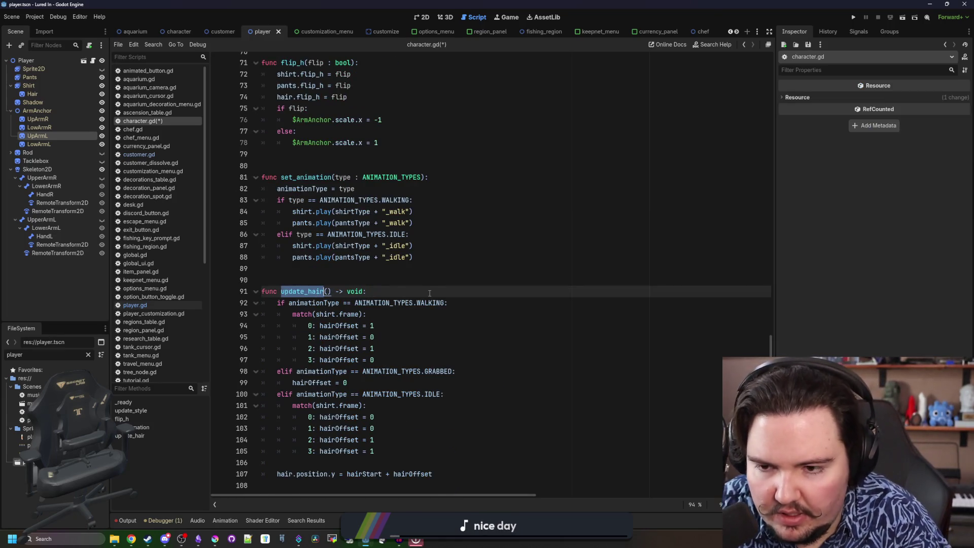
pyautogui.write('update_frame')
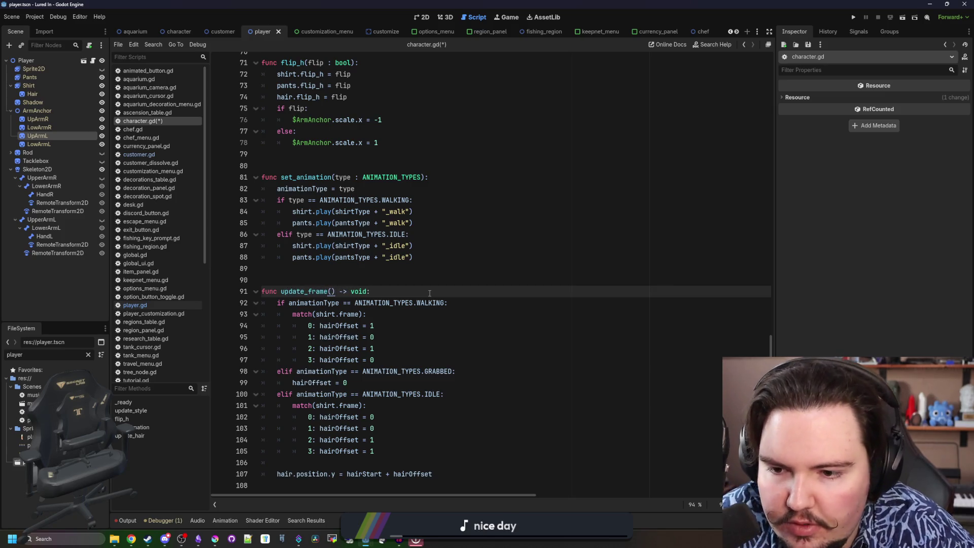
pyautogui.scroll(20, 430, 294)
pyautogui.doubleClick(406, 415)
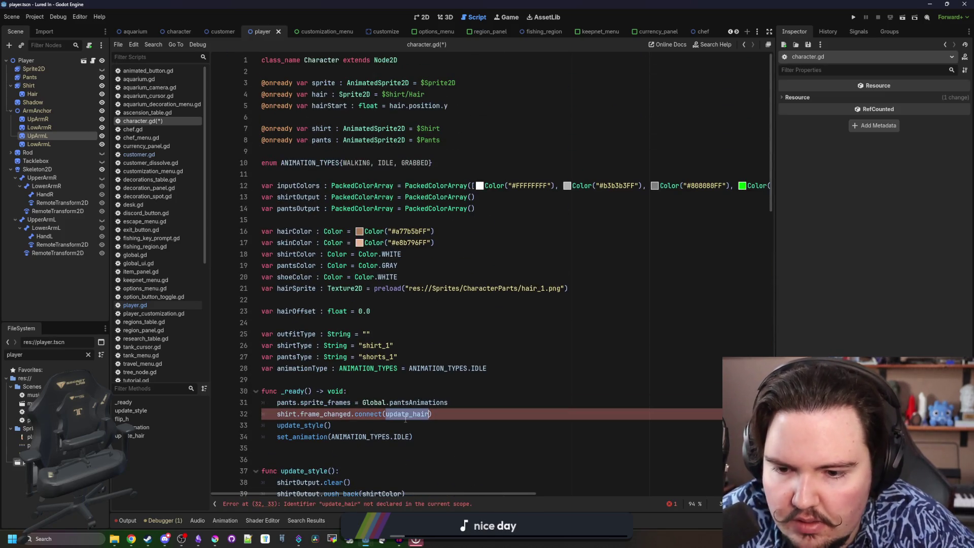
pyautogui.write('update')
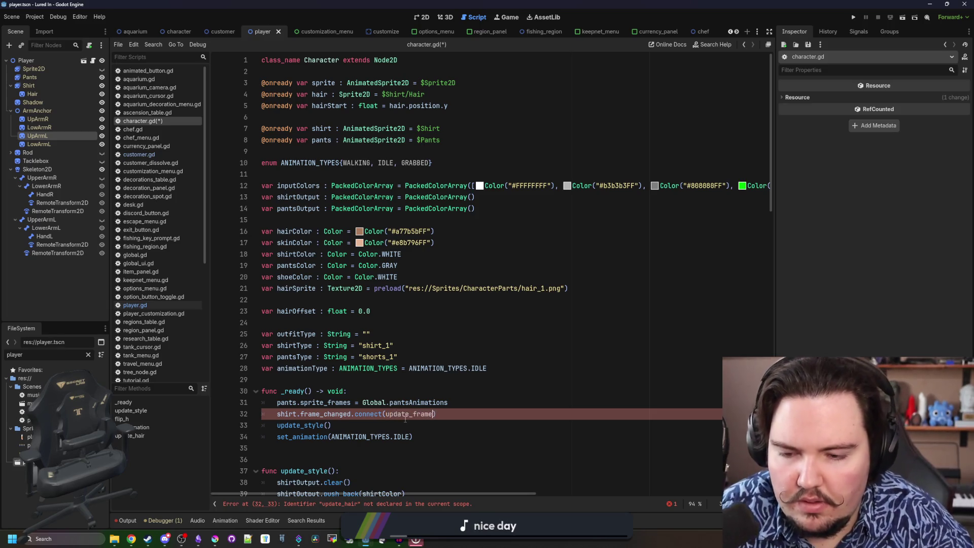
# Step: Paste the arm-offset block below the hair position line in update_frame
pyautogui.keyDown('ctrl'); pyautogui.click(410, 415); pyautogui.keyUp('ctrl')
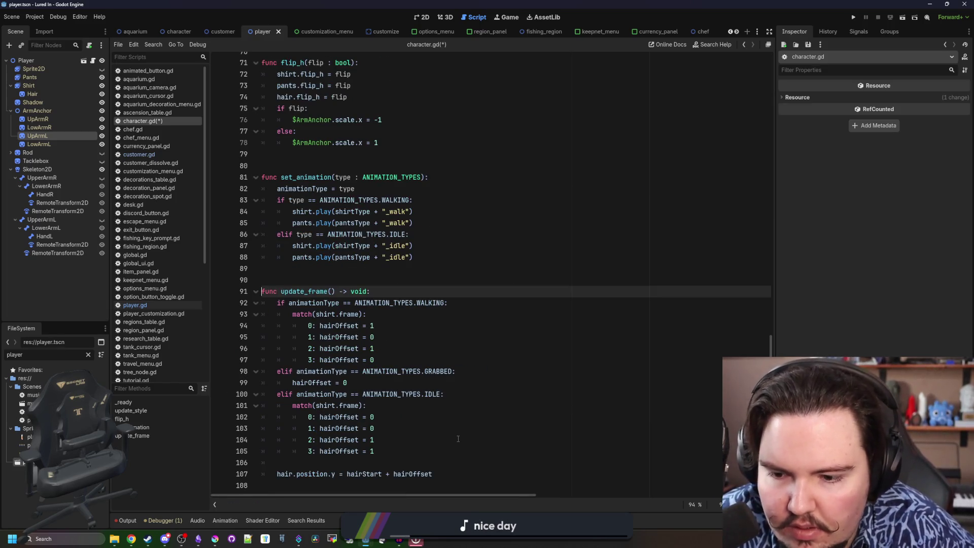
pyautogui.click(376, 485)
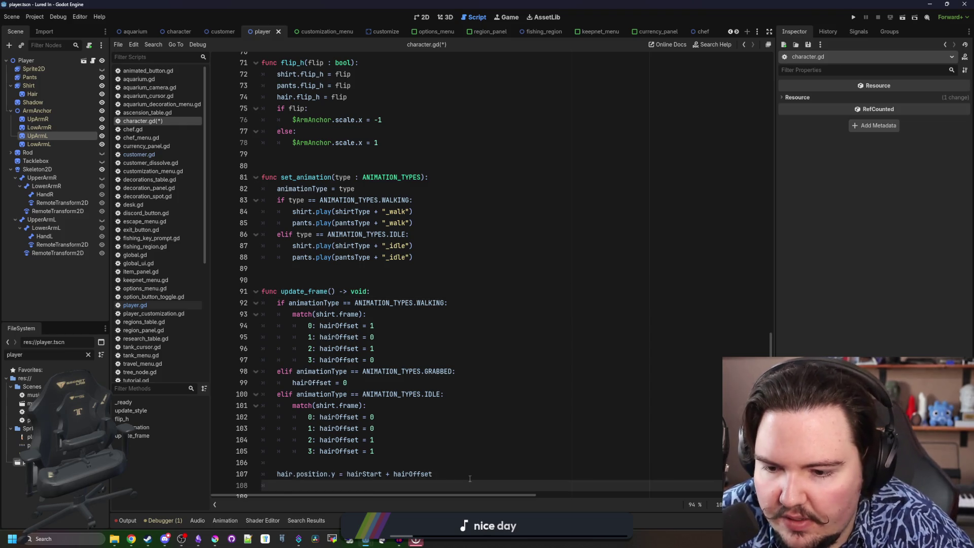
pyautogui.hotkey('ctrl', 'v')
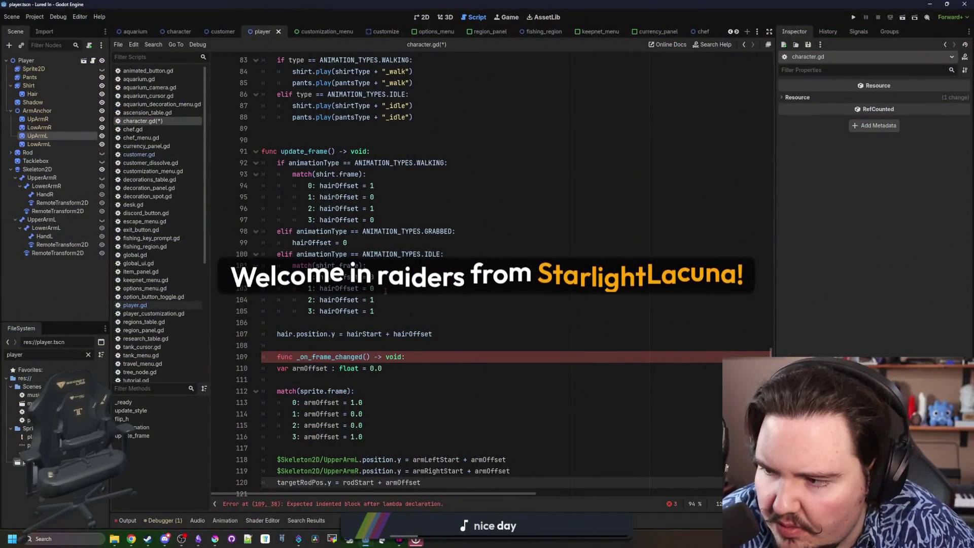
# Step: Delete the _on_frame_changed header line and the blank line before the match block
pyautogui.click(355, 331)
pyautogui.press('Down')
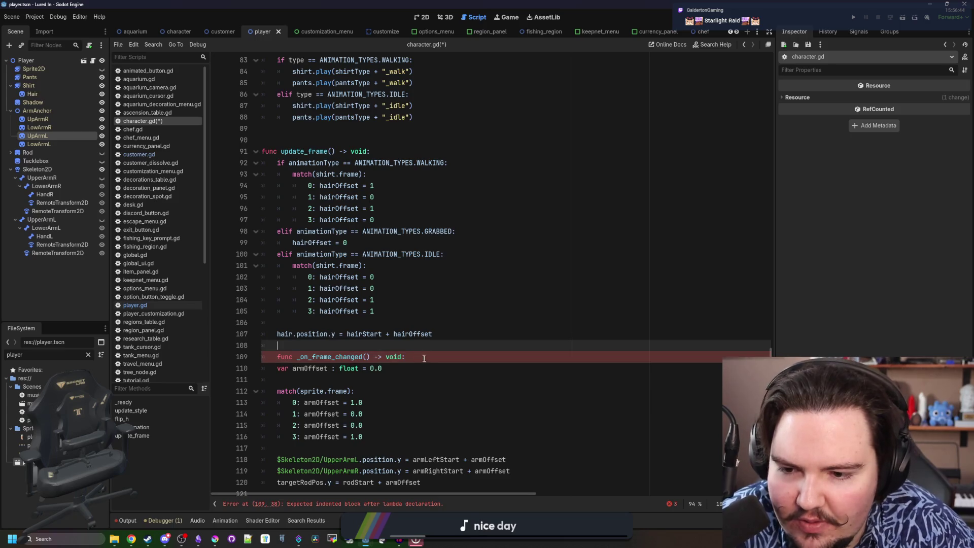
pyautogui.click(236, 354)
pyautogui.press('BackSpace')
pyautogui.press('BackSpace')
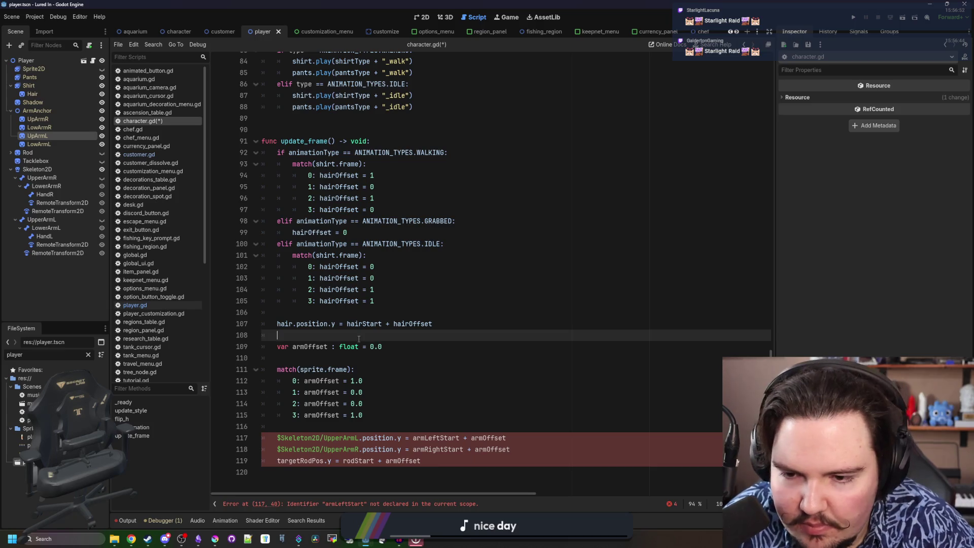
pyautogui.click(315, 356)
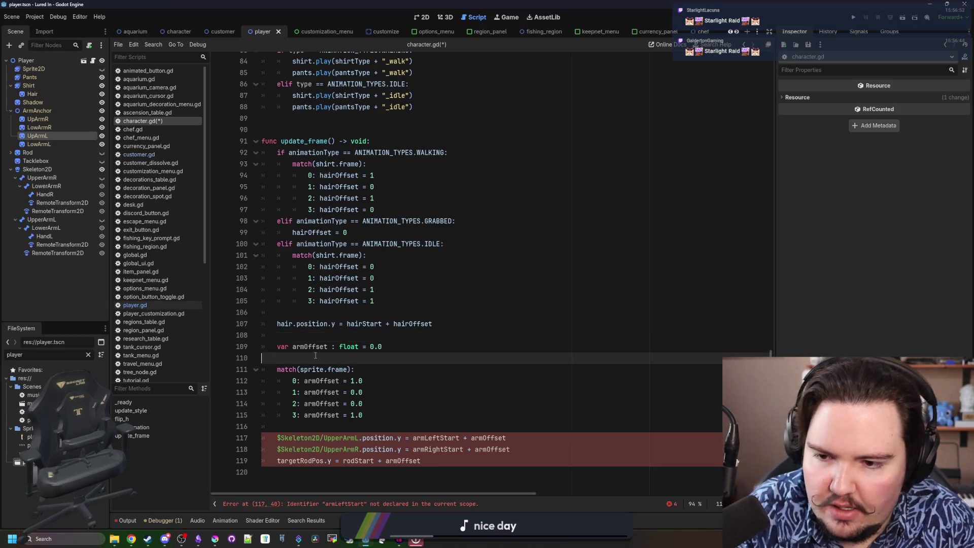
pyautogui.press('BackSpace')
# Step: Retype the armOffset variable name so the script re-checks
pyautogui.doubleClick(320, 346)
pyautogui.click(320, 346)
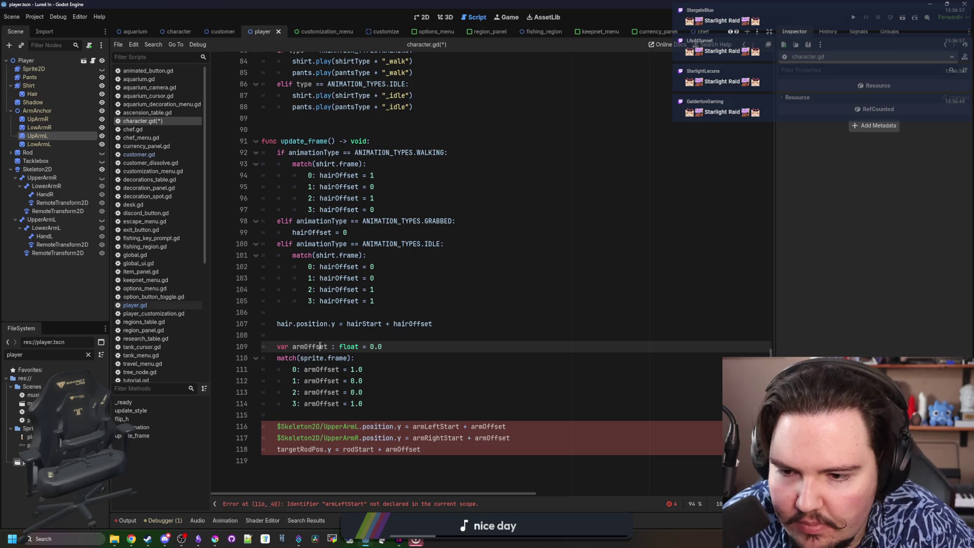
pyautogui.doubleClick(312, 347)
pyautogui.click(352, 335)
pyautogui.doubleClick(320, 346)
pyautogui.click(321, 335)
pyautogui.doubleClick(320, 346)
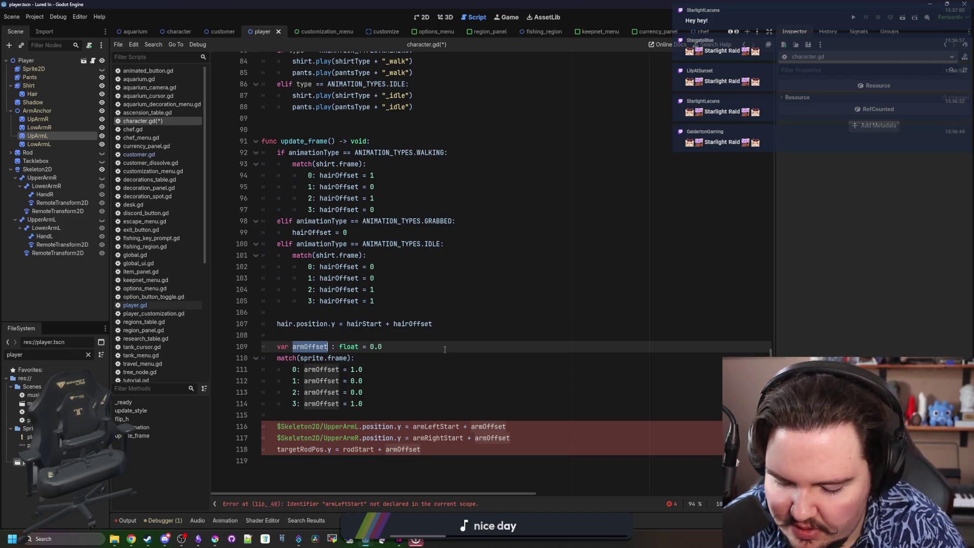
pyautogui.write('arm')
pyautogui.write('Offset')
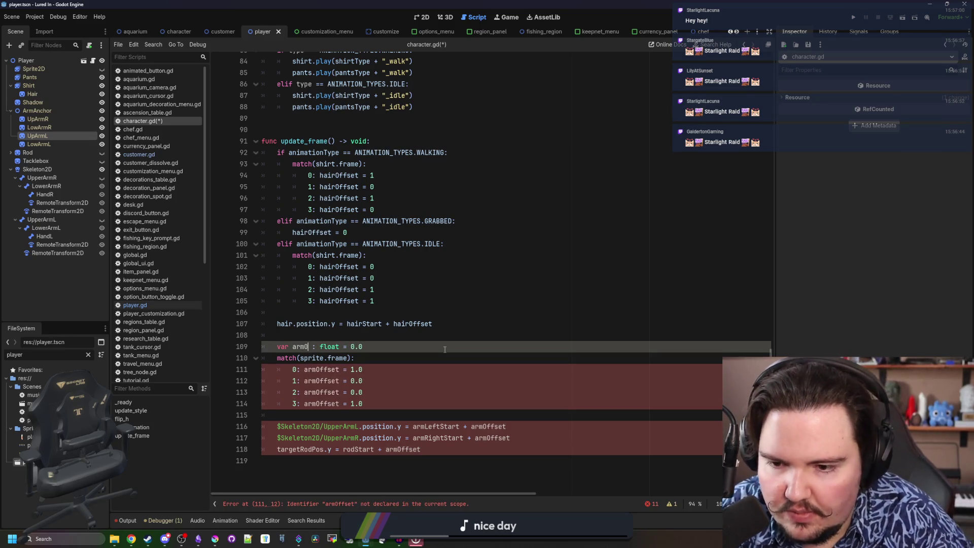
pyautogui.click(347, 335)
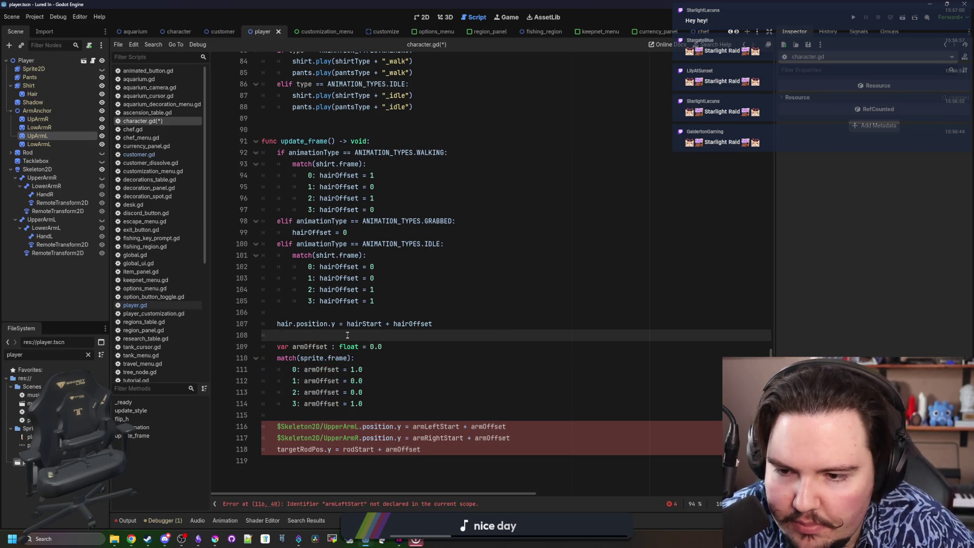
pyautogui.click(360, 323)
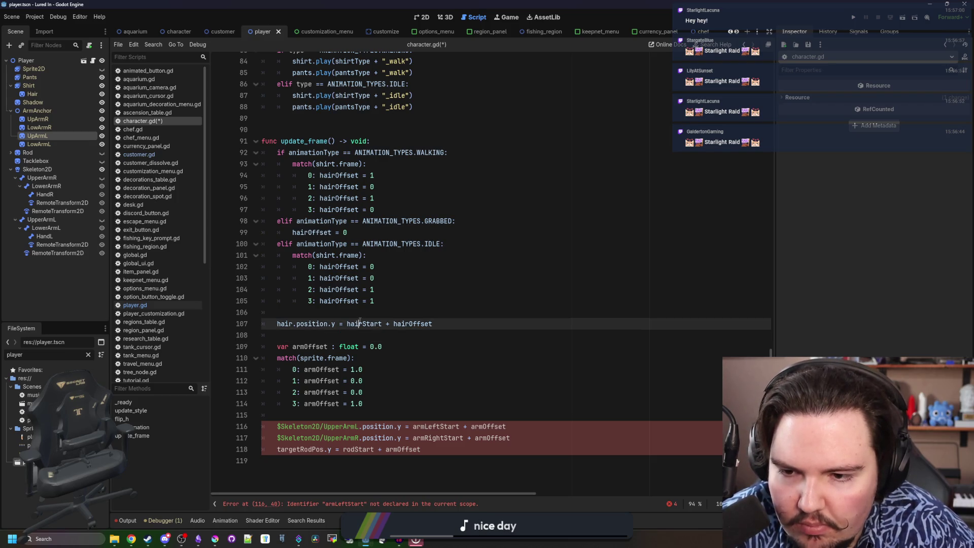
pyautogui.doubleClick(365, 324)
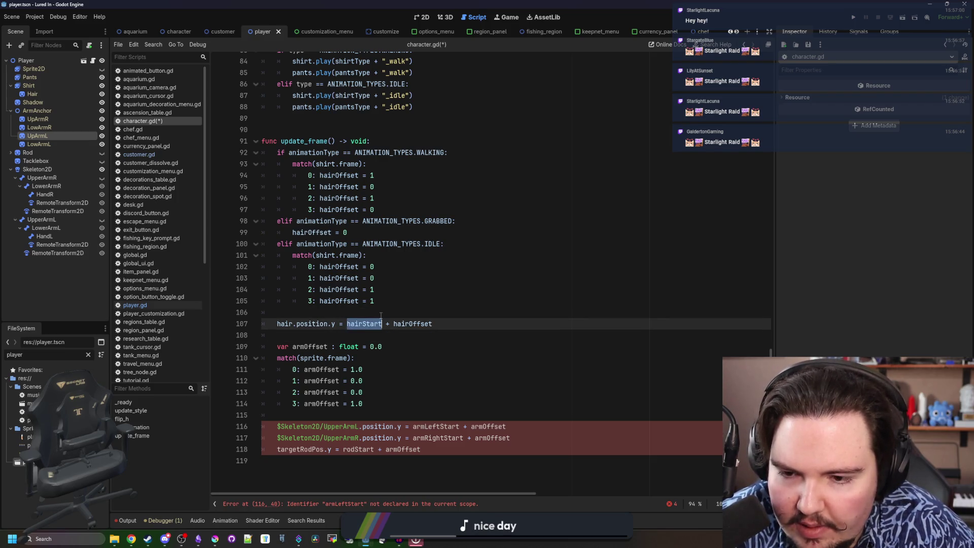
# Step: Replace the Skeleton2D/UpperArmL and Skeleton2D/UpperArmR node paths with ArmAnchor
pyautogui.click(346, 415)
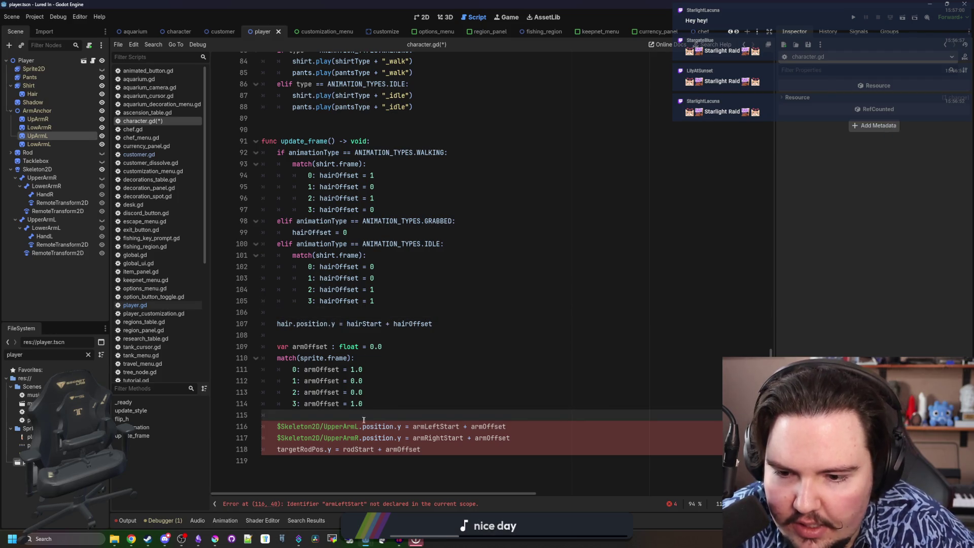
pyautogui.moveTo(360, 427); pyautogui.dragTo(282, 427)
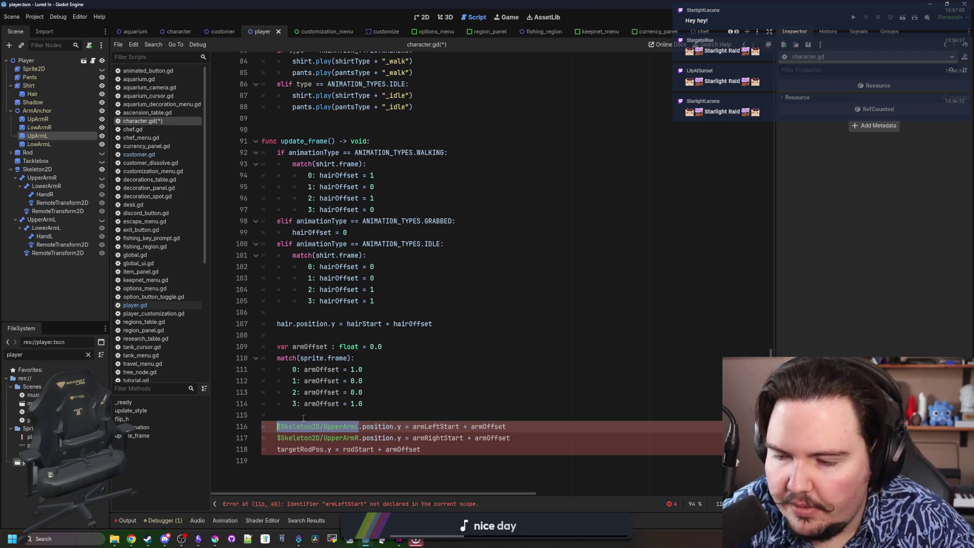
pyautogui.press('BackSpace')
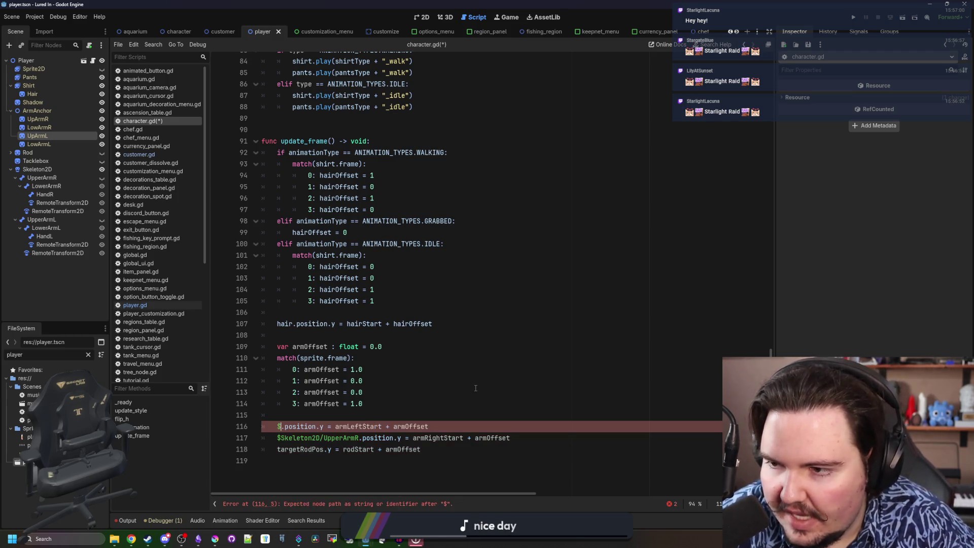
pyautogui.write('Arm')
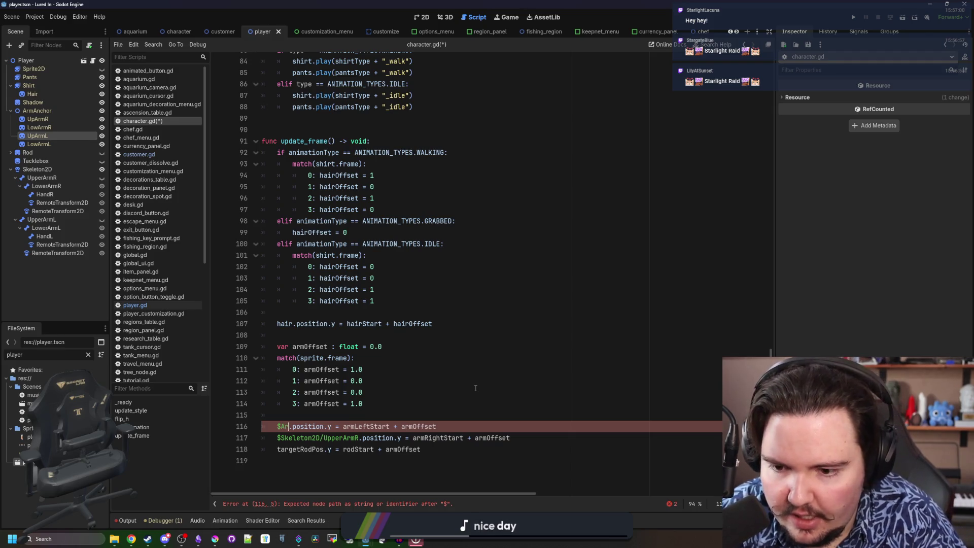
pyautogui.write('Anchor')
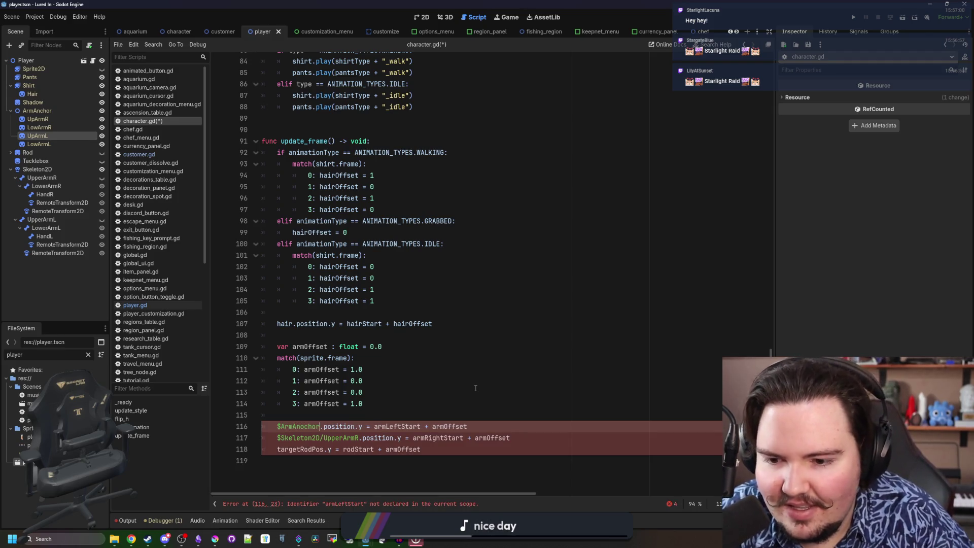
pyautogui.doubleClick(303, 427)
pyautogui.hotkey('ctrl', 'c')
pyautogui.moveTo(359, 438); pyautogui.dragTo(280, 438)
pyautogui.hotkey('ctrl', 'v')
# Step: Delete the duplicate ArmAnchor position line and its leftover empty line
pyautogui.click(319, 420)
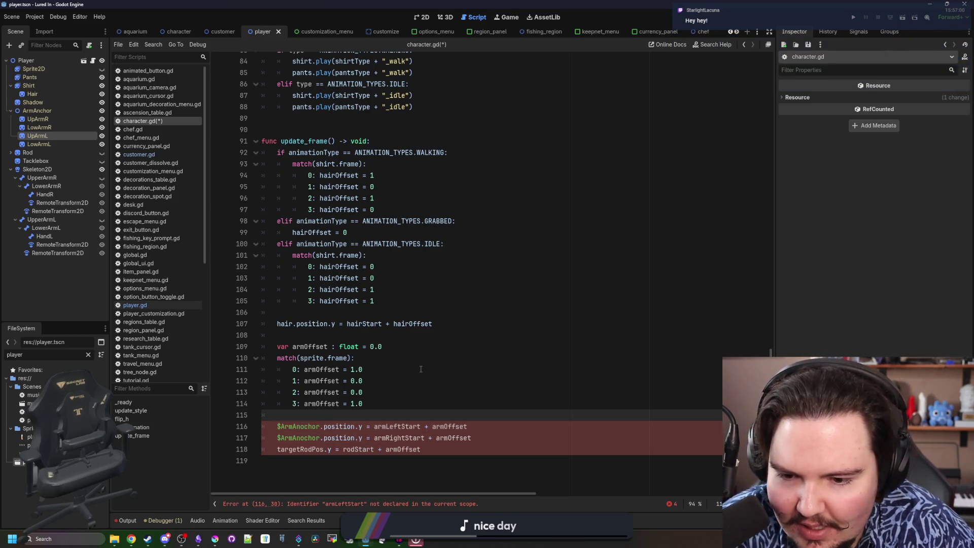
pyautogui.click(489, 438)
pyautogui.moveTo(488, 438); pyautogui.dragTo(262, 438)
pyautogui.press('BackSpace')
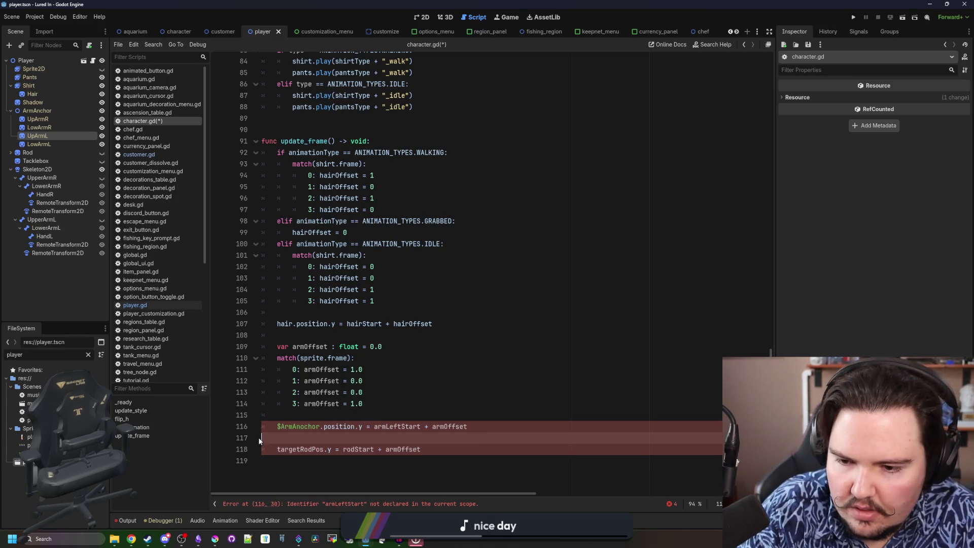
pyautogui.press('BackSpace')
pyautogui.click(326, 413)
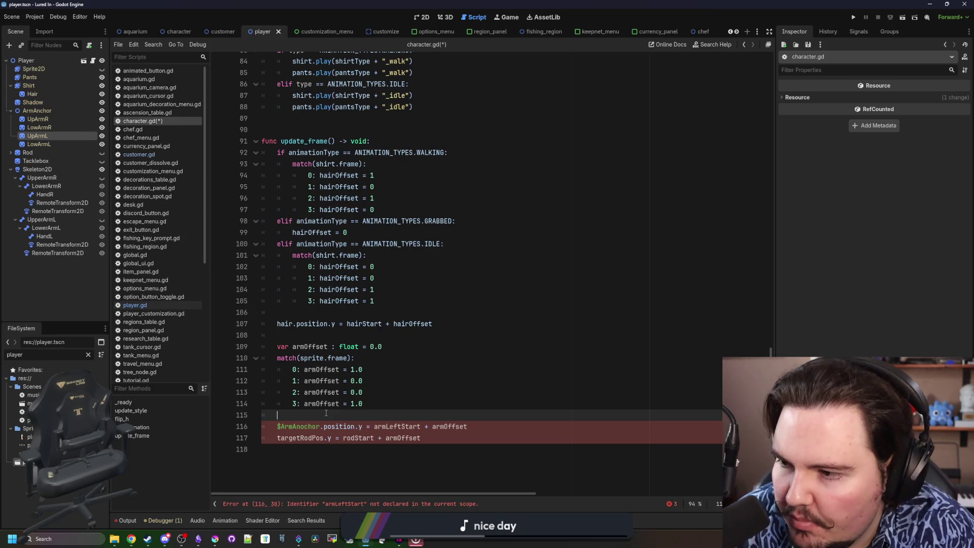
pyautogui.click(347, 439)
pyautogui.click(351, 450)
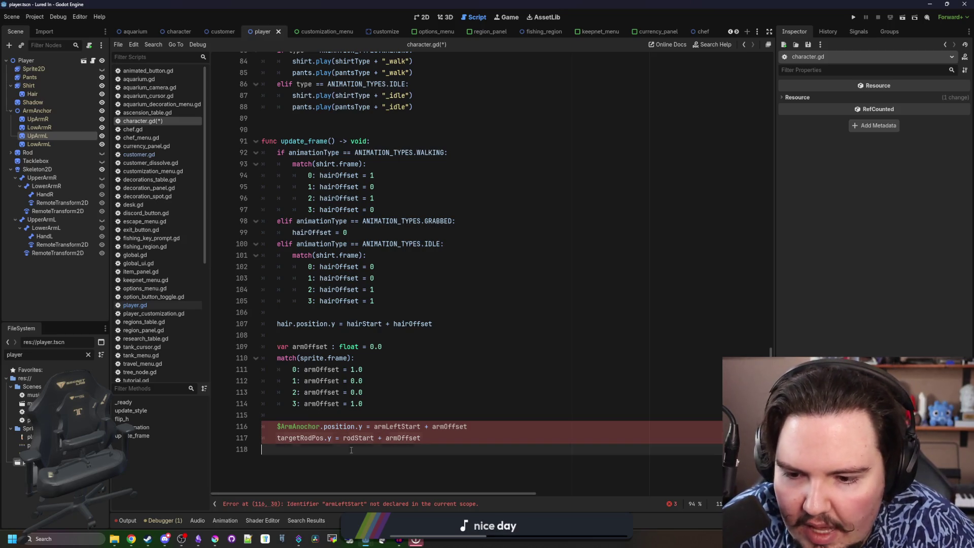
pyautogui.click(339, 412)
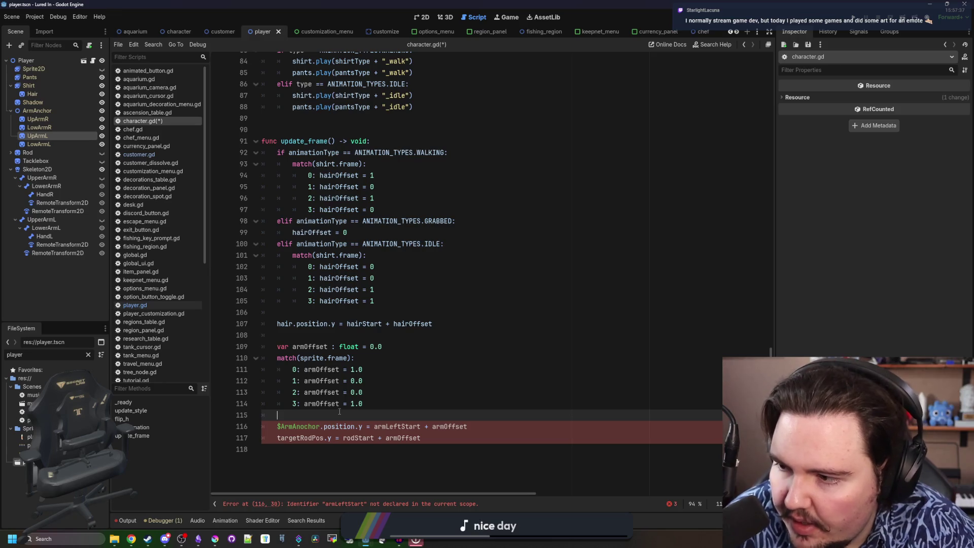
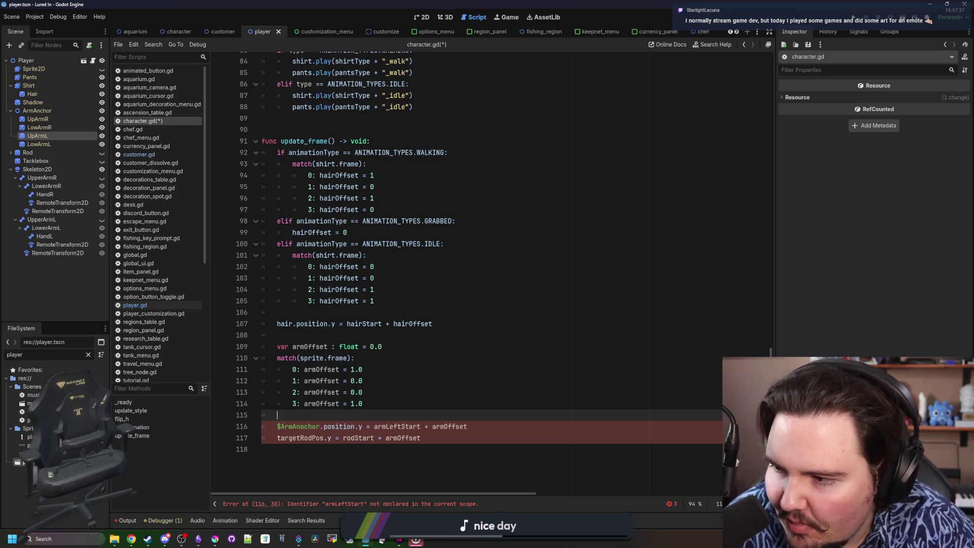
# Step: On line 116, retype ArmAnchor and rename armLeftStart to armStart, giving armStart + armOffset
pyautogui.click(373, 436)
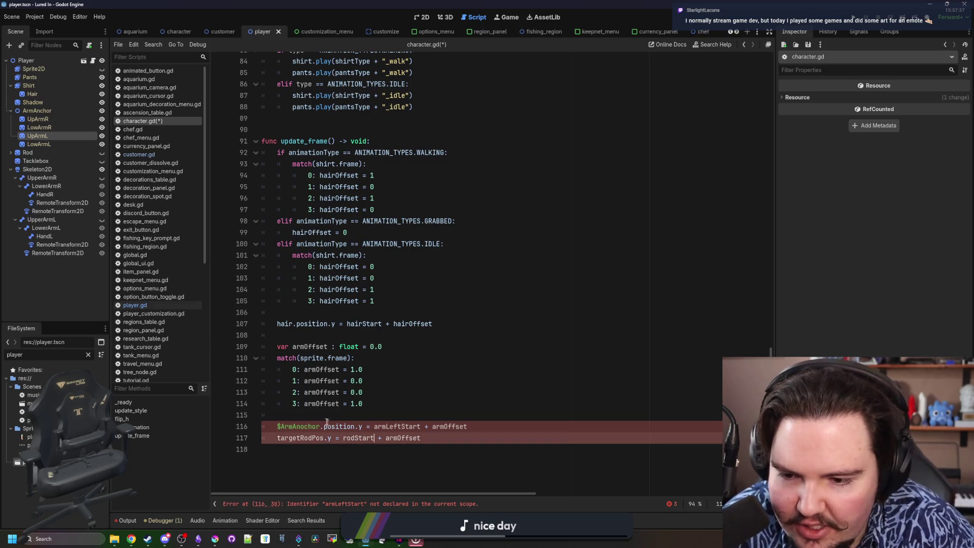
pyautogui.doubleClick(300, 426)
pyautogui.write('ArmAnchor')
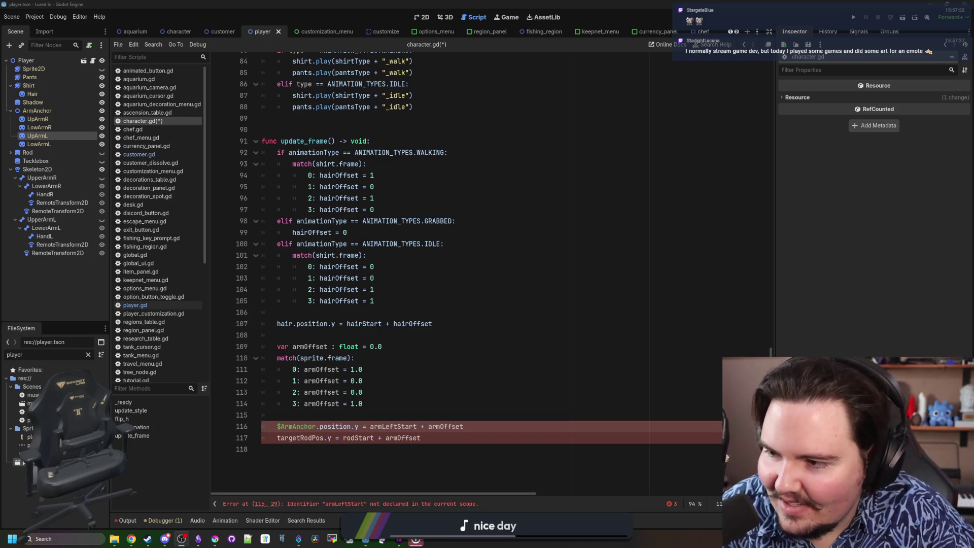
pyautogui.click(443, 368)
pyautogui.click(387, 409)
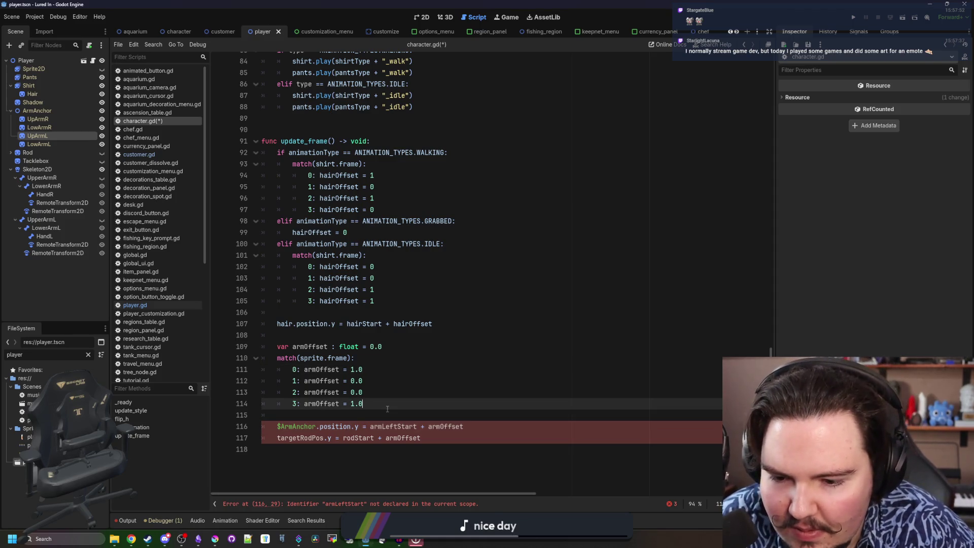
pyautogui.doubleClick(411, 428)
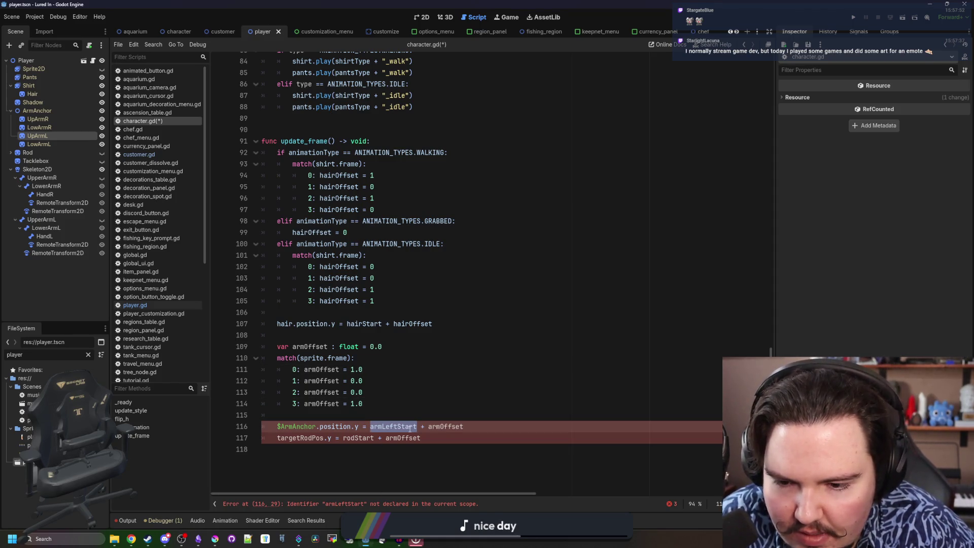
pyautogui.write('armS')
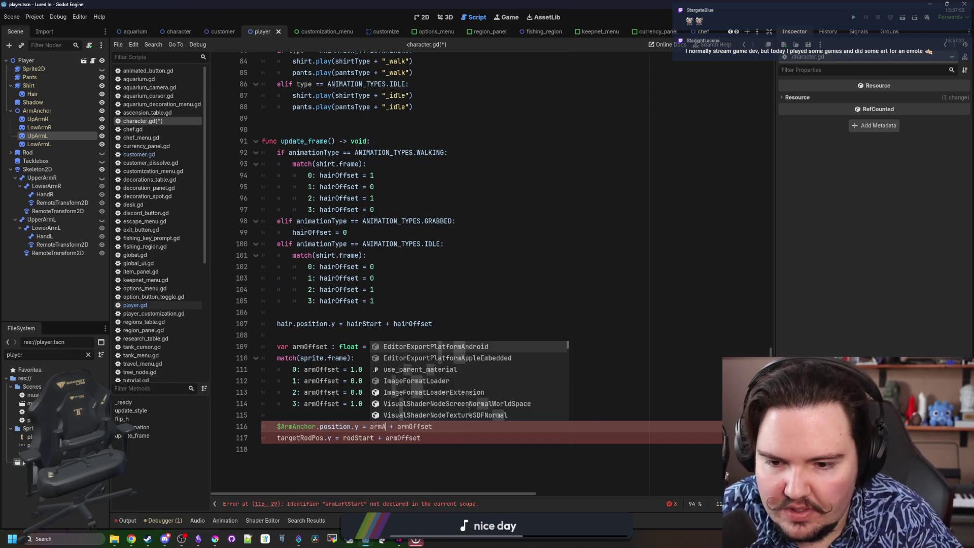
pyautogui.write('tart')
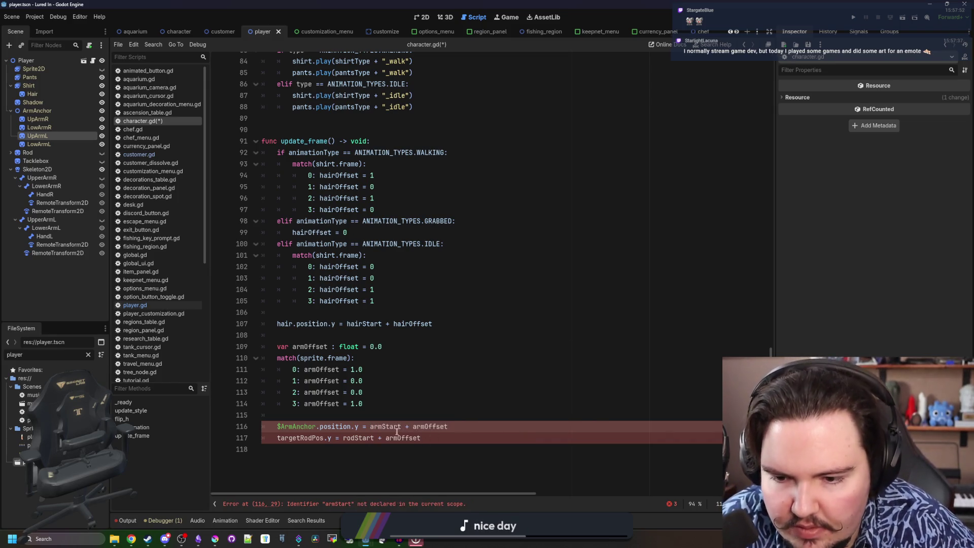
# Step: Delete the targetRodPos line beneath the ArmAnchor position line
pyautogui.doubleClick(392, 429)
pyautogui.click(418, 420)
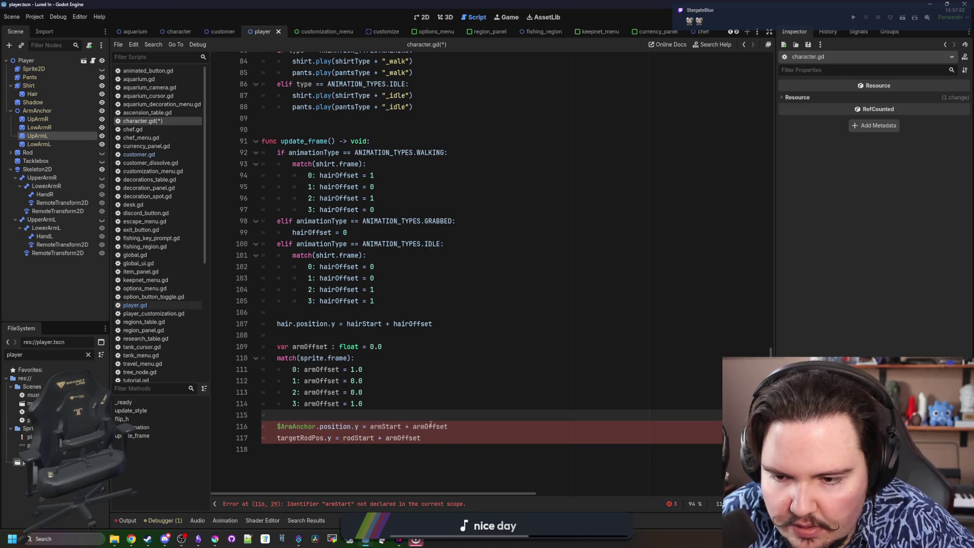
pyautogui.moveTo(448, 426); pyautogui.dragTo(421, 438)
pyautogui.press('BackSpace')
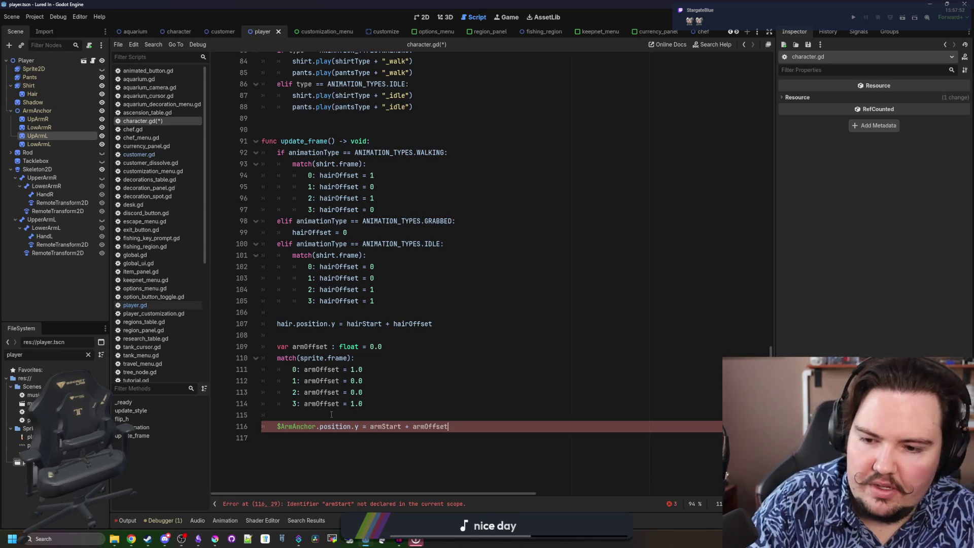
pyautogui.click(330, 415)
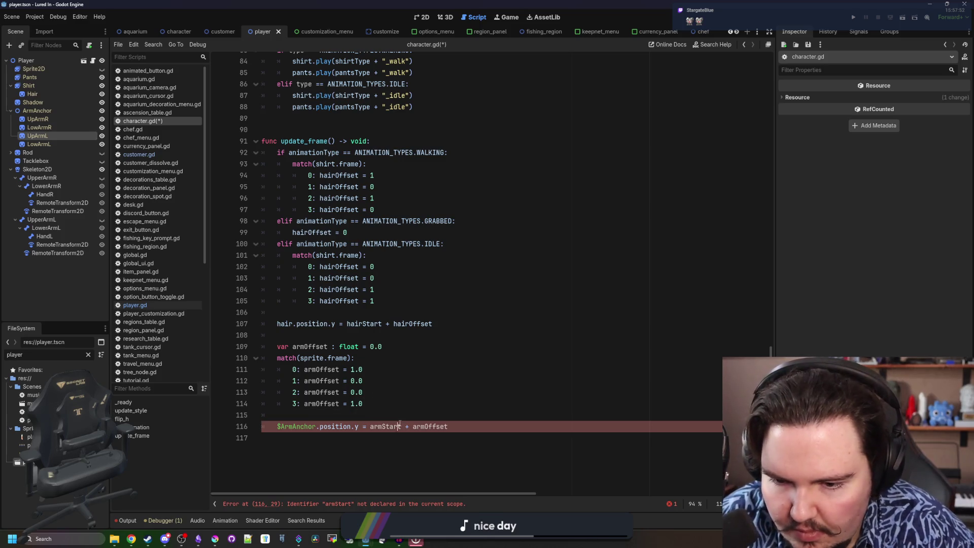
# Step: Begin a new variable declaration on a new line after line 28
pyautogui.scroll(20, 355, 329)
pyautogui.scroll(-1, 356, 329)
pyautogui.click(517, 335)
pyautogui.press('Return')
pyautogui.write('var armStart =')
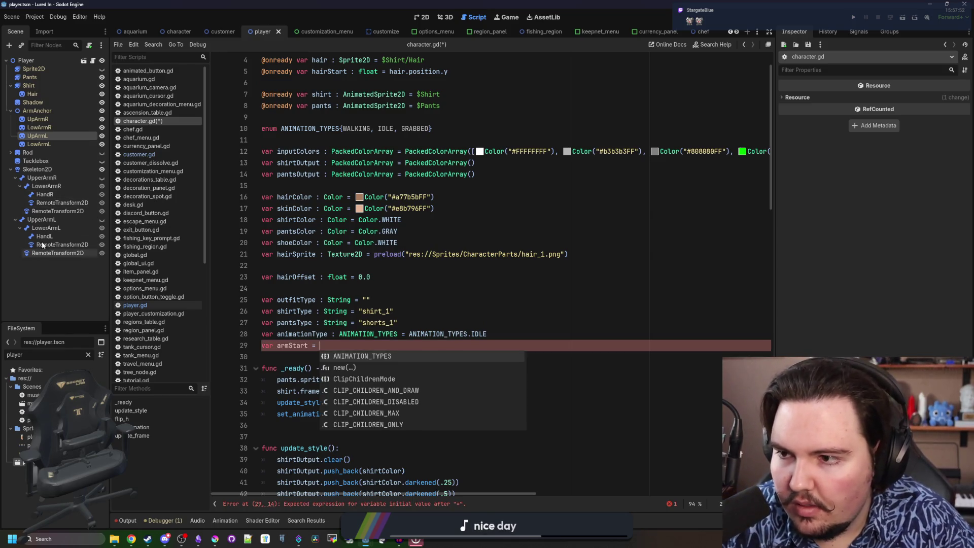
pyautogui.moveTo(36, 110)
pyautogui.mouseDown()
pyautogui.moveTo(304, 304)
pyautogui.moveTo(381, 345)
pyautogui.mouseUp()
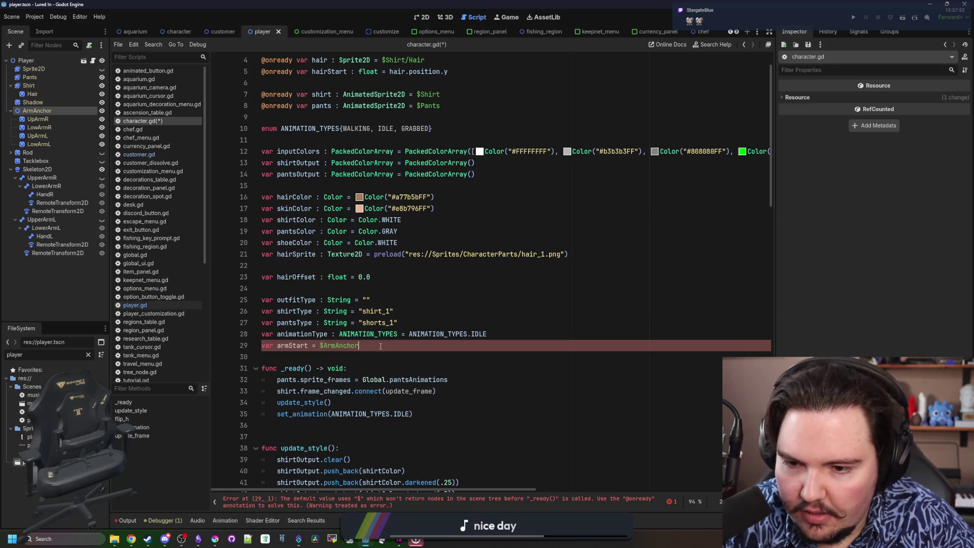
pyautogui.press('Home')
pyautogui.write('@onready')
pyautogui.press('End')
pyautogui.write('.positi')
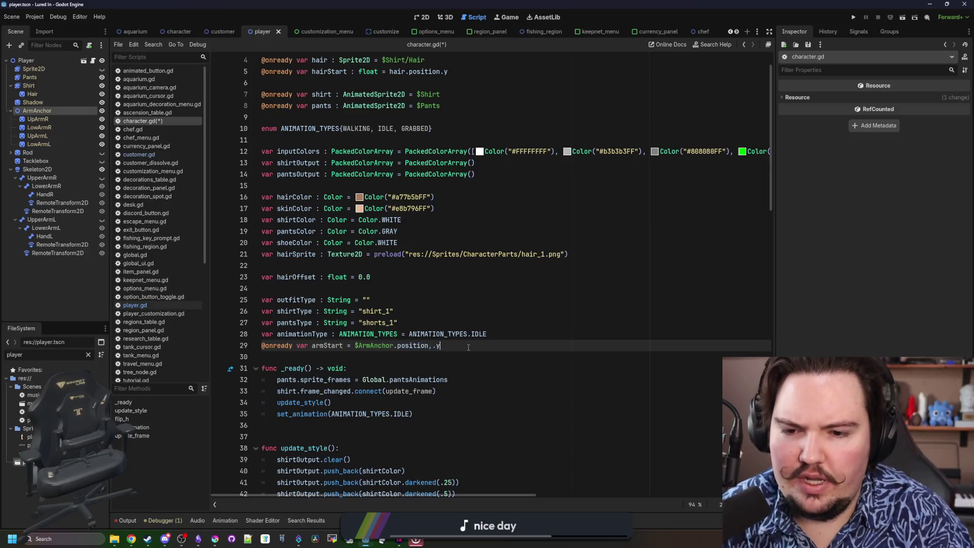
# Step: Save character.gd and launch the game with F5
pyautogui.scroll(-15, 447, 355)
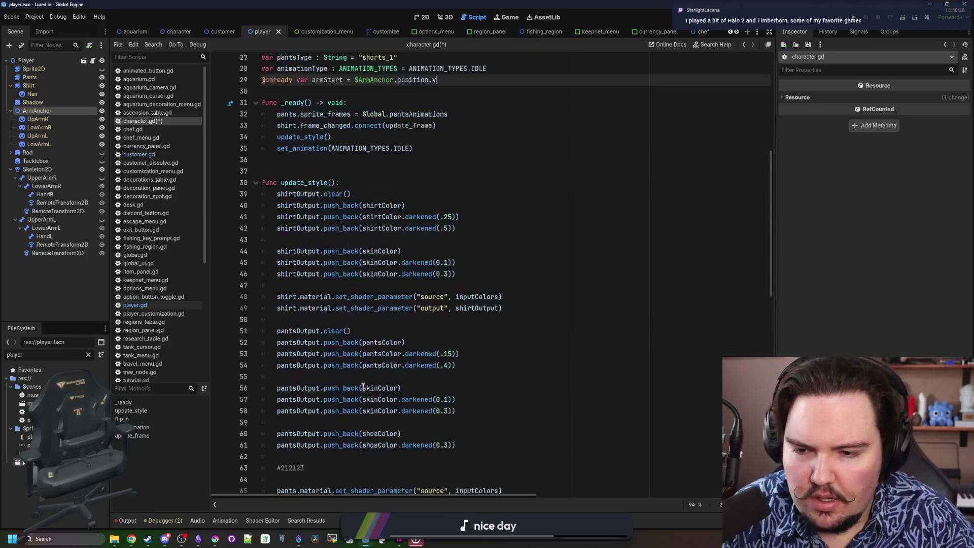
pyautogui.scroll(-4, 440, 359)
pyautogui.click(331, 462)
pyautogui.hotkey('ctrl', 's')
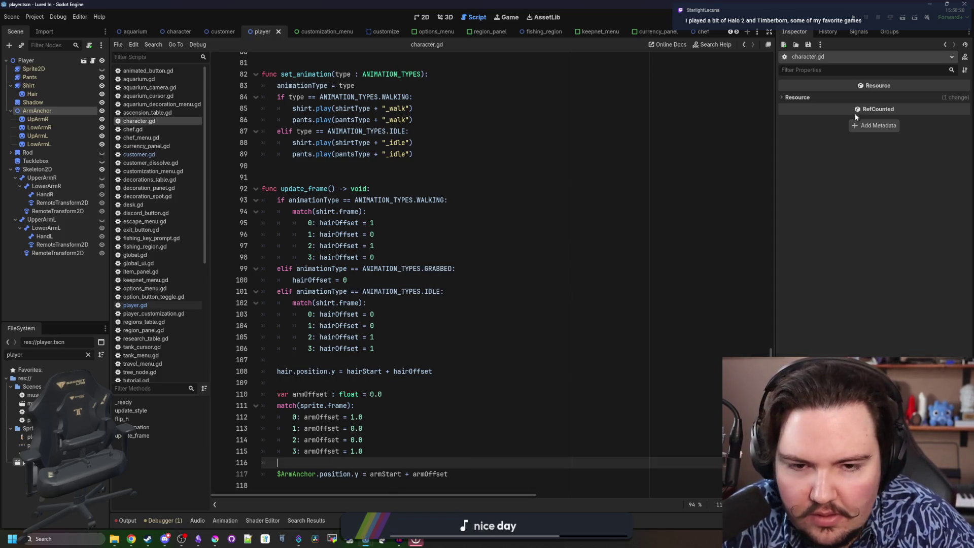
pyautogui.press('F5')
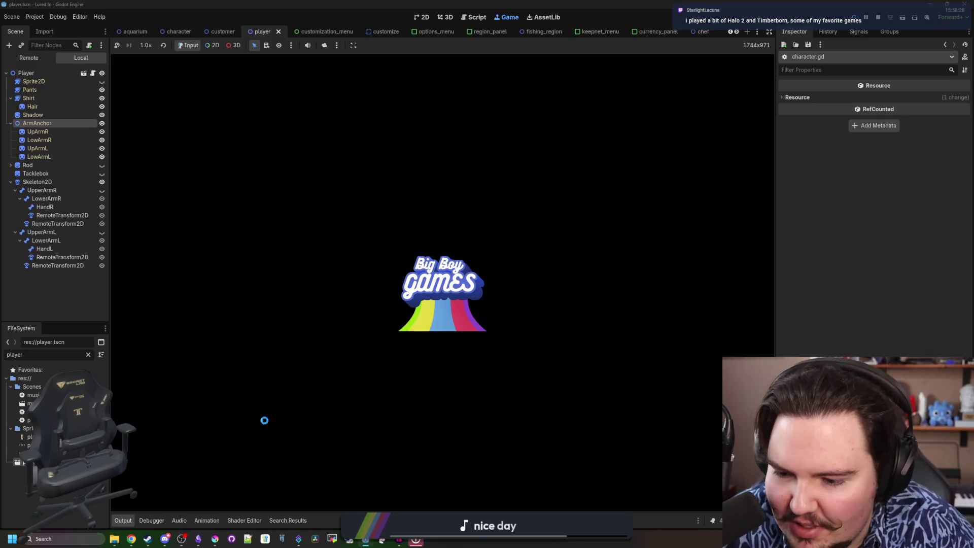
pyautogui.hotkey('alt', 'Tab')
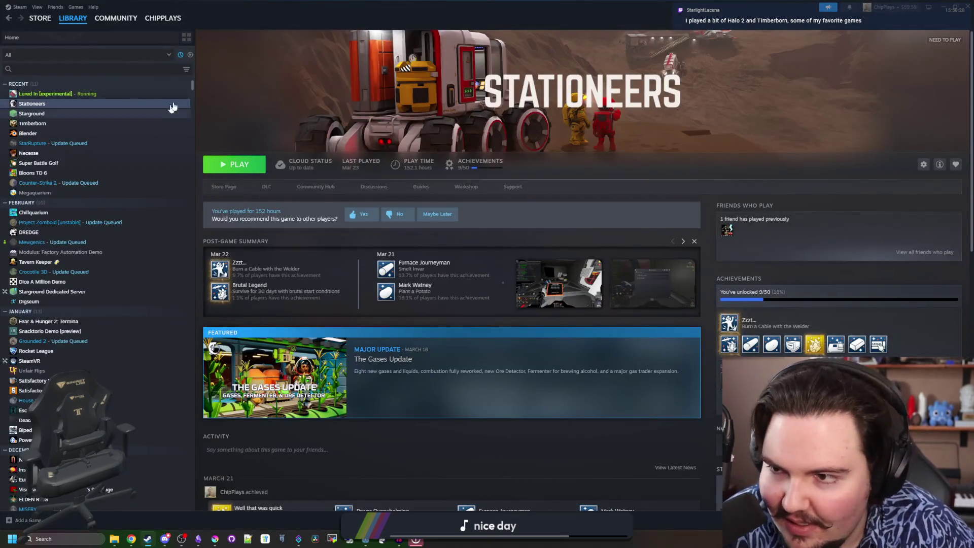
# Step: Search the Steam library for 'timbo', open Timberborn's store page and enlarge a screenshot
pyautogui.write('timbo')
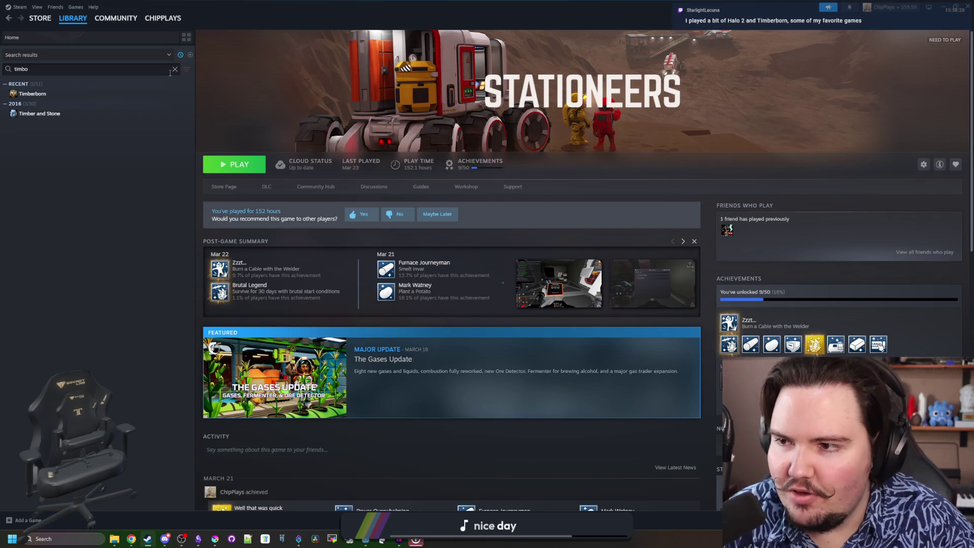
pyautogui.click(96, 85)
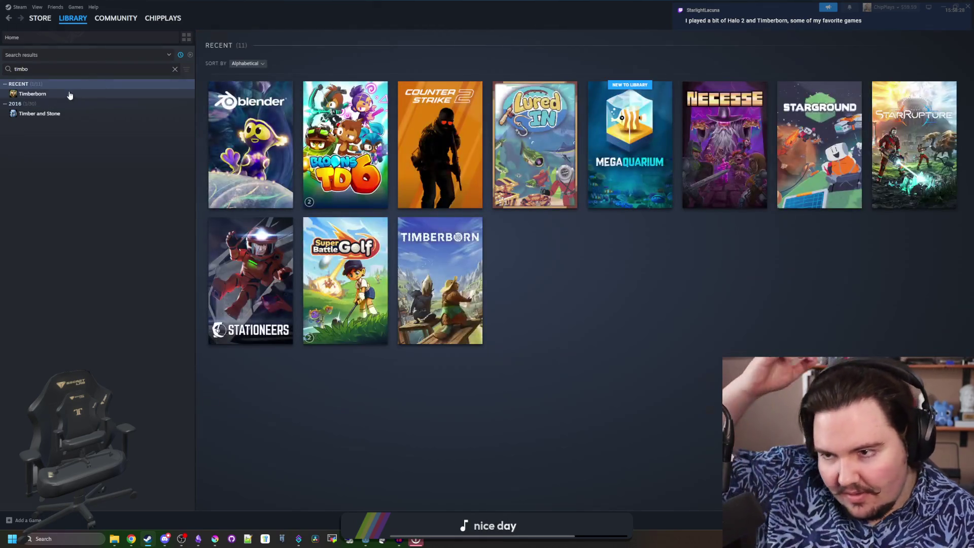
pyautogui.click(68, 95)
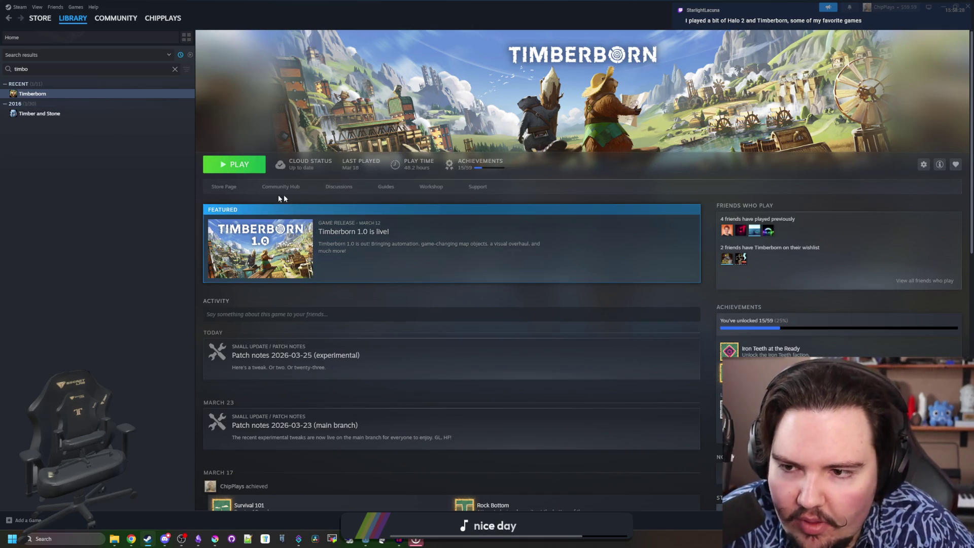
pyautogui.click(227, 193)
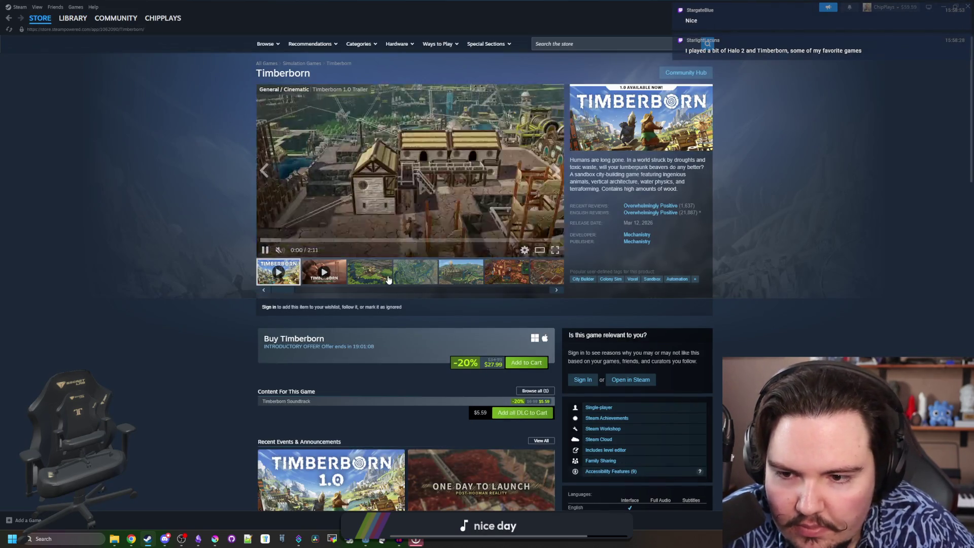
pyautogui.click(403, 189)
# Step: Advance through every Timberborn screenshot until the gallery wraps to the first trailer
pyautogui.click(846, 278)
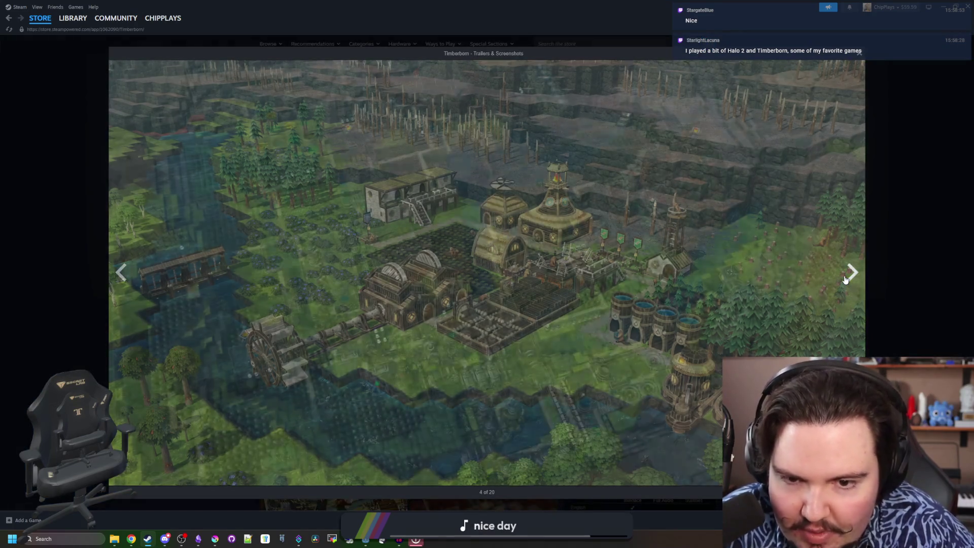
pyautogui.click(846, 278)
pyautogui.click(846, 278)
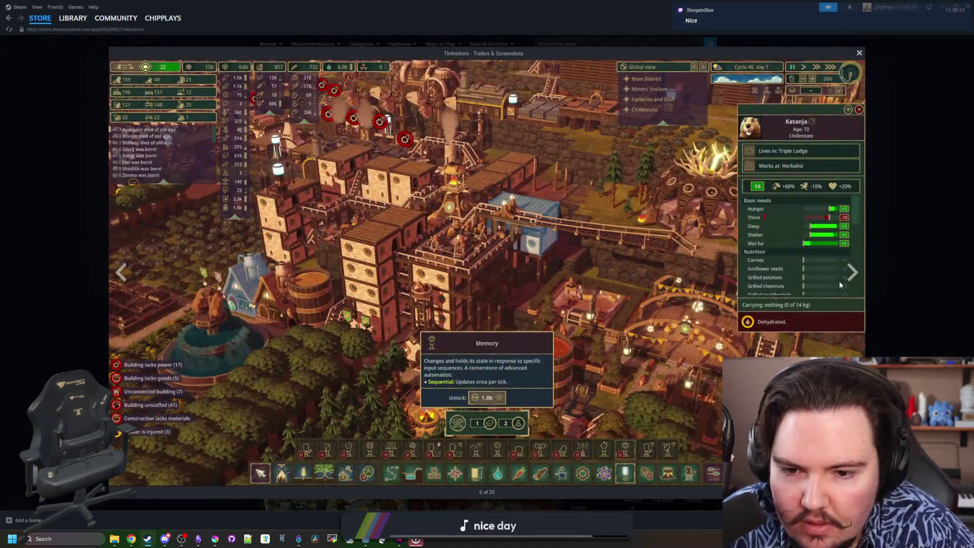
pyautogui.click(847, 277)
pyautogui.click(847, 275)
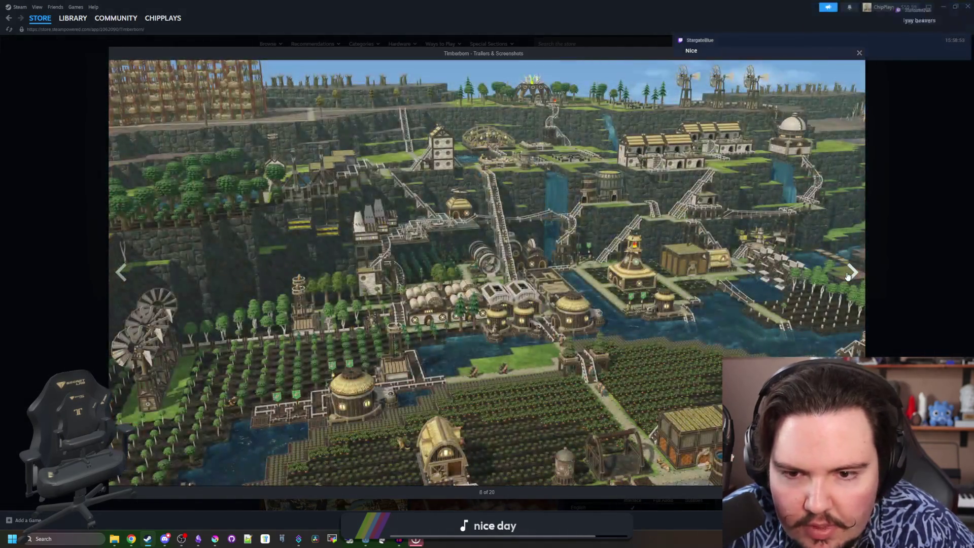
pyautogui.click(848, 275)
pyautogui.click(847, 276)
pyautogui.click(848, 276)
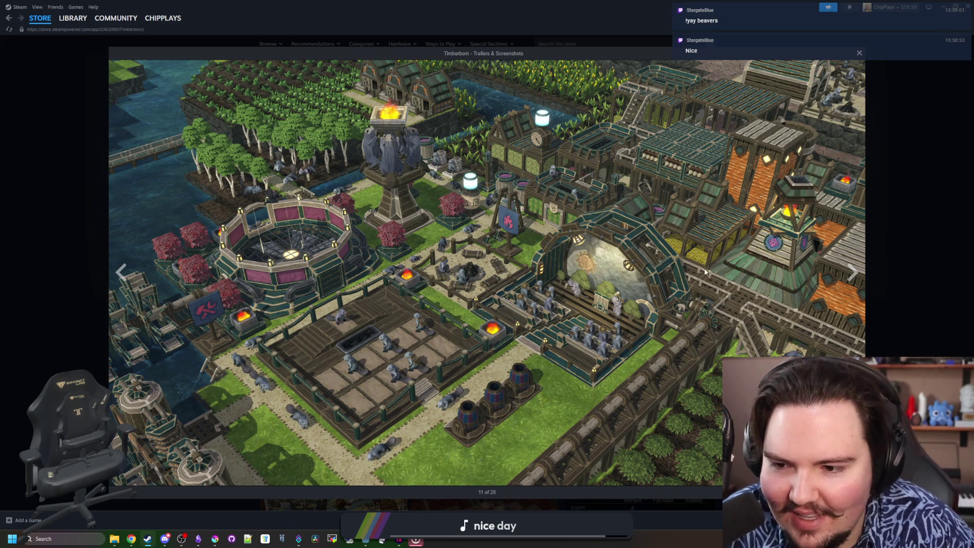
pyautogui.click(852, 283)
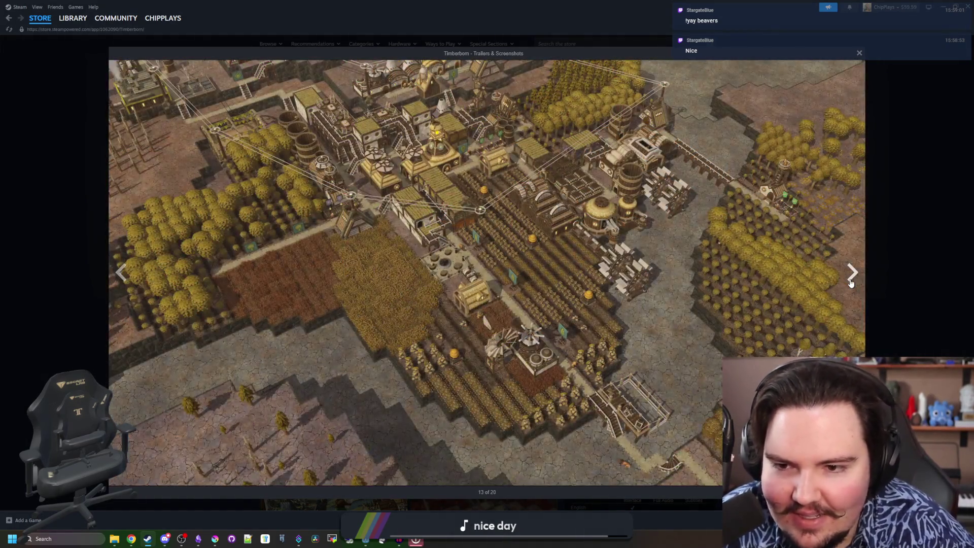
pyautogui.click(852, 283)
pyautogui.click(852, 283)
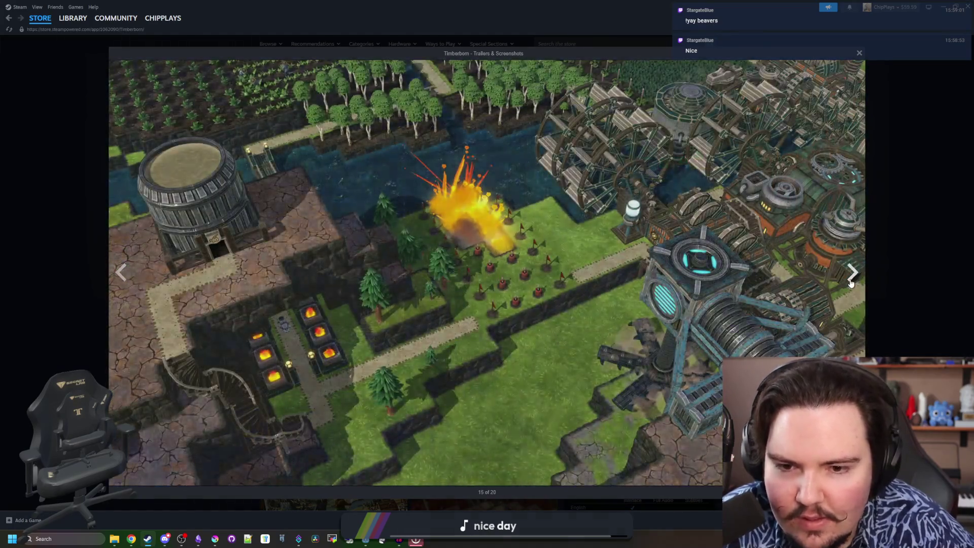
pyautogui.click(851, 283)
pyautogui.click(851, 284)
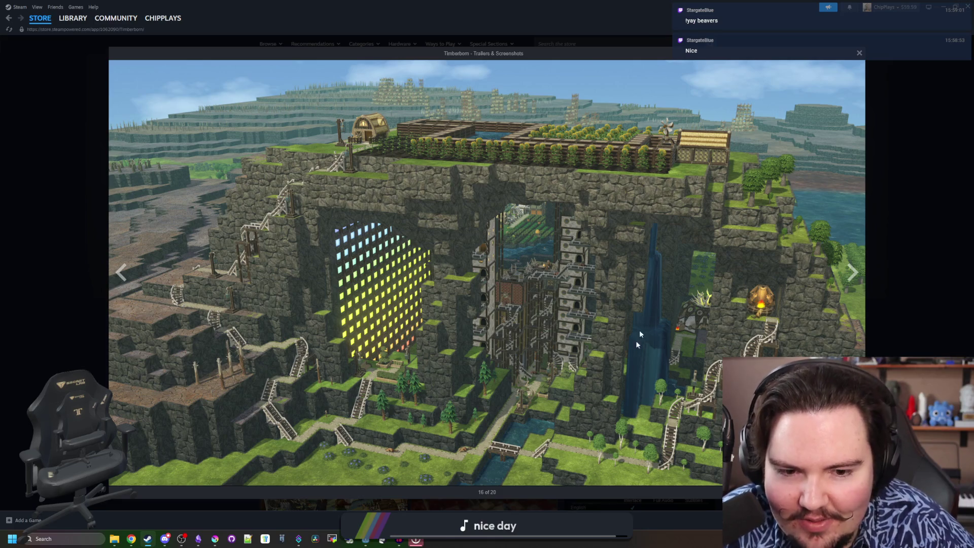
pyautogui.click(851, 276)
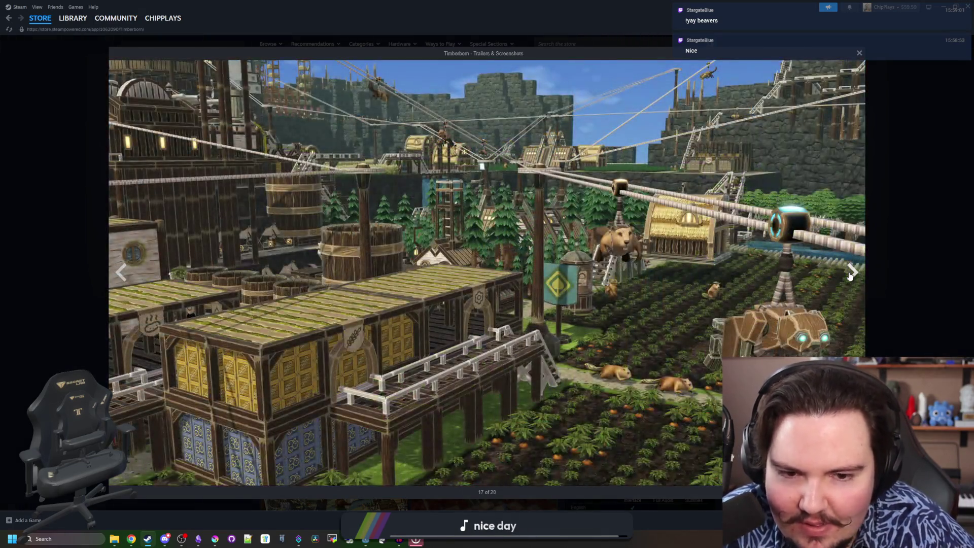
pyautogui.click(851, 276)
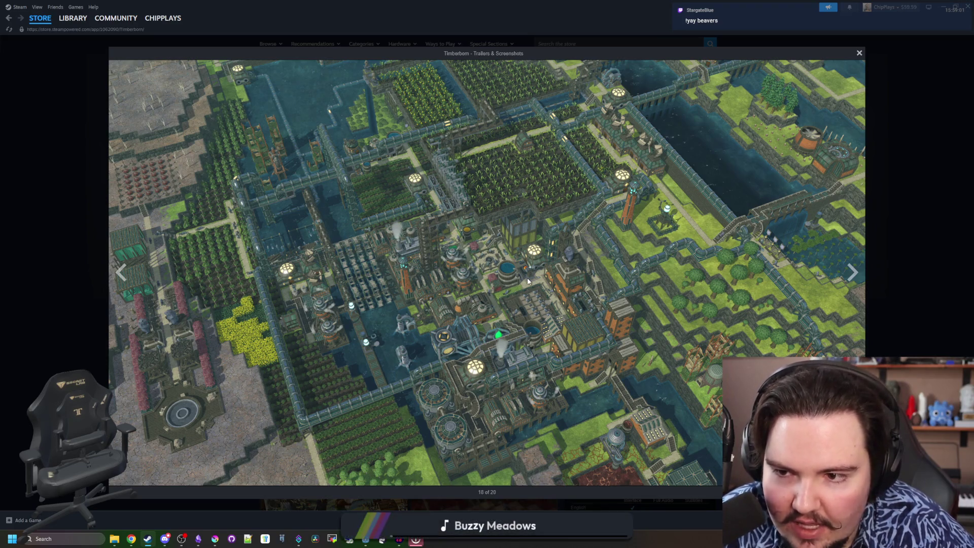
pyautogui.click(854, 275)
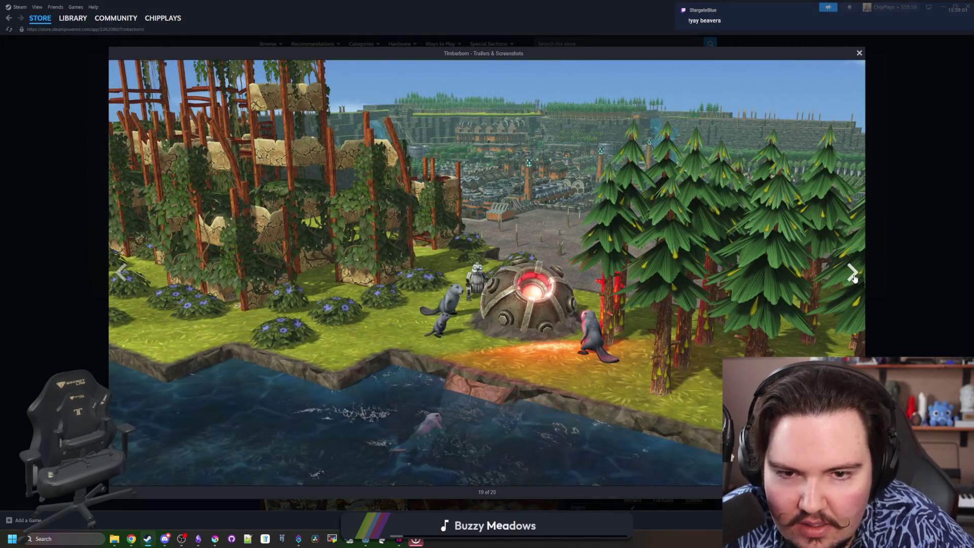
pyautogui.click(854, 275)
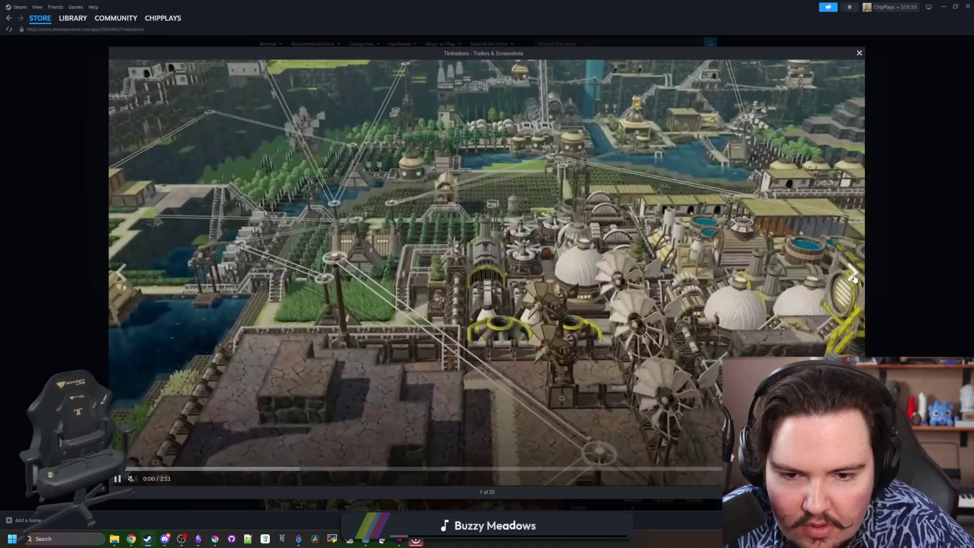
pyautogui.click(853, 275)
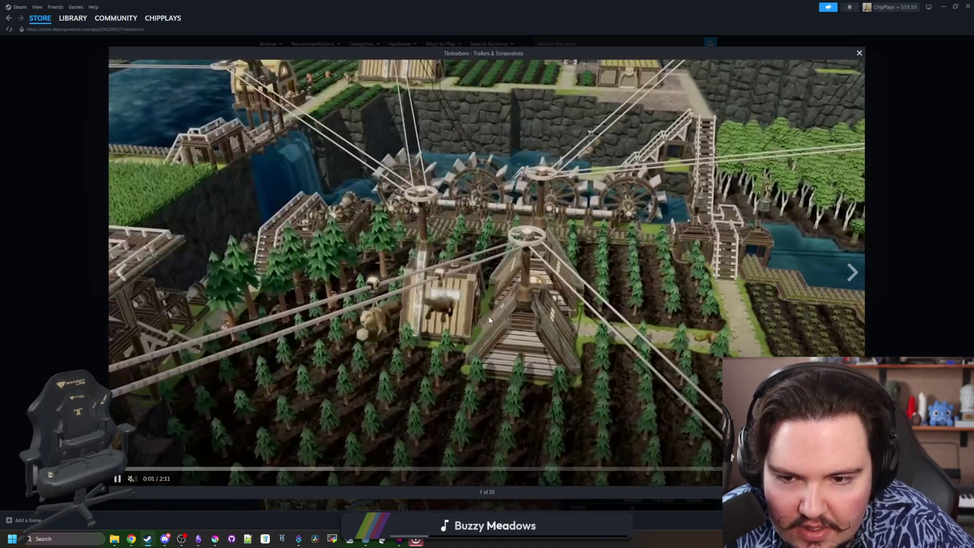
# Step: Pause and resume the Timberborn trailer, then close the lightbox to the store page
pyautogui.click(488, 315)
pyautogui.click(488, 315)
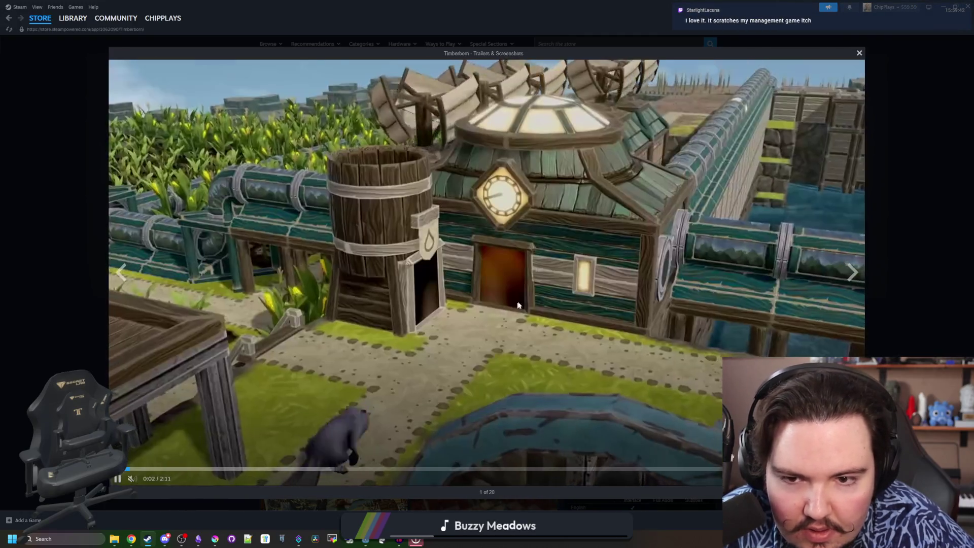
pyautogui.click(780, 273)
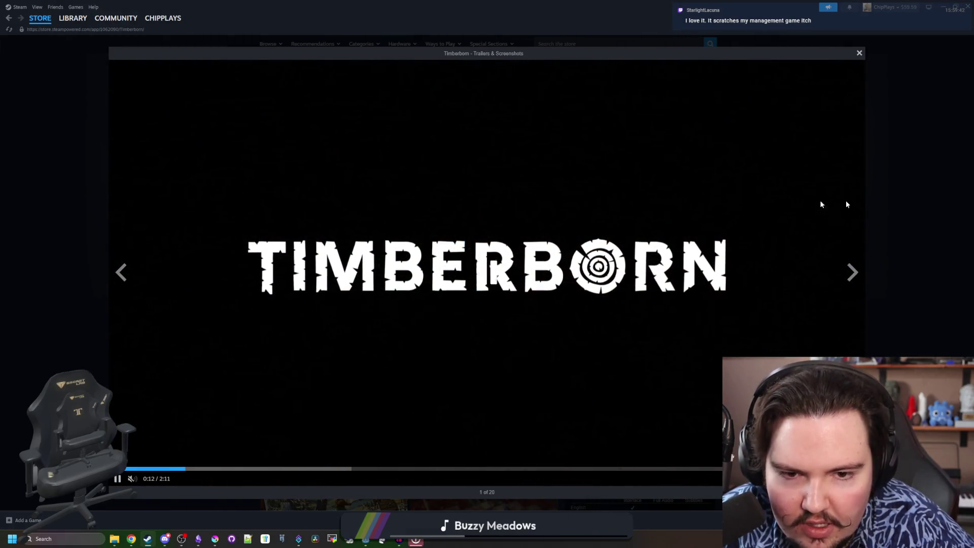
pyautogui.click(905, 189)
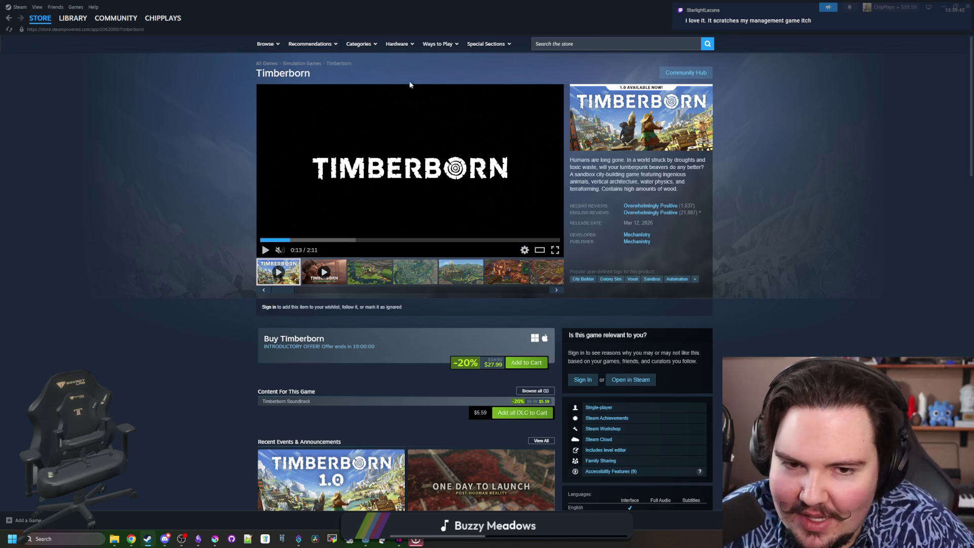
pyautogui.click(381, 279)
# Step: Open the third Timberborn screenshot full-size in the gallery lightbox
pyautogui.click(419, 275)
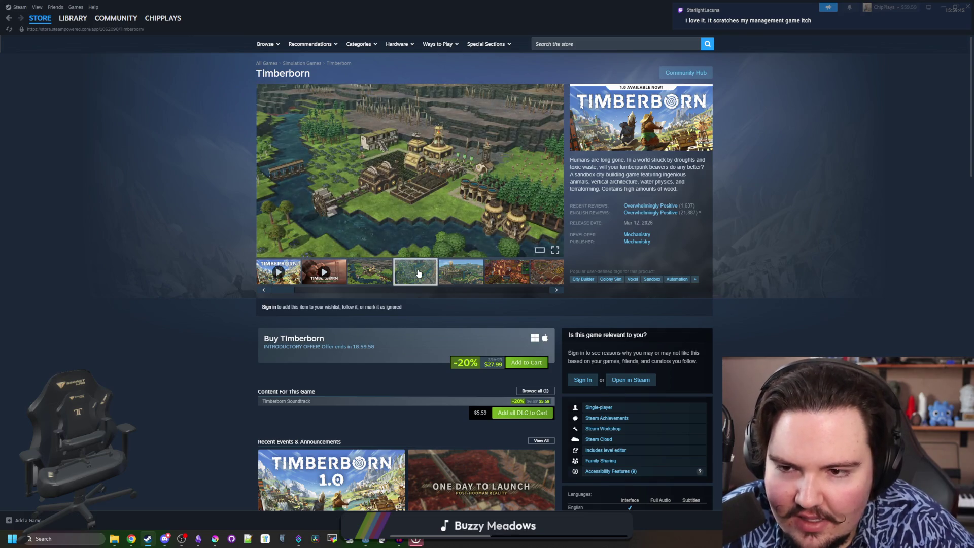
pyautogui.click(363, 273)
pyautogui.click(396, 201)
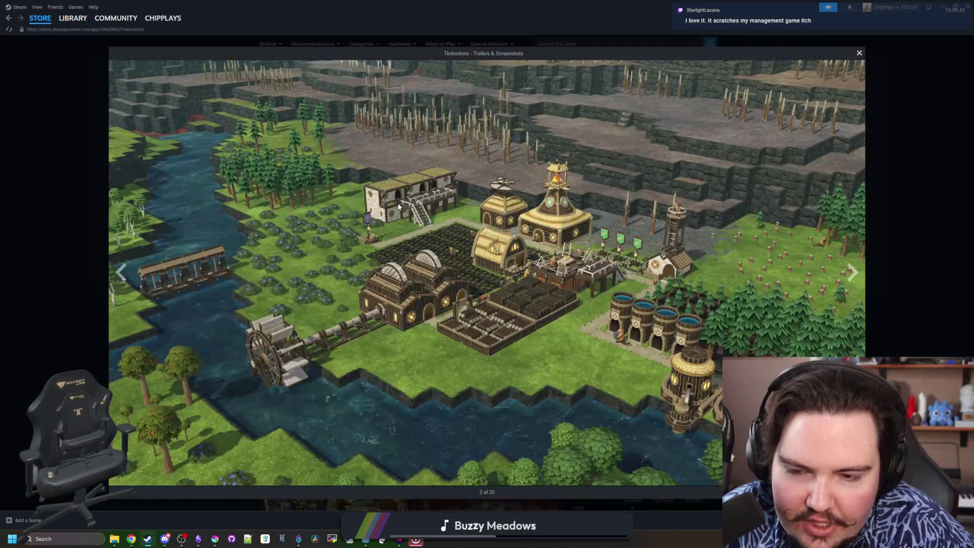
# Step: Cycle through all 20 media items back to the third, then close the gallery and Steam
pyautogui.click(852, 273)
pyautogui.click(851, 272)
pyautogui.click(852, 273)
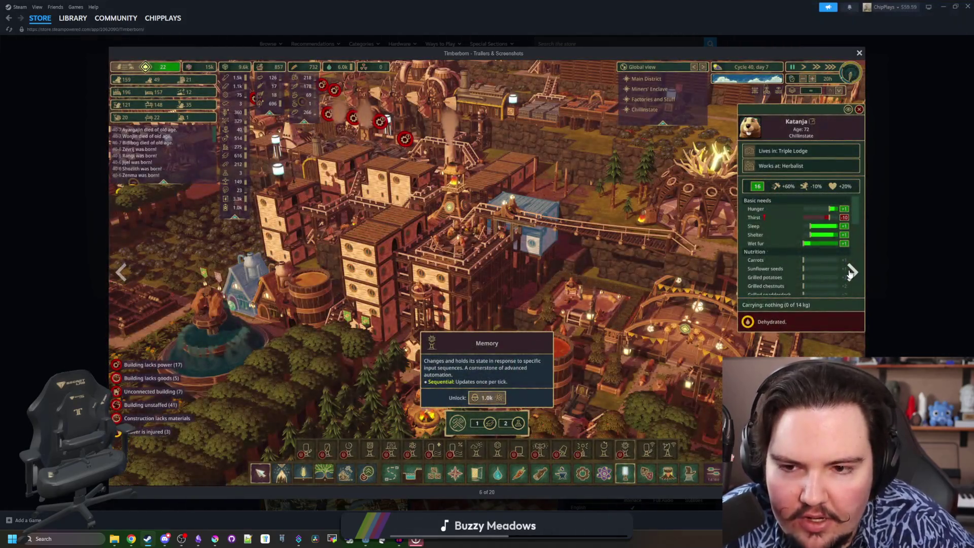
pyautogui.click(852, 272)
pyautogui.click(852, 273)
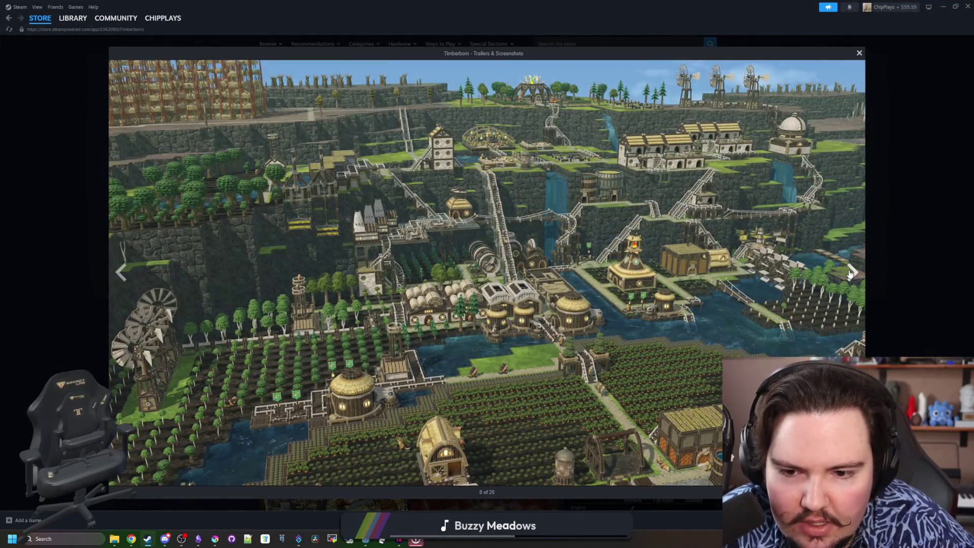
pyautogui.click(852, 273)
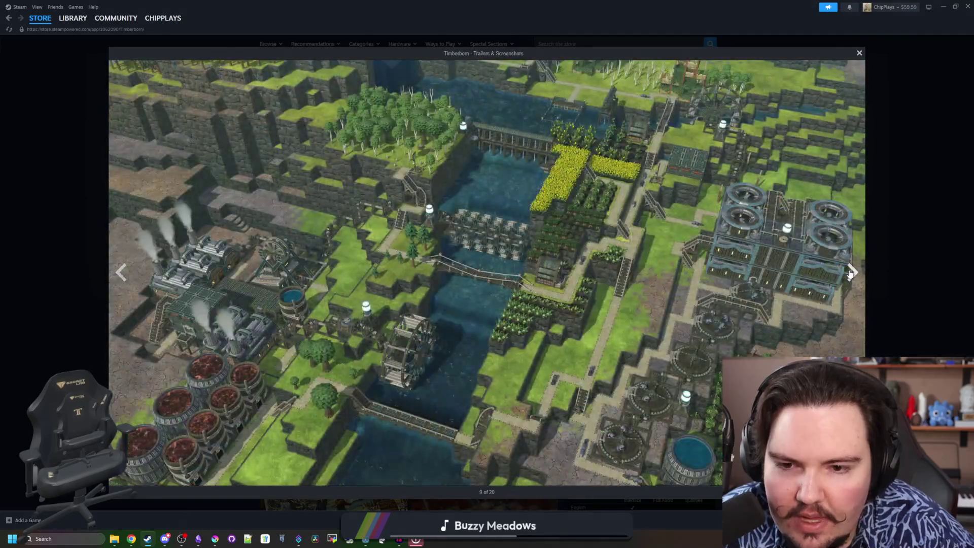
pyautogui.click(851, 273)
pyautogui.click(851, 273)
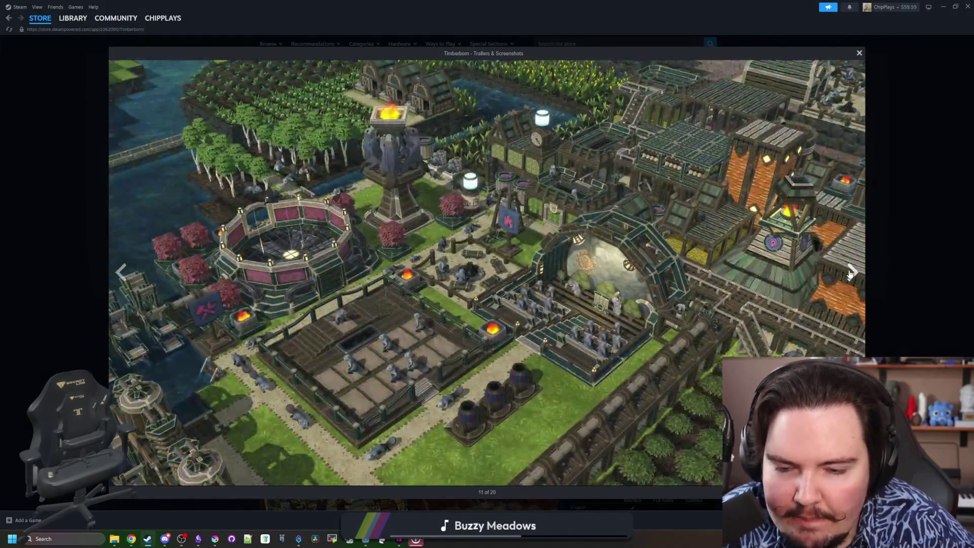
pyautogui.click(851, 273)
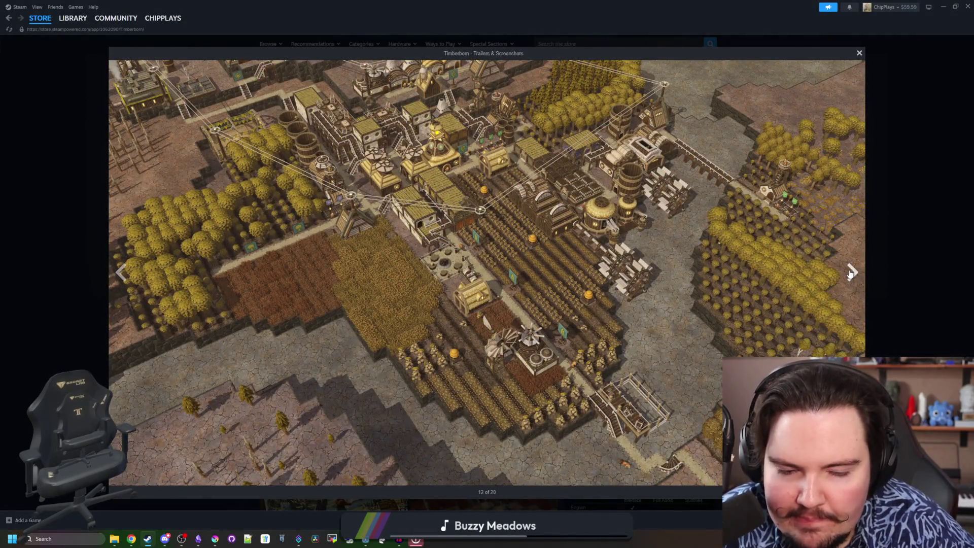
pyautogui.click(852, 272)
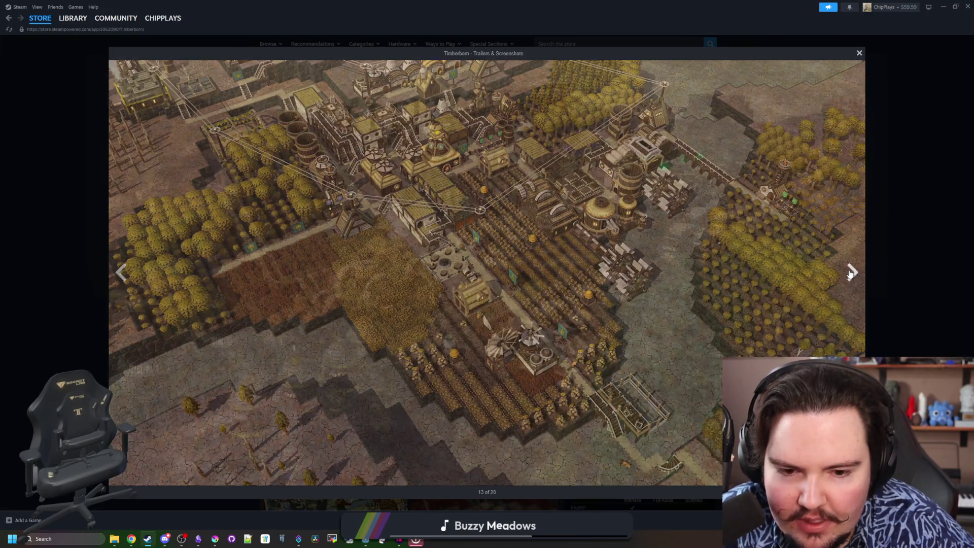
pyautogui.click(852, 272)
pyautogui.click(851, 273)
pyautogui.click(851, 272)
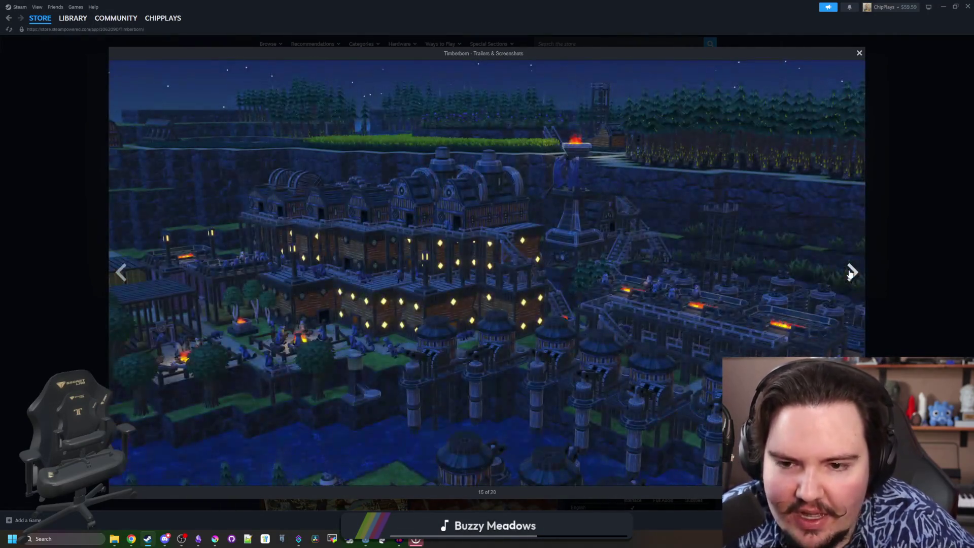
pyautogui.click(852, 273)
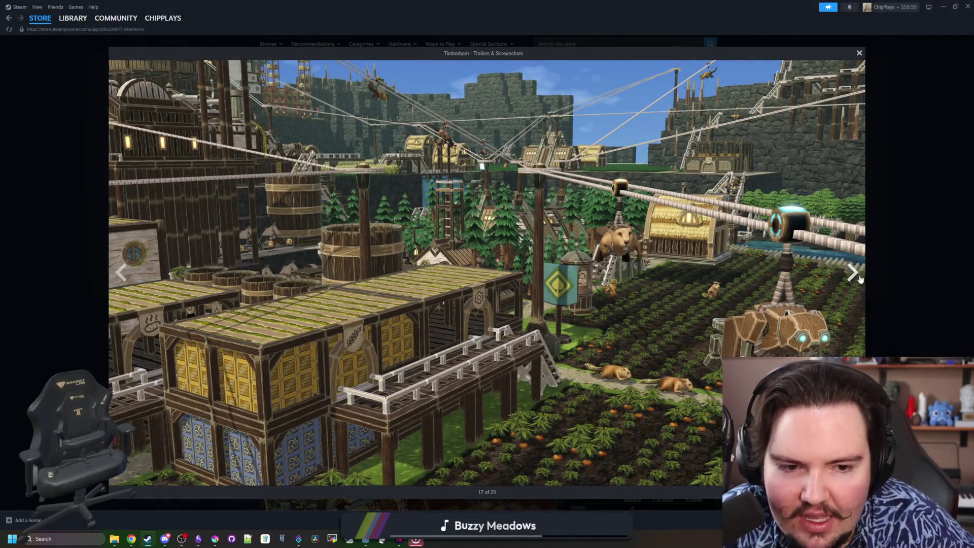
pyautogui.click(859, 279)
pyautogui.click(858, 278)
pyautogui.click(857, 278)
pyautogui.click(856, 279)
pyautogui.click(857, 278)
pyautogui.click(857, 278)
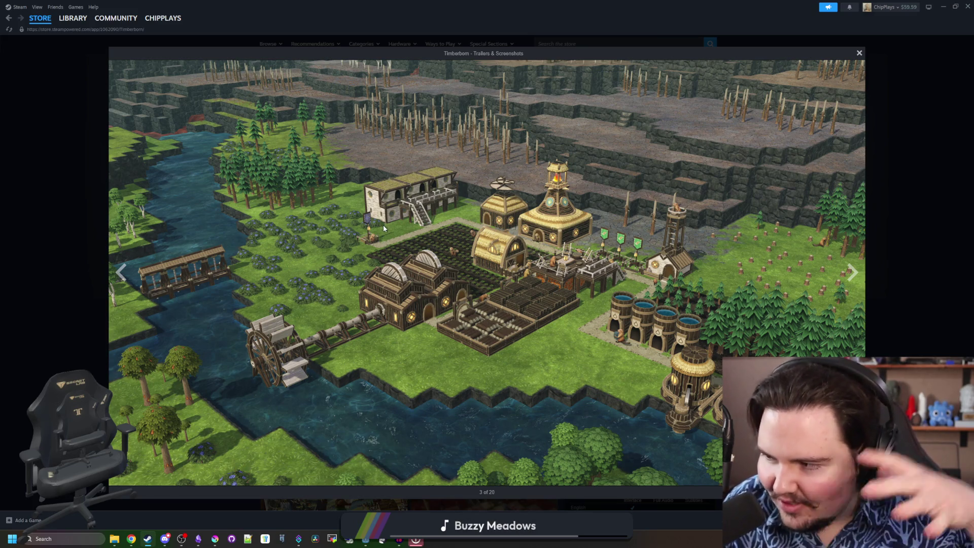
pyautogui.click(882, 233)
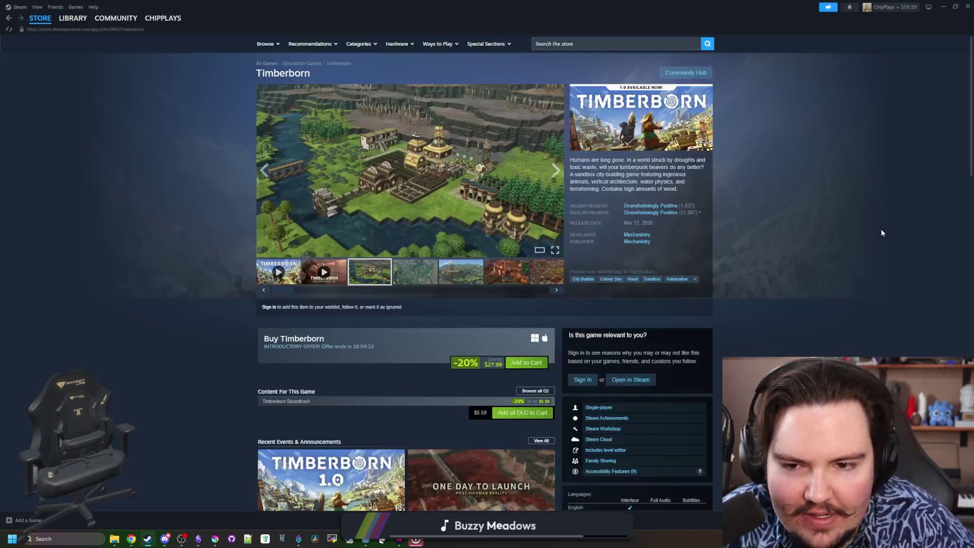
pyautogui.click(944, 7)
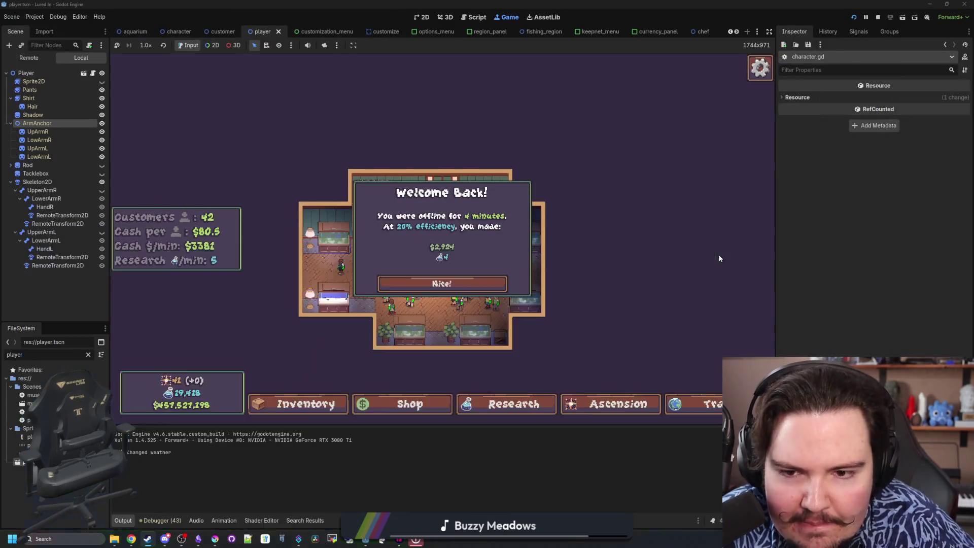
# Step: Dismiss the Welcome Back message and zoom and pan the game camera onto the shop counter
pyautogui.click(463, 285)
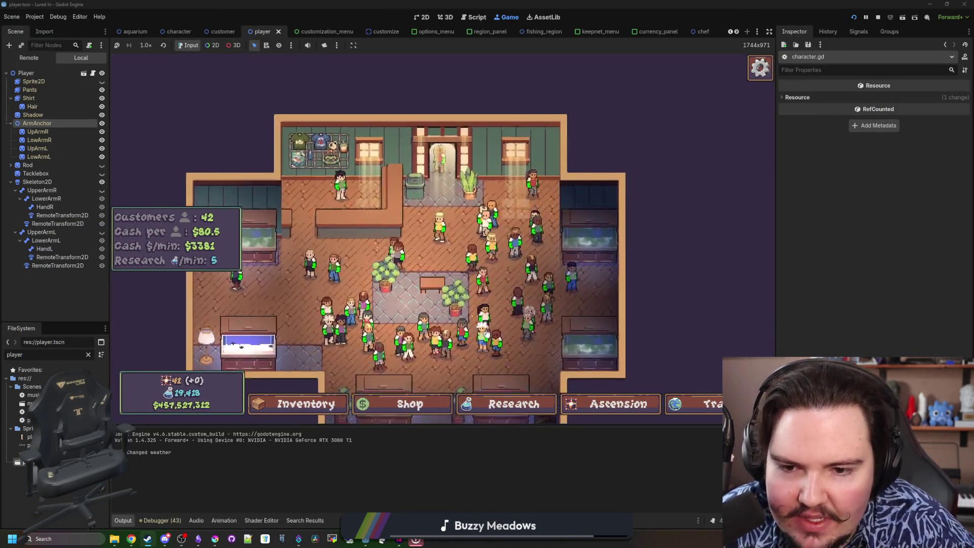
pyautogui.scroll(5, 490, 330)
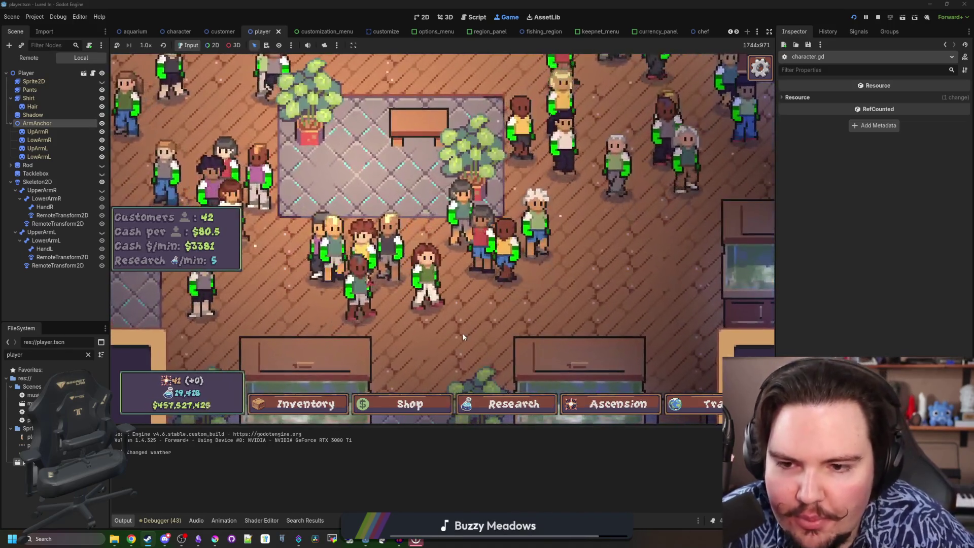
pyautogui.scroll(-5, 461, 336)
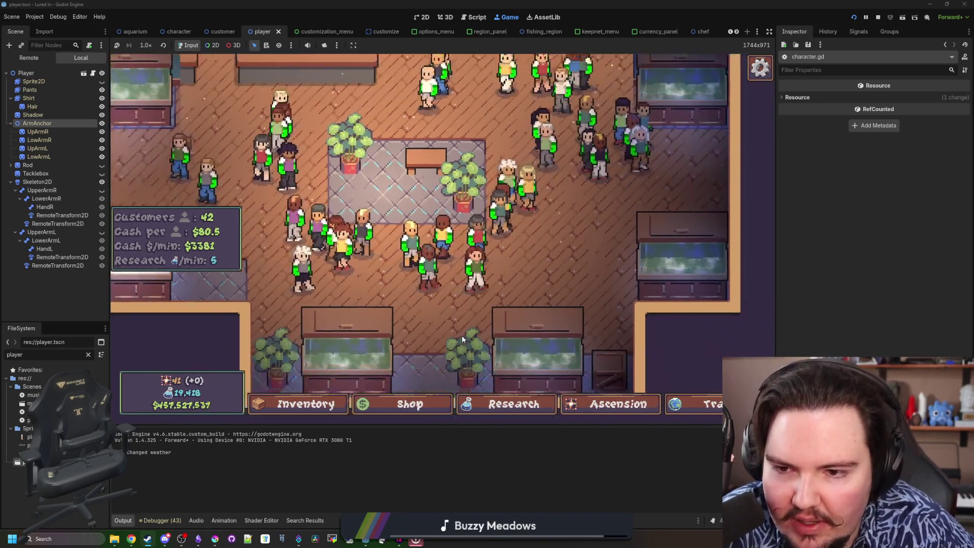
pyautogui.scroll(3, 571, 297)
pyautogui.scroll(-4, 572, 297)
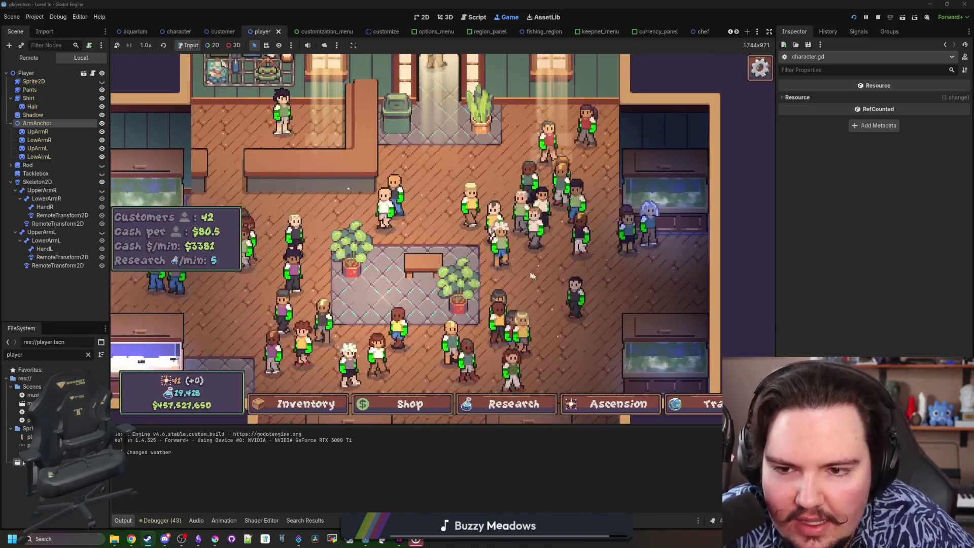
pyautogui.scroll(-1, 456, 295)
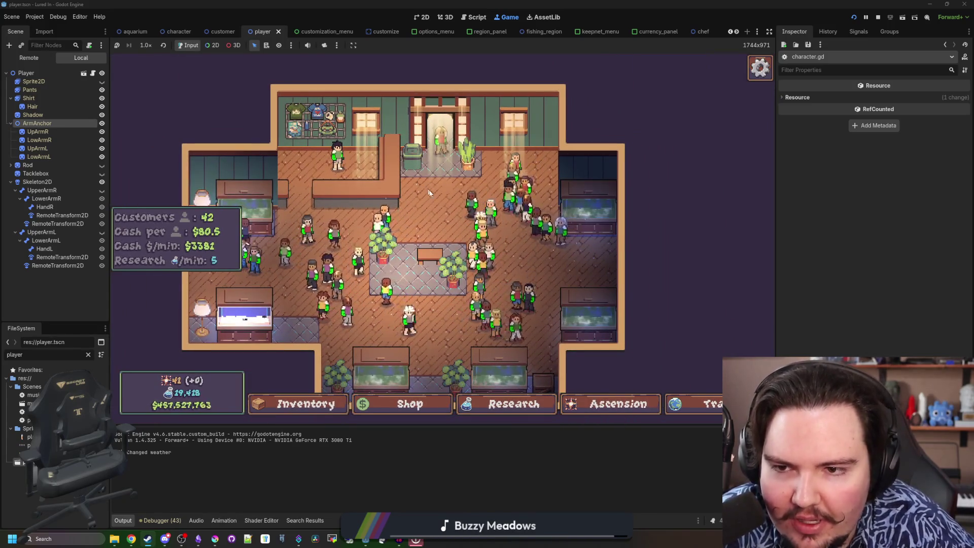
pyautogui.scroll(3, 433, 244)
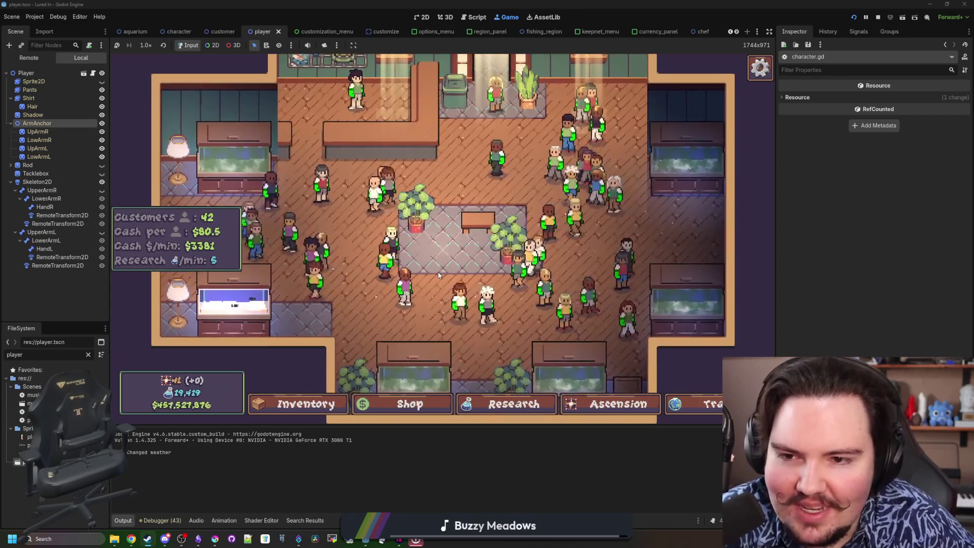
pyautogui.scroll(3, 442, 297)
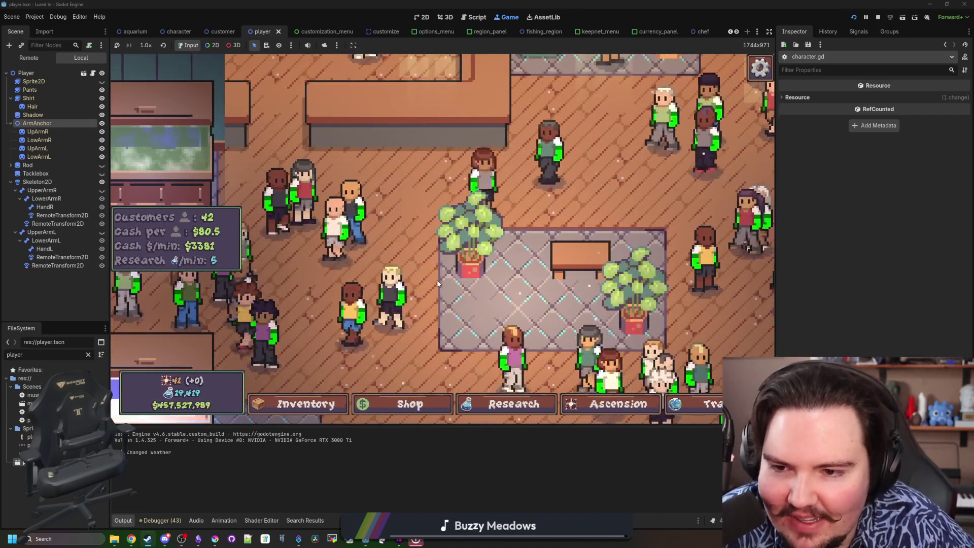
pyautogui.scroll(-2, 438, 283)
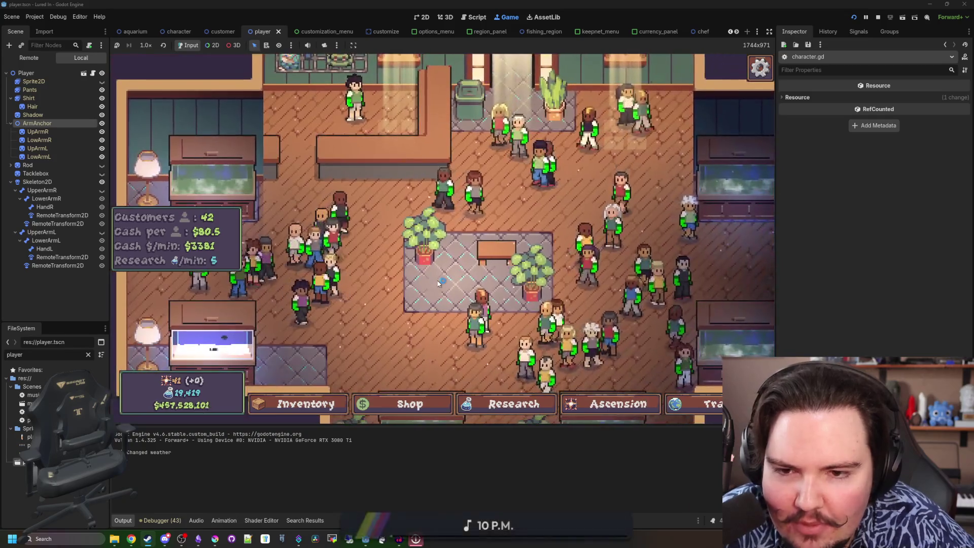
pyautogui.scroll(-3, 438, 283)
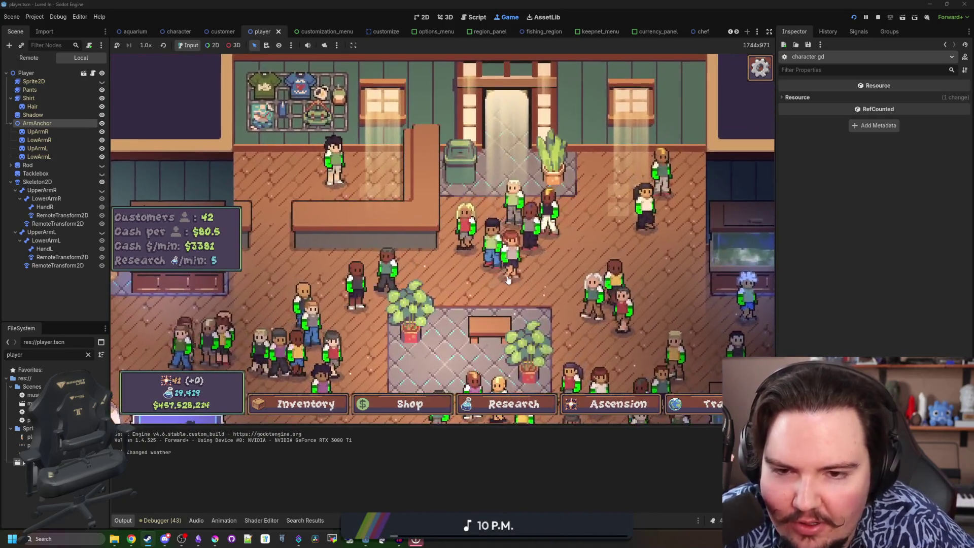
pyautogui.press('s')
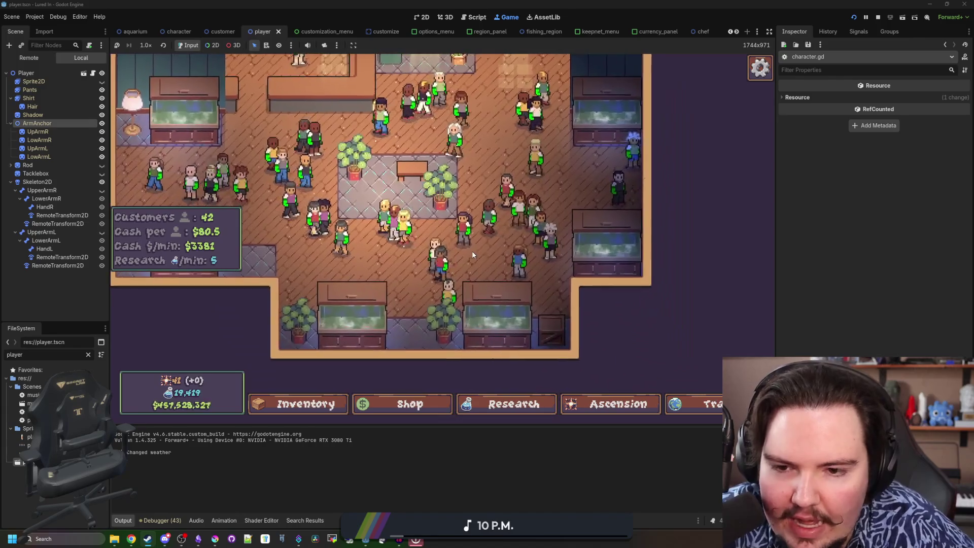
pyautogui.scroll(-1, 491, 219)
pyautogui.press('w')
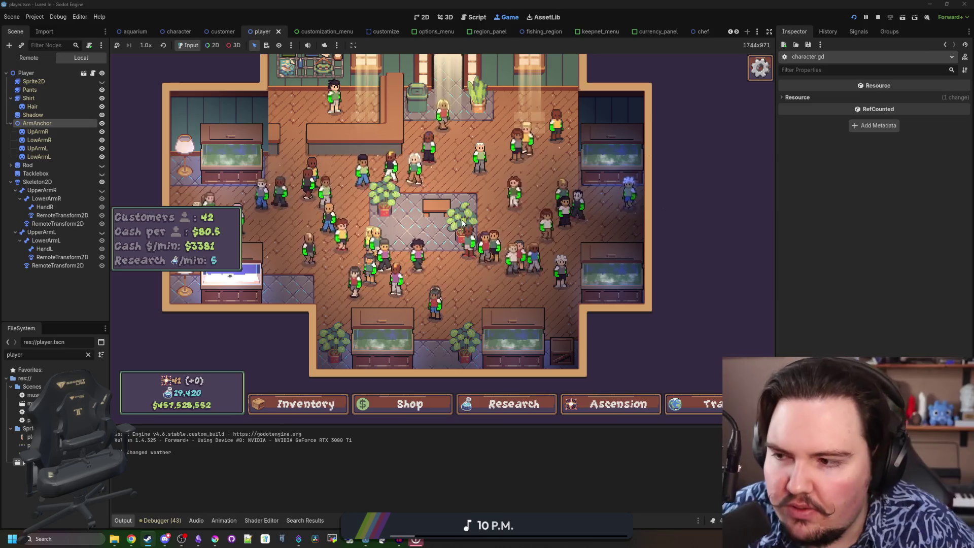
pyautogui.scroll(3, 462, 223)
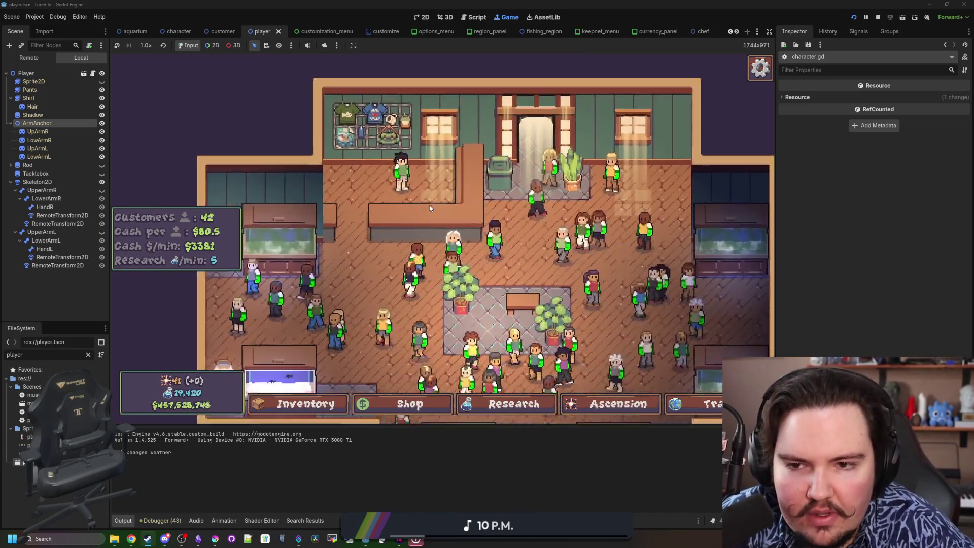
pyautogui.scroll(2, 430, 208)
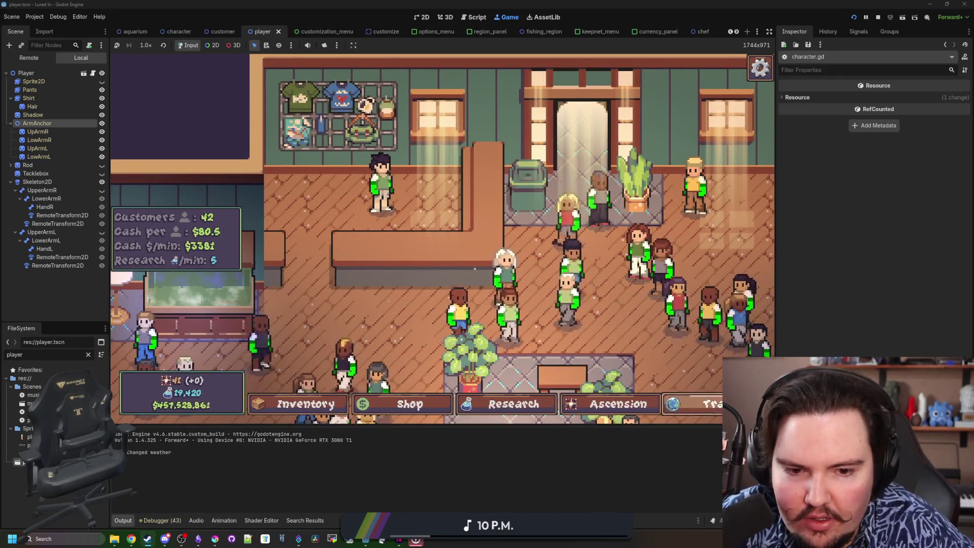
pyautogui.click(700, 404)
# Step: Travel to the Pond and charge and release a fishing cast
pyautogui.click(546, 159)
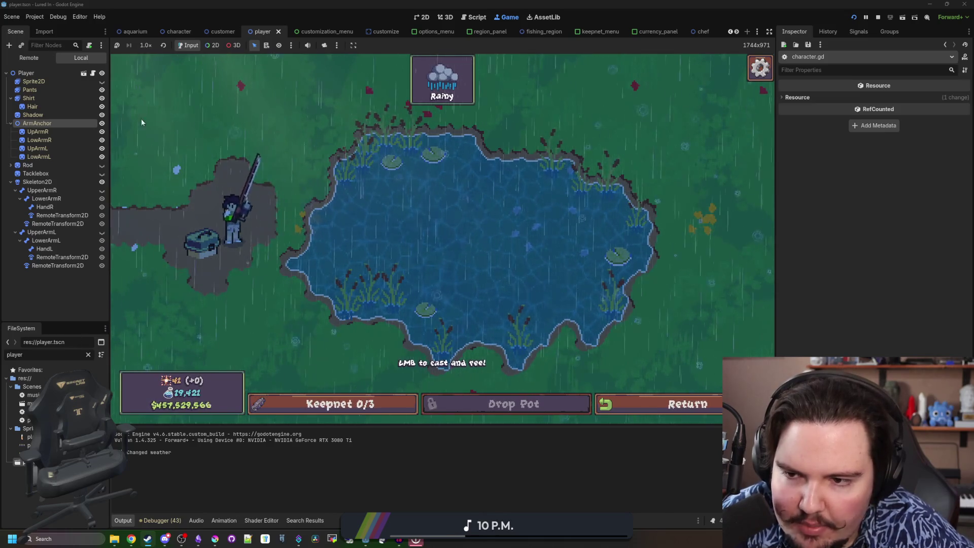
pyautogui.moveTo(284, 213); pyautogui.dragTo(511, 327)
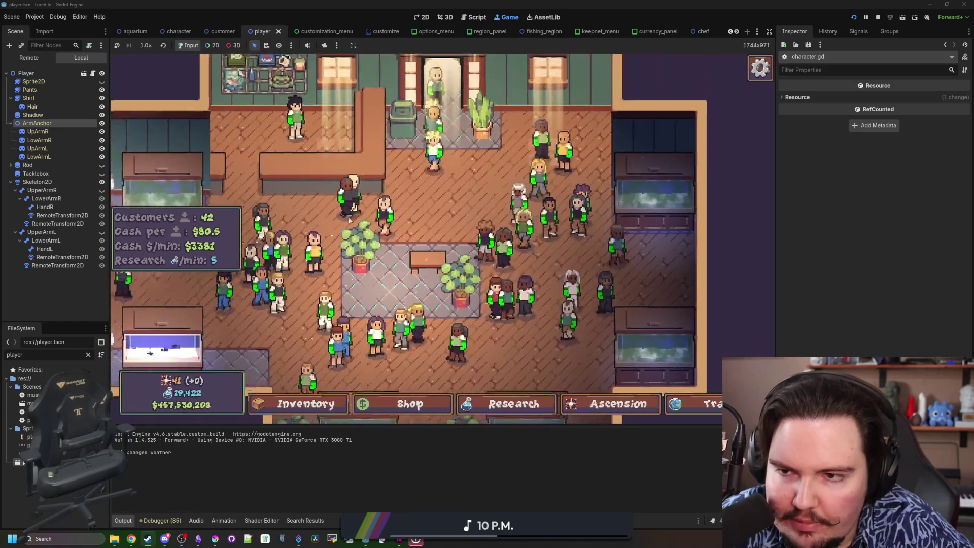
# Step: Change the player character's hair type to Mohawk in the appearance editor
pyautogui.click(555, 260)
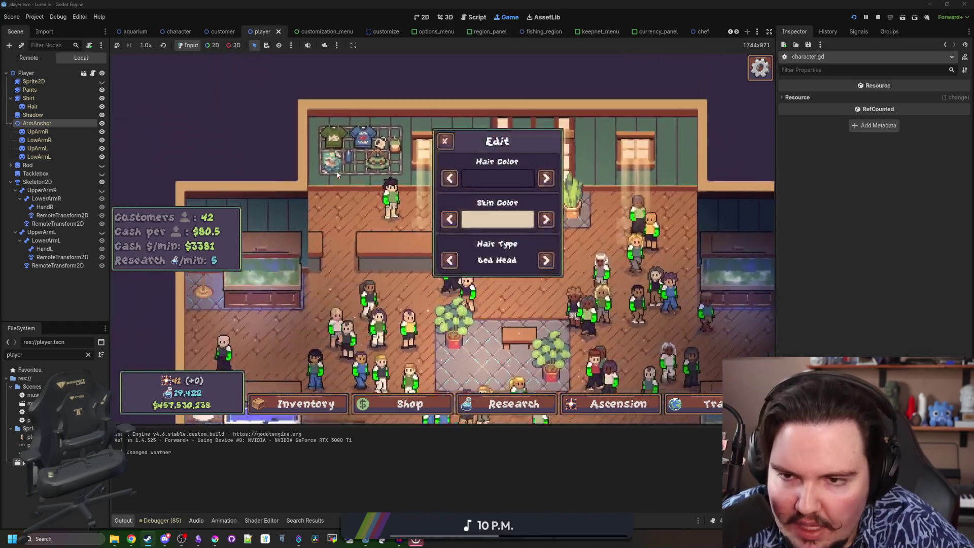
pyautogui.click(598, 300)
pyautogui.click(501, 298)
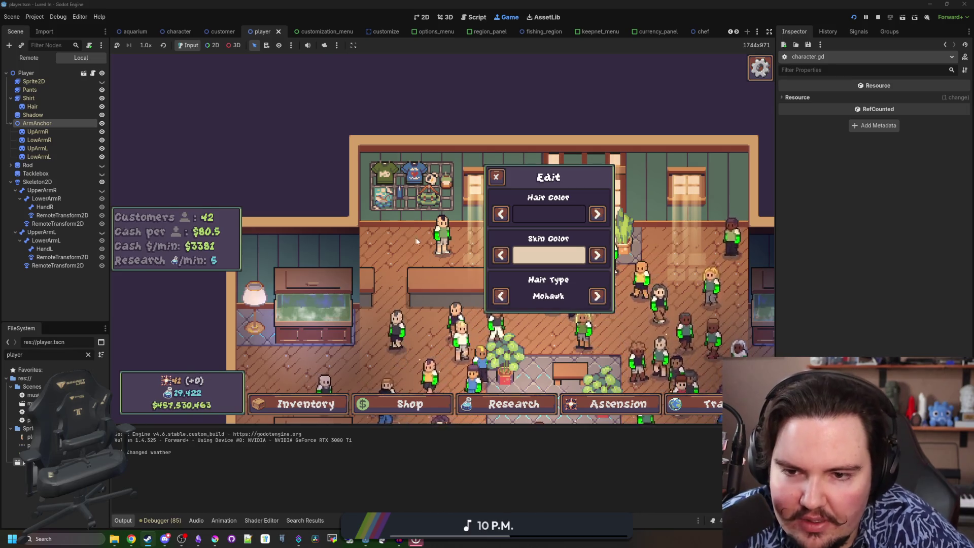
pyautogui.click(496, 176)
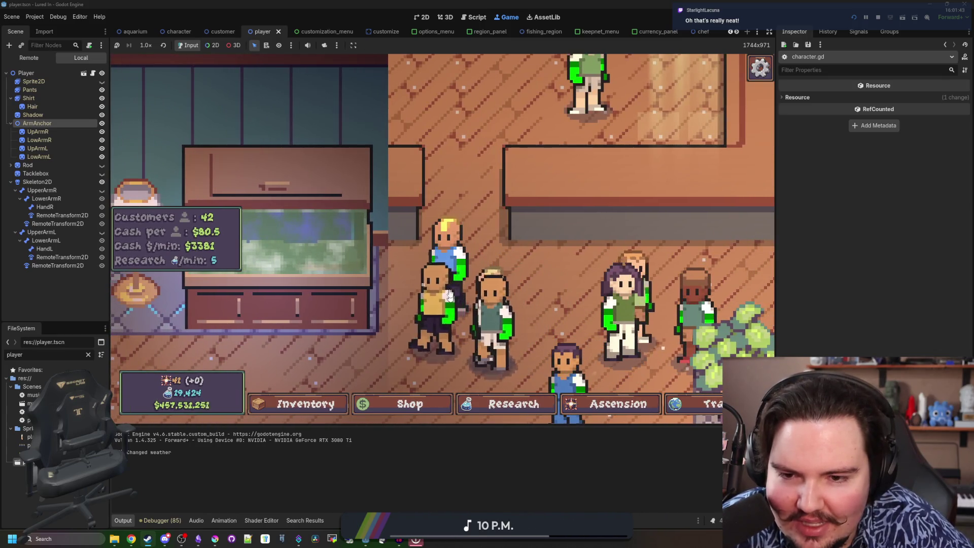
# Step: Pick up the blue-shirted customer and carry them around the shop
pyautogui.moveTo(450, 296)
pyautogui.mouseDown()
pyautogui.moveTo(434, 248)
pyautogui.moveTo(460, 263)
pyautogui.moveTo(460, 236)
pyautogui.moveTo(423, 247)
pyautogui.moveTo(430, 265)
pyautogui.mouseUp()
pyautogui.scroll(-5, 460, 264)
pyautogui.scroll(5, 432, 244)
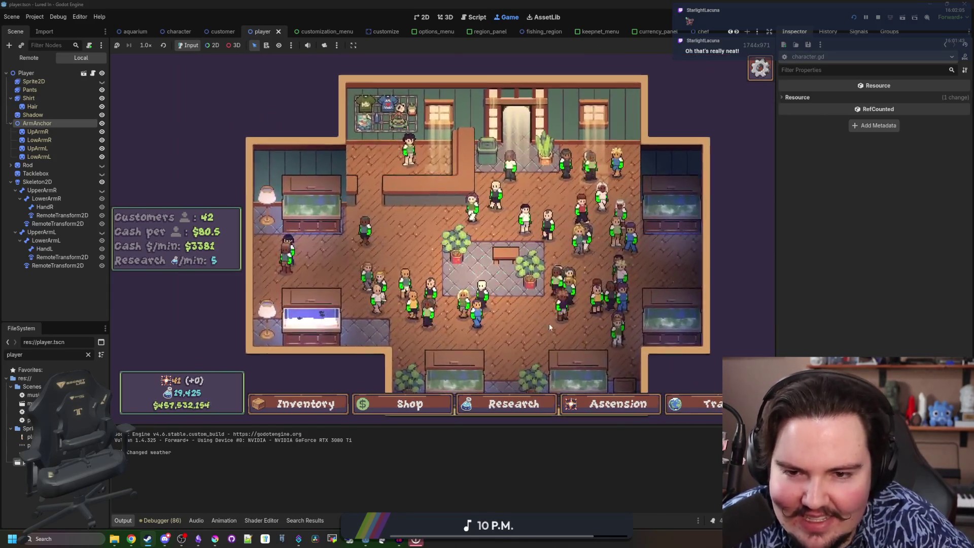
# Step: Travel free to the Pond, hook a fish, fail the reel minigame, and return
pyautogui.click(715, 403)
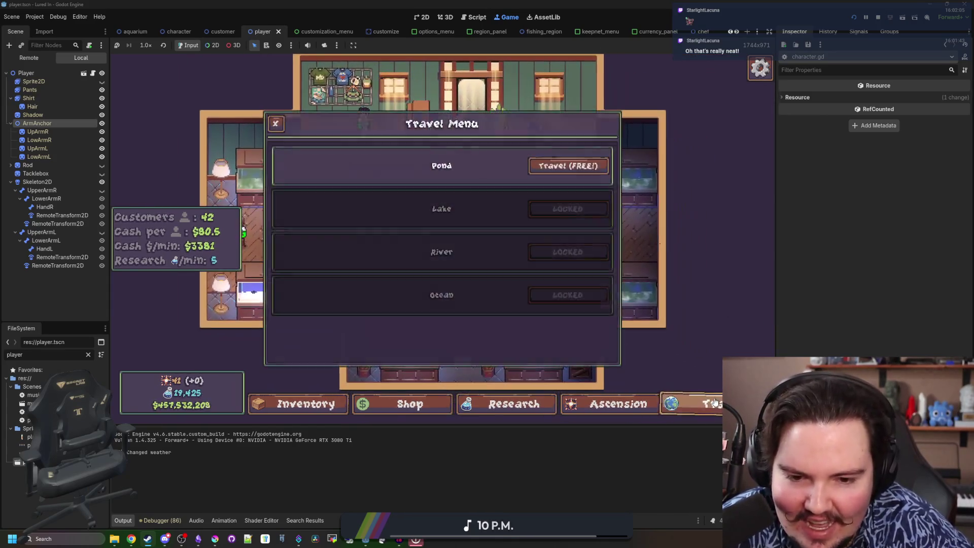
pyautogui.click(563, 171)
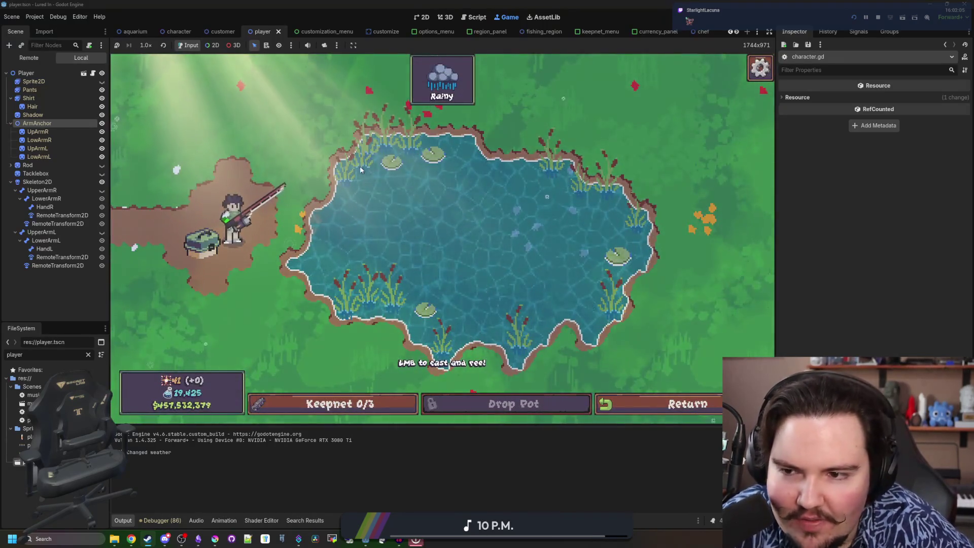
pyautogui.click(688, 403)
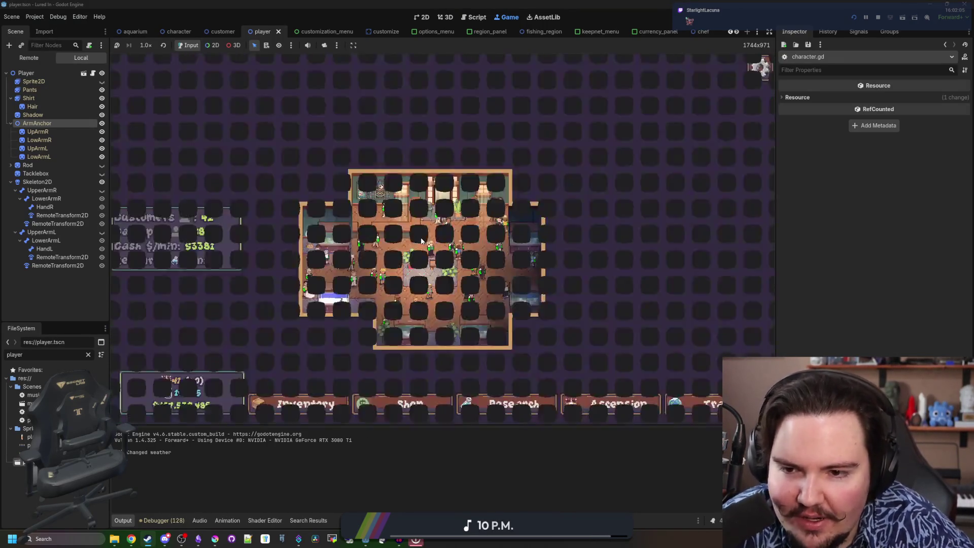
pyautogui.click(563, 167)
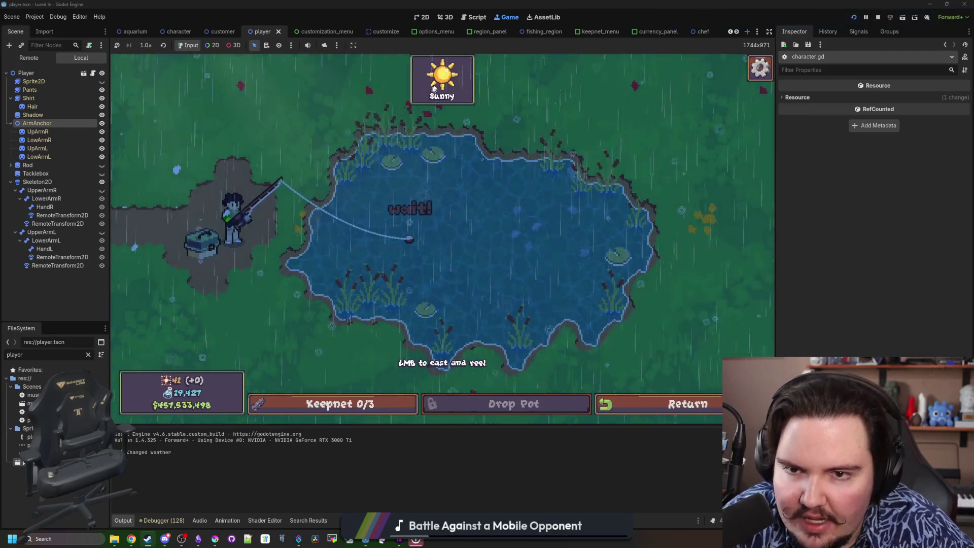
pyautogui.click(433, 185)
pyautogui.click(486, 227)
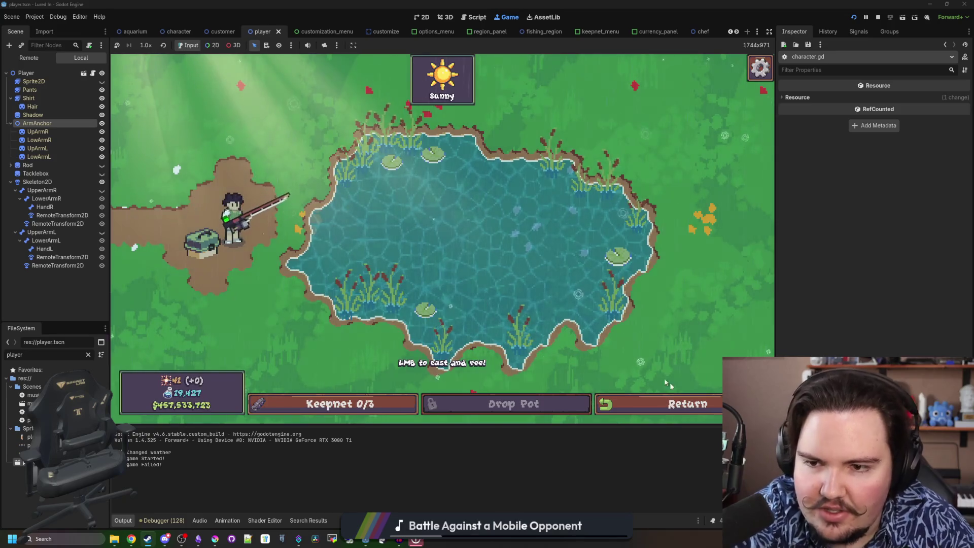
pyautogui.click(674, 405)
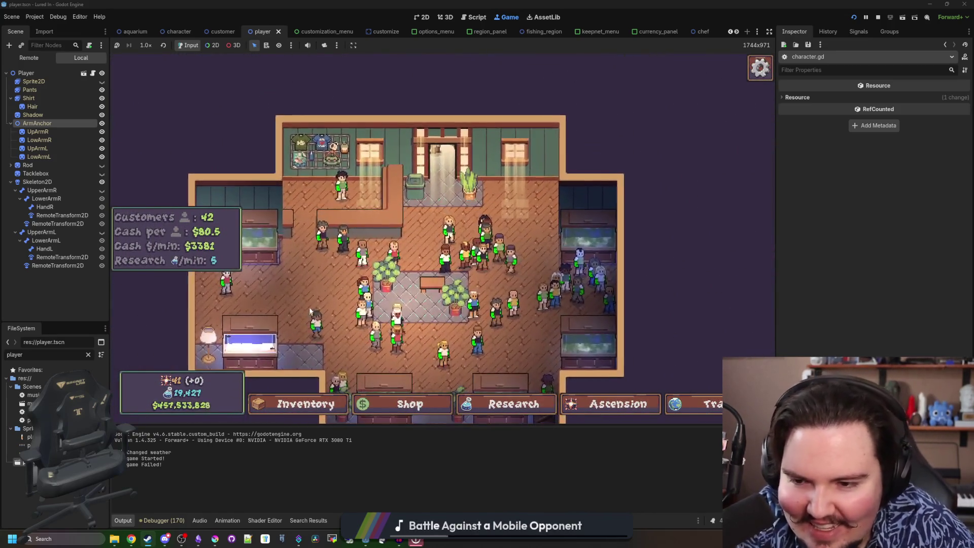
# Step: Move the axolotl from the inventory into a fish tank
pyautogui.click(304, 404)
pyautogui.scroll(-5, 452, 248)
pyautogui.scroll(-10, 452, 249)
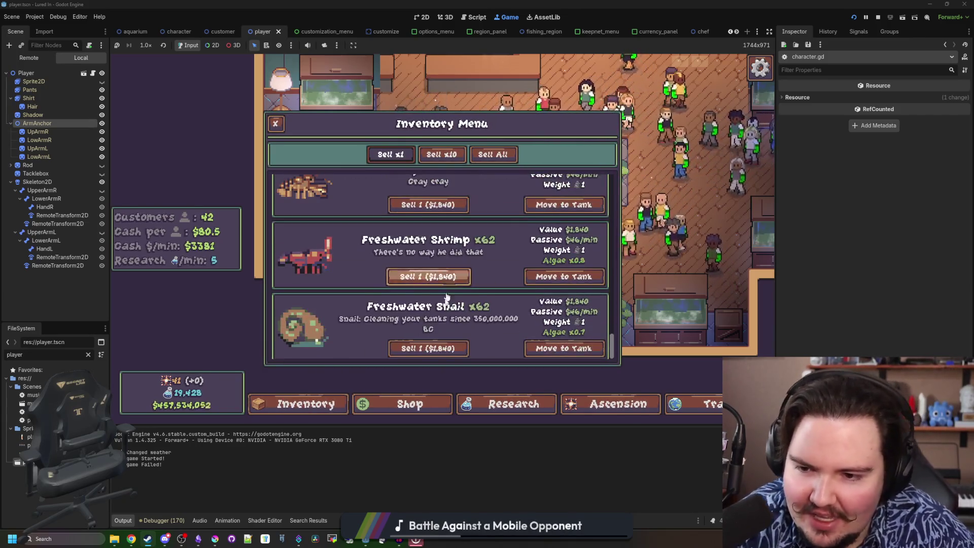
pyautogui.scroll(5, 447, 284)
pyautogui.click(561, 340)
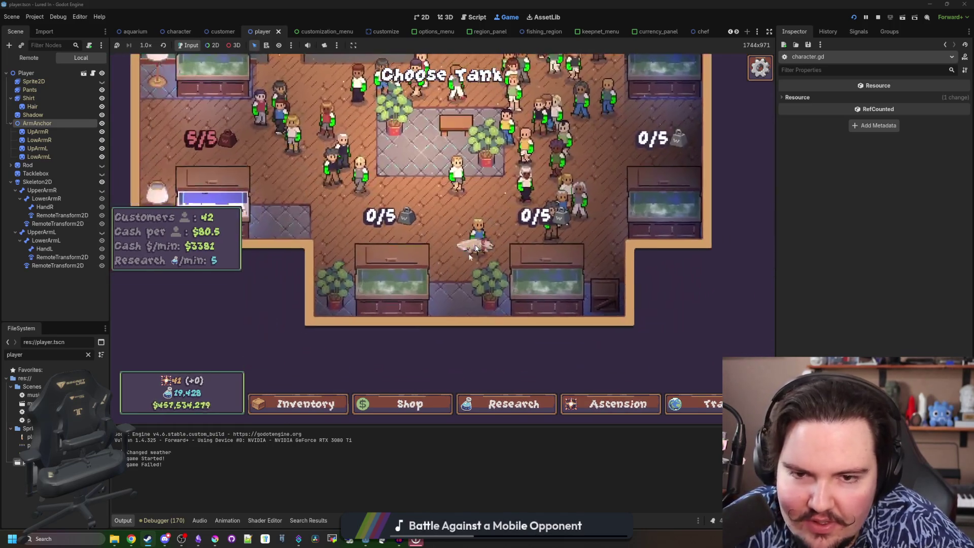
pyautogui.click(392, 189)
# Step: Scrub the algae off Fish Tank 5's glass and sand, then unlock the Weather Station research
pyautogui.click(276, 123)
pyautogui.click(407, 252)
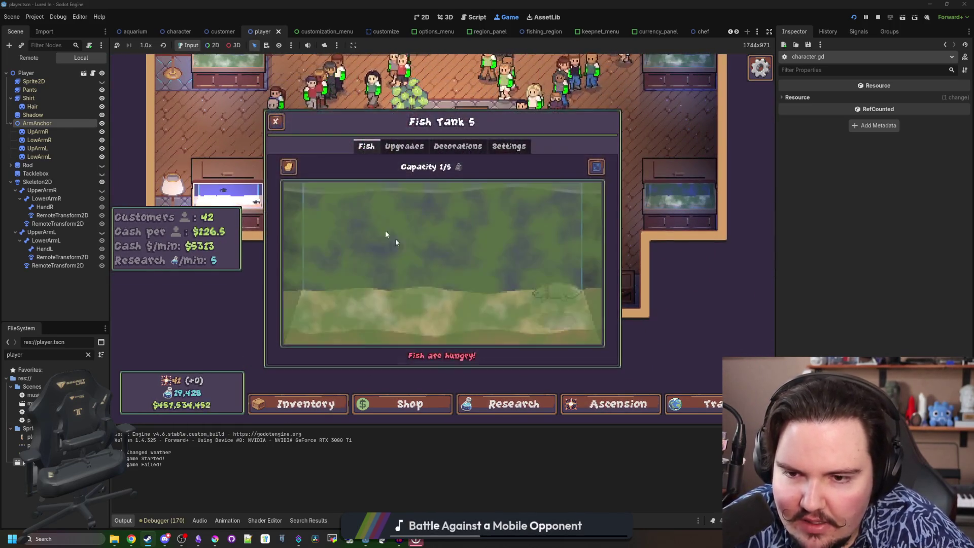
pyautogui.moveTo(313, 201); pyautogui.dragTo(491, 222)
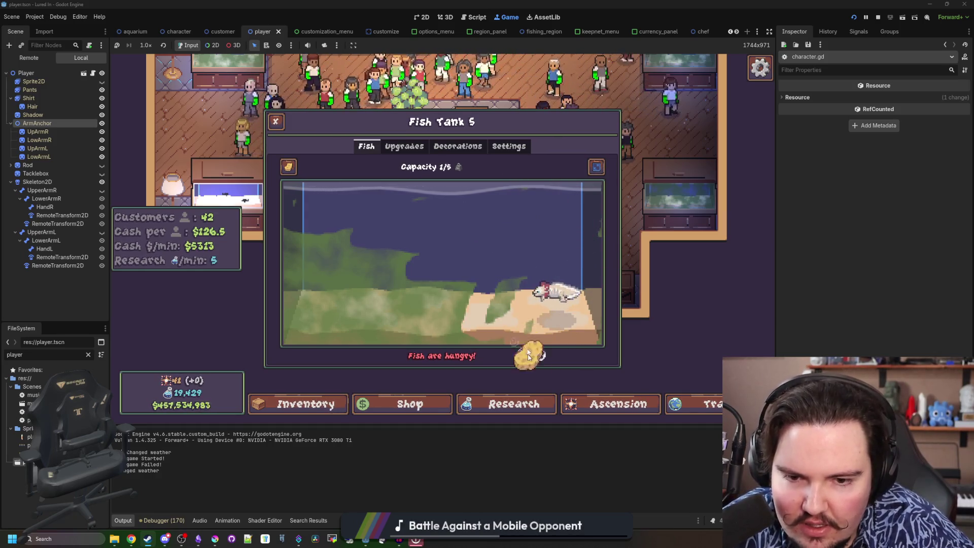
pyautogui.moveTo(620, 304)
pyautogui.mouseDown()
pyautogui.moveTo(365, 310)
pyautogui.moveTo(462, 295)
pyautogui.mouseUp()
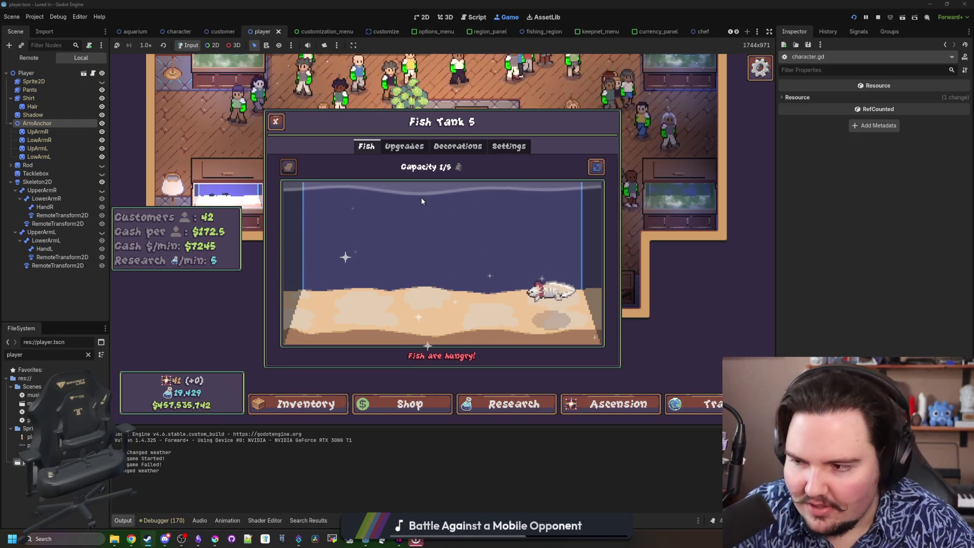
pyautogui.click(403, 150)
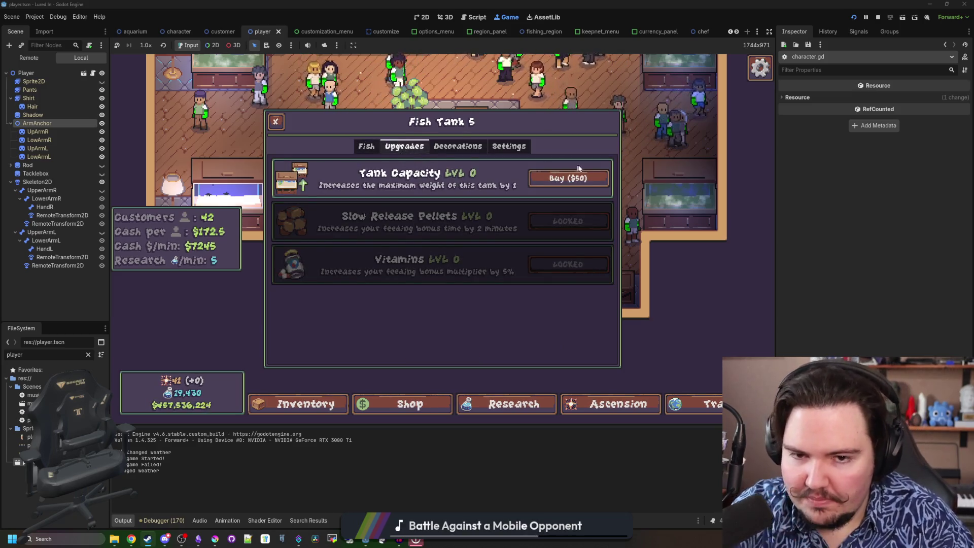
pyautogui.click(366, 146)
pyautogui.press('Escape')
pyautogui.click(514, 404)
pyautogui.click(398, 285)
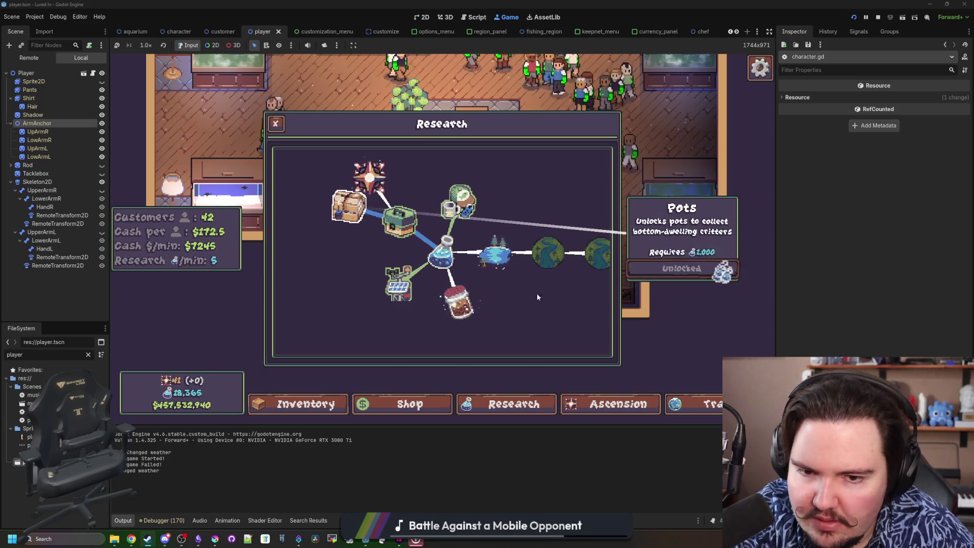
# Step: Unlock the Lake research, then read the Government Grants 1, Strong Economy and Moving Truck 1 ascension upgrades
pyautogui.click(699, 269)
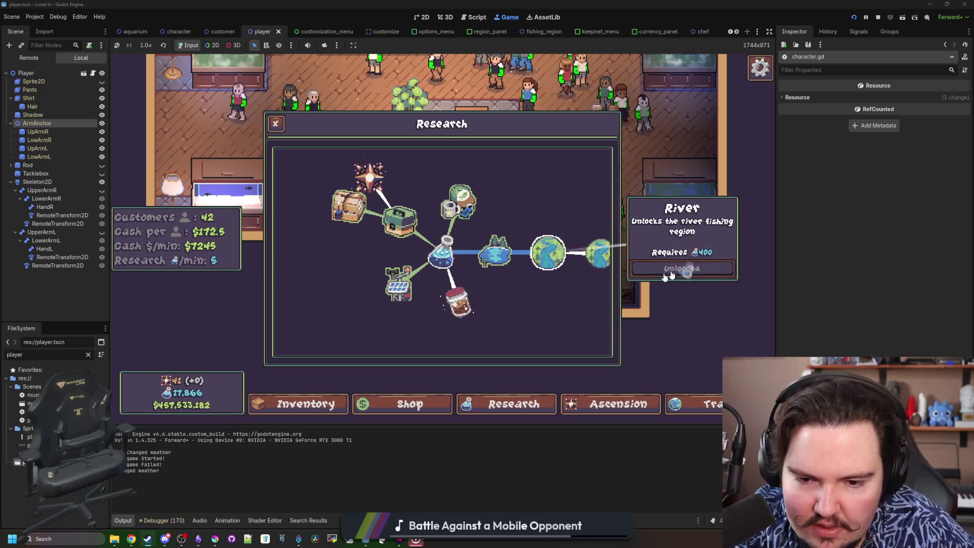
pyautogui.click(610, 404)
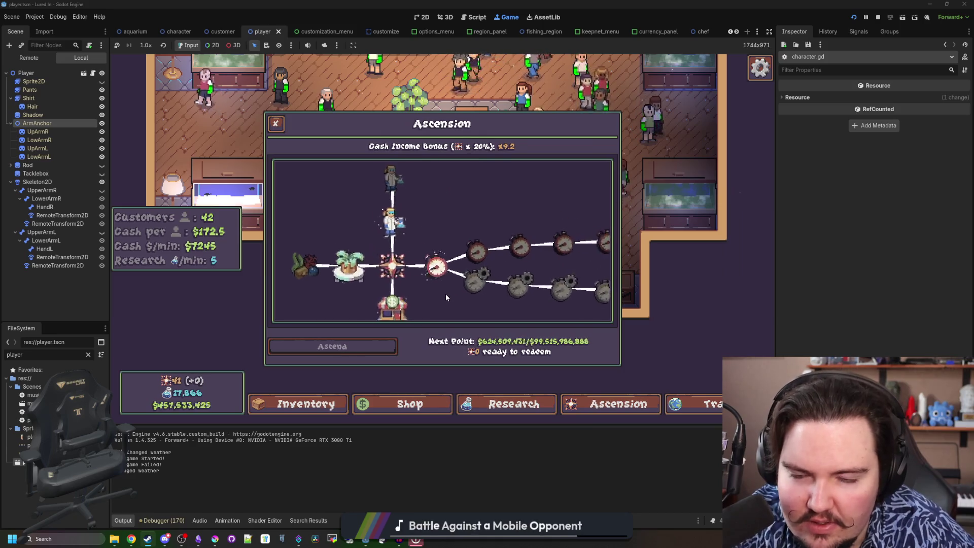
pyautogui.scroll(-2, 439, 263)
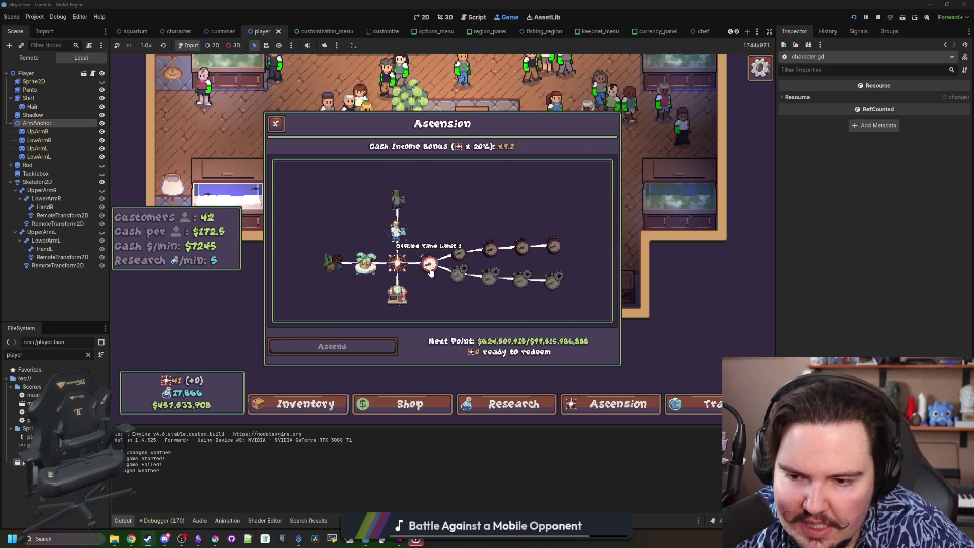
pyautogui.click(398, 230)
pyautogui.click(398, 292)
pyautogui.click(375, 268)
# Step: Recheck Strong Economy and Moving Truck 1's cost, then close the Ascension upgrades
pyautogui.click(406, 303)
pyautogui.click(364, 269)
pyautogui.scroll(3, 363, 269)
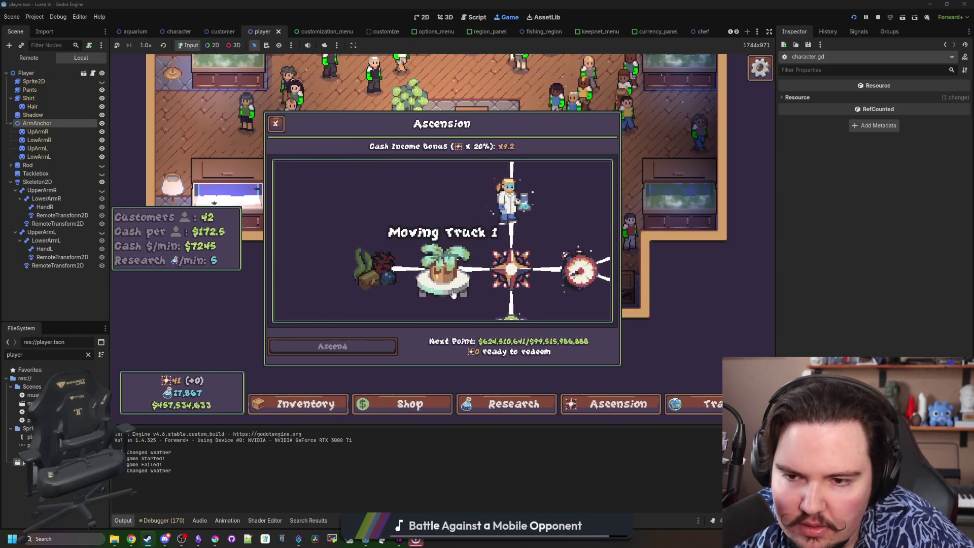
pyautogui.scroll(-3, 426, 218)
pyautogui.press('Escape')
# Step: Pan the game camera up to the counter and zoom, then switch to the browser
pyautogui.press('w')
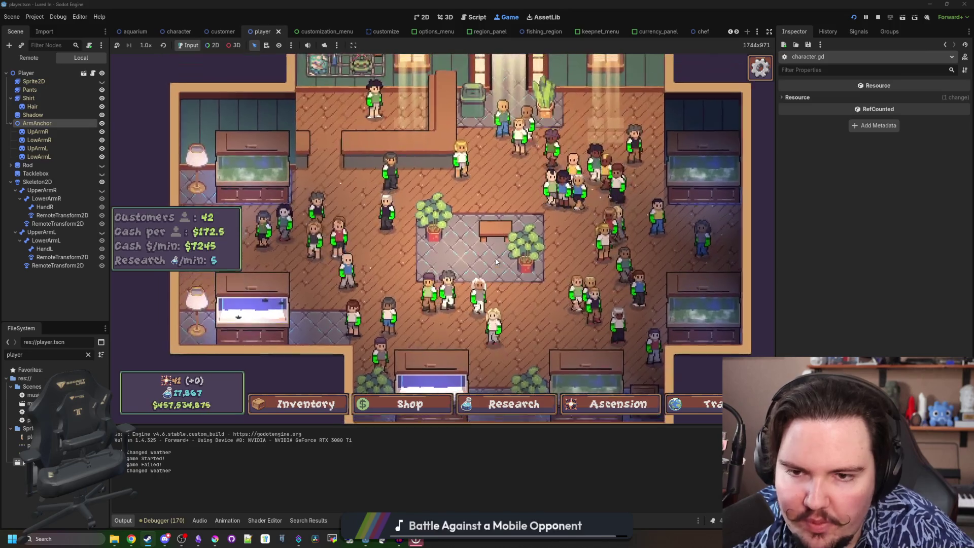
pyautogui.scroll(-3, 495, 231)
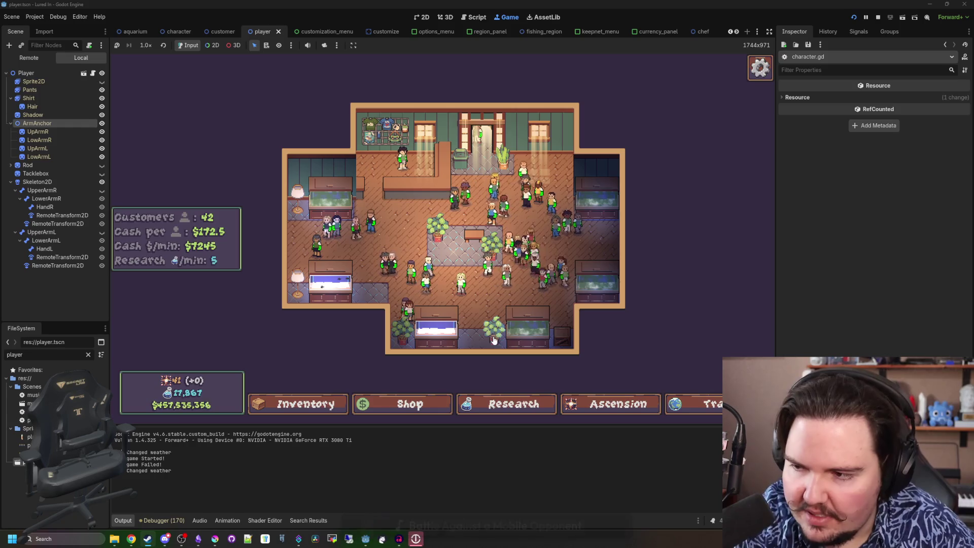
pyautogui.scroll(3, 374, 194)
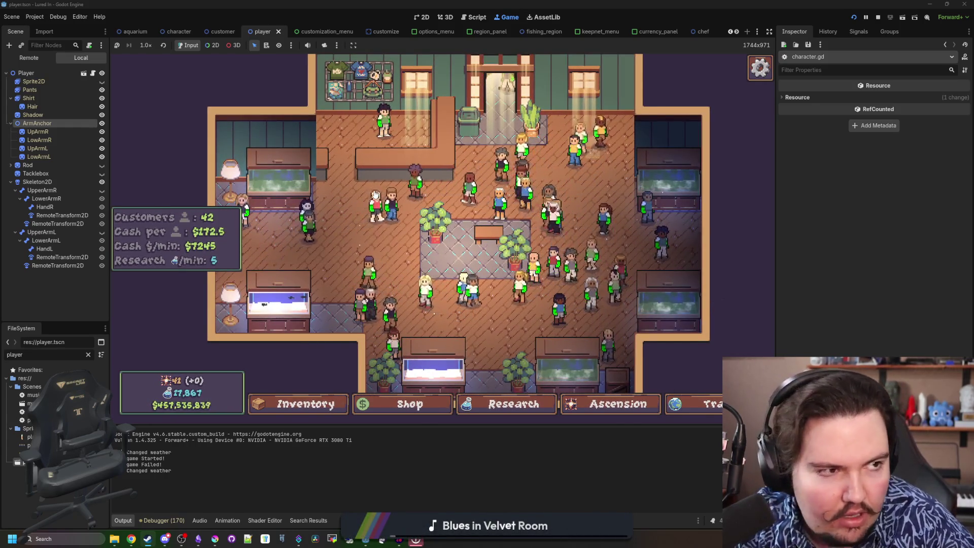
pyautogui.press('super+2')
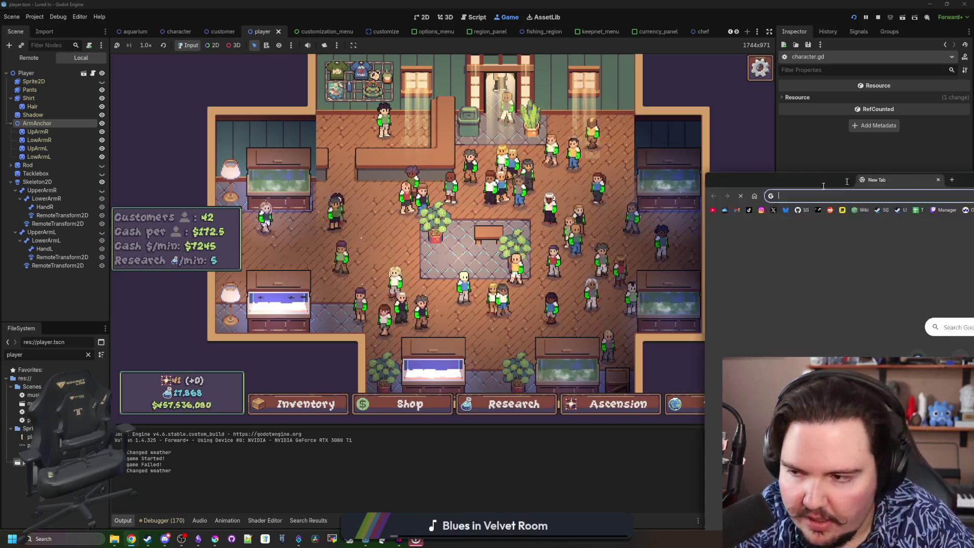
# Step: Look over the Lured In Steam store page, then switch to the Big Boy Games curator tab
pyautogui.click(391, 164)
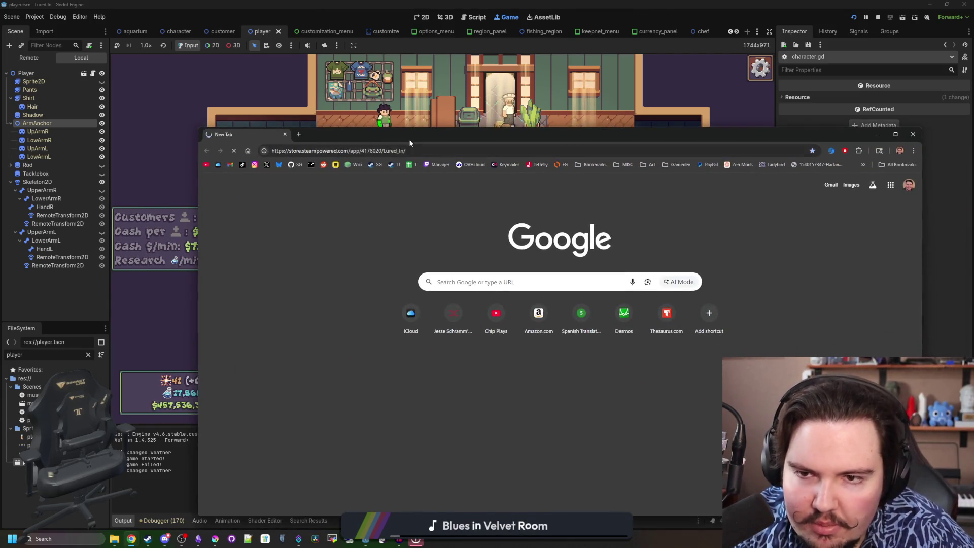
pyautogui.scroll(-20, 634, 288)
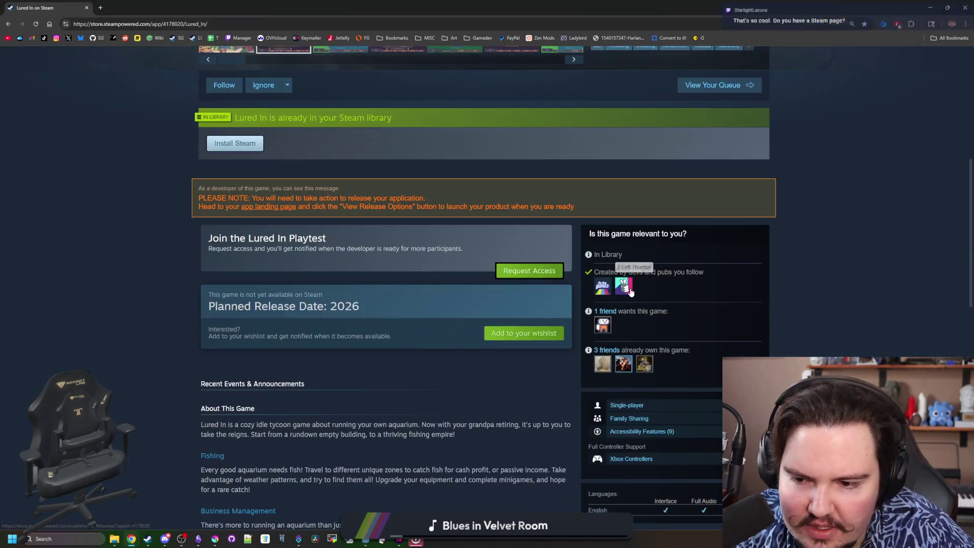
pyautogui.scroll(18, 644, 288)
pyautogui.scroll(3, 643, 289)
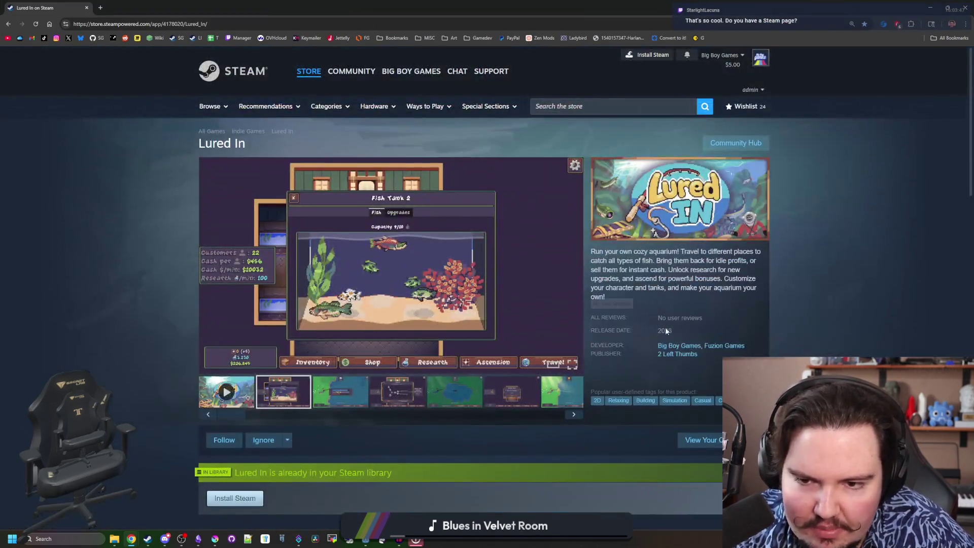
pyautogui.click(136, 8)
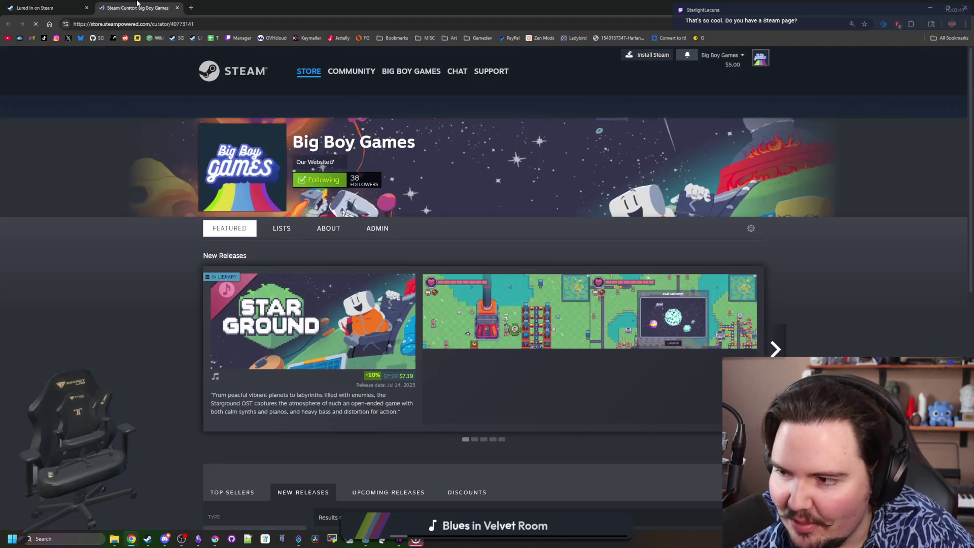
# Step: Open Starground from the curator's New Releases and enlarge its sixth screenshot
pyautogui.scroll(-4, 293, 304)
pyautogui.scroll(-4, 292, 303)
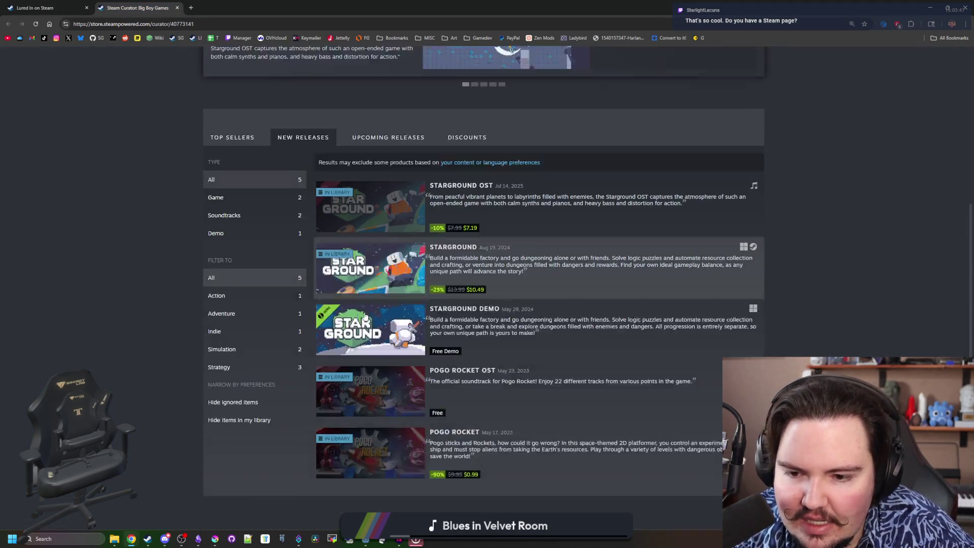
pyautogui.click(364, 208)
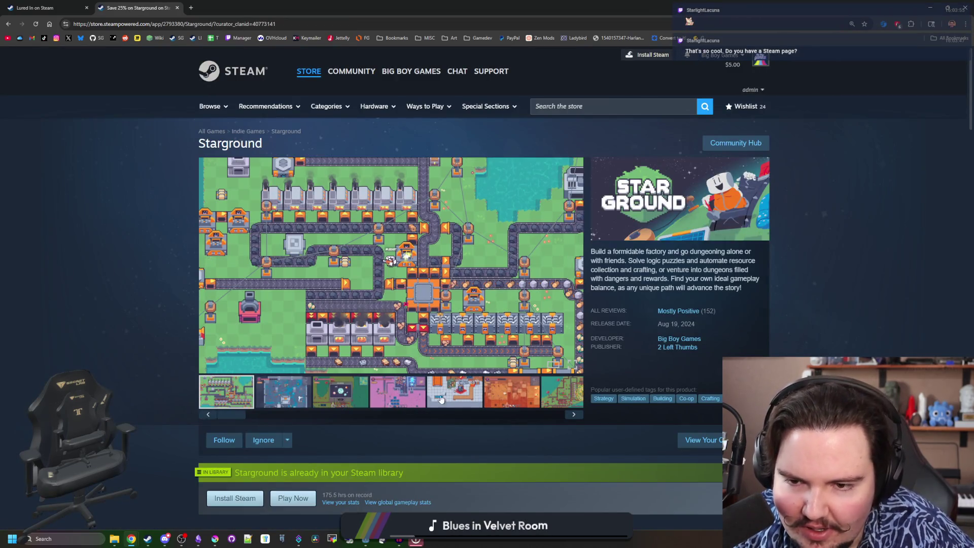
pyautogui.click(454, 392)
pyautogui.click(511, 391)
pyautogui.click(548, 305)
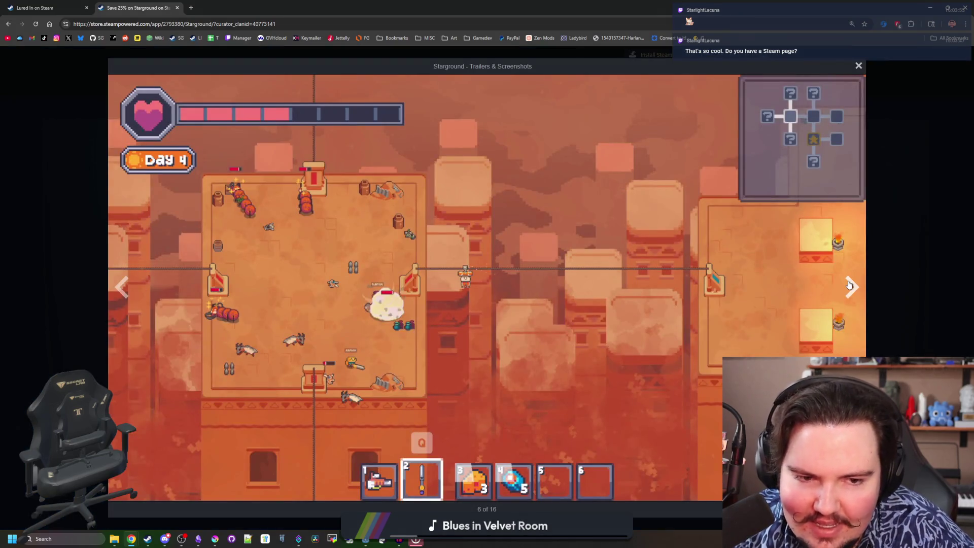
# Step: Step forward through all the Starground screenshots until the gallery wraps to the first
pyautogui.click(850, 285)
pyautogui.click(850, 285)
pyautogui.click(850, 286)
pyautogui.click(850, 285)
pyautogui.click(850, 286)
pyautogui.click(850, 285)
pyautogui.click(850, 285)
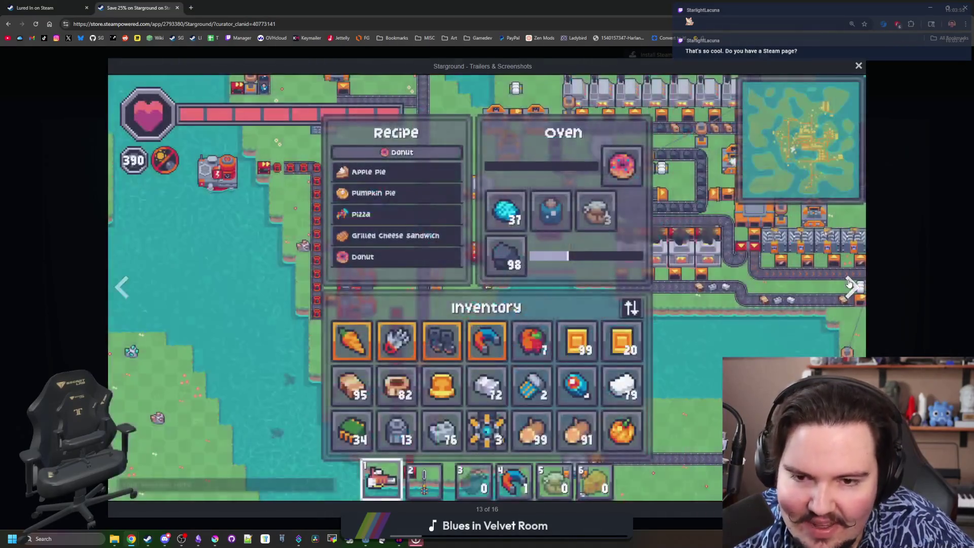
pyautogui.click(850, 285)
pyautogui.click(850, 285)
pyautogui.click(850, 286)
pyautogui.click(850, 285)
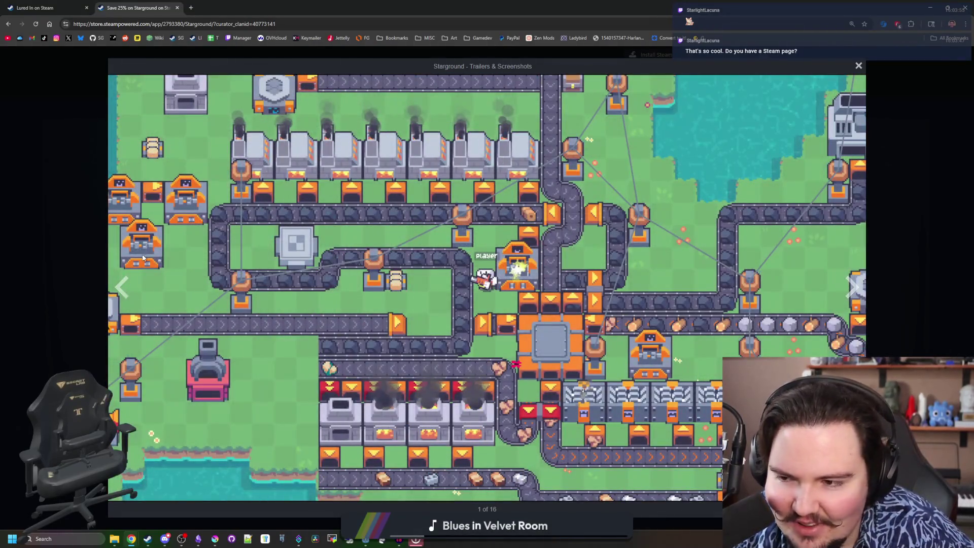
# Step: Go back three screenshots and forward three more, then return to the Lured In tab
pyautogui.click(113, 292)
pyautogui.click(113, 292)
pyautogui.click(113, 291)
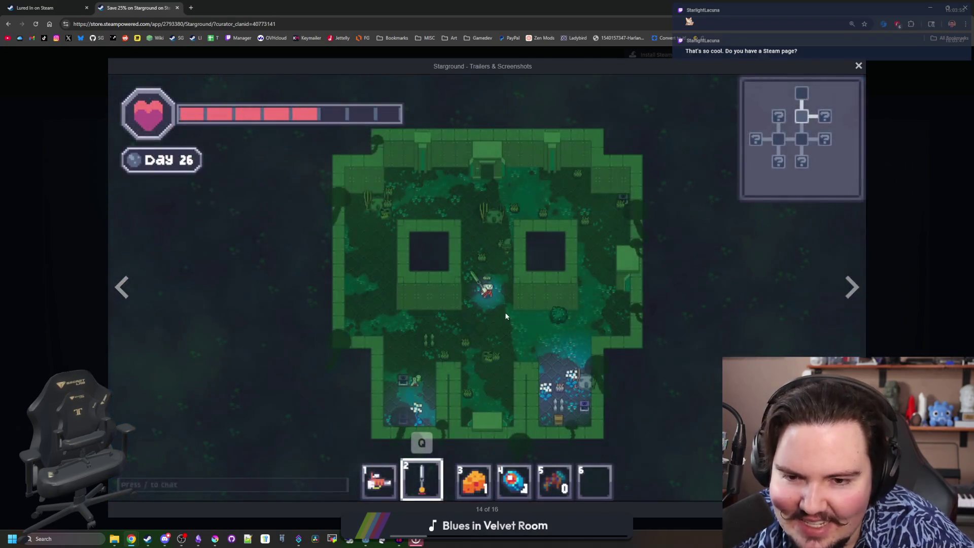
pyautogui.click(860, 296)
pyautogui.click(861, 296)
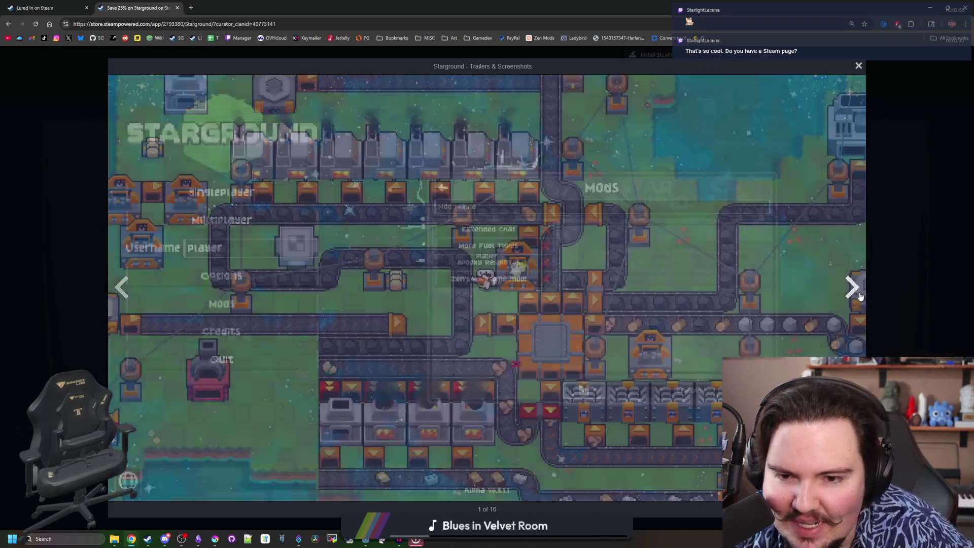
pyautogui.click(861, 296)
pyautogui.click(860, 296)
pyautogui.click(43, 6)
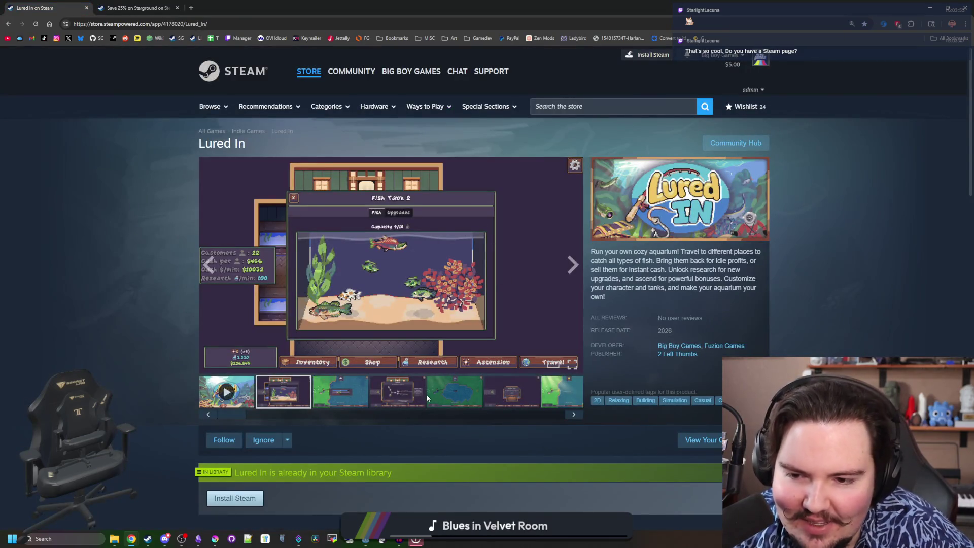
# Step: Browse Lured In's screenshots from the fishing shot past Ascension in the enlarged gallery, then close it
pyautogui.click(358, 395)
pyautogui.click(531, 272)
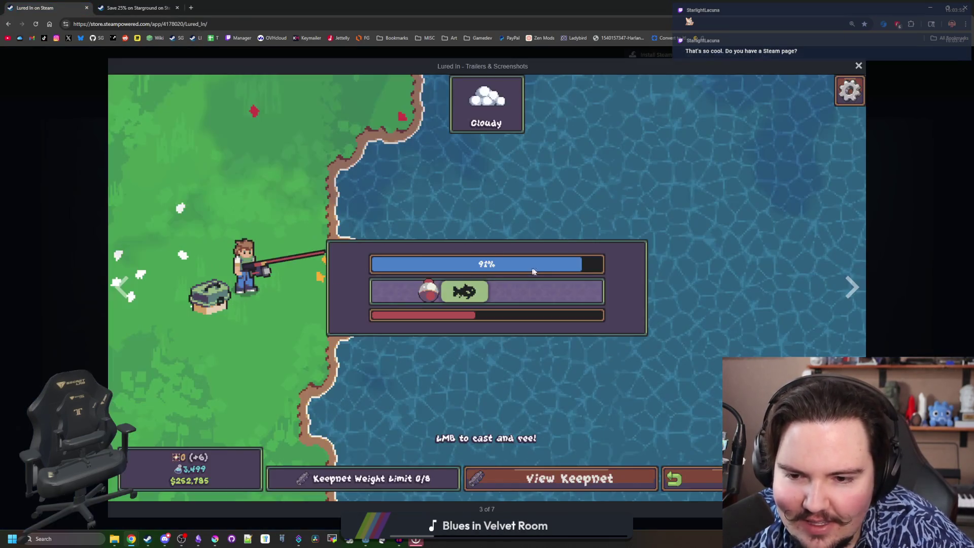
pyautogui.click(854, 288)
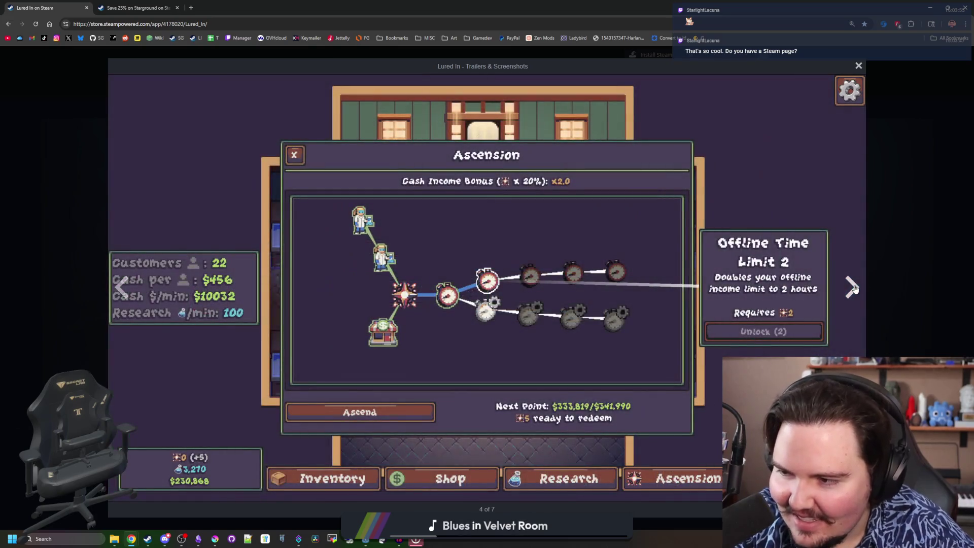
pyautogui.click(855, 288)
pyautogui.click(855, 288)
pyautogui.click(855, 288)
pyautogui.click(903, 265)
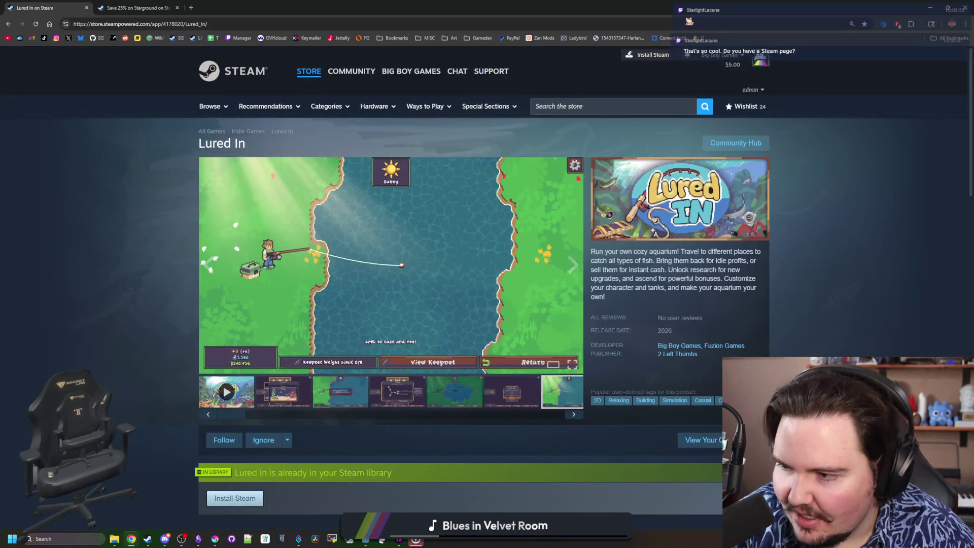
pyautogui.hotkey('alt', 'Tab')
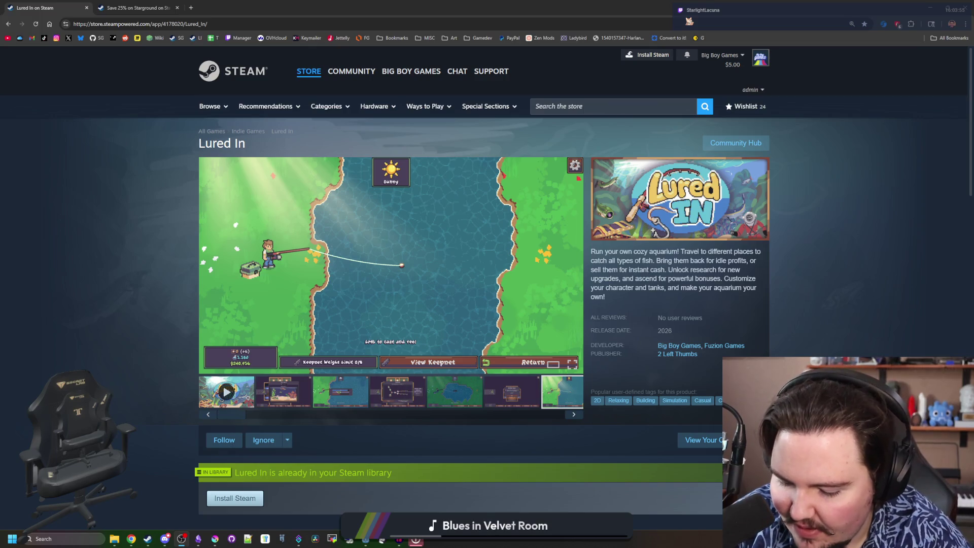
# Step: Show the fish-tank screenshot and read the Playtest description further down the page
pyautogui.click(83, 228)
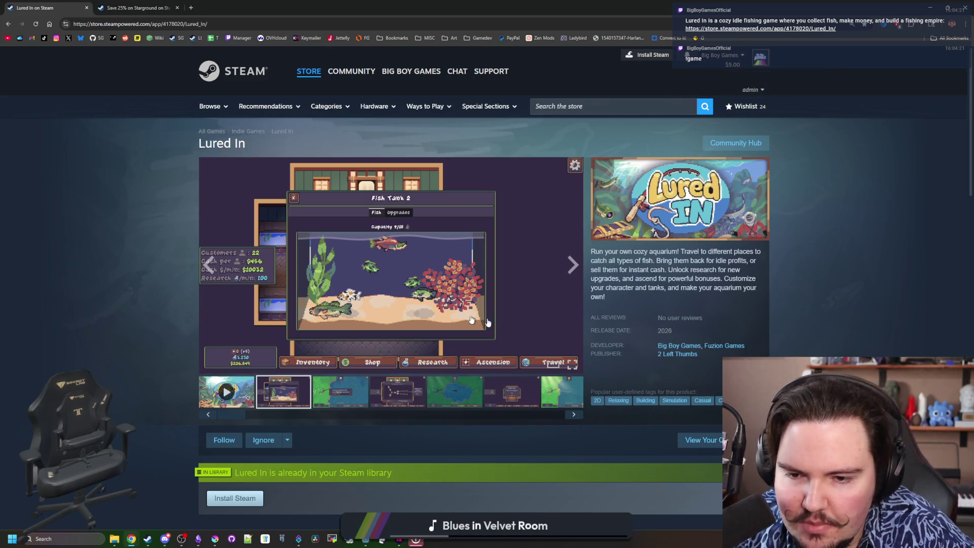
pyautogui.scroll(-3, 558, 323)
pyautogui.scroll(-1, 483, 375)
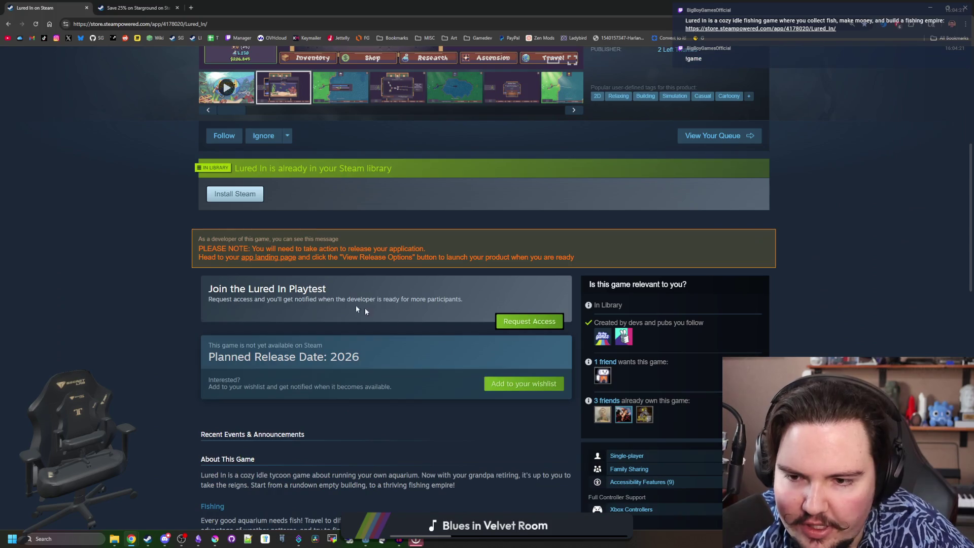
pyautogui.moveTo(239, 294); pyautogui.dragTo(492, 303)
pyautogui.click(491, 303)
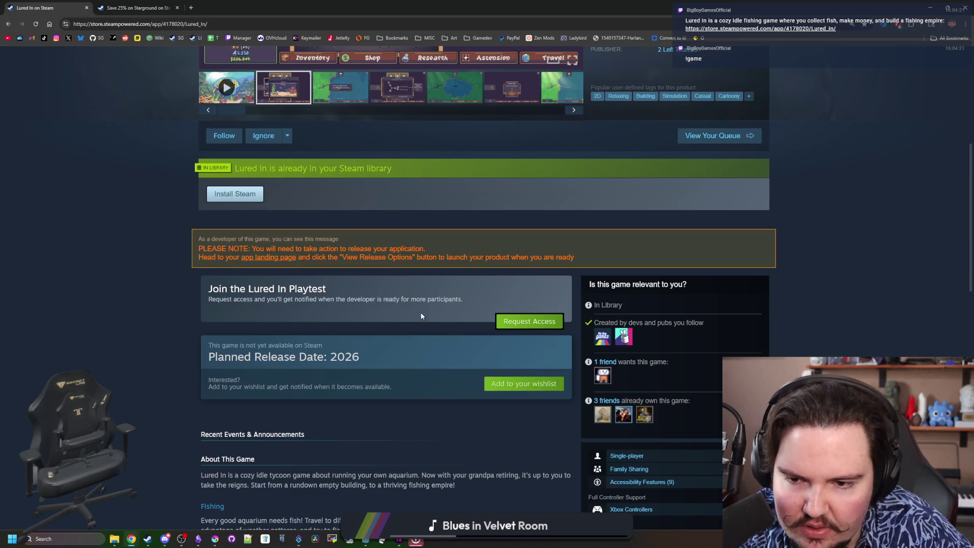
# Step: Scroll to More Like This and open Scritchy Scratchy in a new tab
pyautogui.scroll(-5, 278, 308)
pyautogui.scroll(-10, 278, 308)
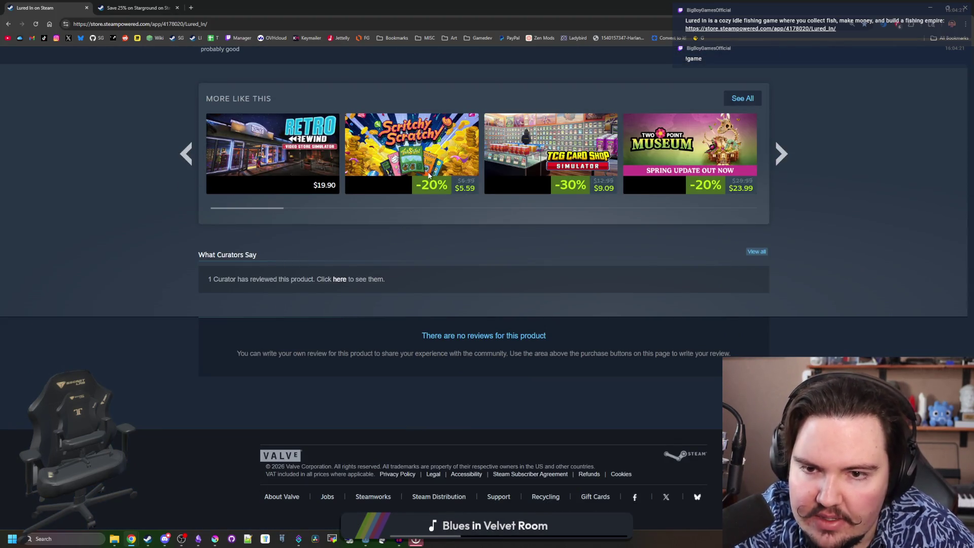
pyautogui.moveTo(429, 176)
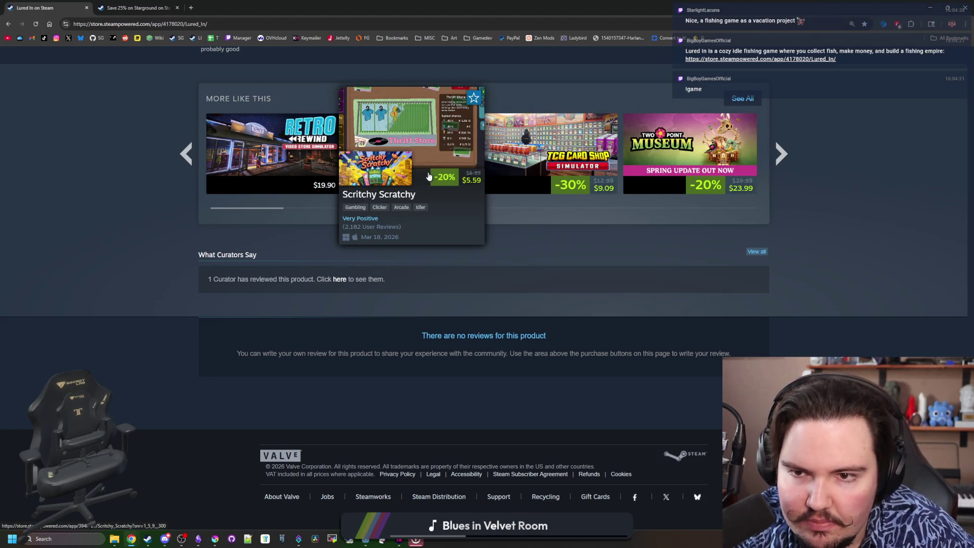
pyautogui.scroll(2, 429, 176)
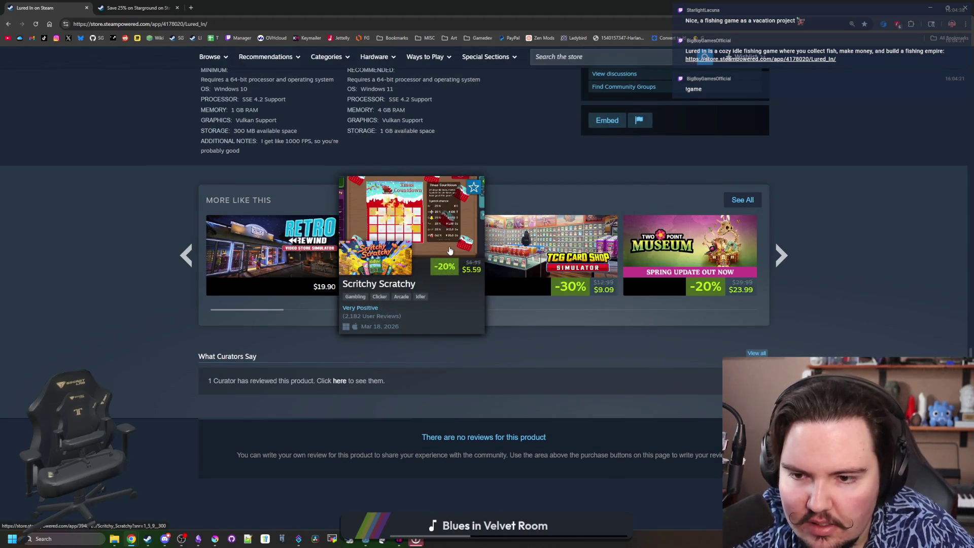
pyautogui.middleClick(442, 213)
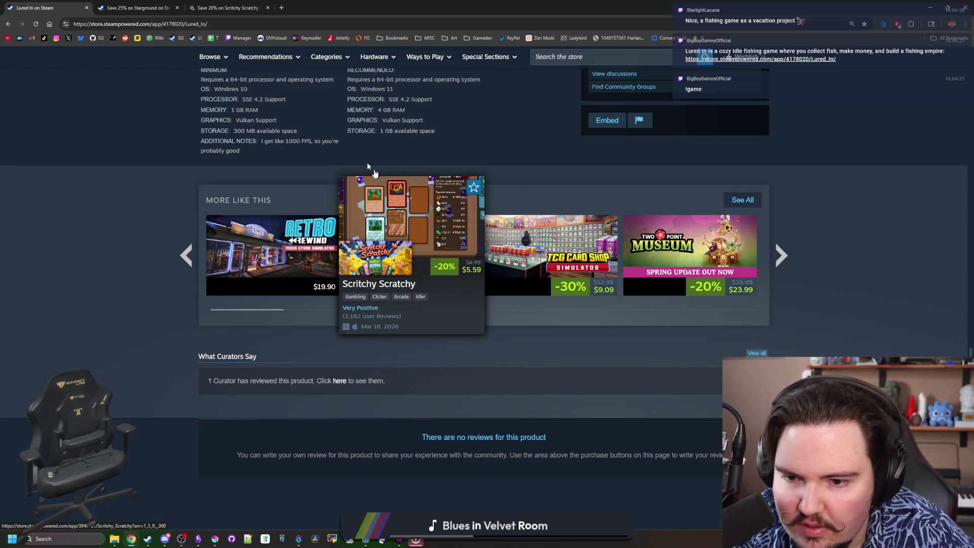
pyautogui.moveTo(224, 7); pyautogui.dragTo(131, 4)
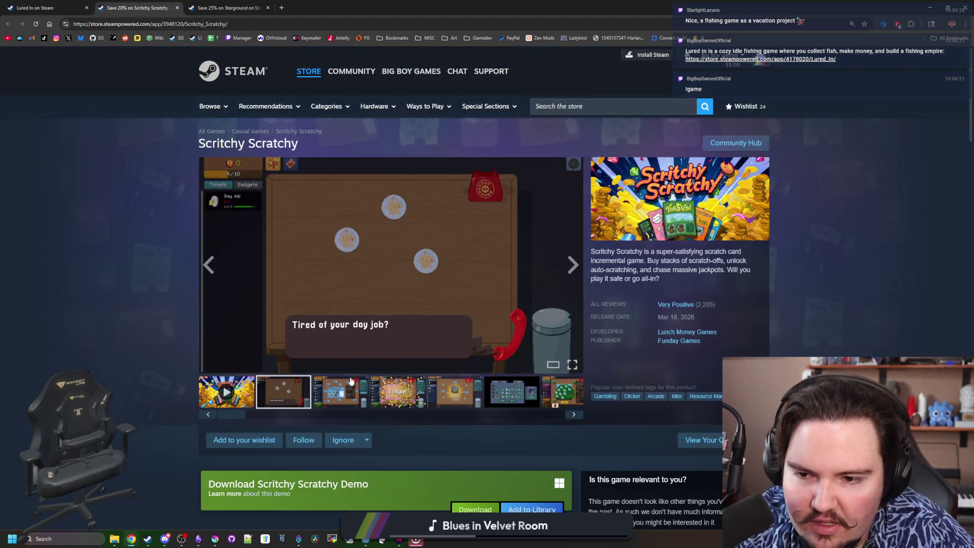
pyautogui.click(351, 392)
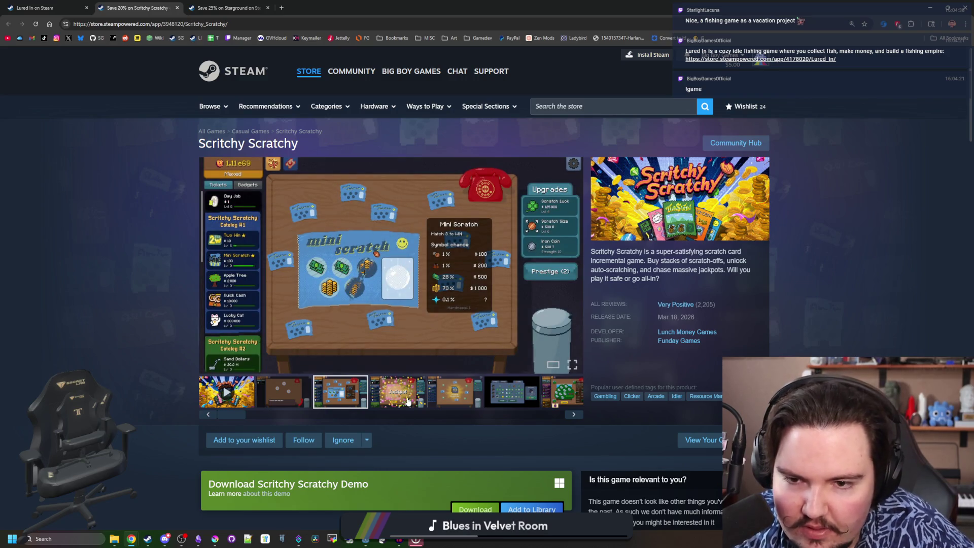
pyautogui.click(407, 401)
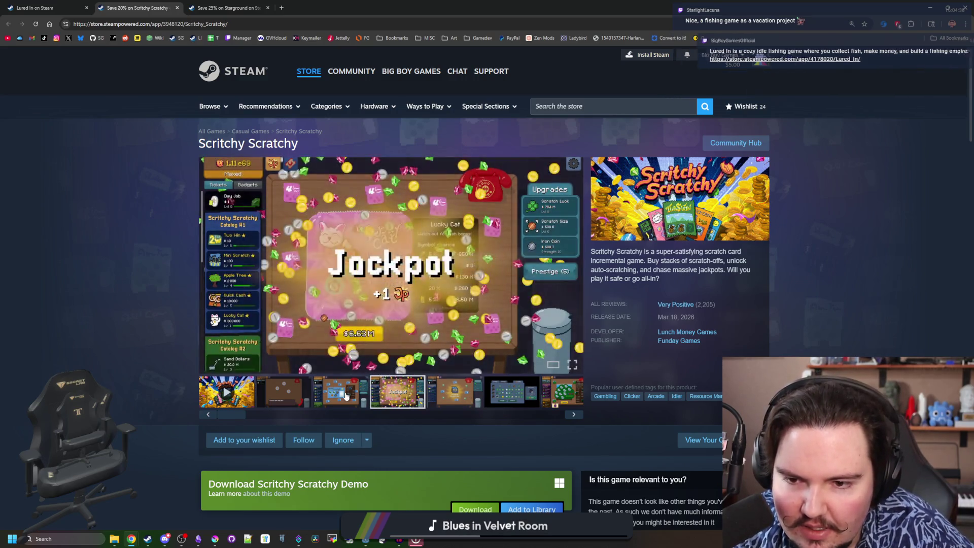
pyautogui.click(345, 396)
pyautogui.click(398, 395)
pyautogui.click(443, 396)
pyautogui.click(532, 396)
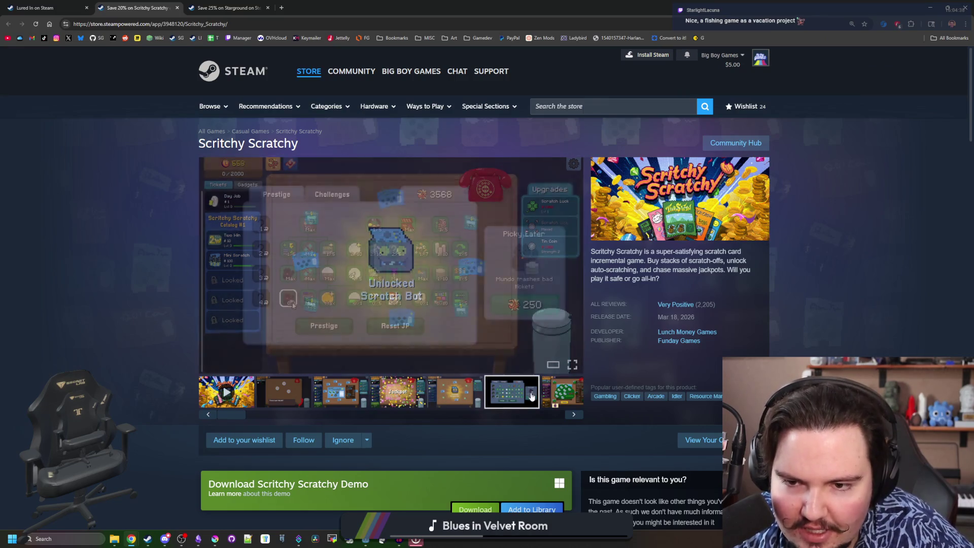
pyautogui.click(558, 395)
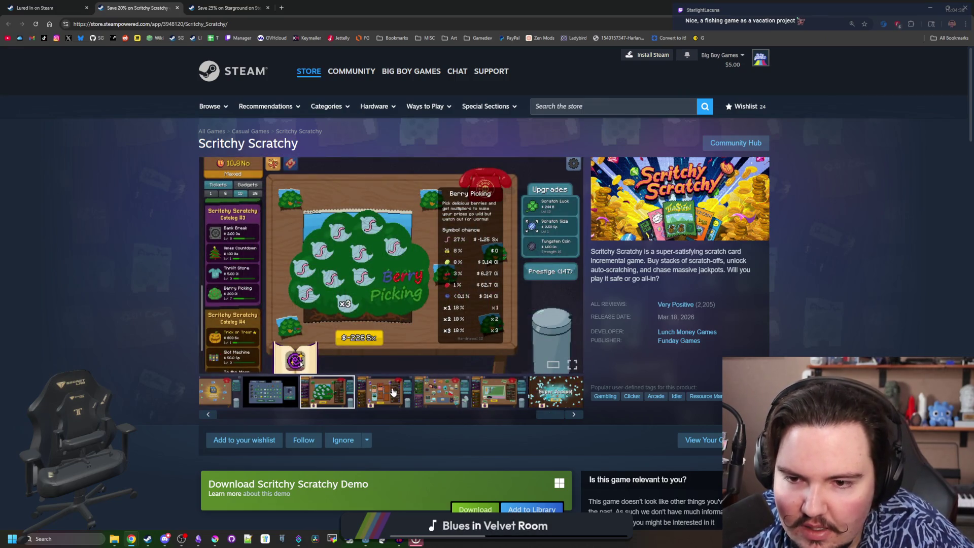
pyautogui.click(393, 392)
pyautogui.click(441, 395)
pyautogui.click(523, 396)
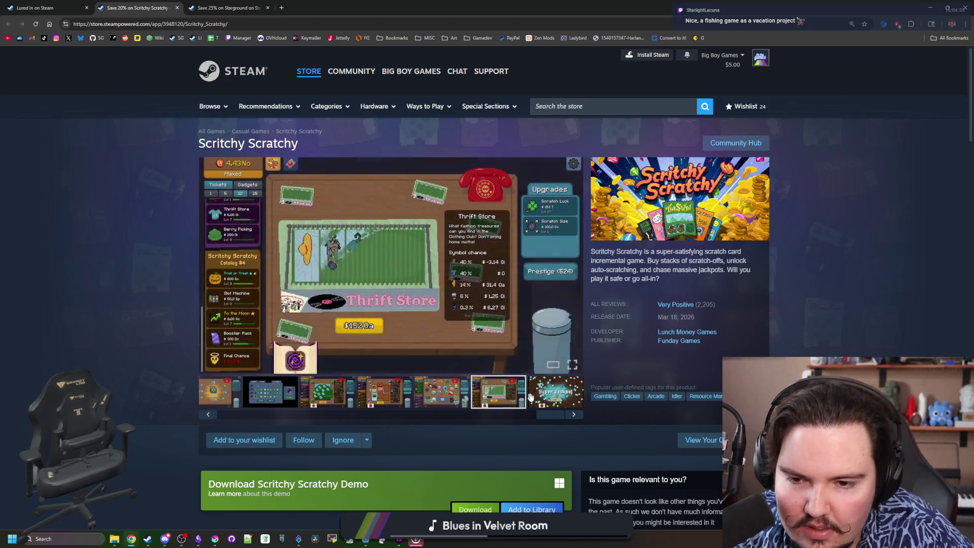
pyautogui.click(548, 396)
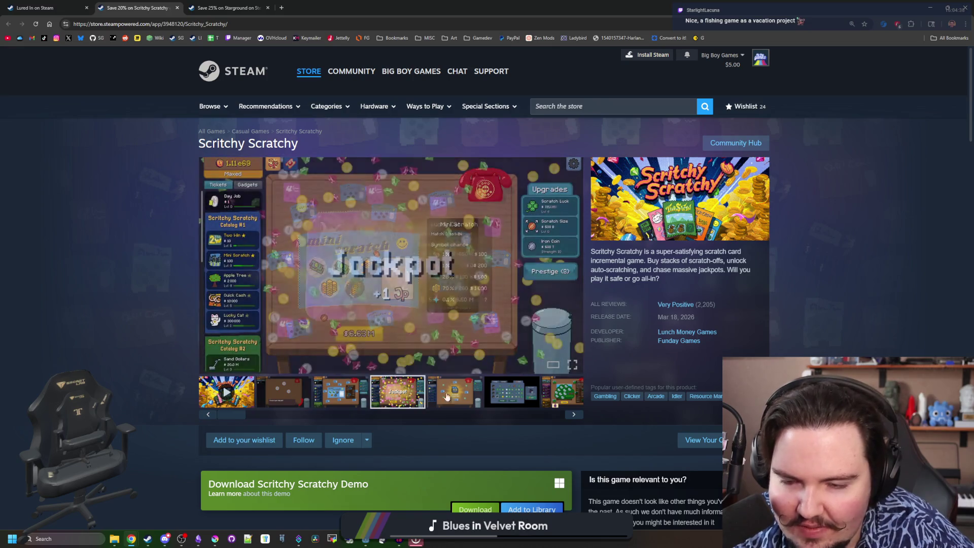
pyautogui.click(511, 403)
pyautogui.click(574, 415)
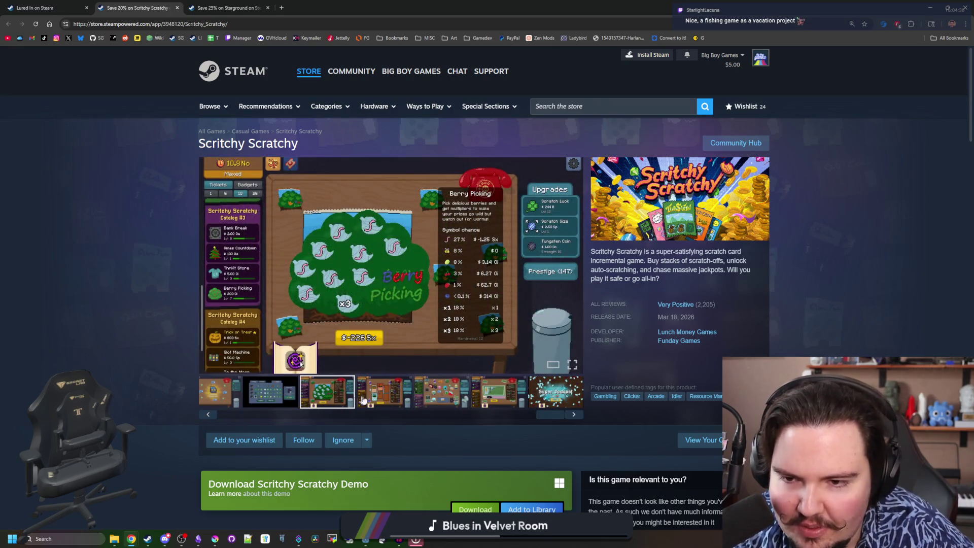
pyautogui.click(383, 393)
pyautogui.click(440, 393)
pyautogui.click(497, 393)
pyautogui.click(553, 401)
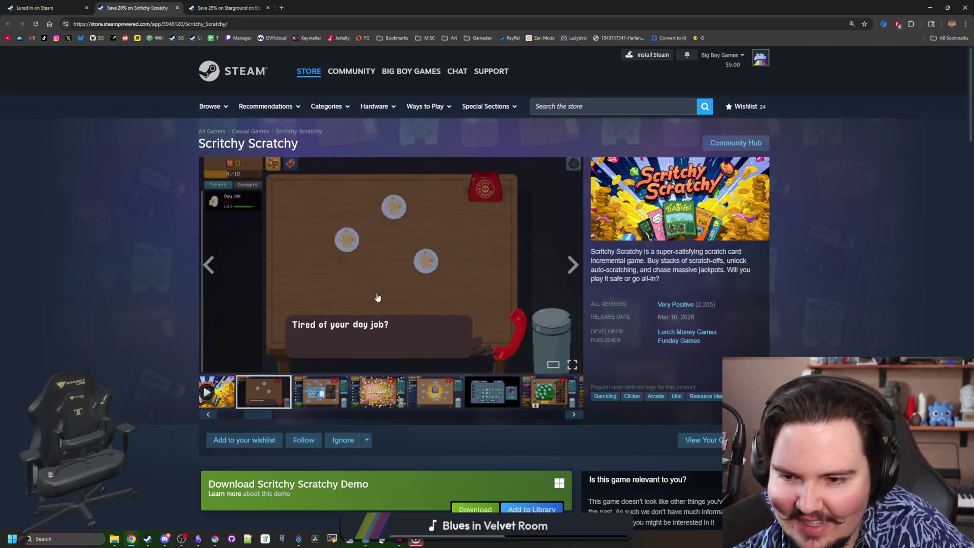
pyautogui.click(334, 389)
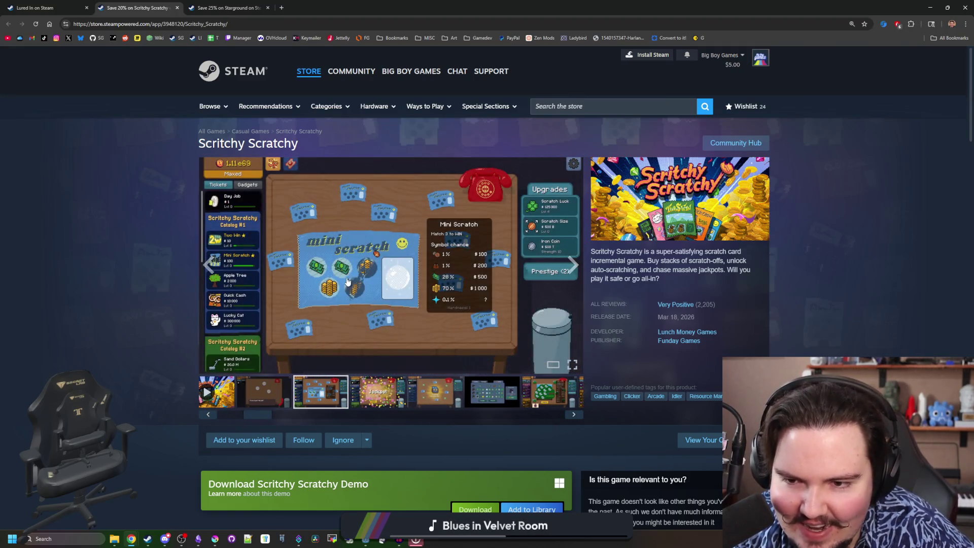
pyautogui.click(371, 401)
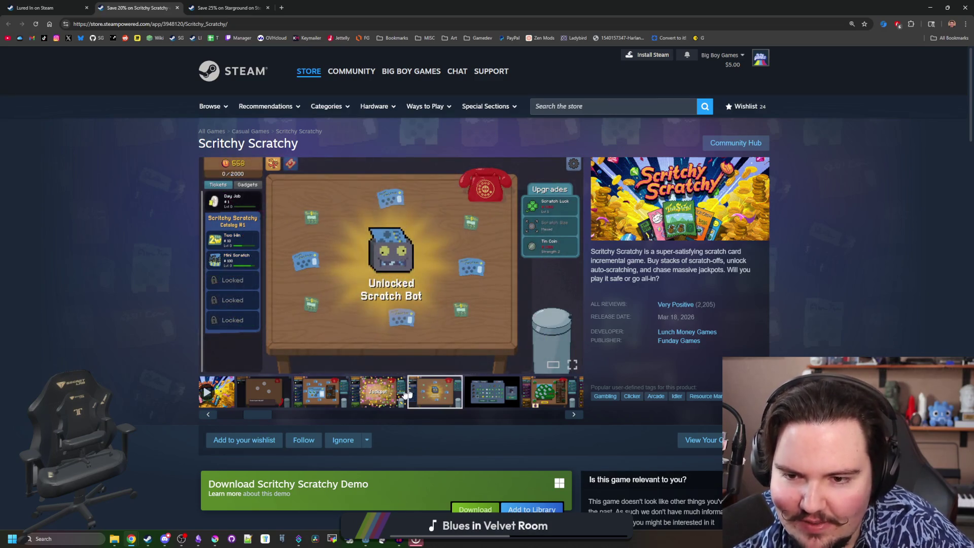
pyautogui.click(486, 401)
pyautogui.click(551, 399)
pyautogui.click(572, 415)
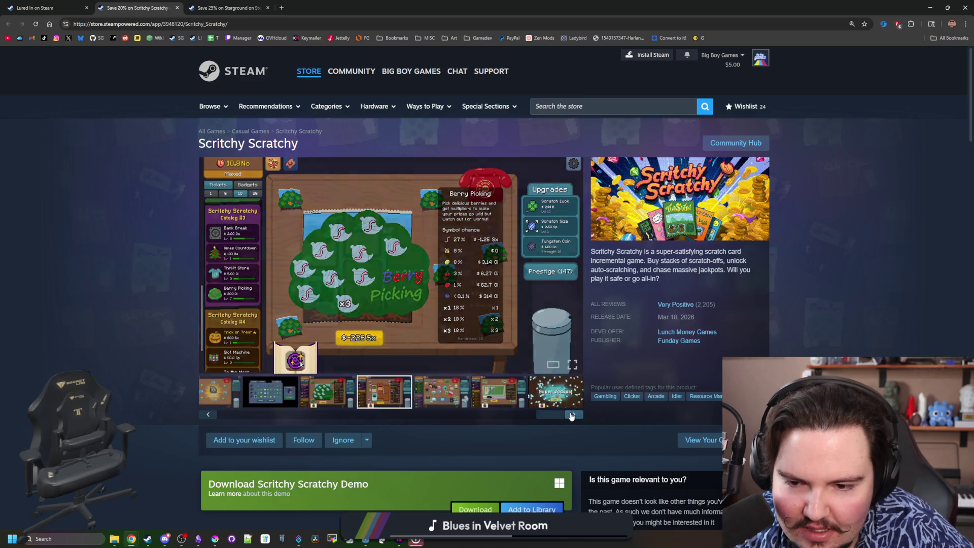
pyautogui.click(572, 415)
pyautogui.click(572, 415)
pyautogui.scroll(-10, 570, 413)
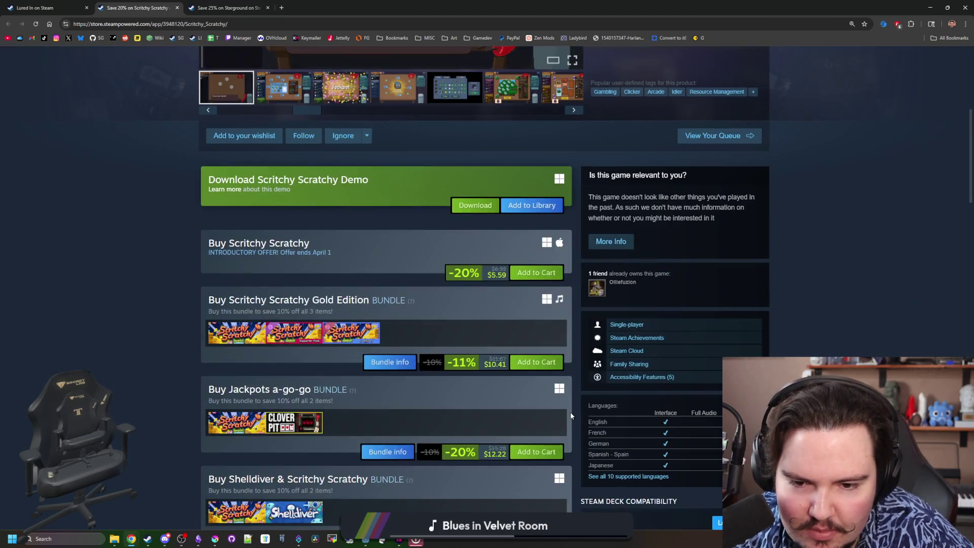
pyautogui.scroll(-5, 571, 415)
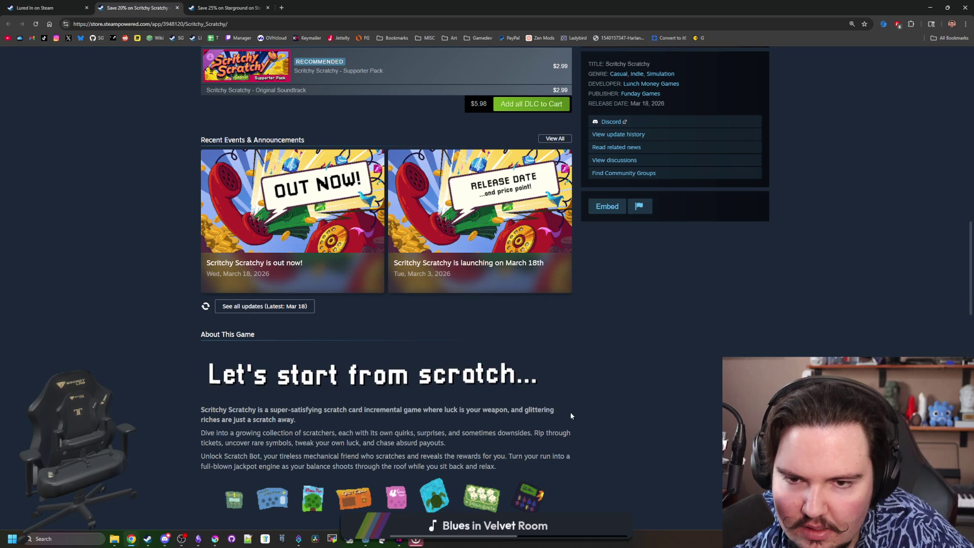
pyautogui.scroll(10, 571, 412)
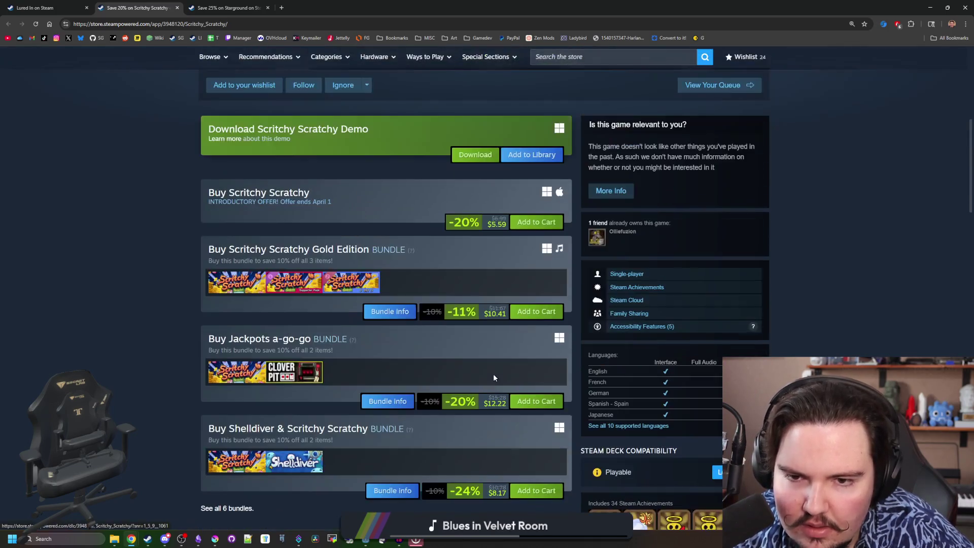
pyautogui.scroll(7, 460, 305)
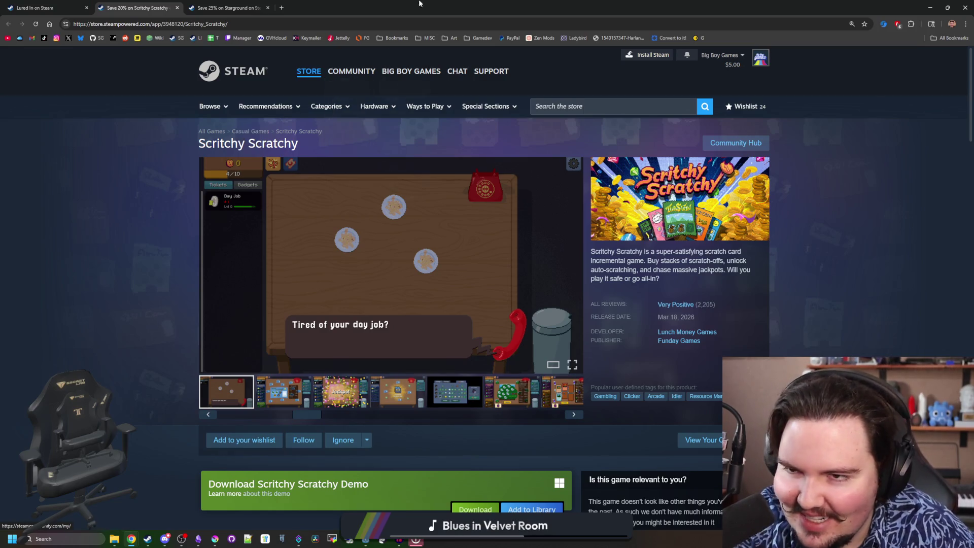
pyautogui.moveTo(417, 3); pyautogui.dragTo(416, 286)
pyautogui.click(394, 274)
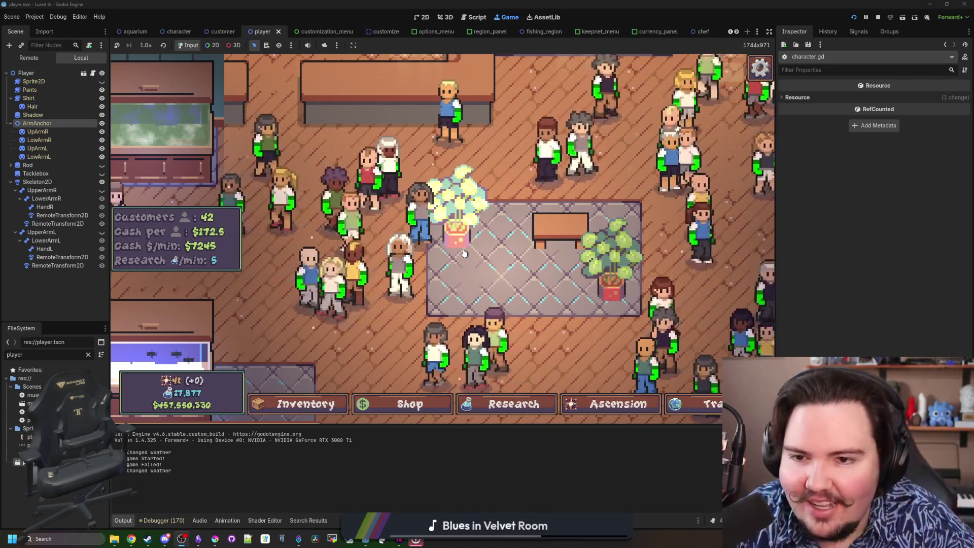
# Step: Stop the running Lured In game with F8
pyautogui.press('F8')
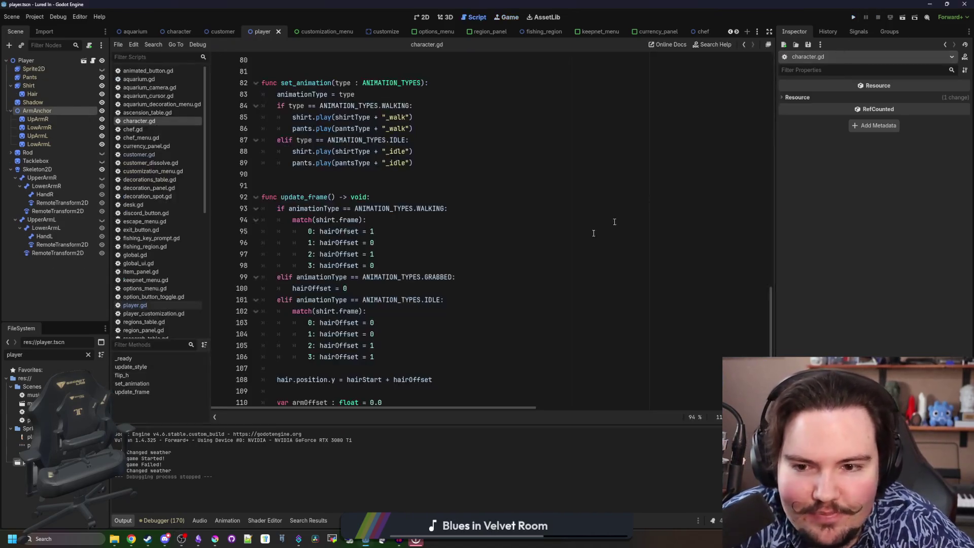
# Step: Copy the Shirt node's shader material in the character scene and select the four arm sprites
pyautogui.click(333, 175)
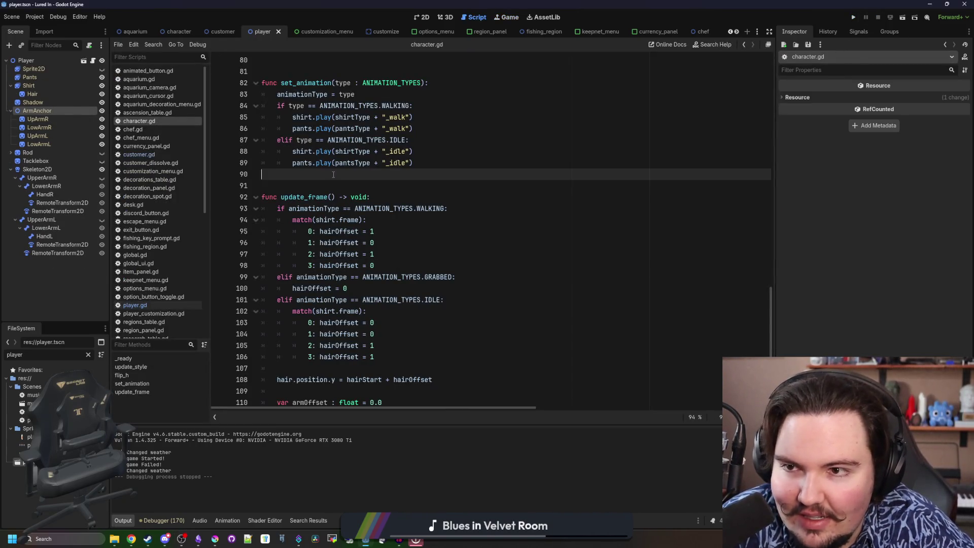
pyautogui.click(210, 34)
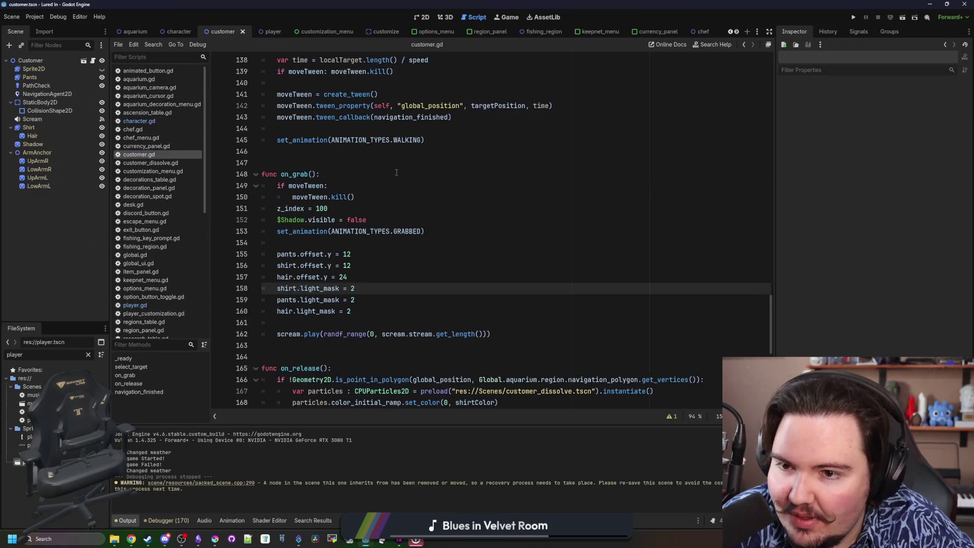
pyautogui.click(179, 31)
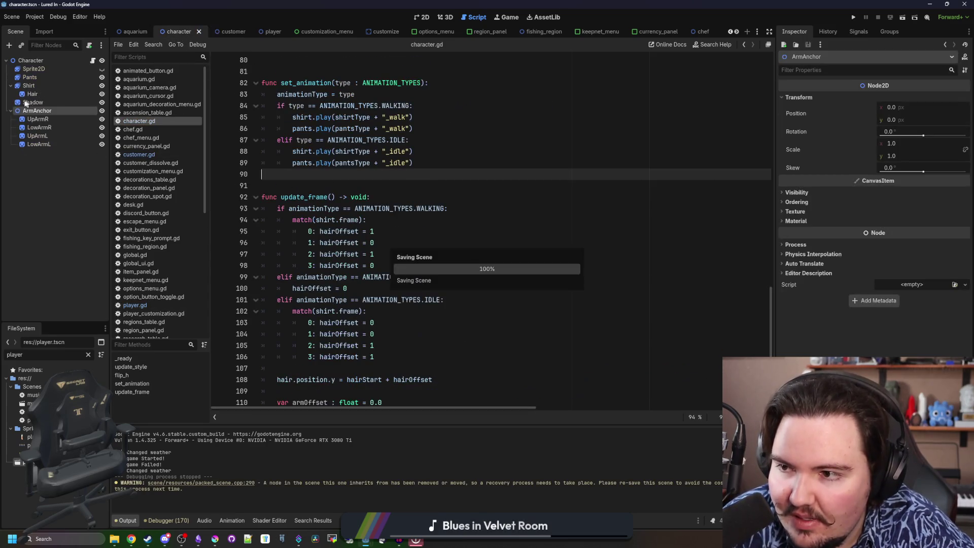
pyautogui.click(31, 86)
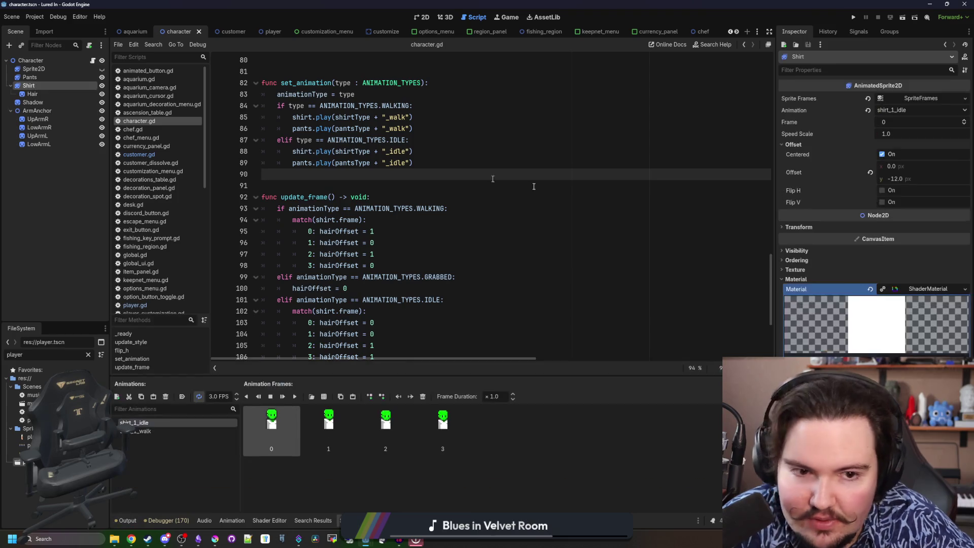
pyautogui.click(920, 293)
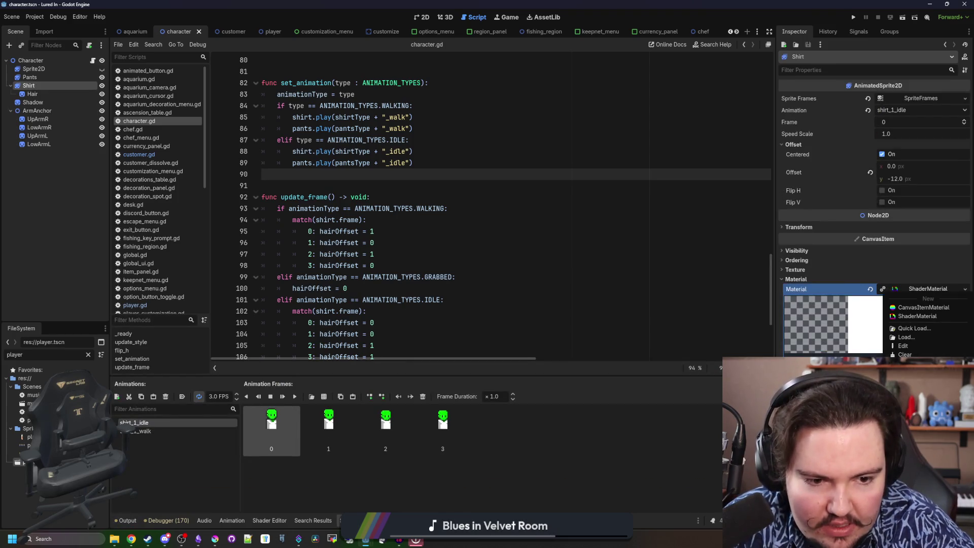
pyautogui.click(642, 331)
pyautogui.click(41, 145)
pyautogui.keyDown('shift'); pyautogui.click(59, 120); pyautogui.keyUp('shift')
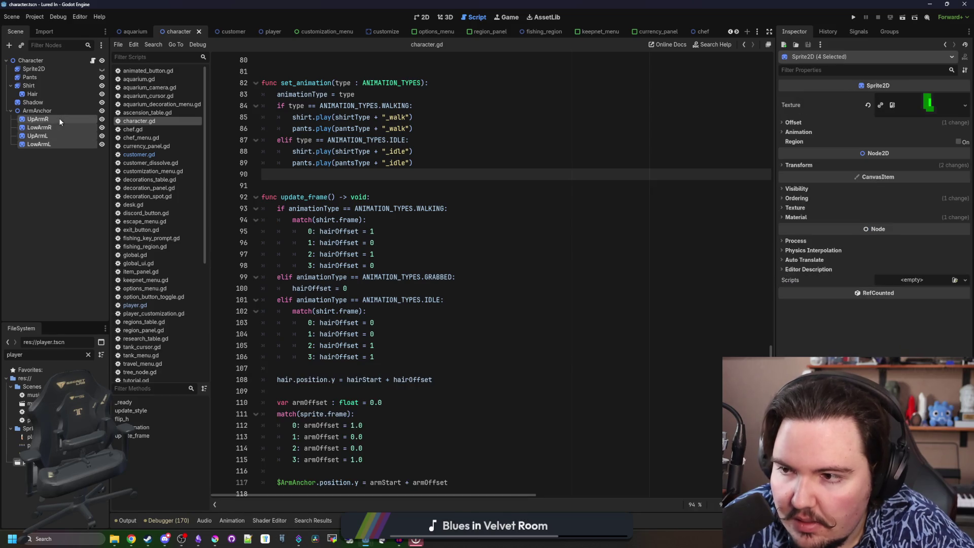
# Step: Clear the arm sprites' existing material and reselect all four arms together
pyautogui.click(848, 218)
pyautogui.click(871, 227)
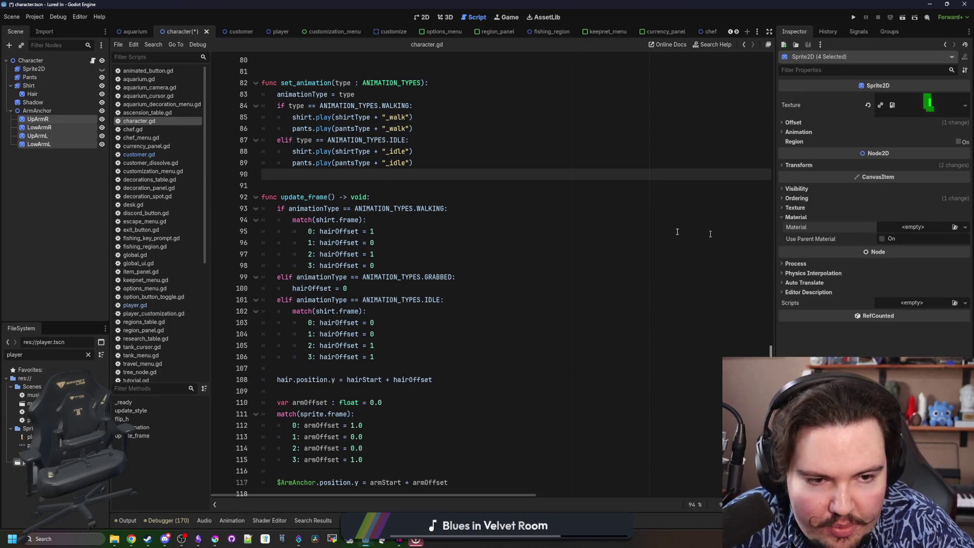
pyautogui.click(69, 177)
pyautogui.click(50, 127)
pyautogui.click(38, 119)
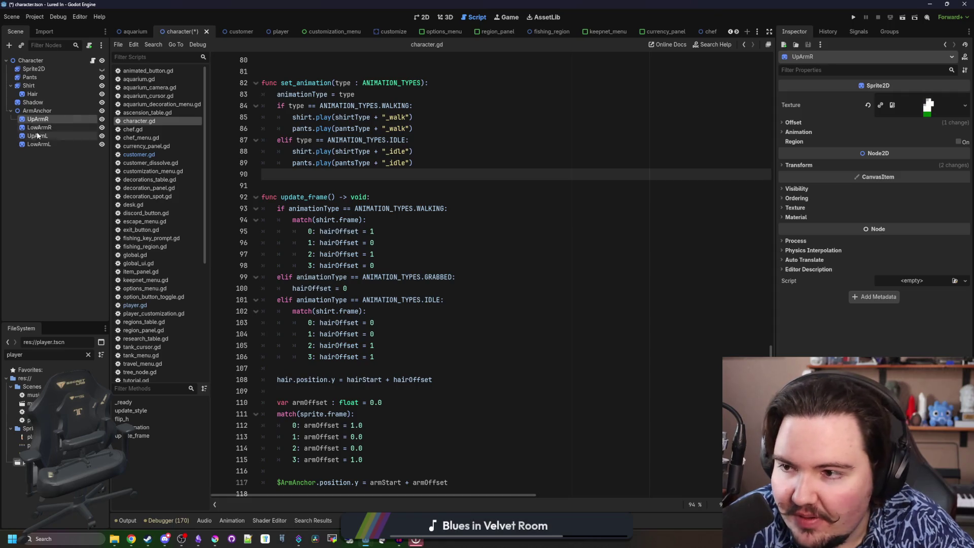
pyautogui.keyDown('shift'); pyautogui.click(39, 144); pyautogui.keyUp('shift')
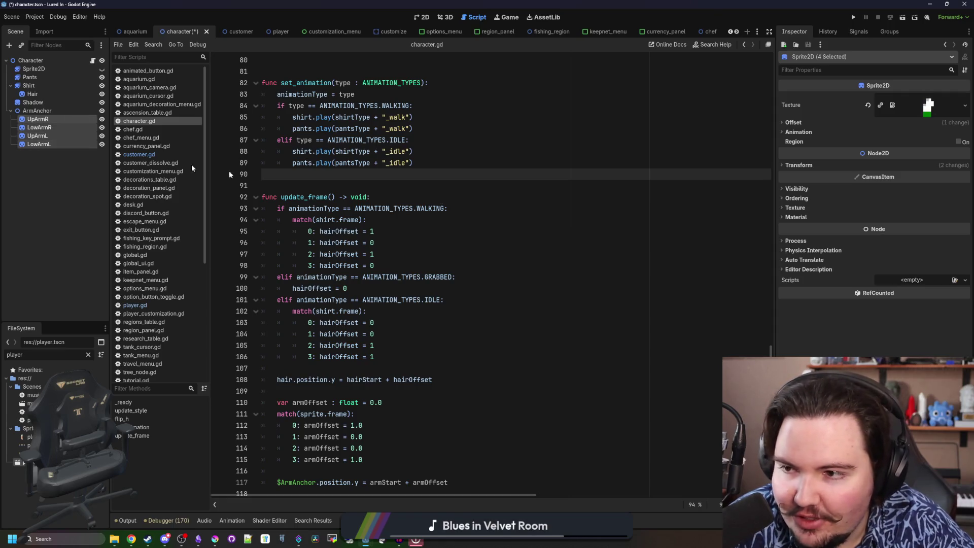
# Step: Paste the Shirt's shader material onto the four arms, save the scene, and launch a test run
pyautogui.click(823, 218)
pyautogui.click(924, 289)
pyautogui.hotkey('ctrl', 's')
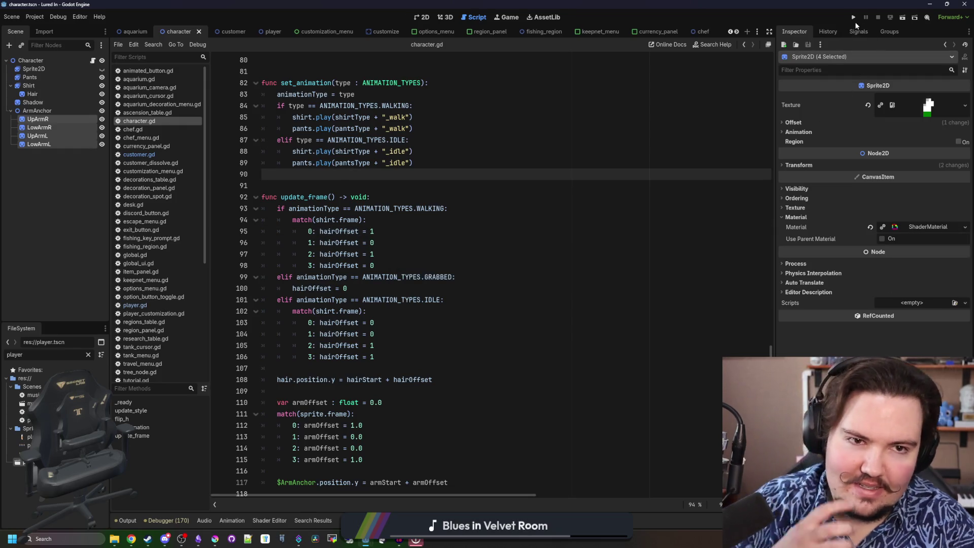
pyautogui.click(854, 17)
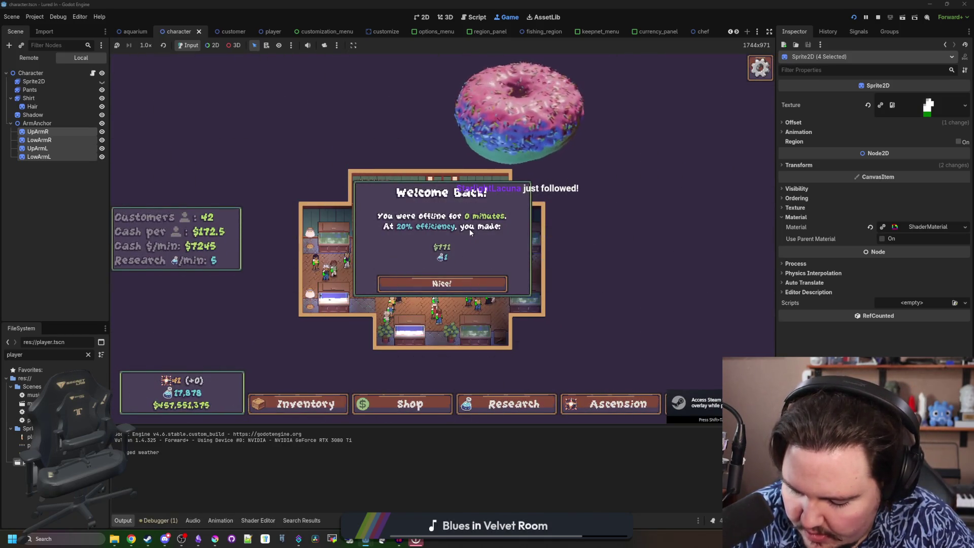
# Step: Dismiss Welcome Back and inspect the Shirt and UpArmR materials while panning the shop floor
pyautogui.click(441, 284)
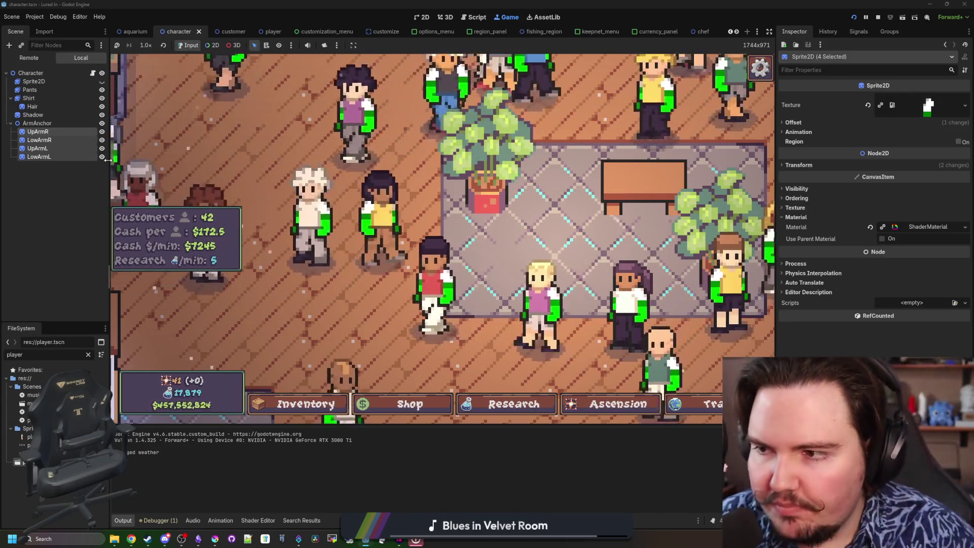
pyautogui.click(75, 97)
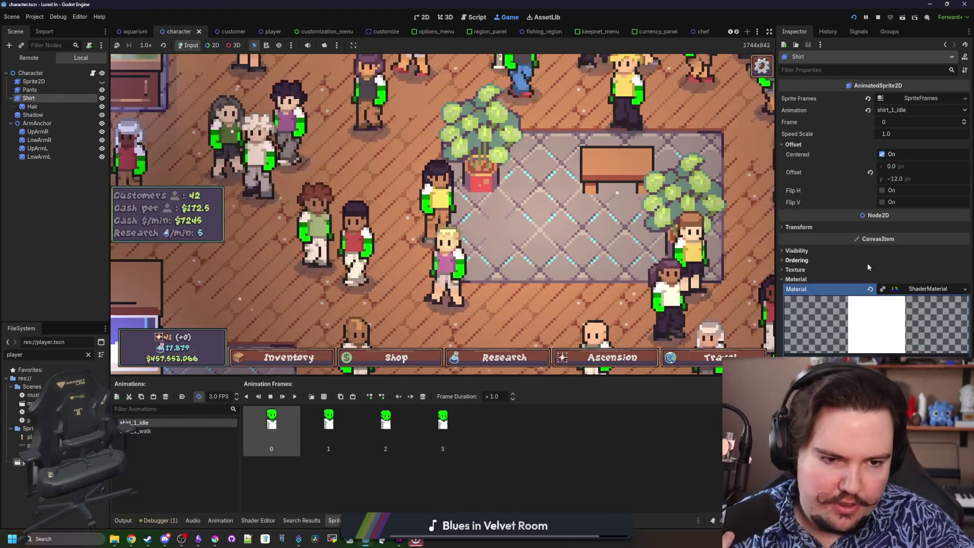
pyautogui.click(37, 131)
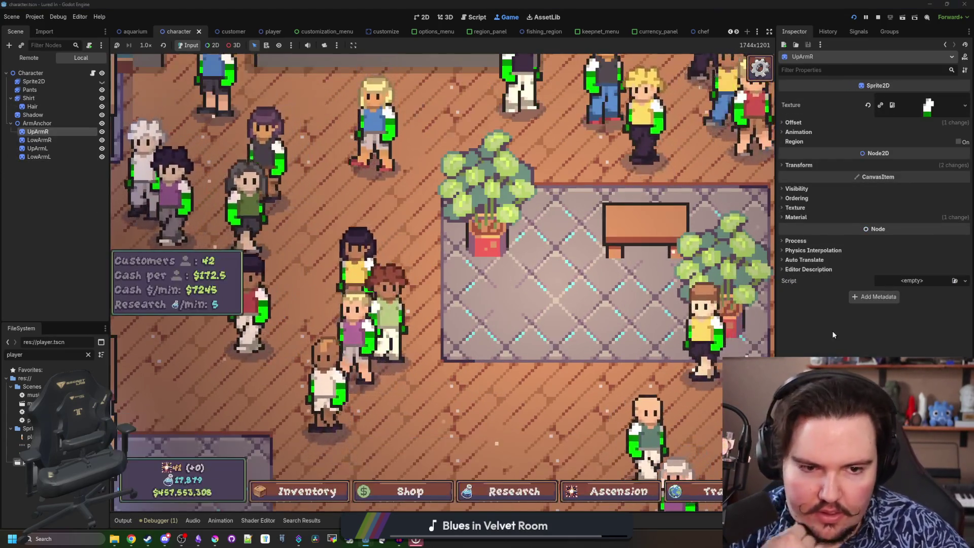
pyautogui.click(816, 219)
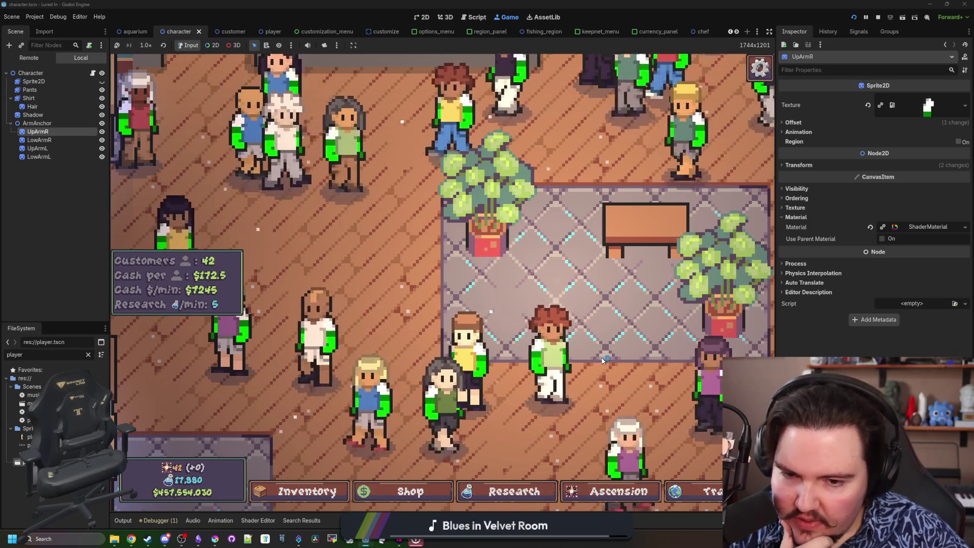
pyautogui.moveTo(579, 321)
pyautogui.mouseDown()
pyautogui.moveTo(577, 306)
pyautogui.moveTo(551, 284)
pyautogui.moveTo(501, 152)
pyautogui.mouseUp()
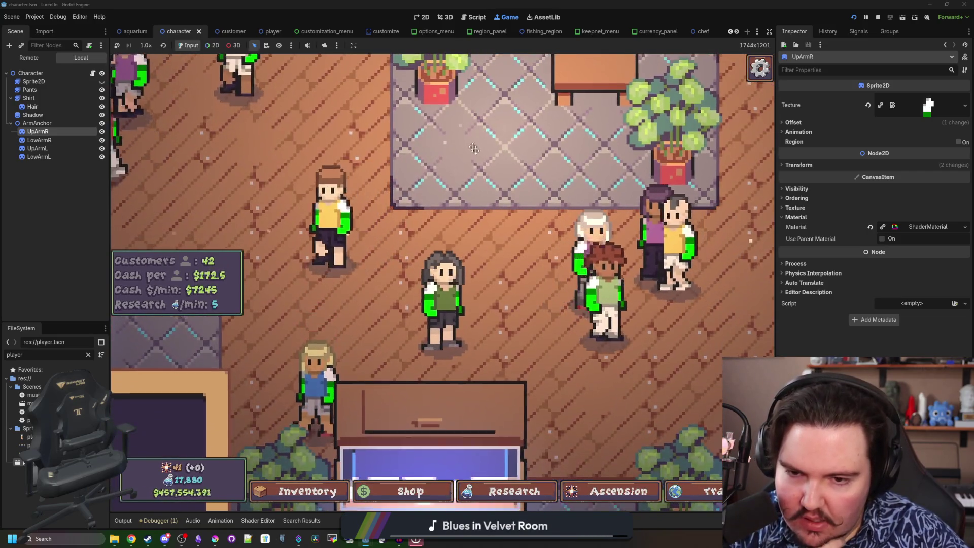
pyautogui.moveTo(533, 421); pyautogui.dragTo(508, 137)
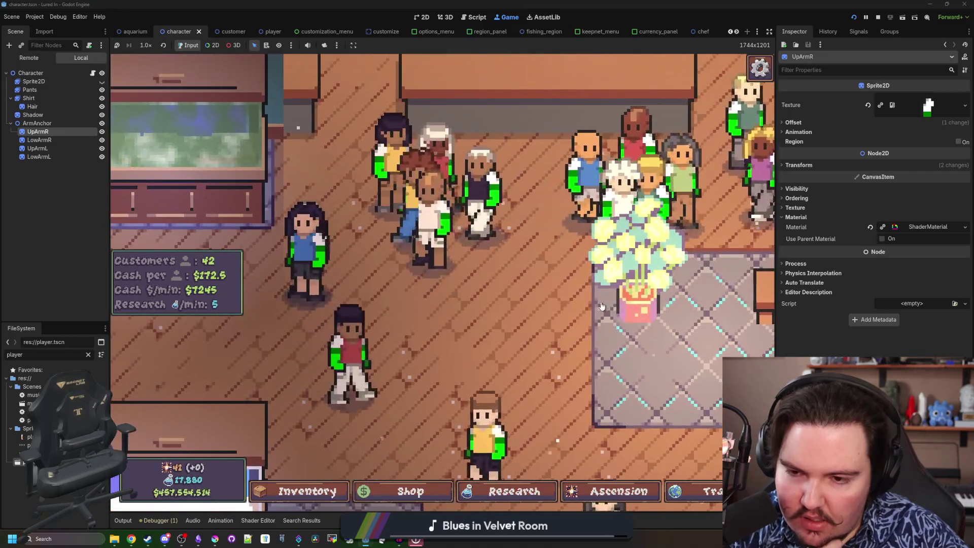
# Step: Turn off Local to Scene on UpArmR's shader material, stop the game, and select all four arms
pyautogui.click(929, 226)
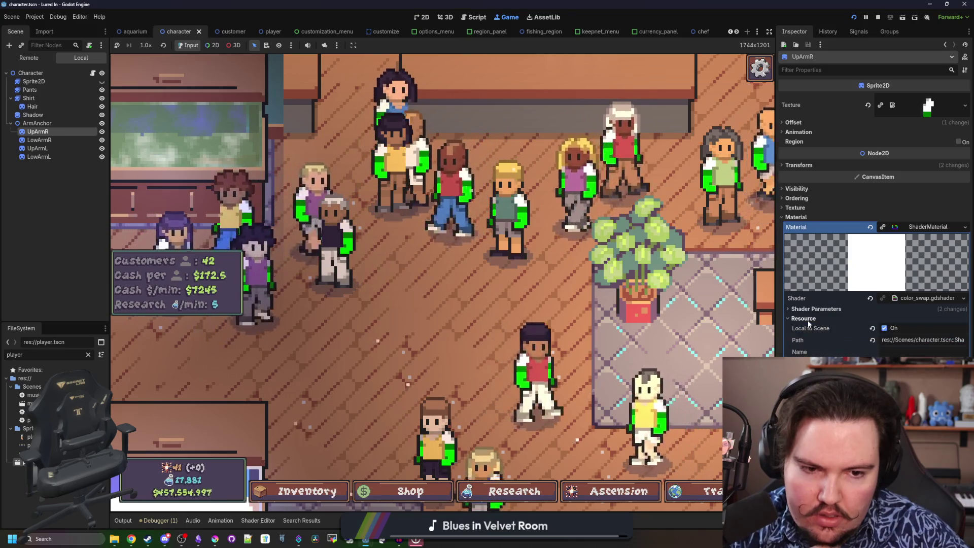
pyautogui.click(807, 318)
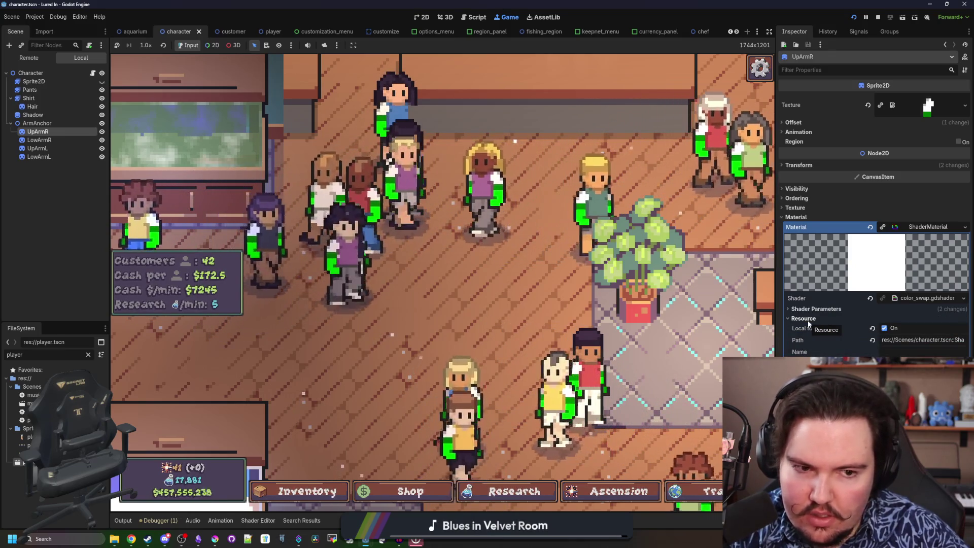
pyautogui.click(884, 328)
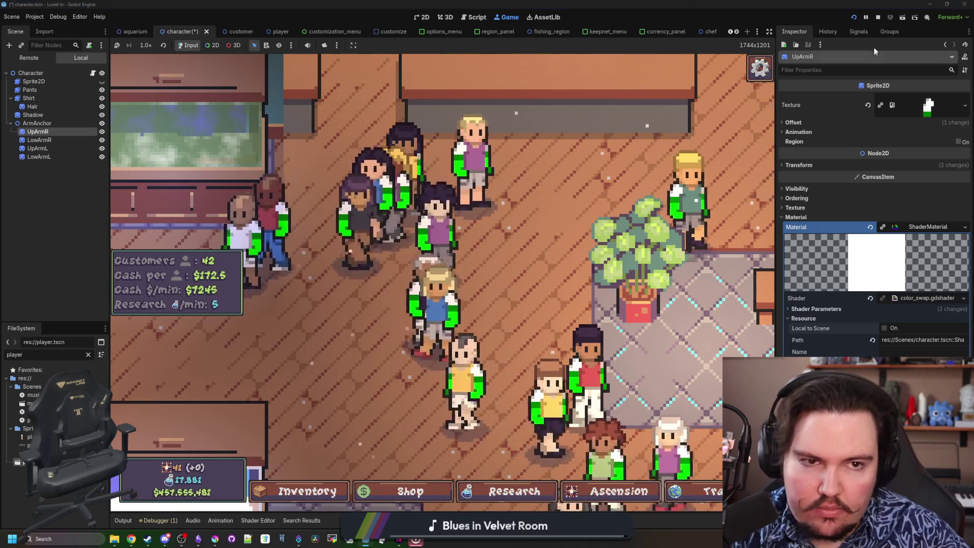
pyautogui.press('F8')
pyautogui.keyDown('shift'); pyautogui.click(48, 145); pyautogui.keyUp('shift')
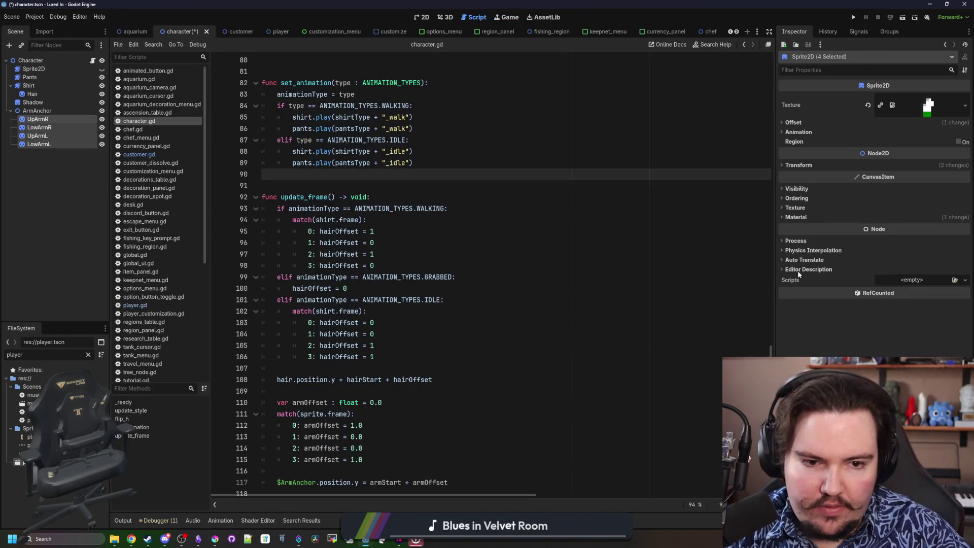
# Step: Uncheck Local to Scene on the four arms' shared material and save the character scene
pyautogui.click(797, 217)
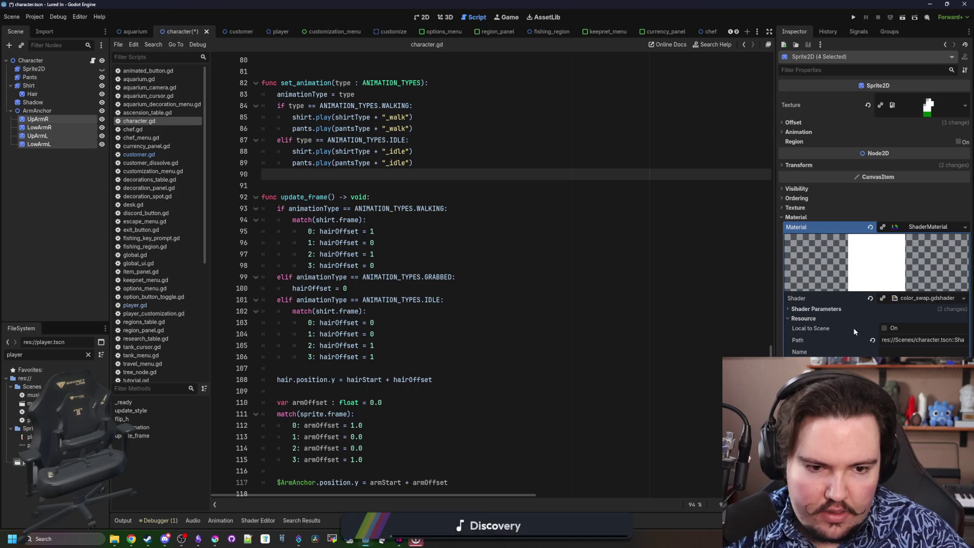
pyautogui.click(884, 328)
pyautogui.hotkey('ctrl', 's')
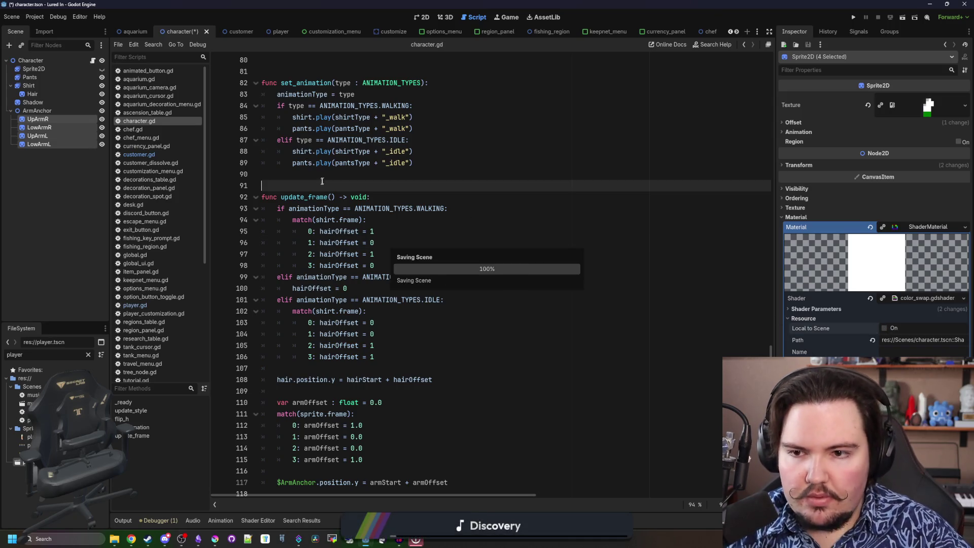
# Step: Test-run the game past the Welcome Back message, then stop it and deselect the arms
pyautogui.click(853, 18)
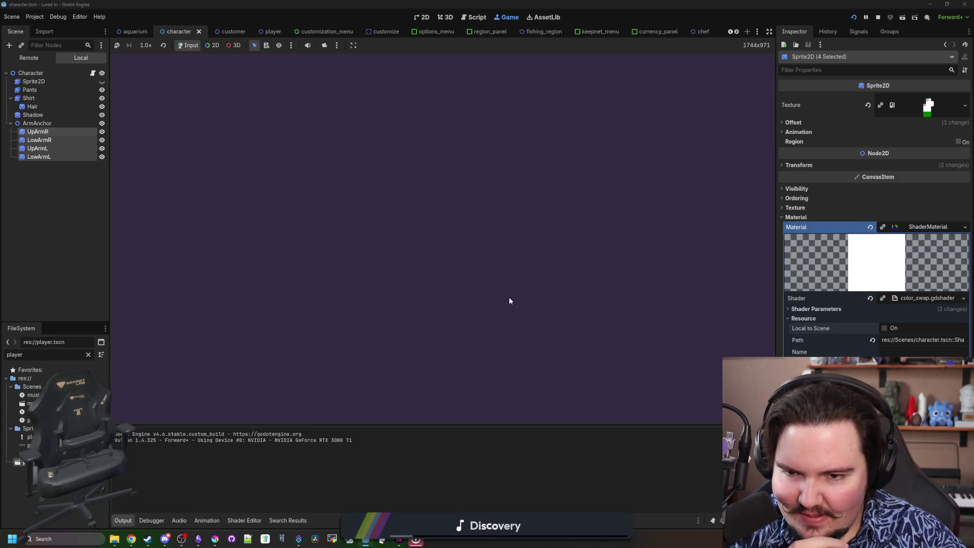
pyautogui.click(456, 289)
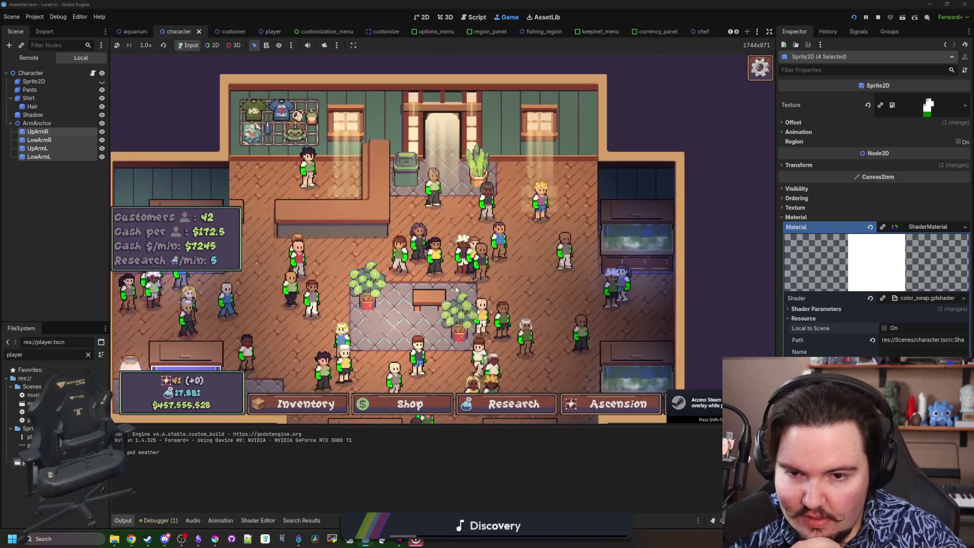
pyautogui.scroll(3, 558, 233)
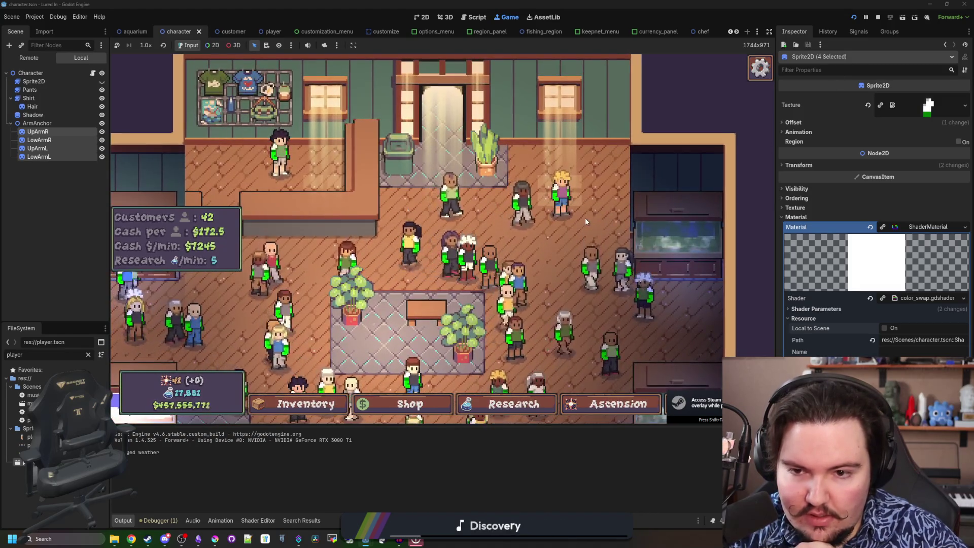
pyautogui.click(878, 17)
pyautogui.click(52, 189)
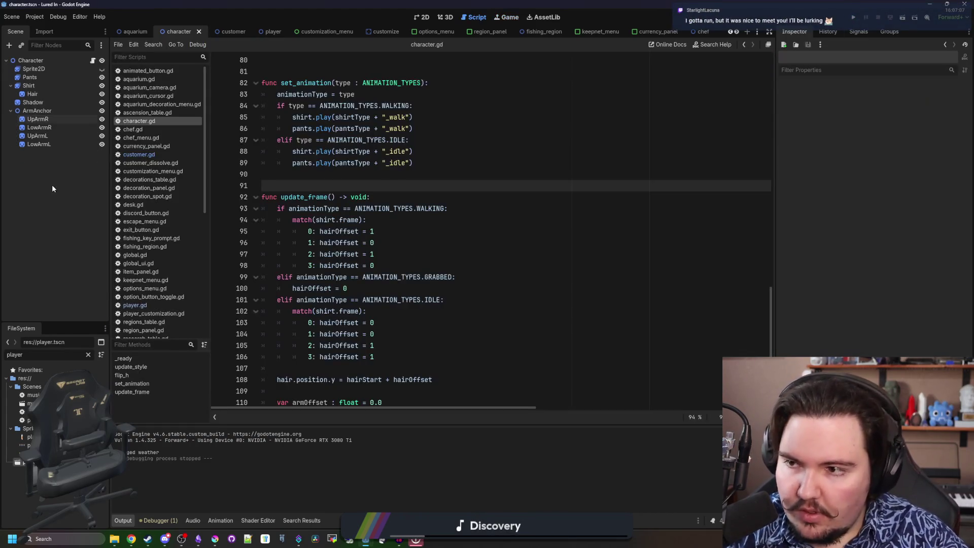
pyautogui.click(39, 85)
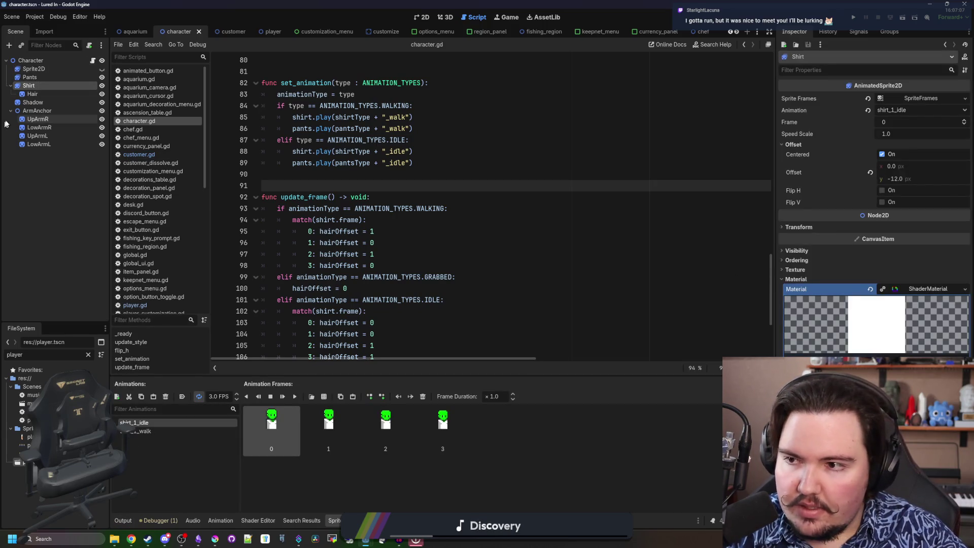
pyautogui.click(38, 119)
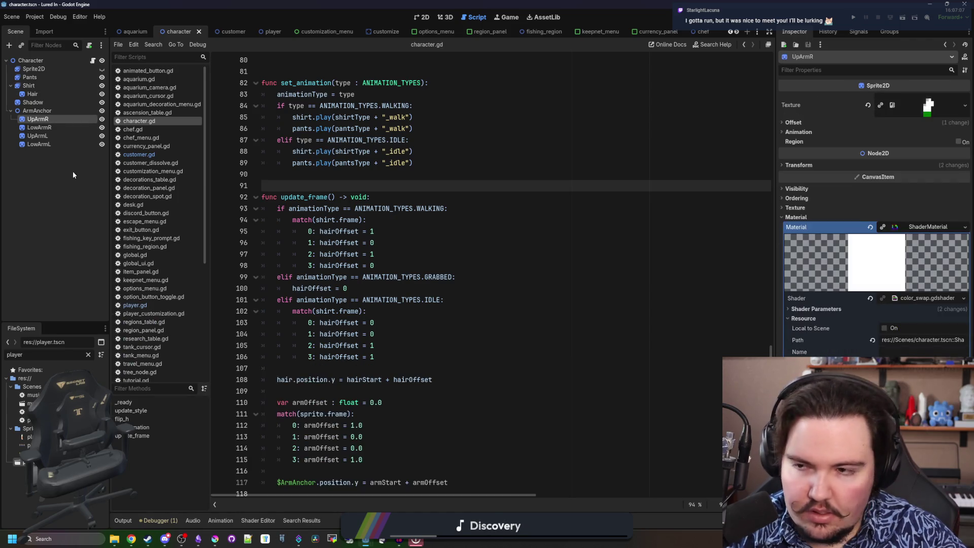
pyautogui.click(52, 127)
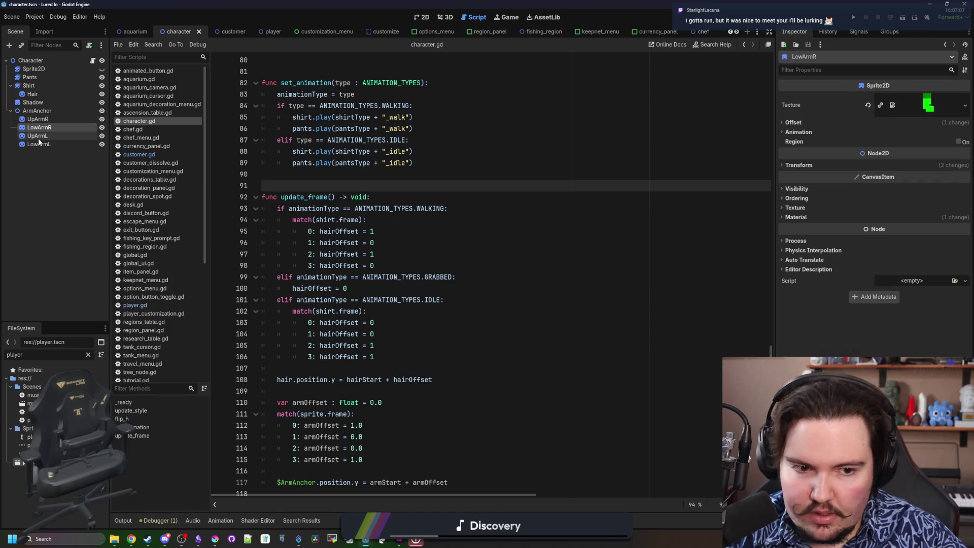
pyautogui.click(855, 219)
pyautogui.click(621, 277)
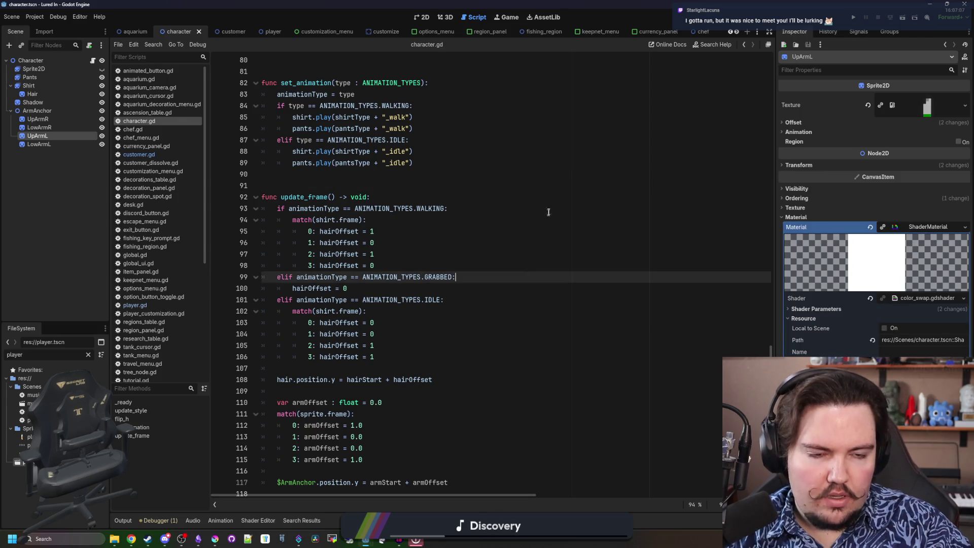
pyautogui.click(622, 209)
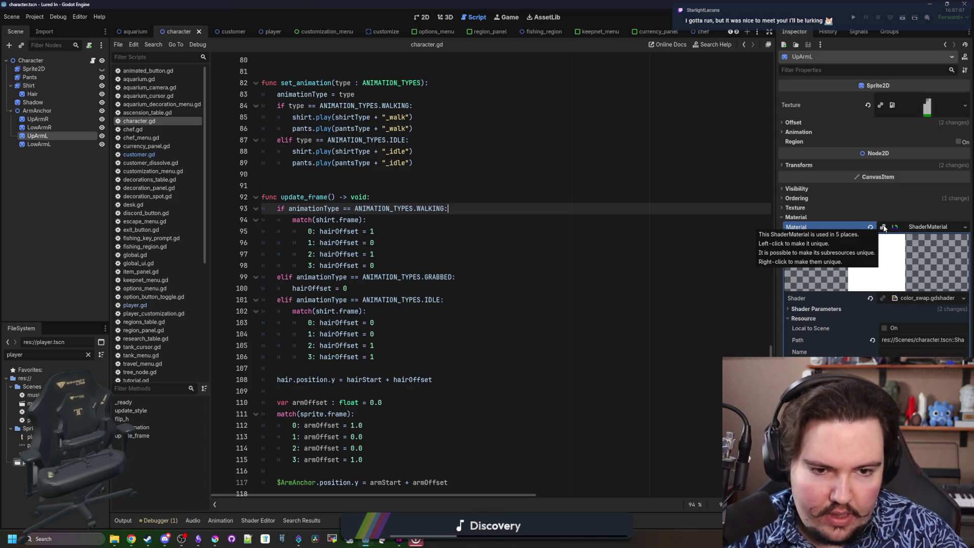
pyautogui.press('Down')
pyautogui.press('Down')
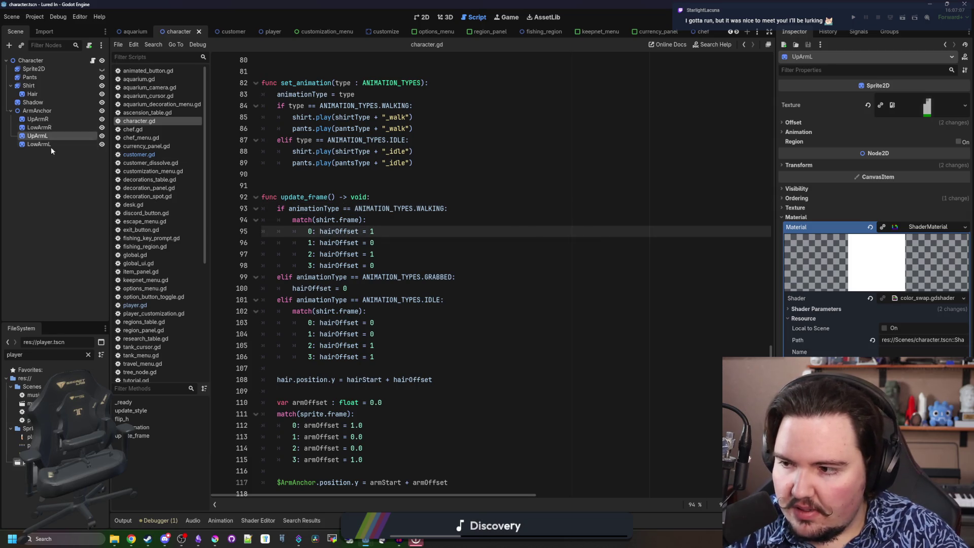
pyautogui.click(69, 213)
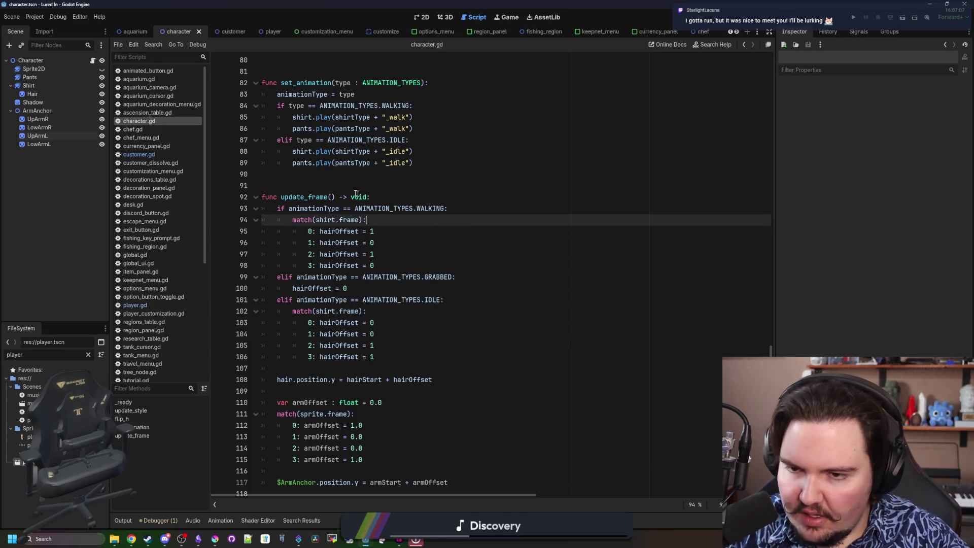
pyautogui.click(354, 185)
pyautogui.hotkey('ctrl', 's')
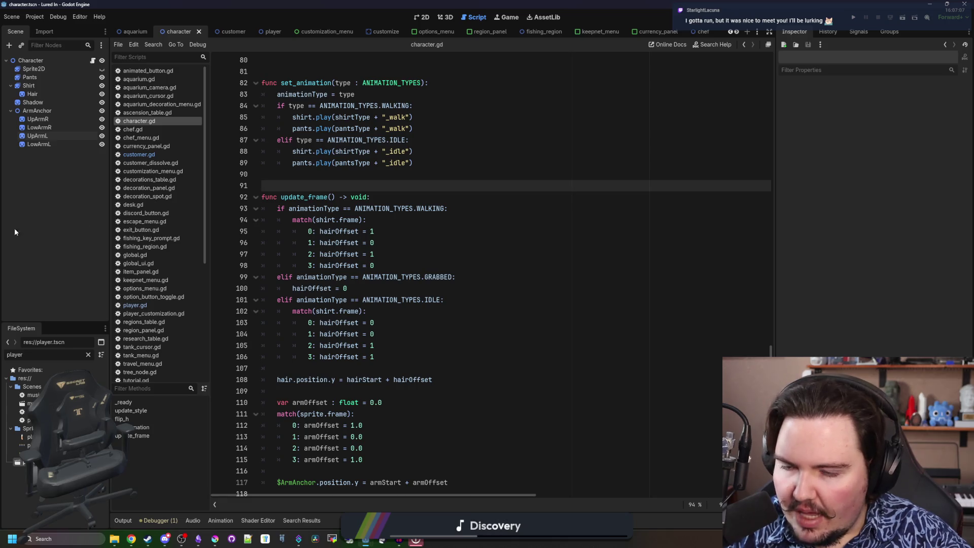
pyautogui.hotkey('ctrl', 's')
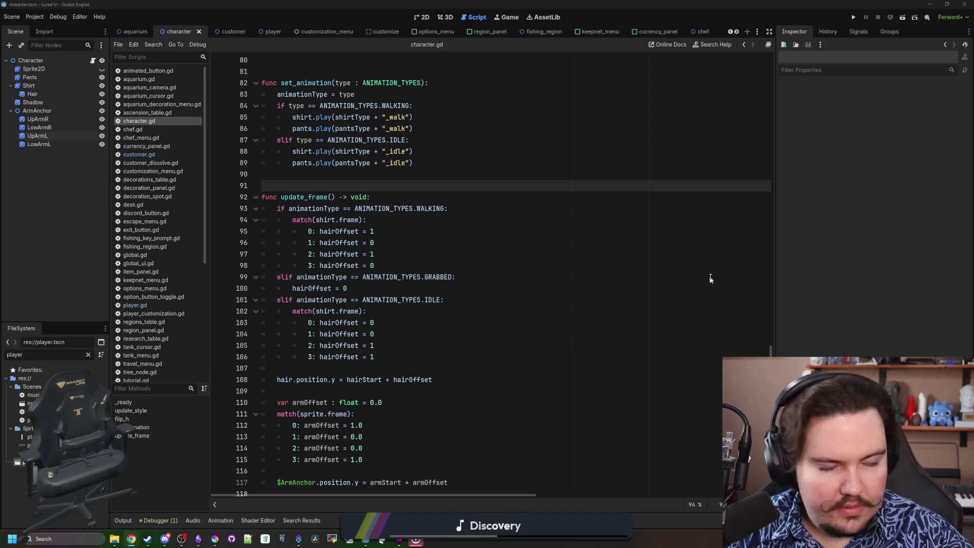
pyautogui.click(407, 229)
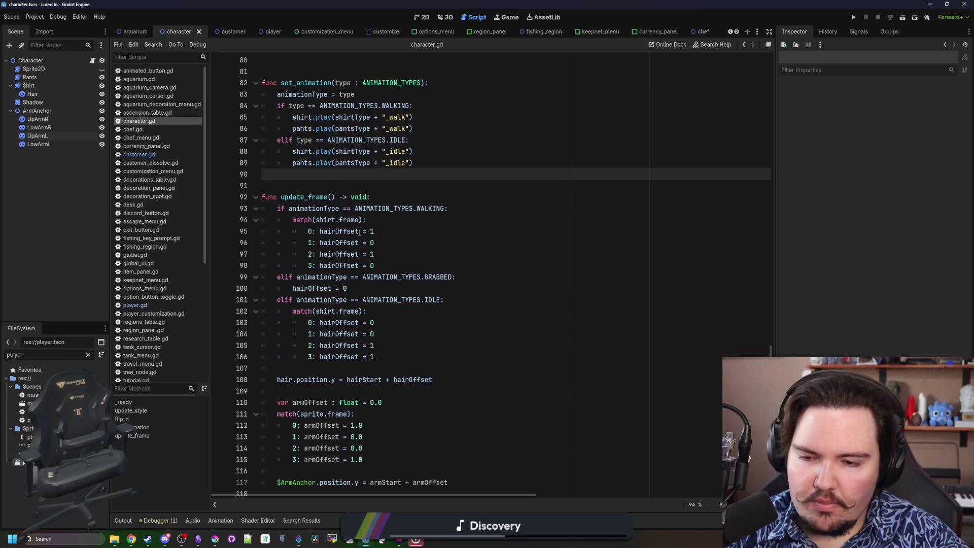
pyautogui.click(28, 86)
# Step: Show the character in the 2D view, toggle the Shirt's material preview, and select LowArmL
pyautogui.click(422, 17)
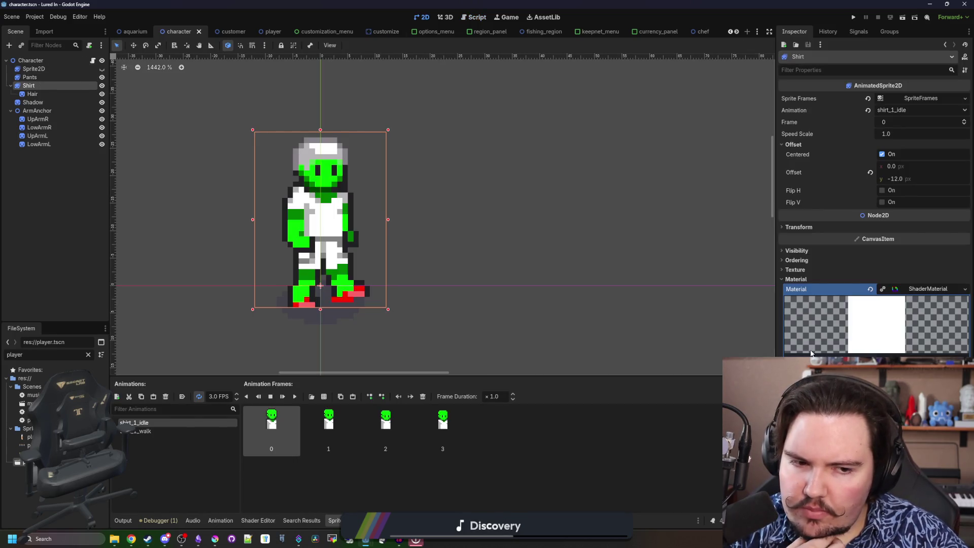
pyautogui.click(927, 288)
pyautogui.click(926, 288)
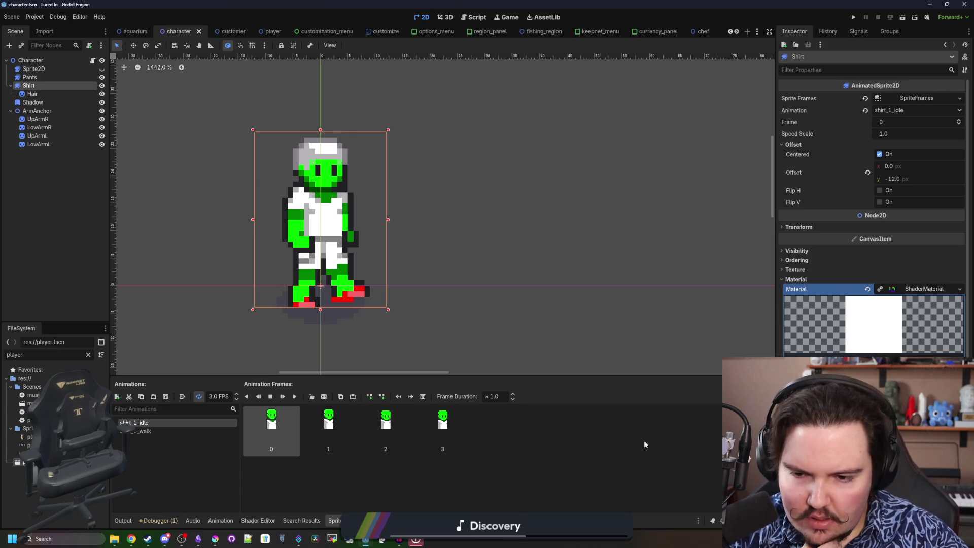
pyautogui.click(42, 118)
pyautogui.click(40, 145)
# Step: Check LowArmL's ShaderMaterial shader and parameters, deselect it, and move to the customer scene
pyautogui.scroll(2, 291, 180)
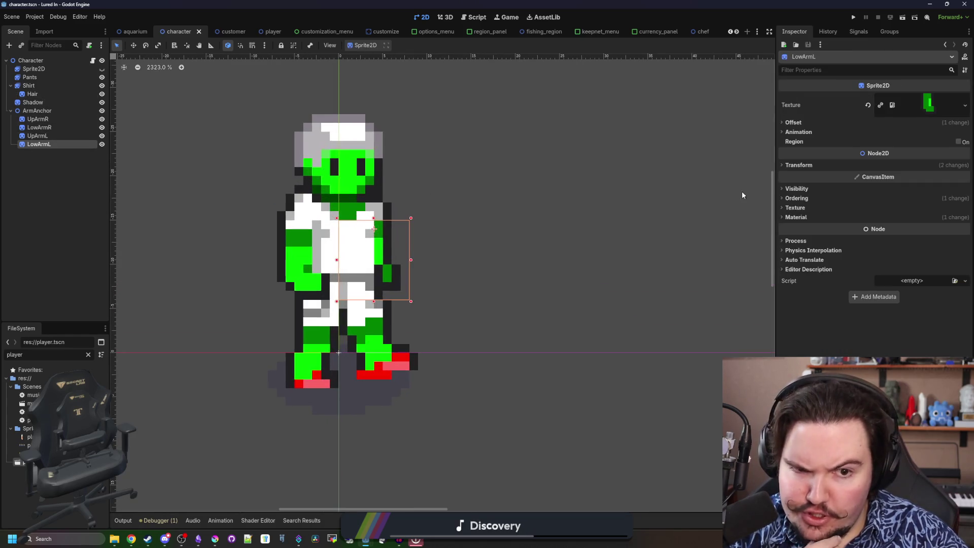
pyautogui.click(797, 217)
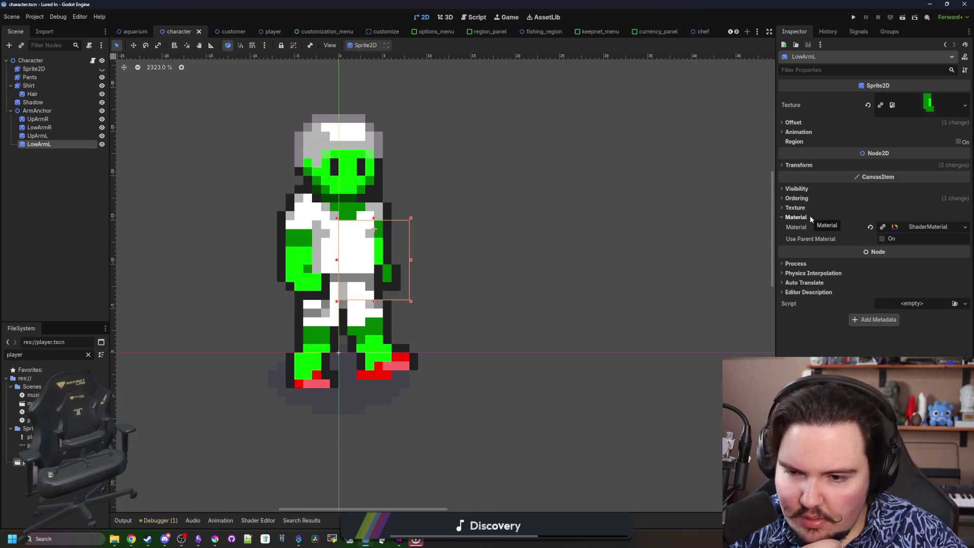
pyautogui.click(932, 226)
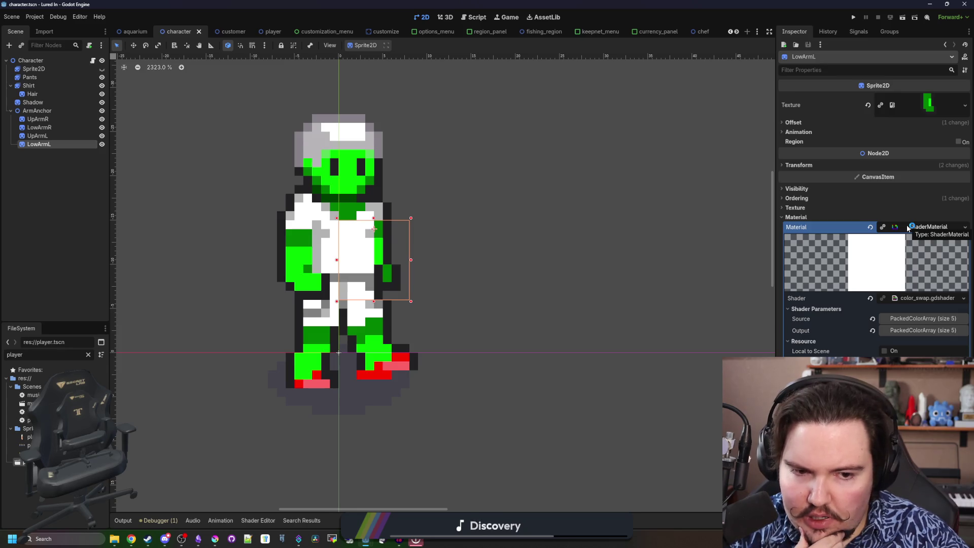
pyautogui.click(110, 248)
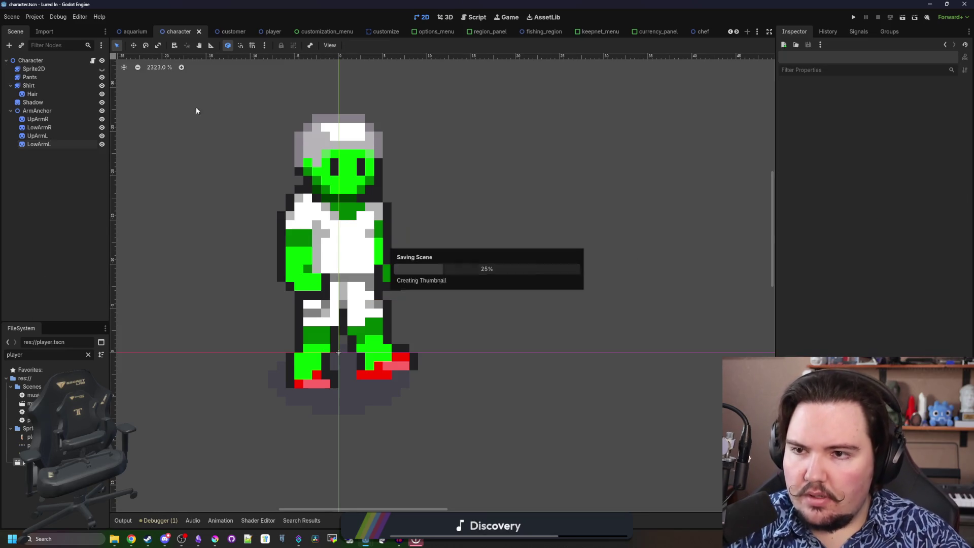
pyautogui.click(229, 31)
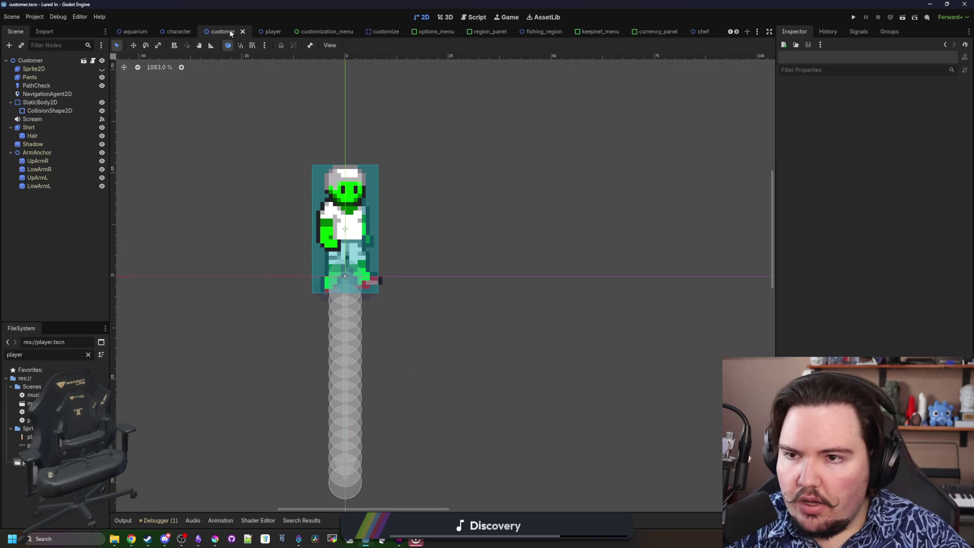
# Step: In the customer scene, revert the material override on the four arm sprites, UpArmR through LowArmL
pyautogui.click(38, 161)
pyautogui.keyDown('shift'); pyautogui.click(48, 185); pyautogui.keyUp('shift')
pyautogui.click(813, 217)
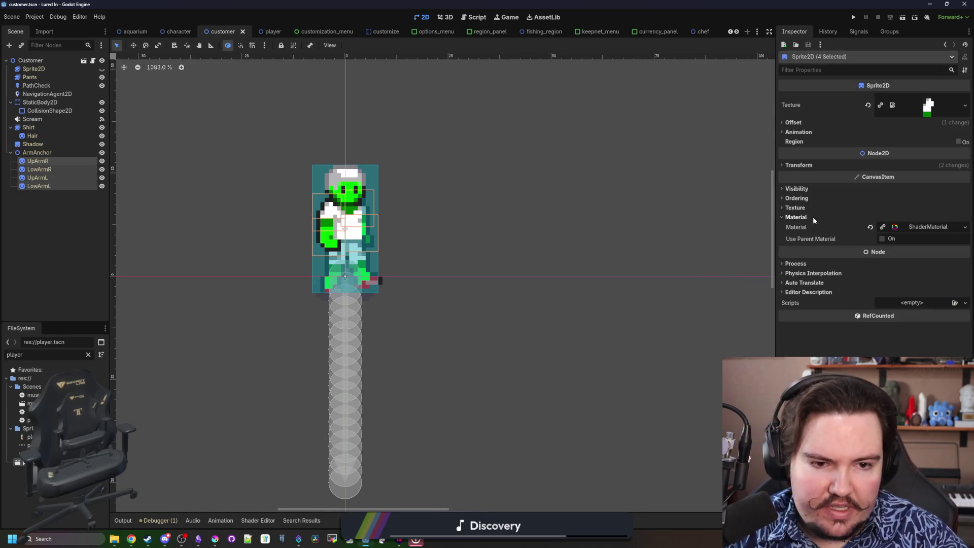
pyautogui.click(873, 226)
# Step: Check the Material of LowArmL, UpArmL, LowArmR and UpArmR one by one
pyautogui.click(48, 187)
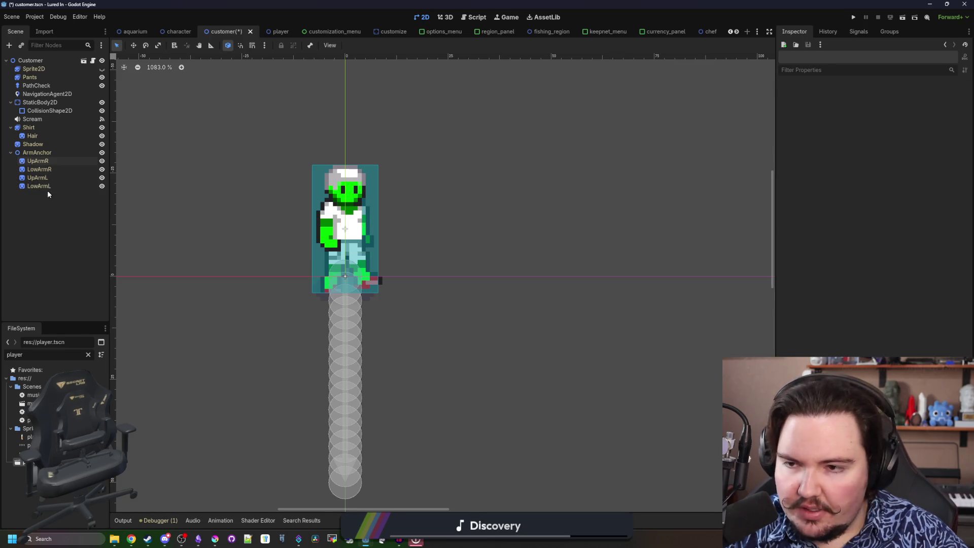
pyautogui.click(816, 217)
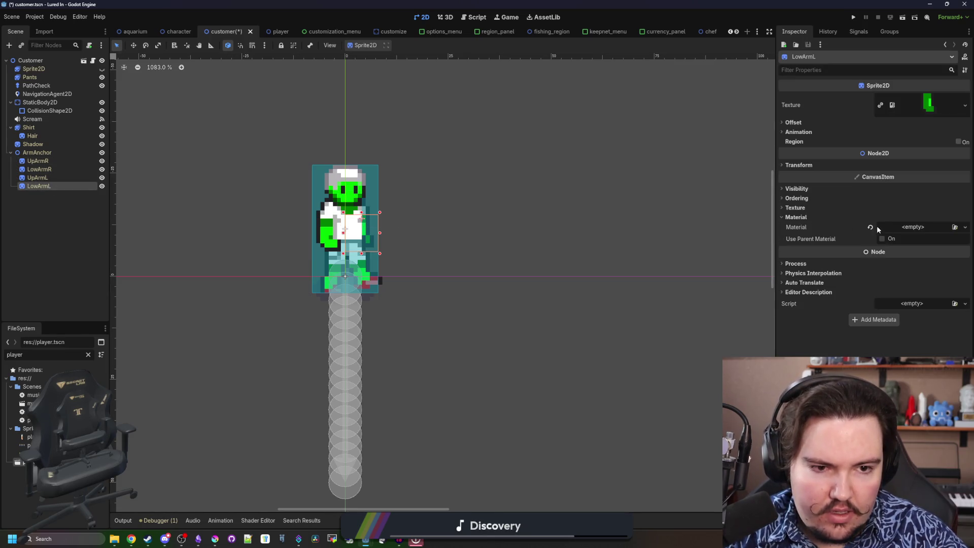
pyautogui.click(42, 179)
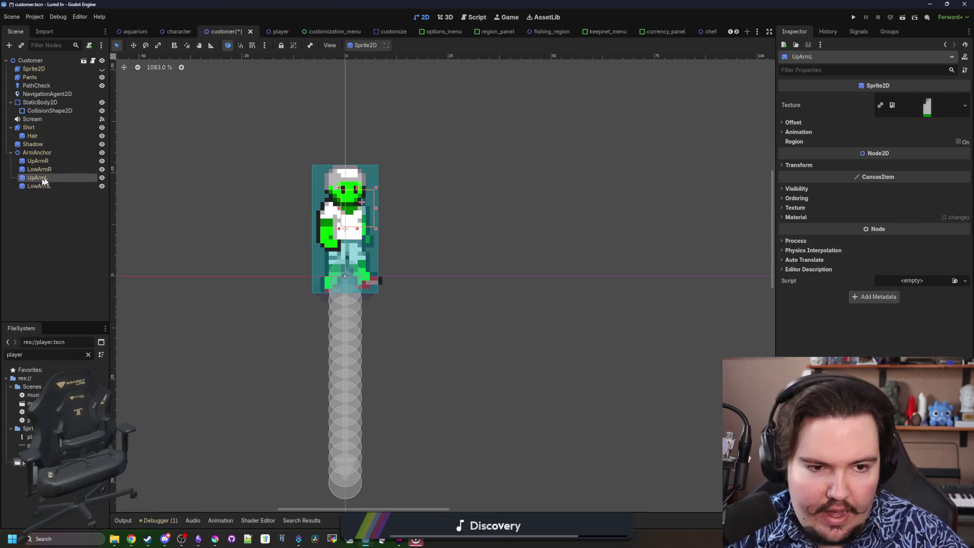
pyautogui.click(878, 219)
pyautogui.click(39, 170)
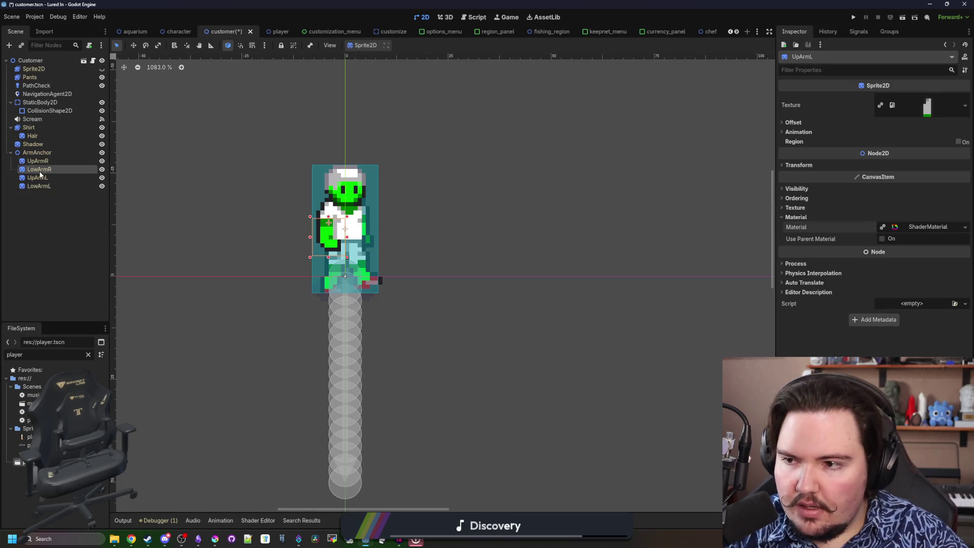
pyautogui.click(794, 218)
pyautogui.click(38, 161)
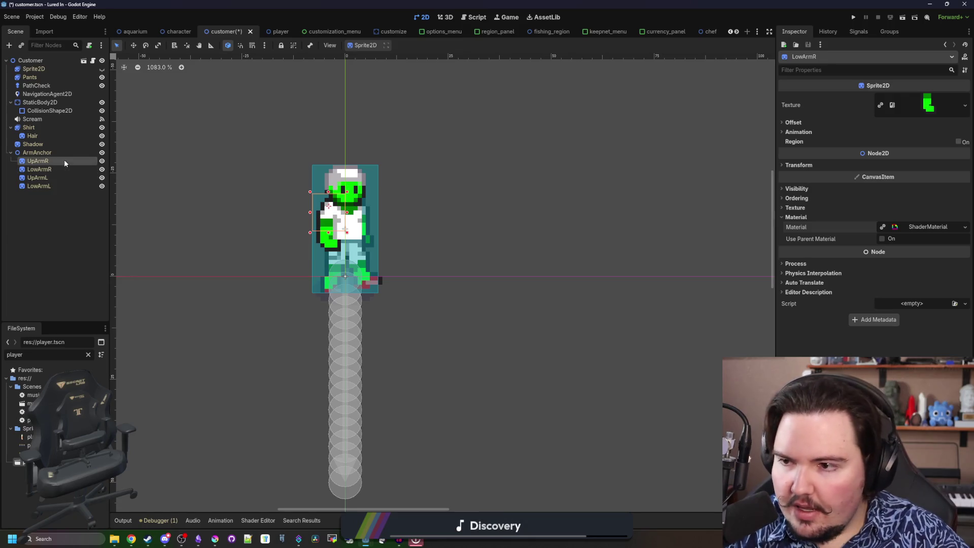
pyautogui.click(796, 218)
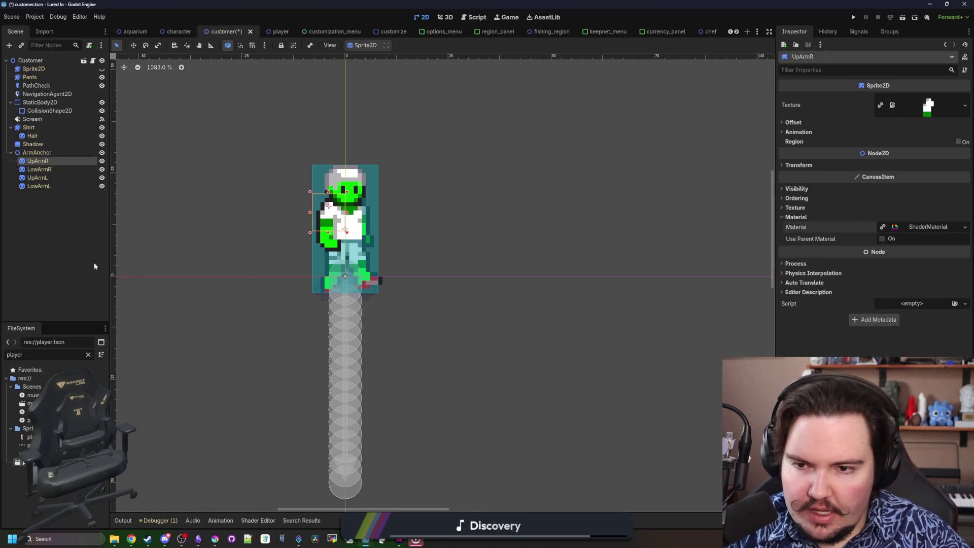
# Step: Save the customer scene, then reset LowArmL's material to its default in the player scene
pyautogui.hotkey('ctrl', 's')
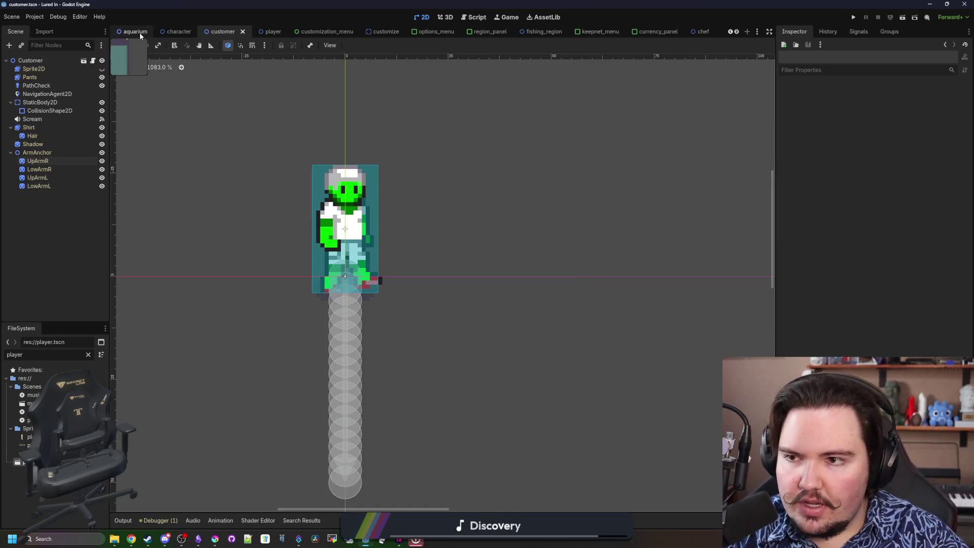
pyautogui.click(274, 31)
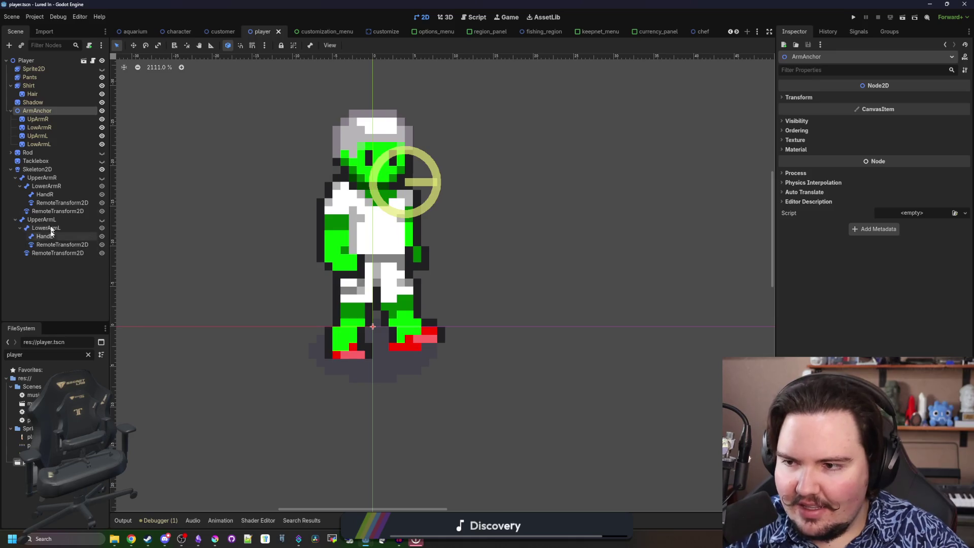
pyautogui.click(45, 144)
pyautogui.click(830, 217)
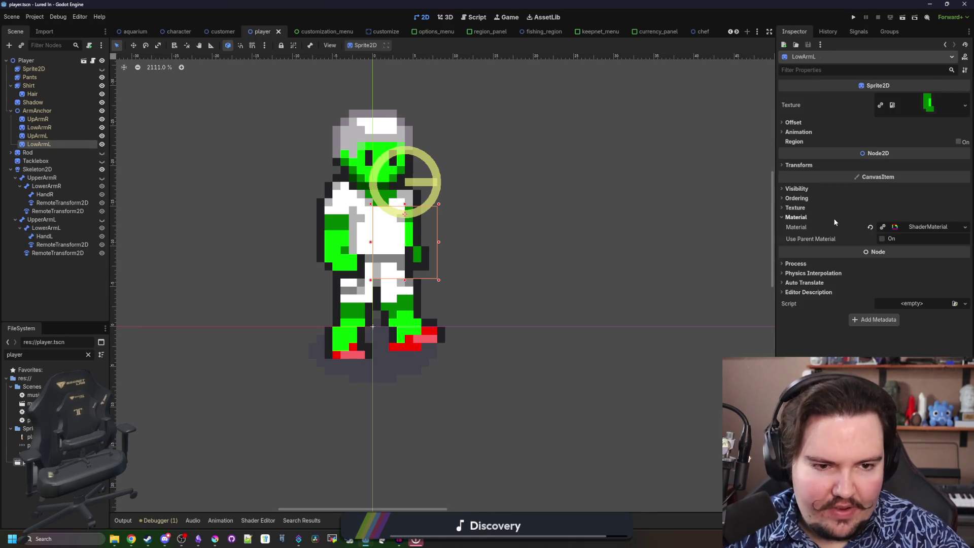
pyautogui.click(872, 227)
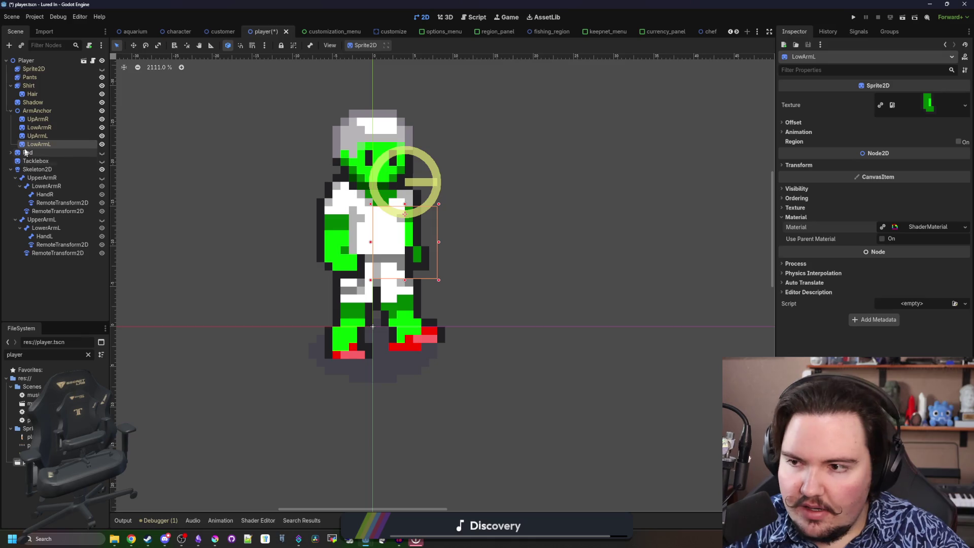
# Step: Reset the remaining arm sprites' materials, including UpArmR, and save the player scene
pyautogui.click(319, 166)
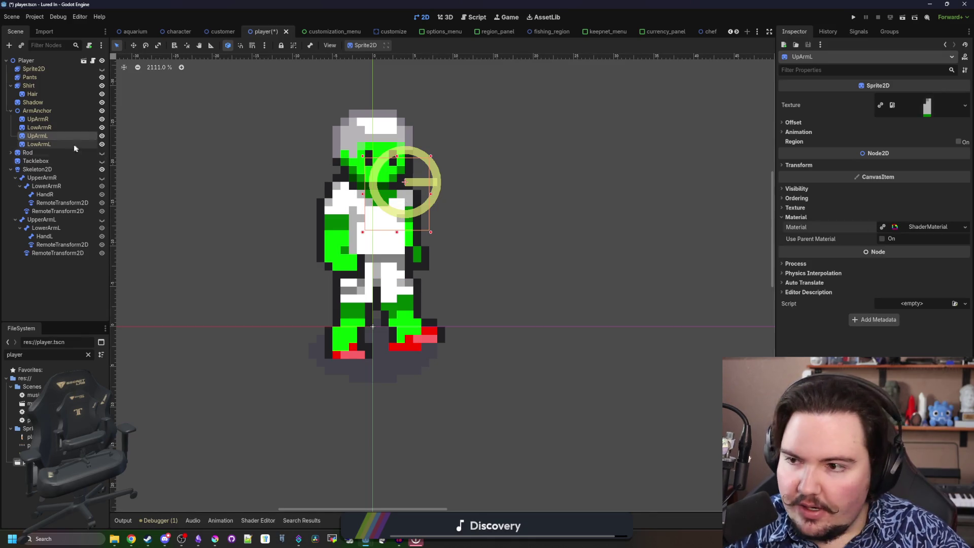
pyautogui.click(65, 127)
pyautogui.click(842, 216)
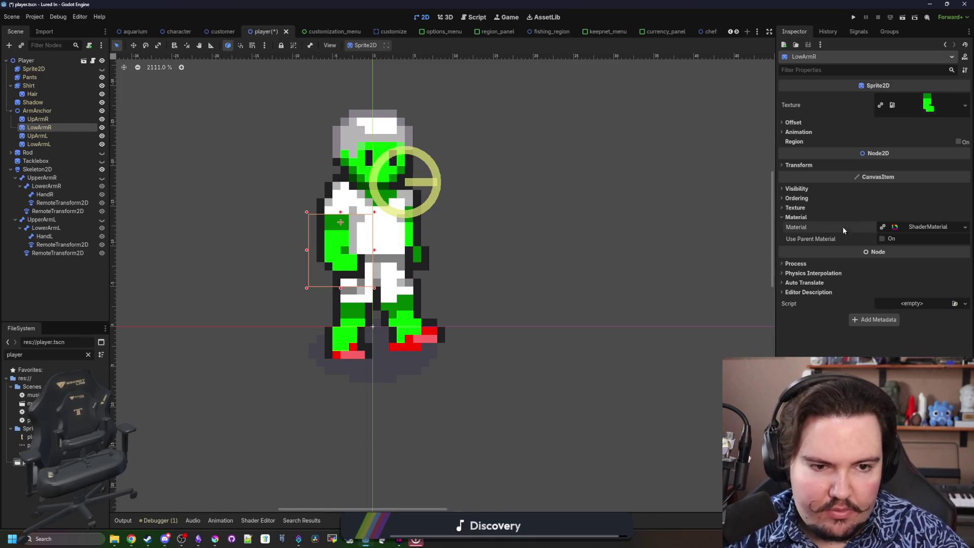
pyautogui.click(48, 118)
pyautogui.click(816, 217)
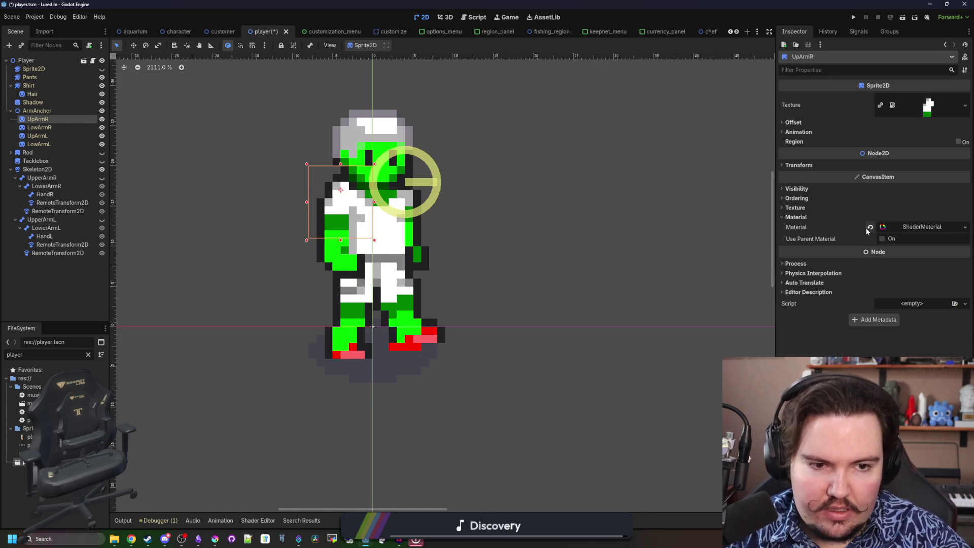
pyautogui.hotkey('ctrl', 's')
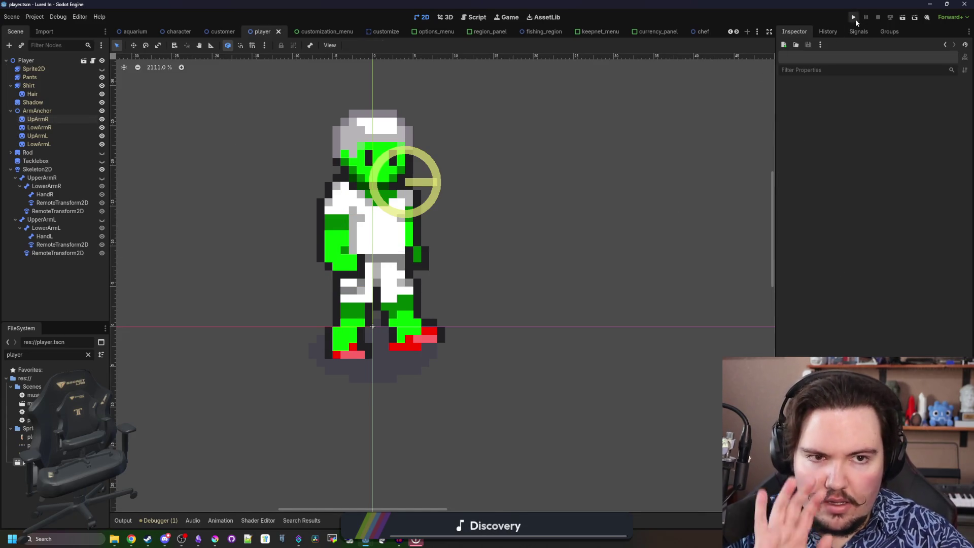
pyautogui.click(855, 18)
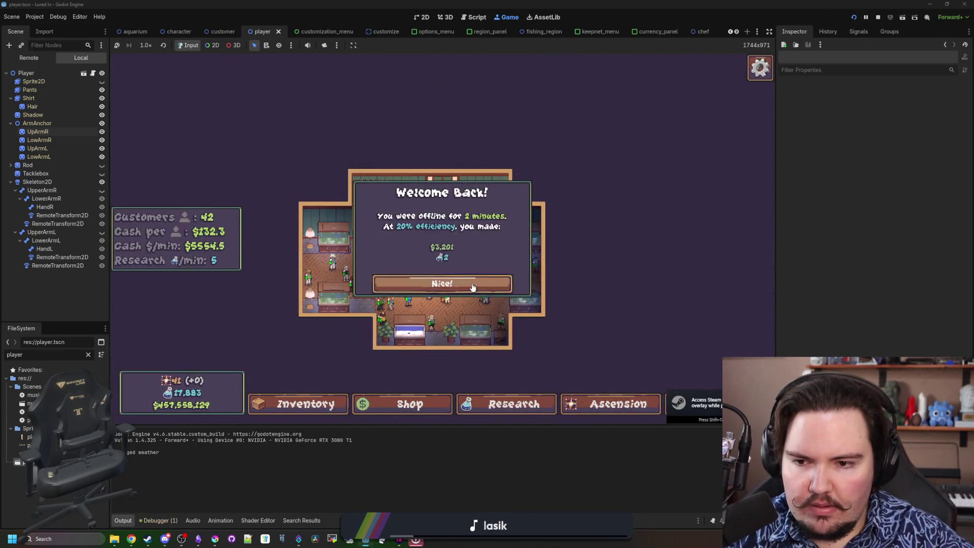
pyautogui.click(473, 285)
pyautogui.scroll(5, 473, 286)
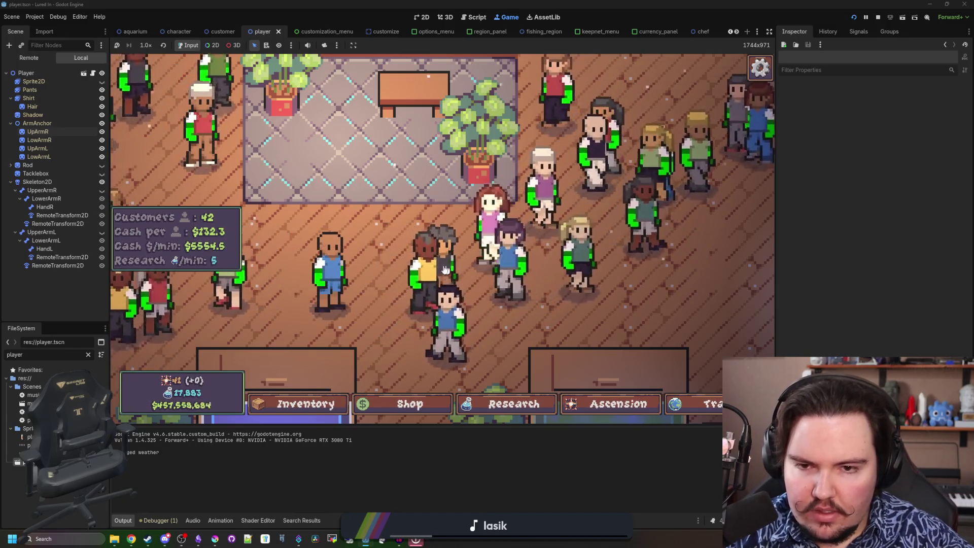
pyautogui.scroll(-4, 498, 252)
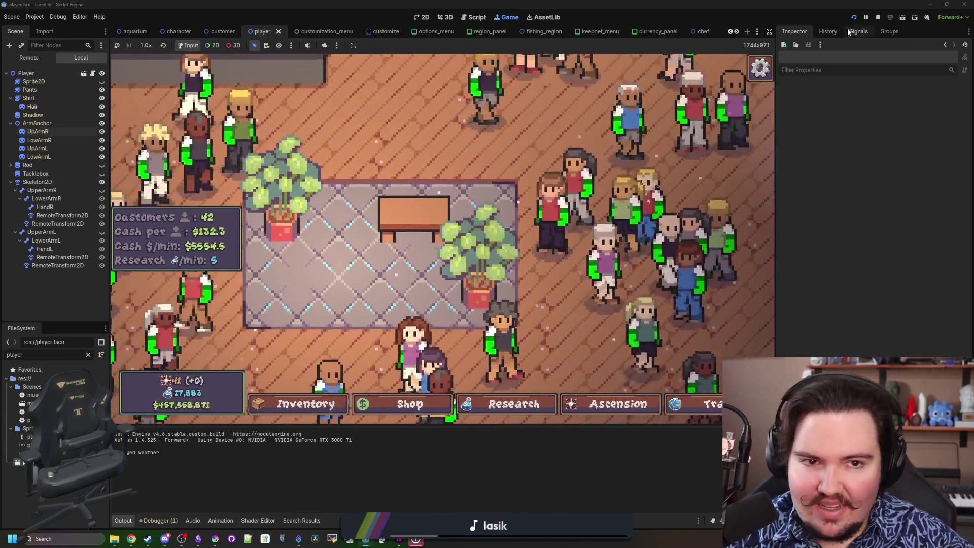
pyautogui.press('F8')
pyautogui.click(39, 144)
pyautogui.keyDown('shift'); pyautogui.click(39, 119); pyautogui.keyUp('shift')
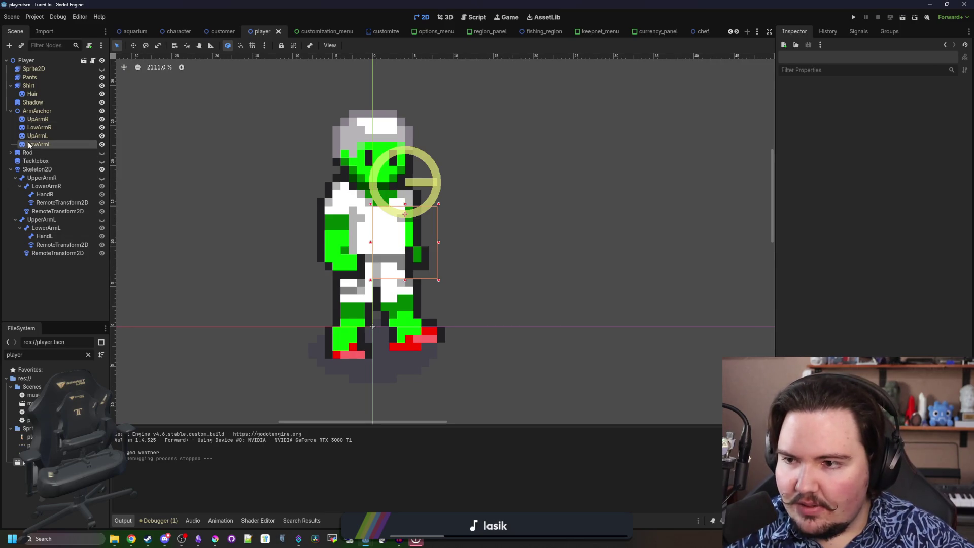
pyautogui.click(797, 199)
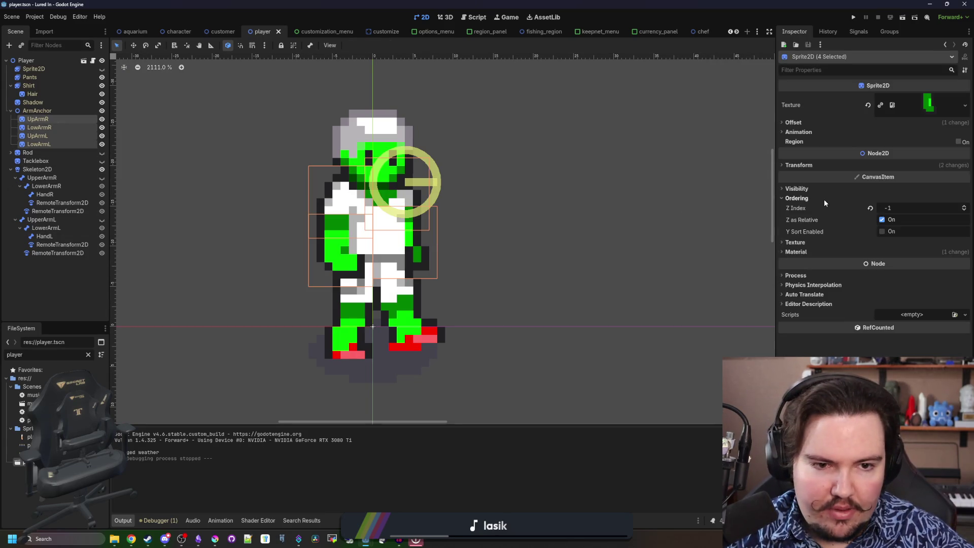
pyautogui.click(61, 143)
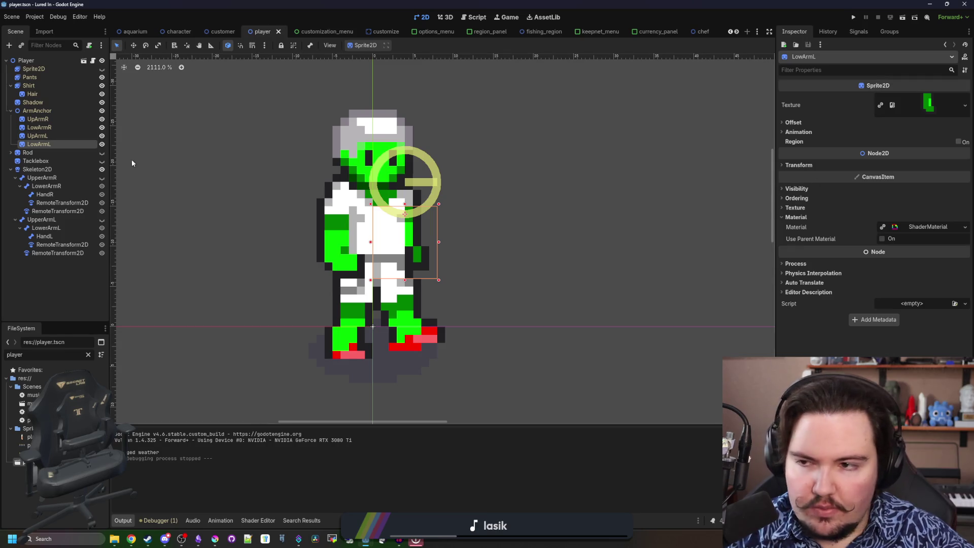
pyautogui.click(40, 137)
pyautogui.click(54, 128)
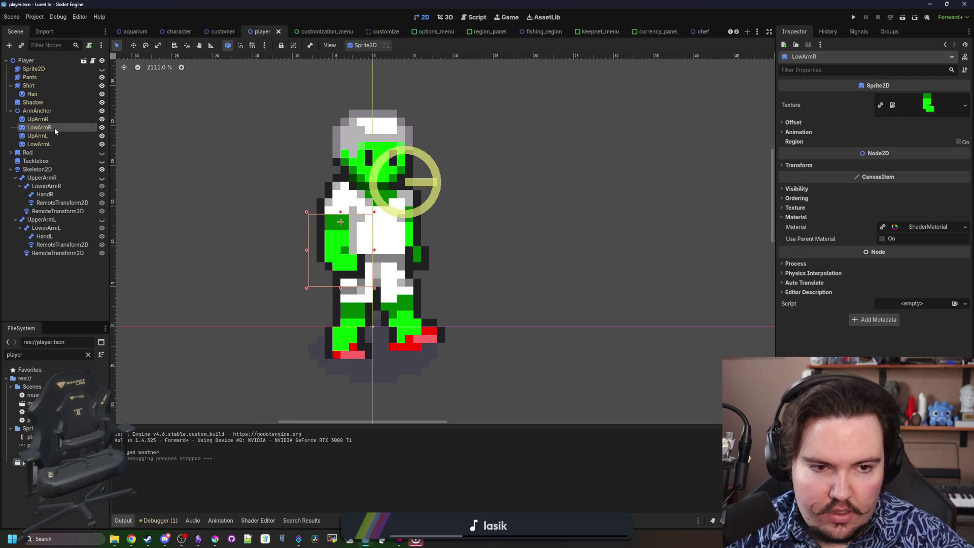
pyautogui.click(797, 198)
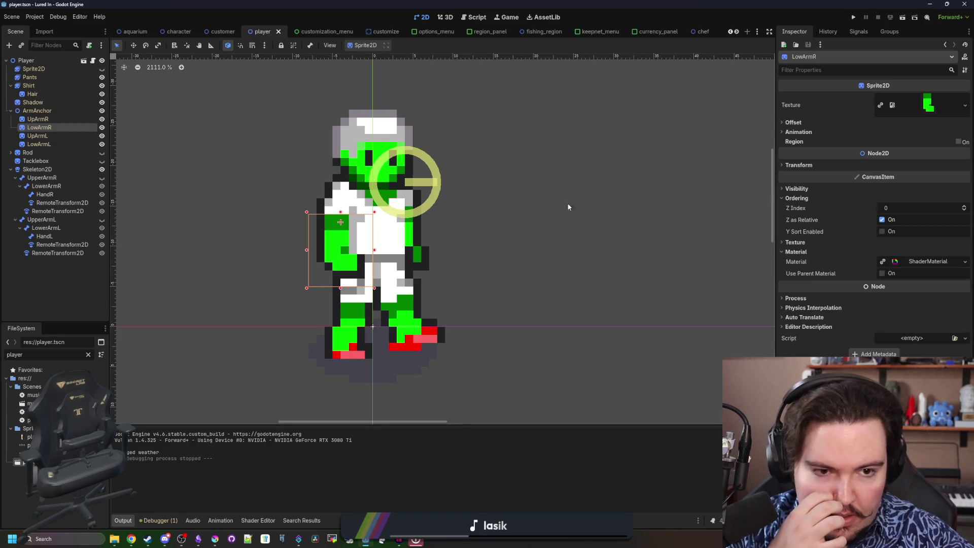
pyautogui.click(47, 136)
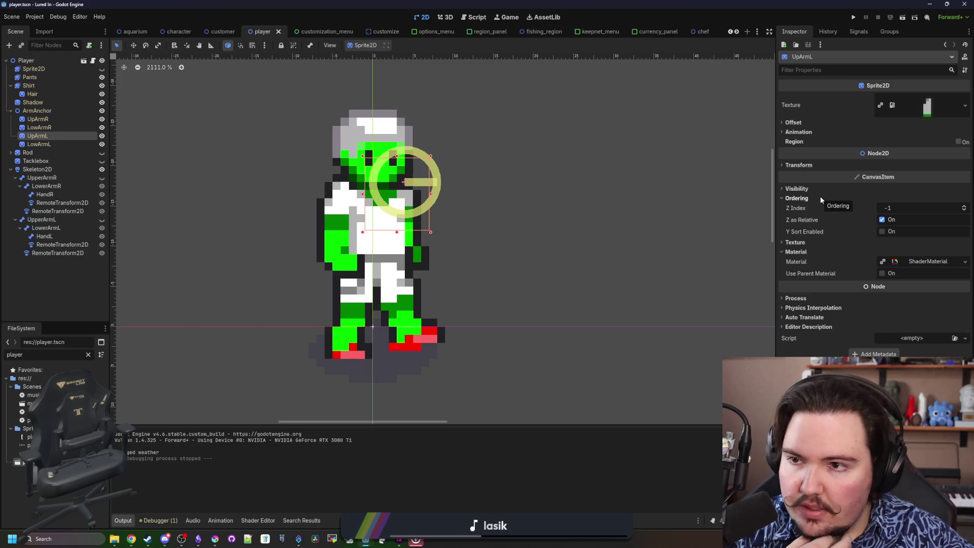
pyautogui.click(67, 283)
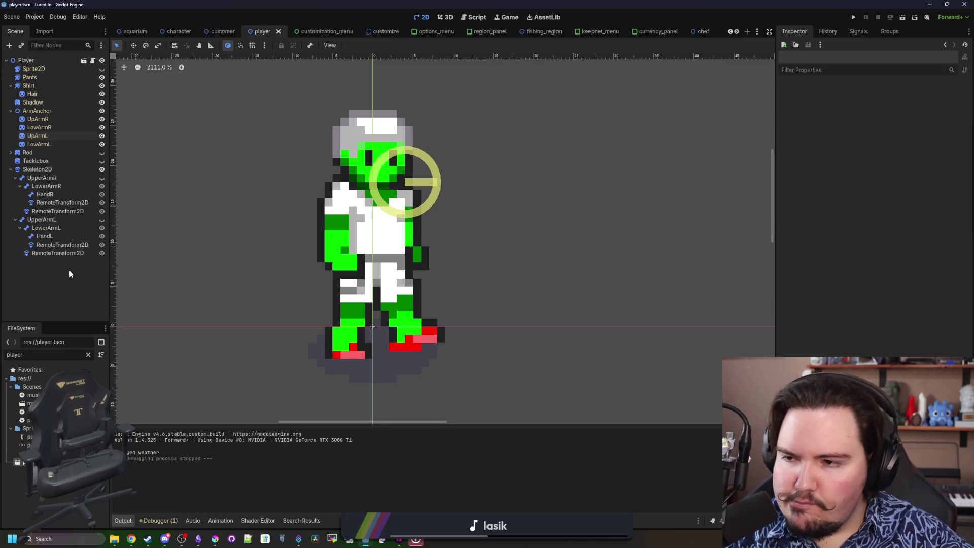
pyautogui.hotkey('ctrl', 's')
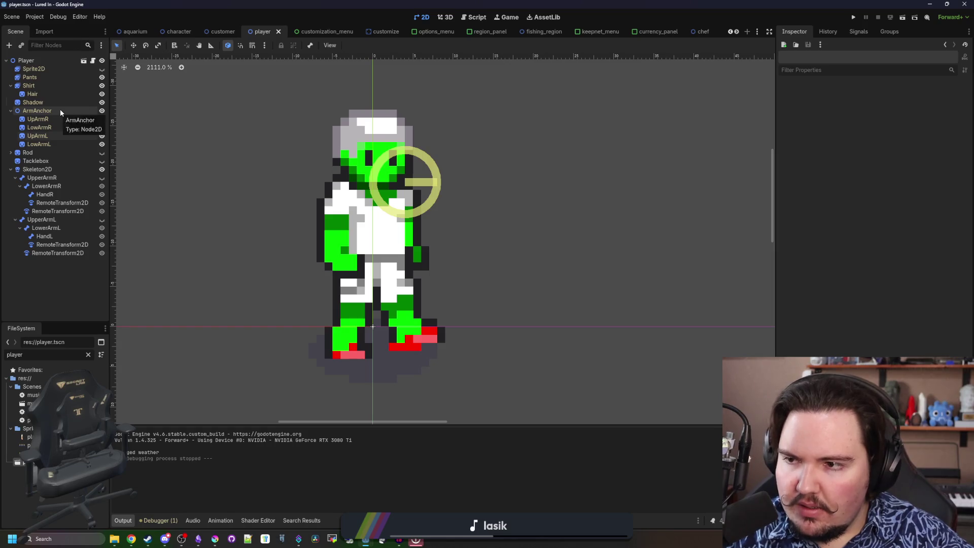
pyautogui.click(60, 109)
pyautogui.click(31, 78)
pyautogui.click(30, 86)
pyautogui.hotkey('ctrl', 's')
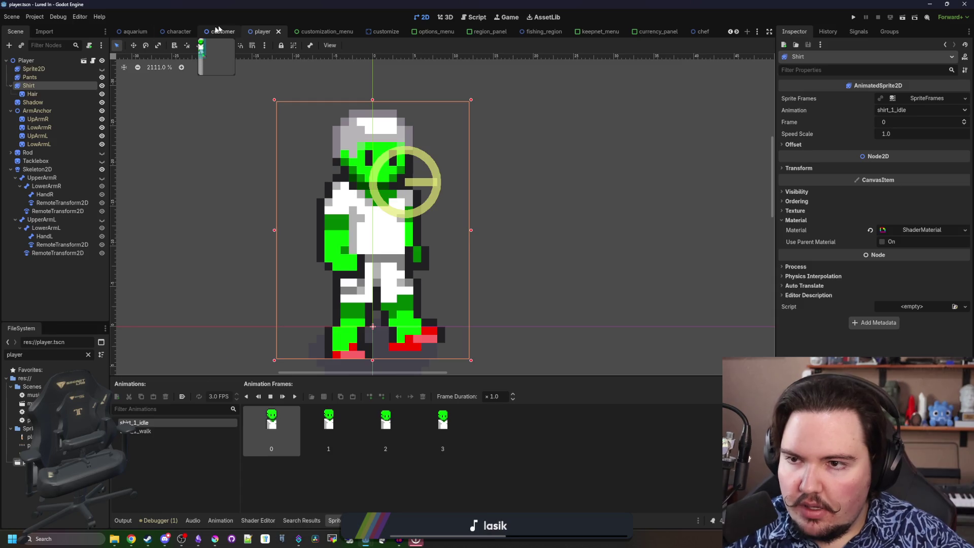
# Step: In the character scene, make the four arm sprites use their parent's material and save
pyautogui.click(177, 32)
pyautogui.click(38, 119)
pyautogui.keyDown('shift'); pyautogui.click(46, 144); pyautogui.keyUp('shift')
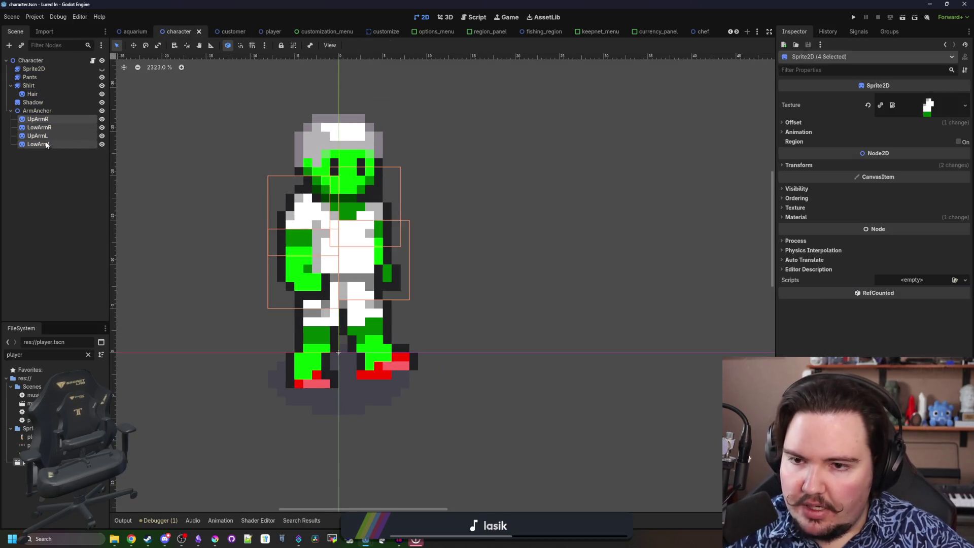
pyautogui.click(835, 217)
pyautogui.click(883, 239)
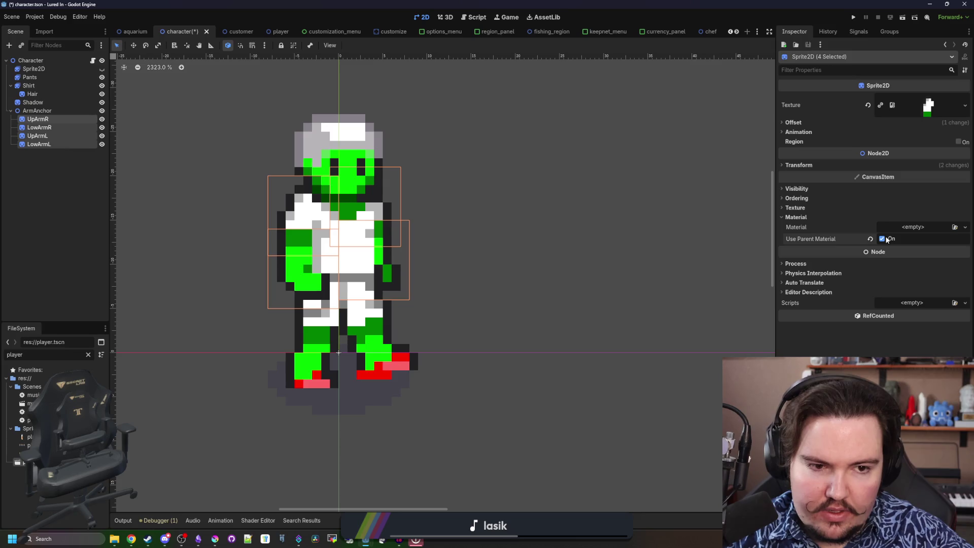
pyautogui.hotkey('ctrl', 's')
# Step: Review the character script around lines 63–64 and save again
pyautogui.click(93, 61)
pyautogui.click(447, 186)
pyautogui.hotkey('ctrl', 's')
pyautogui.scroll(5, 447, 189)
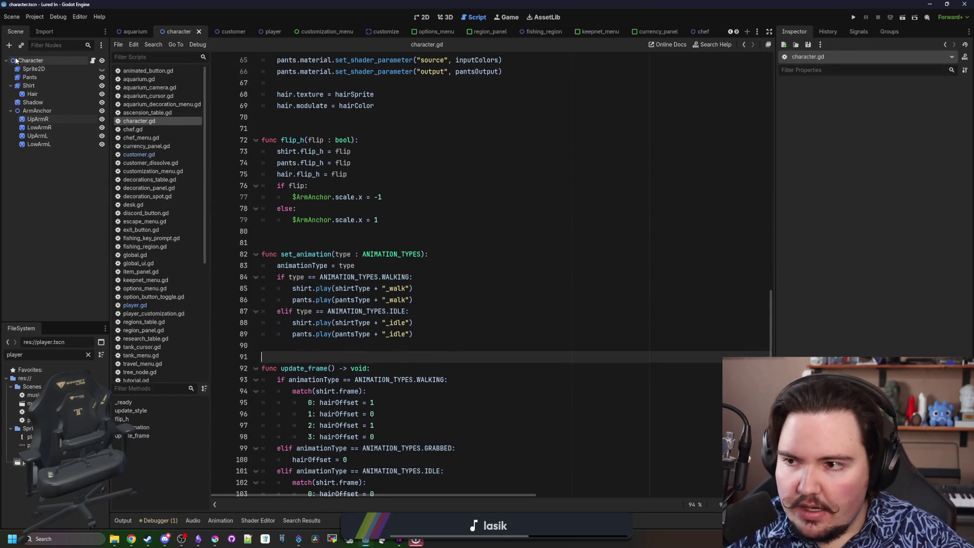
pyautogui.click(40, 77)
pyautogui.scroll(6, 403, 203)
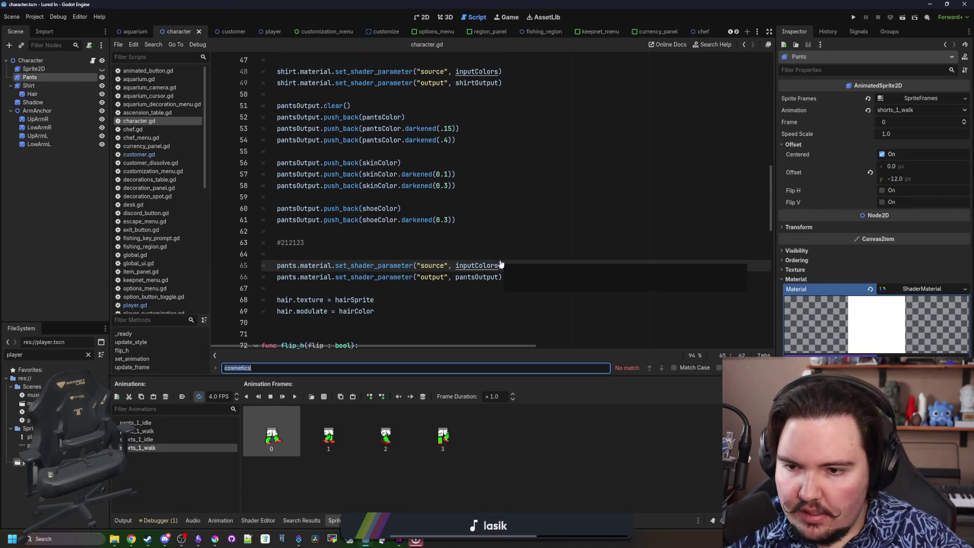
pyautogui.click(403, 239)
pyautogui.click(366, 254)
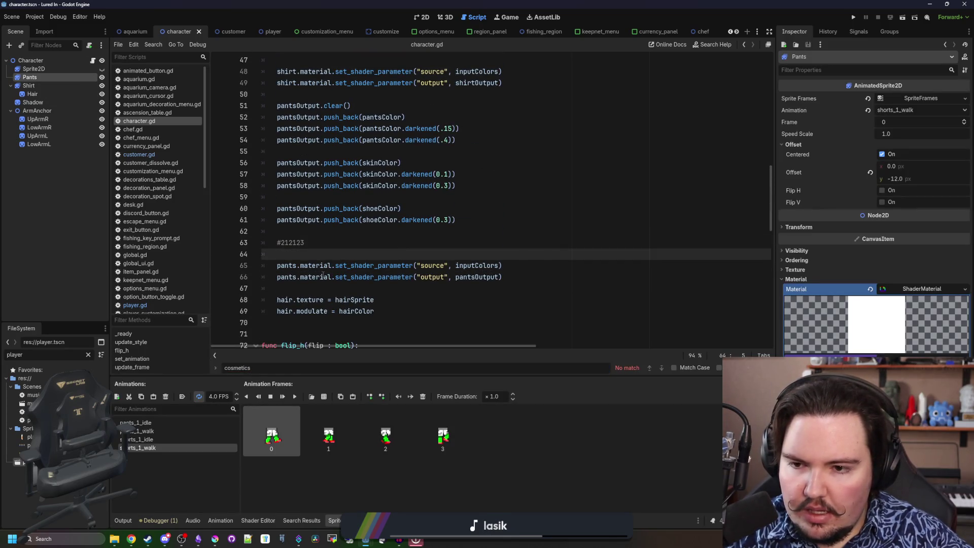
pyautogui.hotkey('ctrl', 's')
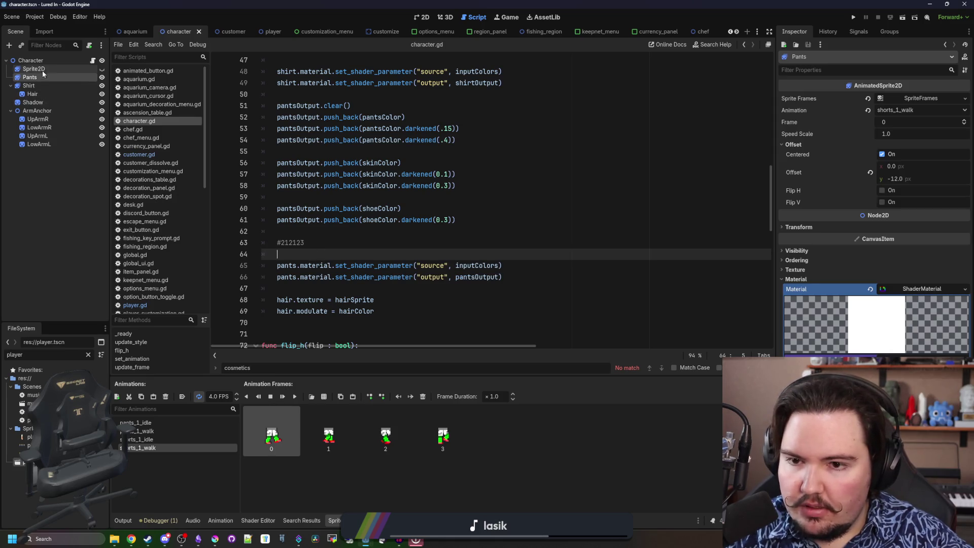
# Step: Inspect the Sprite2D, Pants and Shirt nodes, including the Shirt's material options
pyautogui.scroll(3, 366, 230)
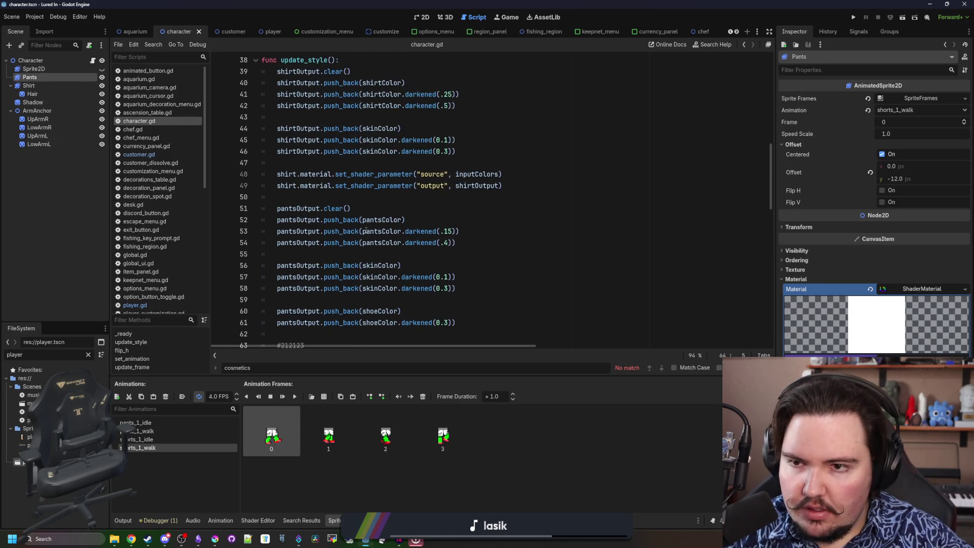
pyautogui.click(46, 68)
pyautogui.click(42, 76)
pyautogui.click(37, 84)
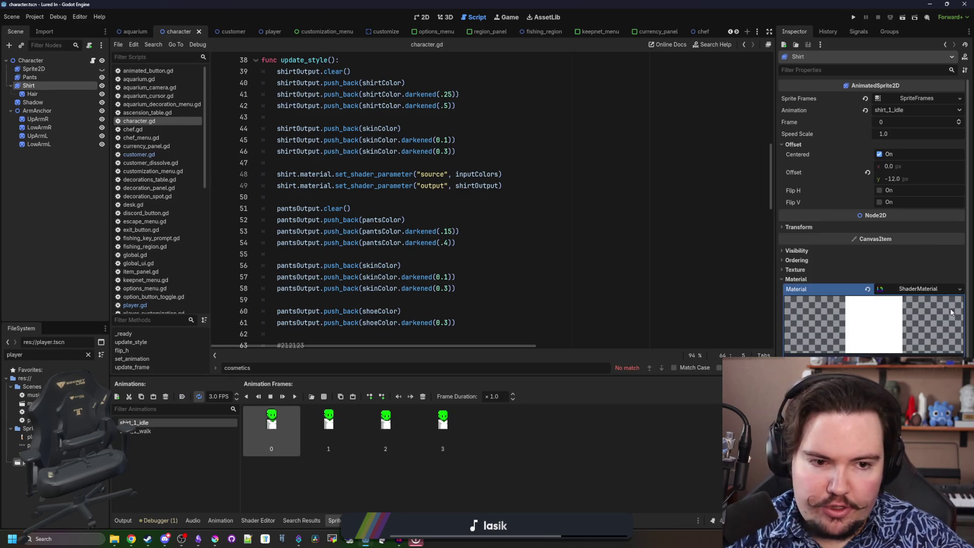
pyautogui.click(912, 290)
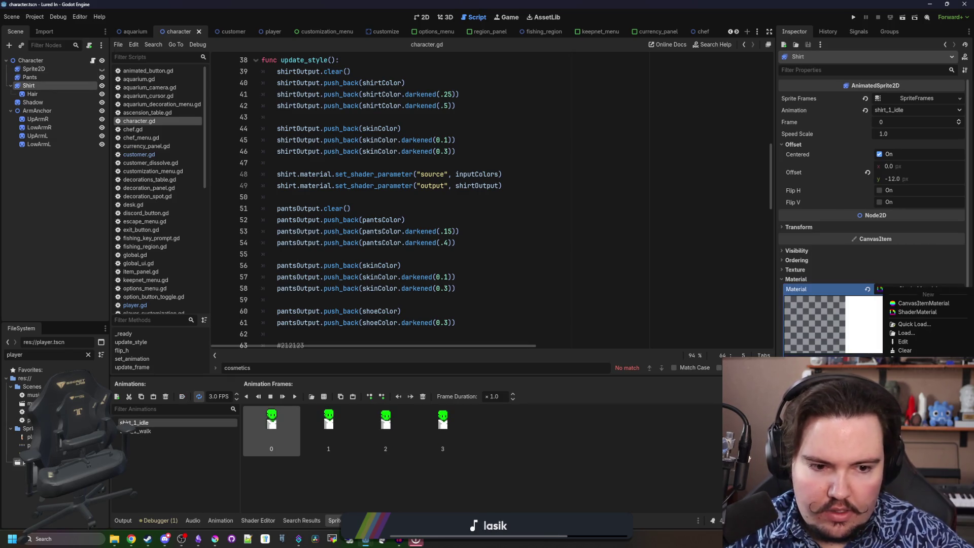
# Step: Give ArmAnchor a new ShaderMaterial, then save and run the game with F5
pyautogui.click(46, 110)
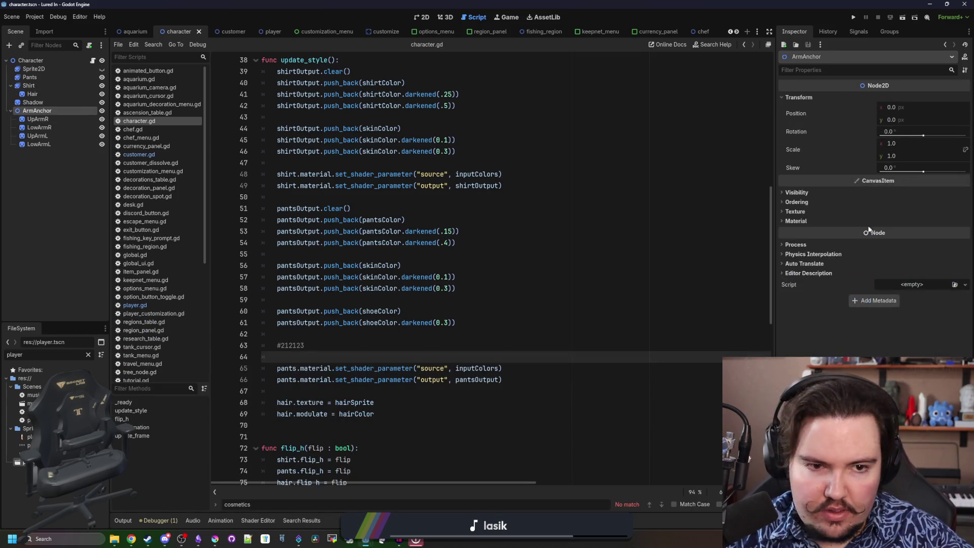
pyautogui.click(835, 219)
pyautogui.click(910, 229)
pyautogui.click(921, 290)
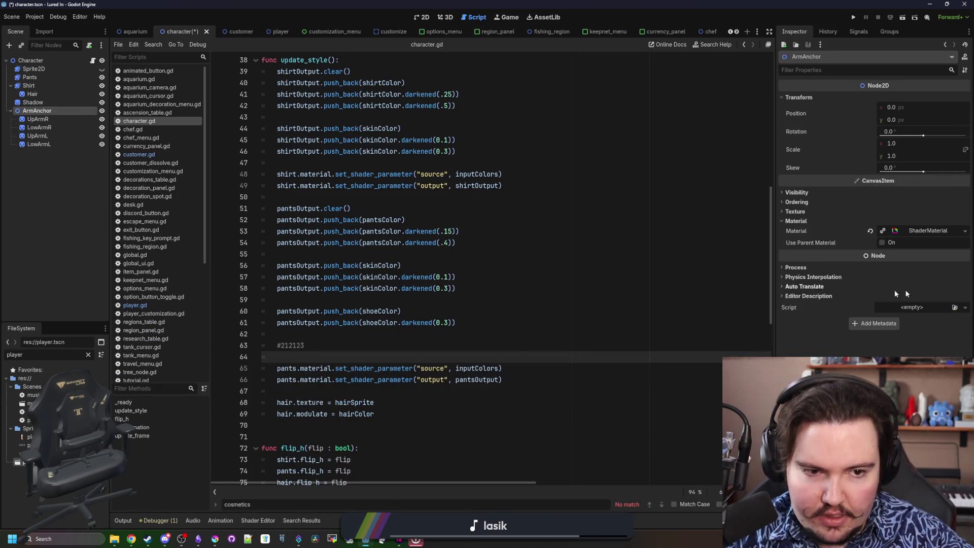
pyautogui.press('F5')
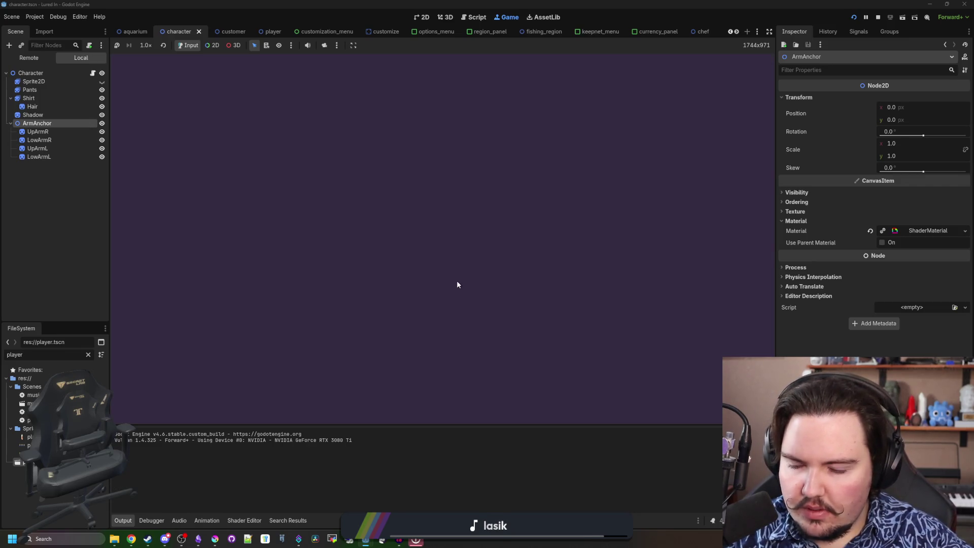
# Step: Dismiss the Welcome Back message, zoom and pan across the shop to inspect customers' arms, then stop with F8
pyautogui.click(457, 283)
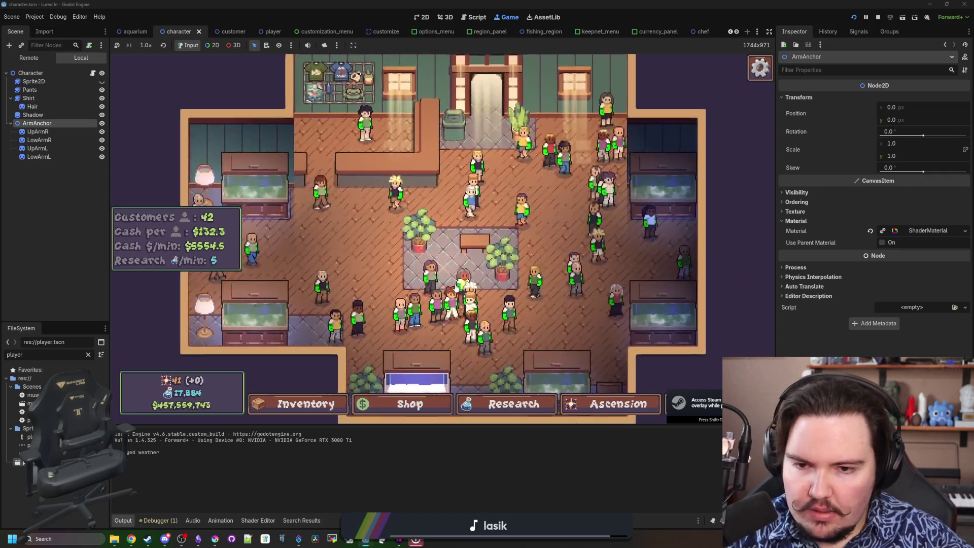
pyautogui.scroll(3, 513, 265)
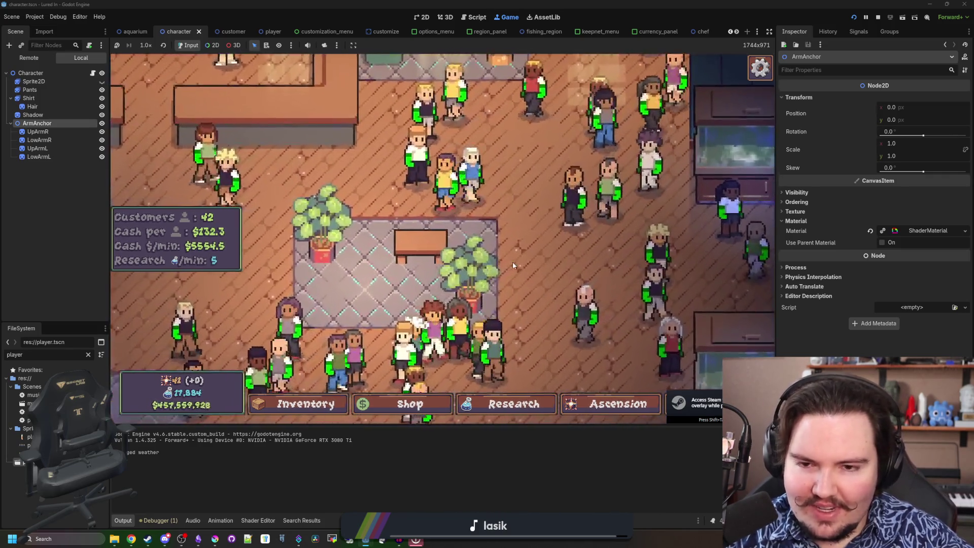
pyautogui.scroll(1, 512, 265)
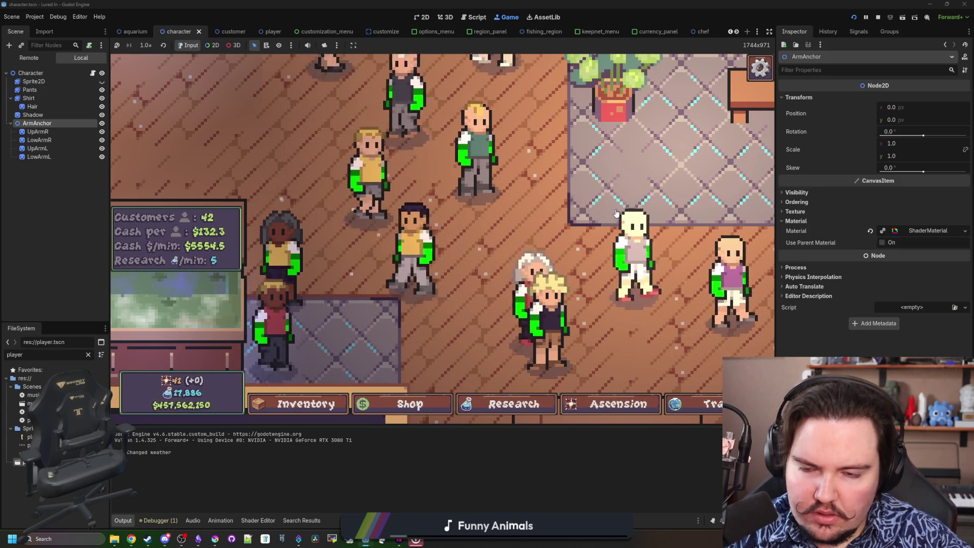
pyautogui.press('a')
pyautogui.press('s')
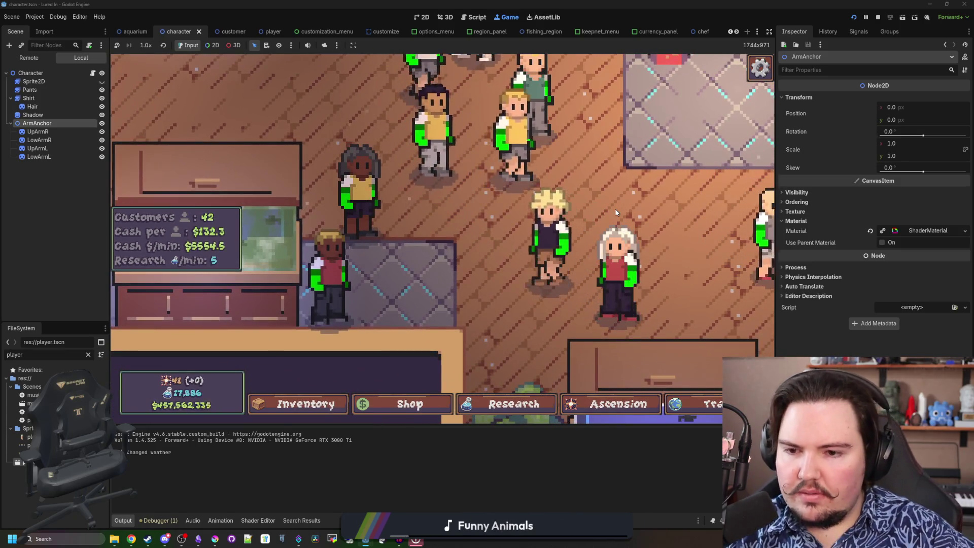
pyautogui.press('w')
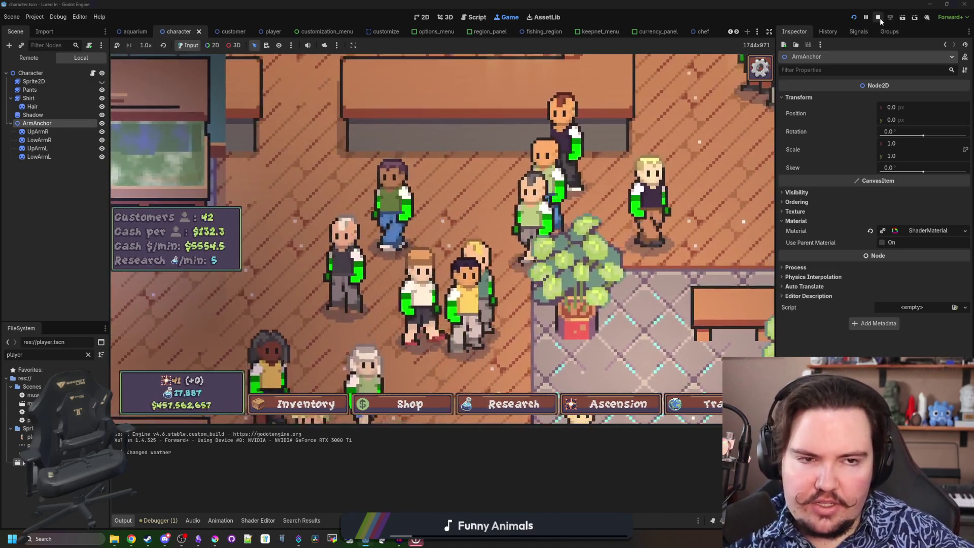
pyautogui.press('F8')
pyautogui.click(335, 198)
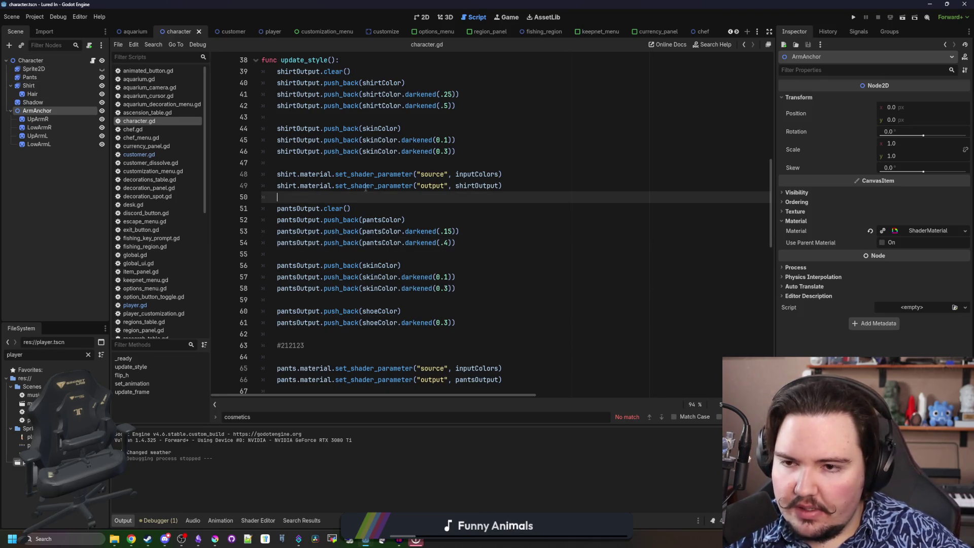
# Step: In the customer scene, inspect the UpArmR arm's material settings under ArmAnchor
pyautogui.click(229, 31)
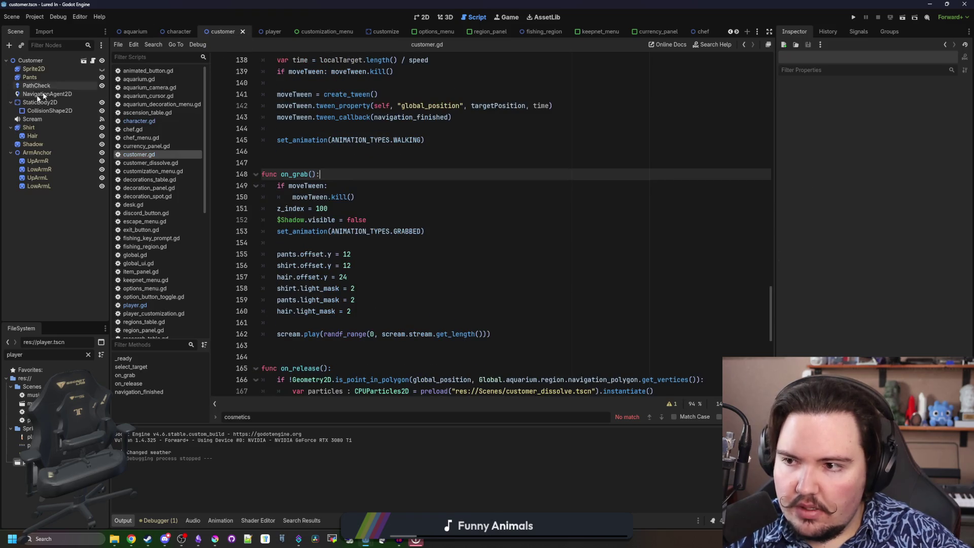
pyautogui.click(49, 153)
pyautogui.click(818, 147)
pyautogui.click(818, 147)
pyautogui.click(27, 162)
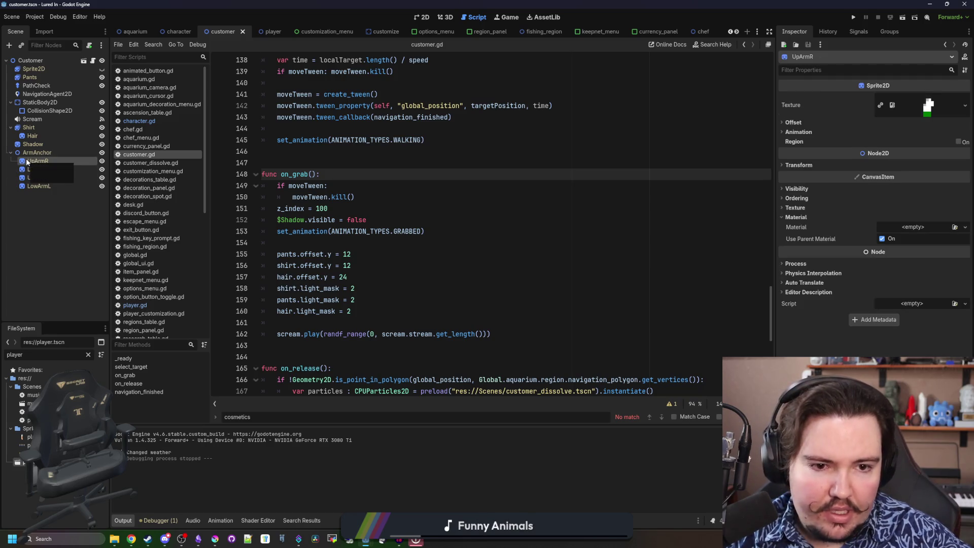
pyautogui.click(795, 217)
pyautogui.click(51, 150)
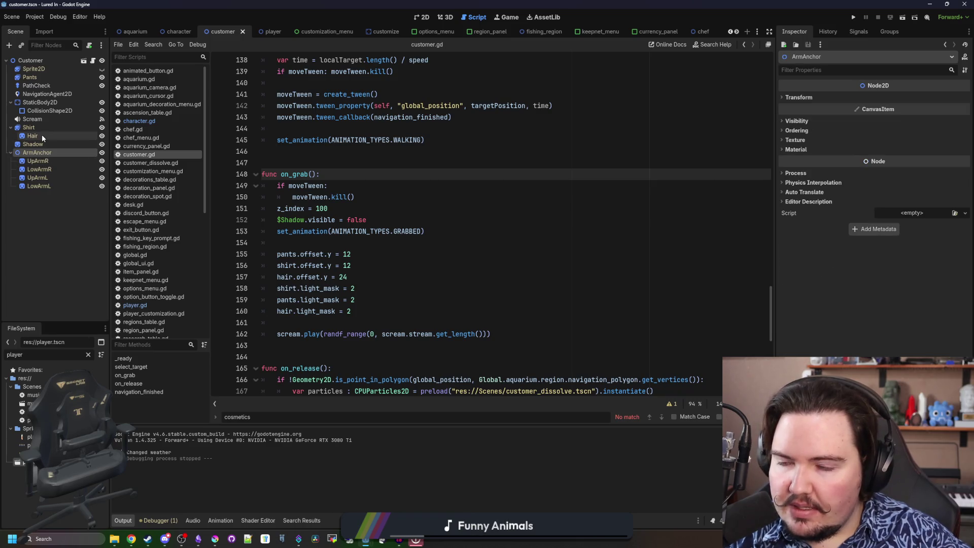
# Step: Select PathCheck through Scream and drag them below ArmAnchor in the Scene dock
pyautogui.click(40, 120)
pyautogui.keyDown('shift'); pyautogui.click(36, 86); pyautogui.keyUp('shift')
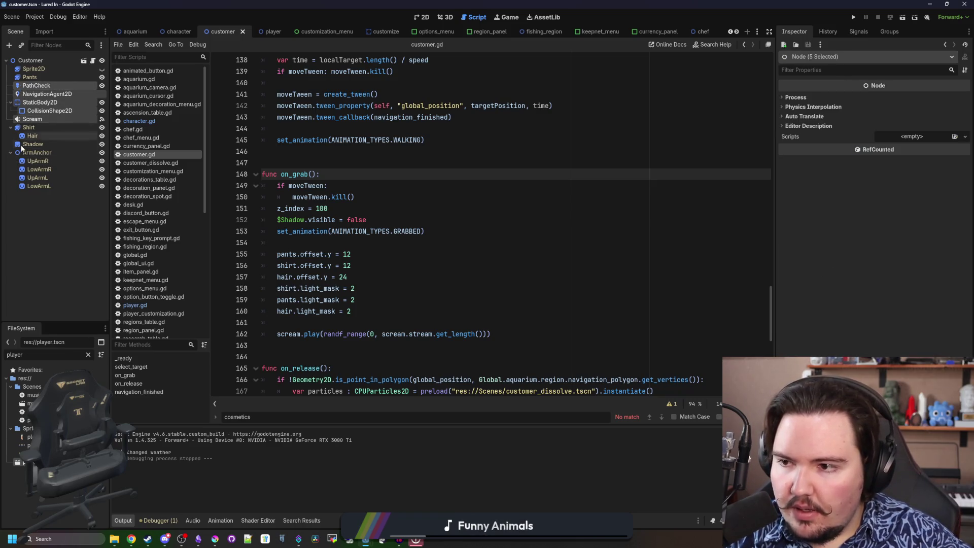
pyautogui.click(11, 153)
pyautogui.moveTo(36, 86)
pyautogui.mouseDown()
pyautogui.moveTo(46, 195)
pyautogui.moveTo(38, 148)
pyautogui.mouseUp()
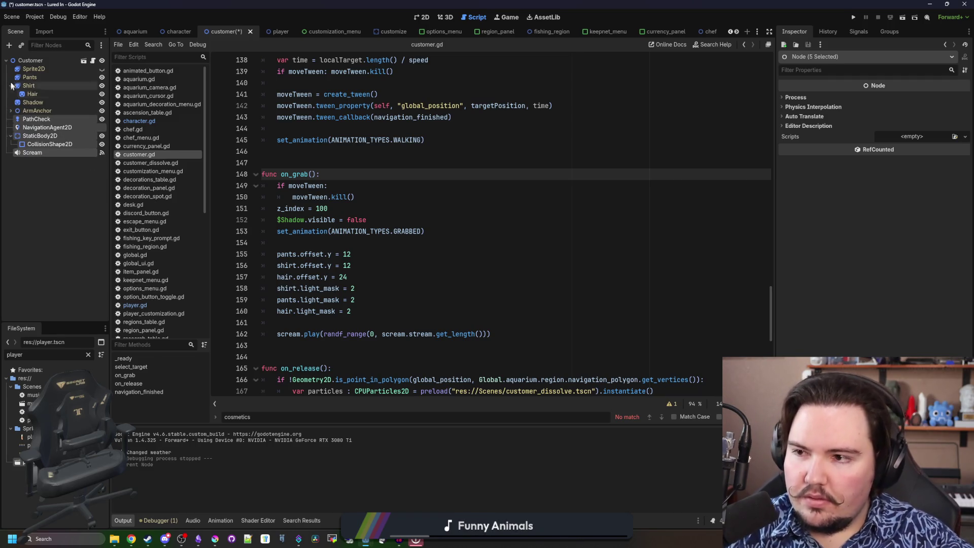
pyautogui.click(63, 86)
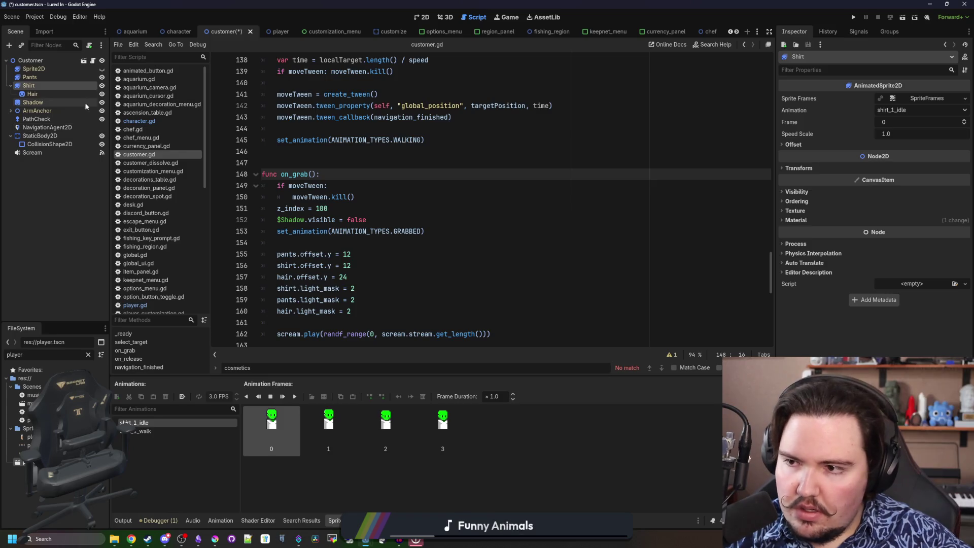
pyautogui.click(34, 111)
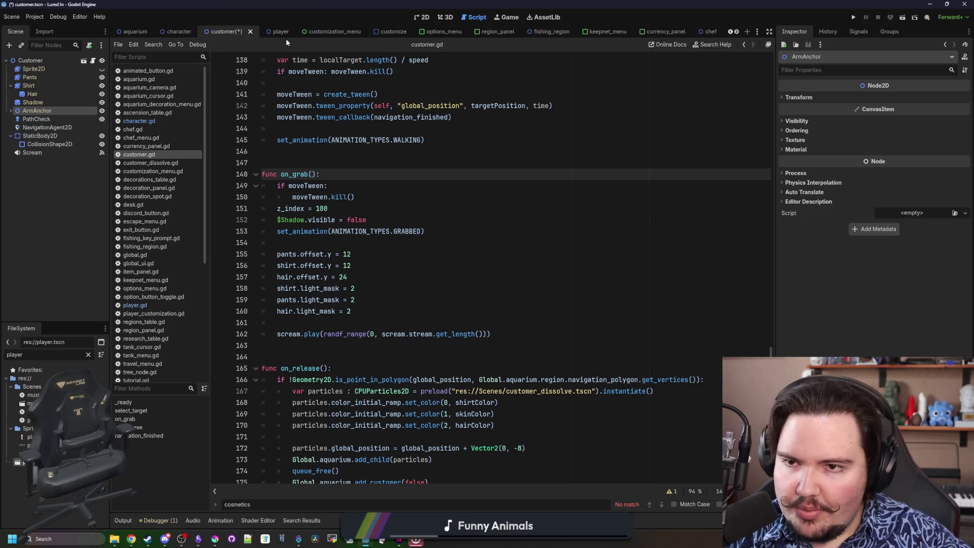
# Step: Save the customer scene, then make ArmAnchor a child of Shirt in the character scene
pyautogui.hotkey('ctrl', 's')
pyautogui.click(175, 32)
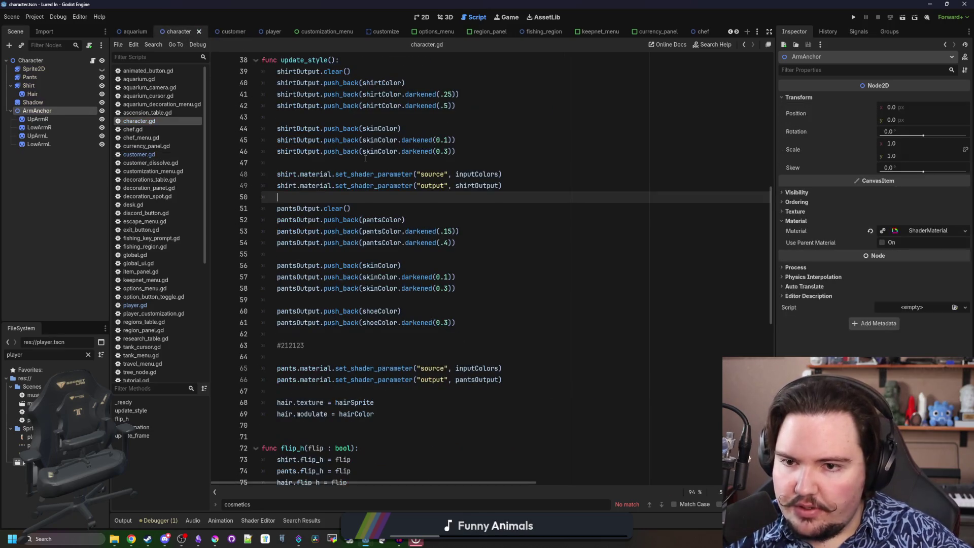
pyautogui.click(366, 157)
pyautogui.hotkey('ctrl', 's')
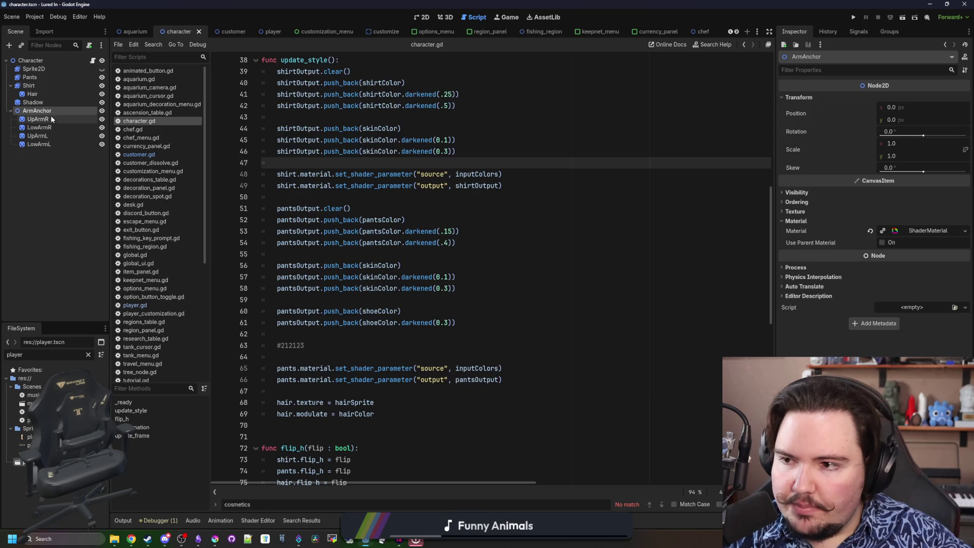
pyautogui.moveTo(38, 111); pyautogui.dragTo(31, 88)
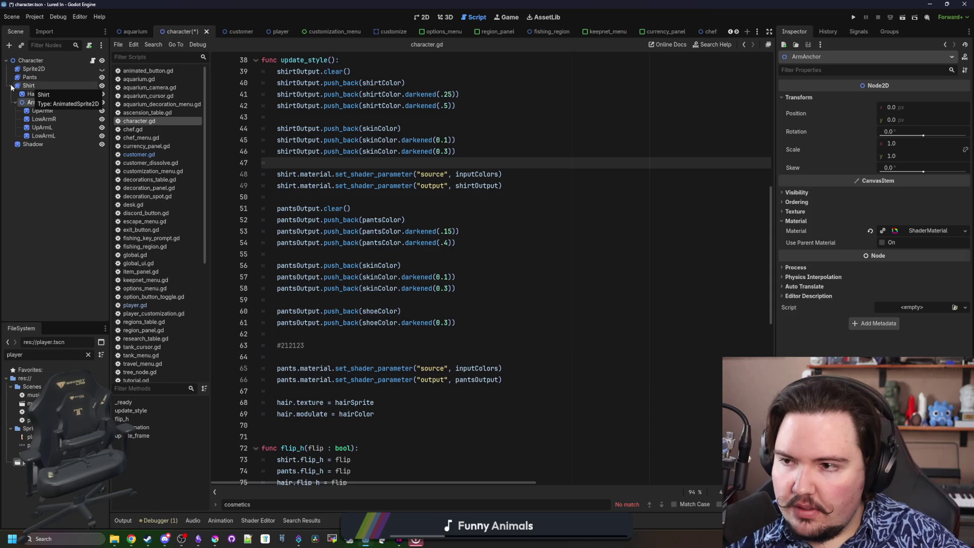
# Step: Save, then delete the Sprite2D node from the character scene and confirm
pyautogui.click(43, 145)
pyautogui.click(488, 196)
pyautogui.hotkey('ctrl', 's')
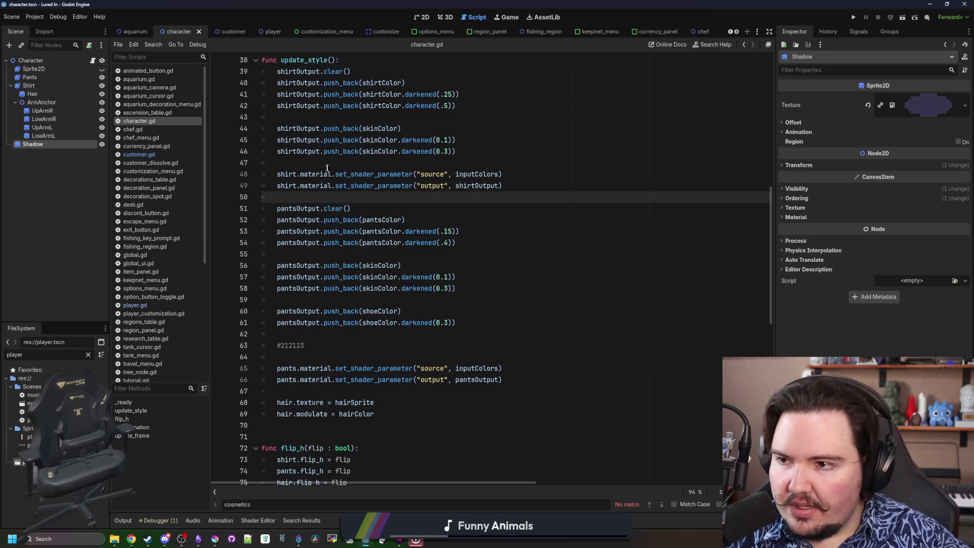
pyautogui.click(321, 162)
pyautogui.click(36, 69)
pyautogui.press('Delete')
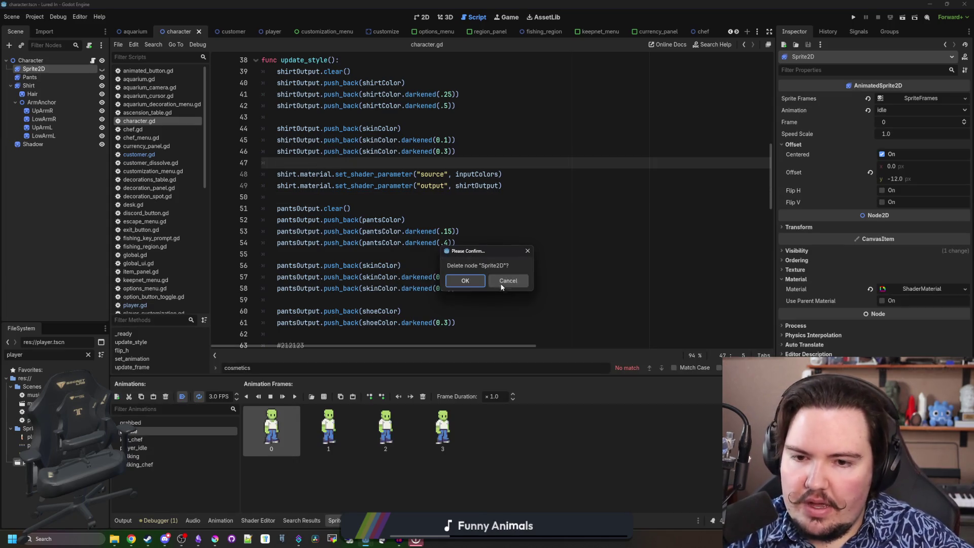
pyautogui.click(468, 287)
pyautogui.scroll(2, 457, 200)
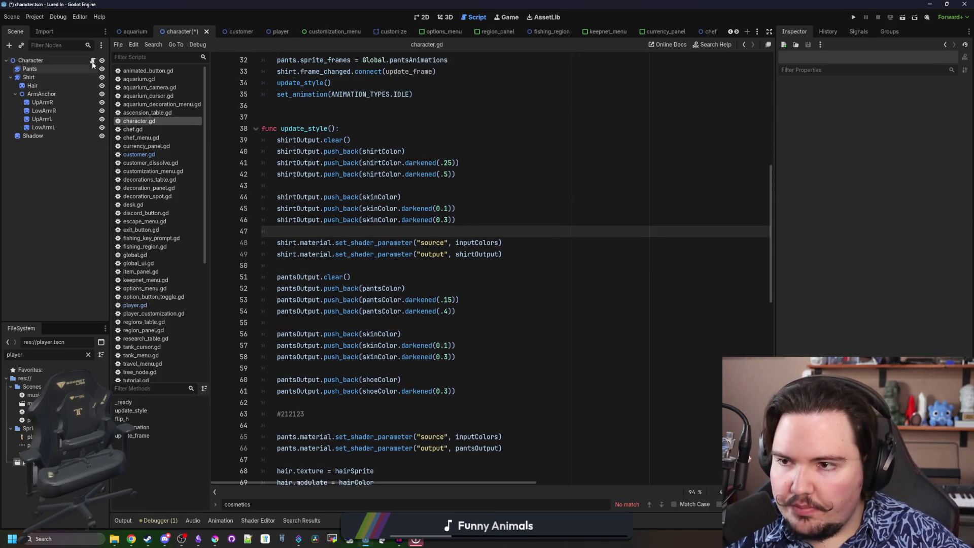
pyautogui.scroll(7, 725, 172)
pyautogui.scroll(3, 725, 172)
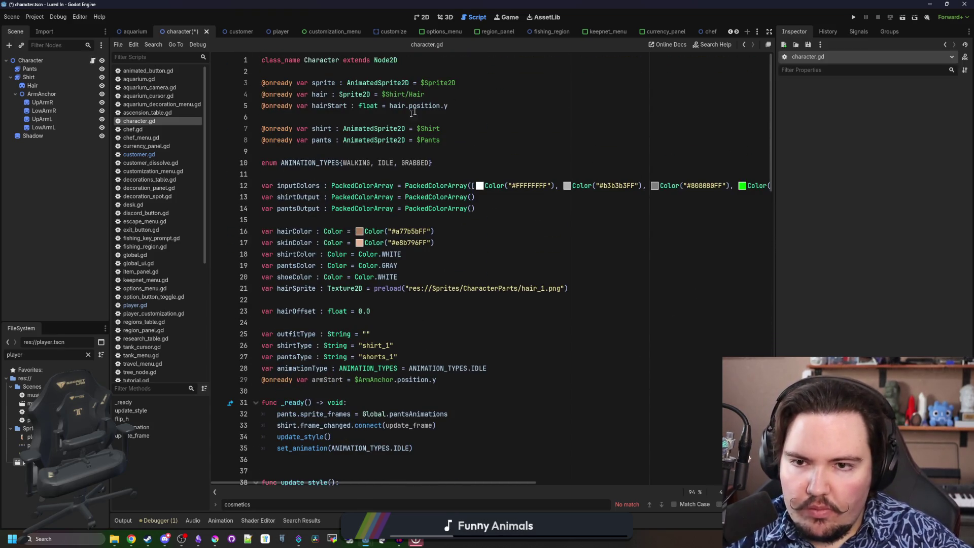
pyautogui.moveTo(456, 83); pyautogui.dragTo(447, 83)
pyautogui.tripleClick(395, 84)
pyautogui.press('BackSpace')
pyautogui.press('BackSpace')
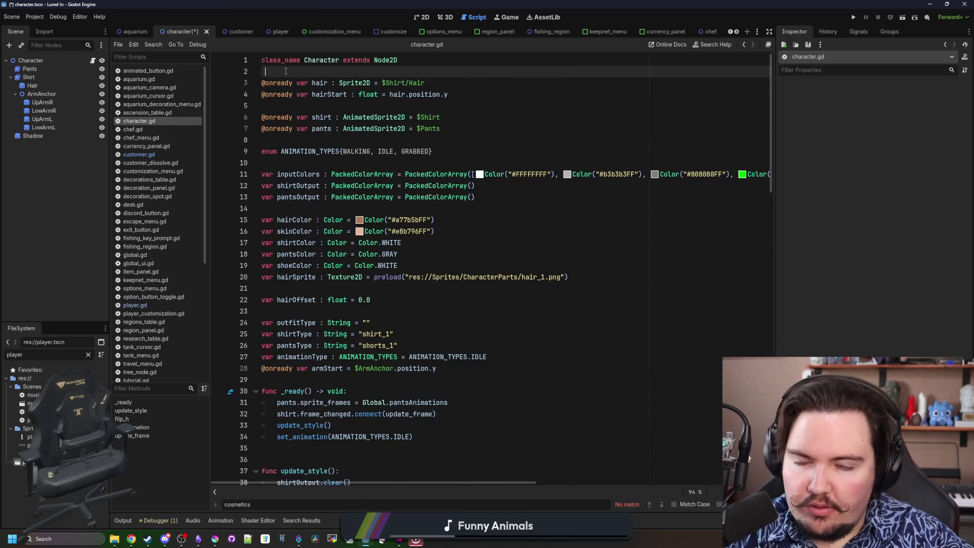
pyautogui.click(321, 105)
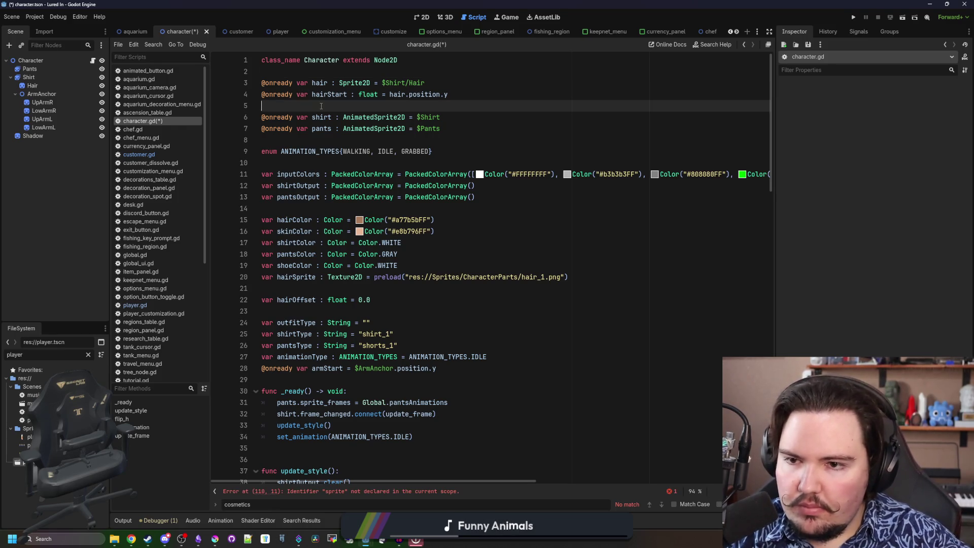
pyautogui.hotkey('ctrl', 's')
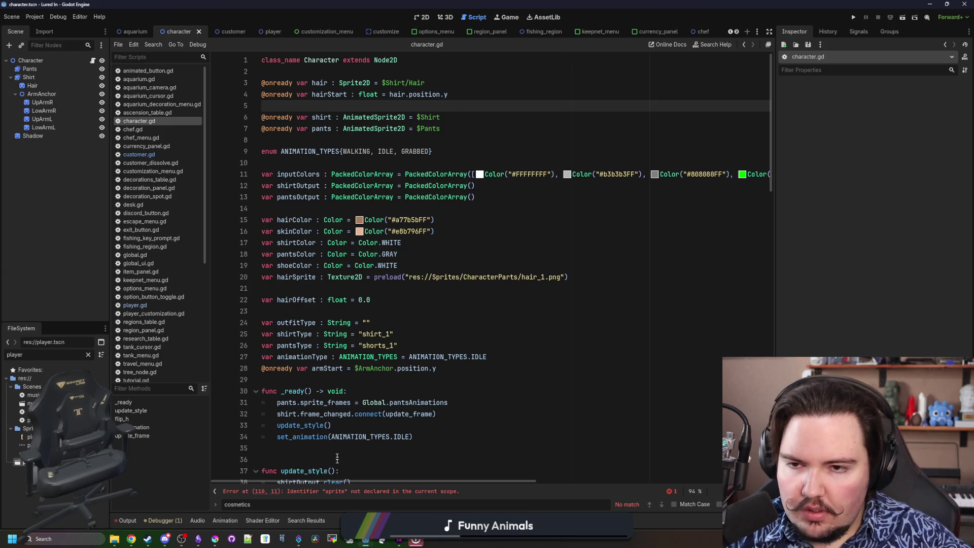
# Step: Change line 110 to match on shirt.frame instead of sprite.frame
pyautogui.click(339, 491)
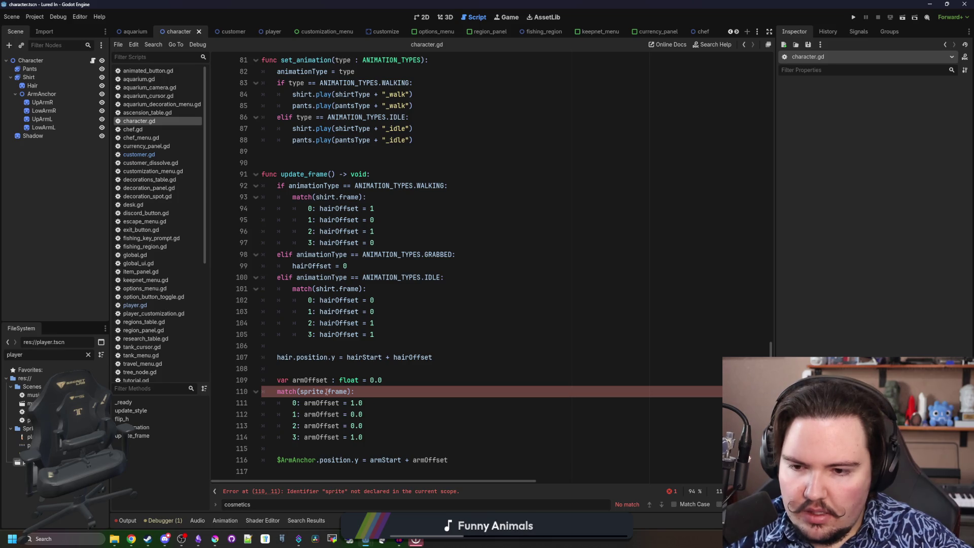
pyautogui.doubleClick(325, 197)
pyautogui.hotkey('ctrl', 'c')
pyautogui.doubleClick(311, 391)
pyautogui.hotkey('ctrl', 'v')
pyautogui.click(400, 394)
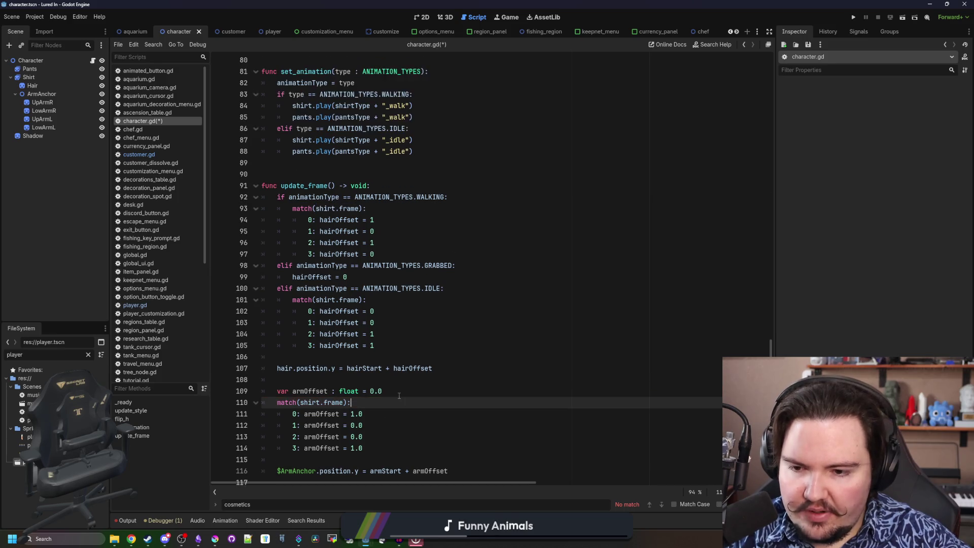
# Step: Replace $ArmAnchor with $Shirt/ArmAnchor, save the script, and run the project
pyautogui.scroll(-1, 400, 396)
pyautogui.click(350, 359)
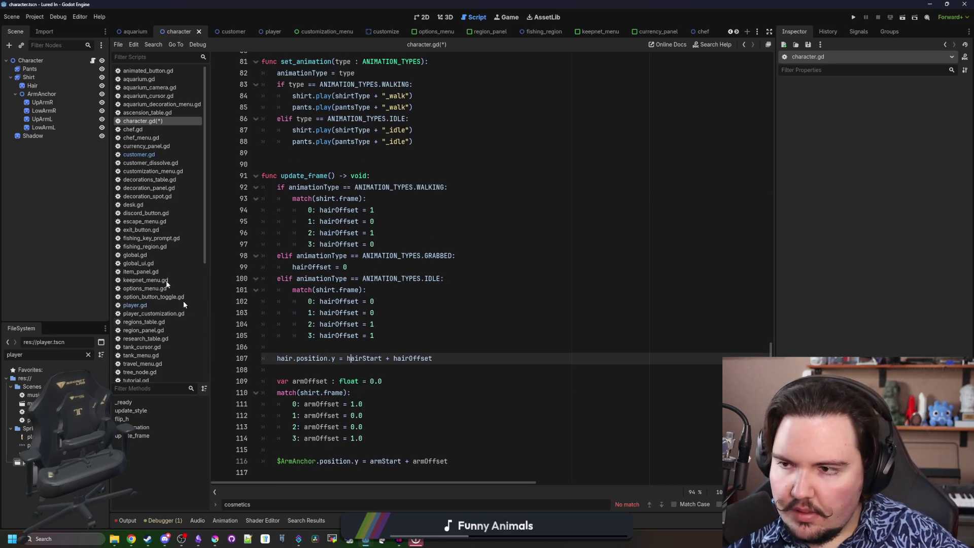
pyautogui.moveTo(41, 94)
pyautogui.mouseDown()
pyautogui.moveTo(152, 230)
pyautogui.moveTo(284, 450)
pyautogui.moveTo(277, 461)
pyautogui.mouseUp()
pyautogui.hotkey('ctrl', 'x')
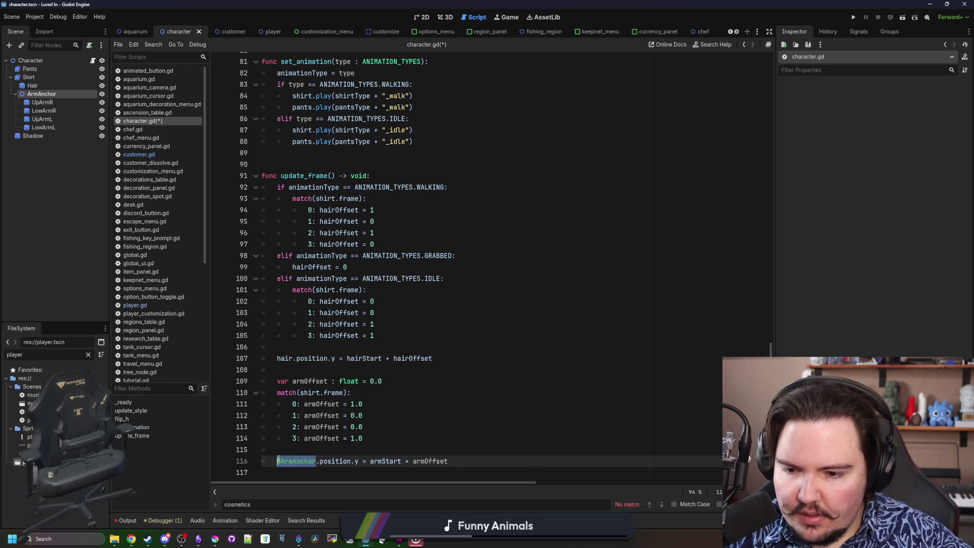
pyautogui.hotkey('ctrl', 'v')
pyautogui.hotkey('ctrl', 's')
pyautogui.click(854, 17)
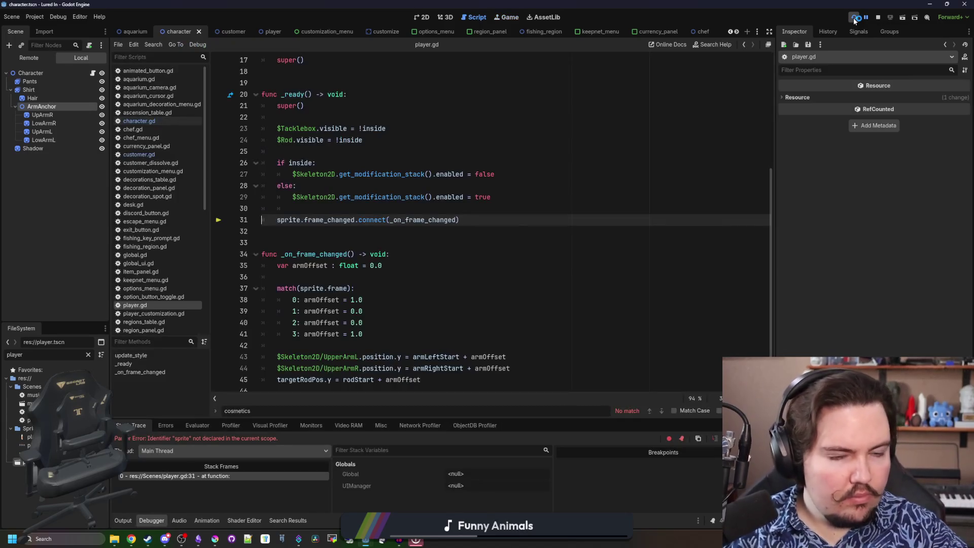
# Step: In player.gd, change sprite to shirt on line 31 for the frame_changed connection
pyautogui.click(342, 233)
pyautogui.scroll(-3, 167, 271)
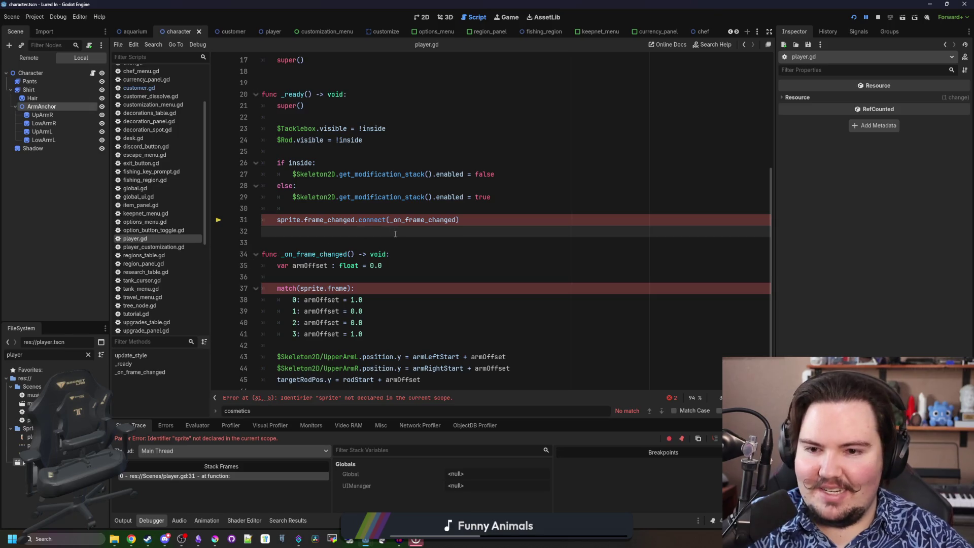
pyautogui.scroll(-1, 329, 245)
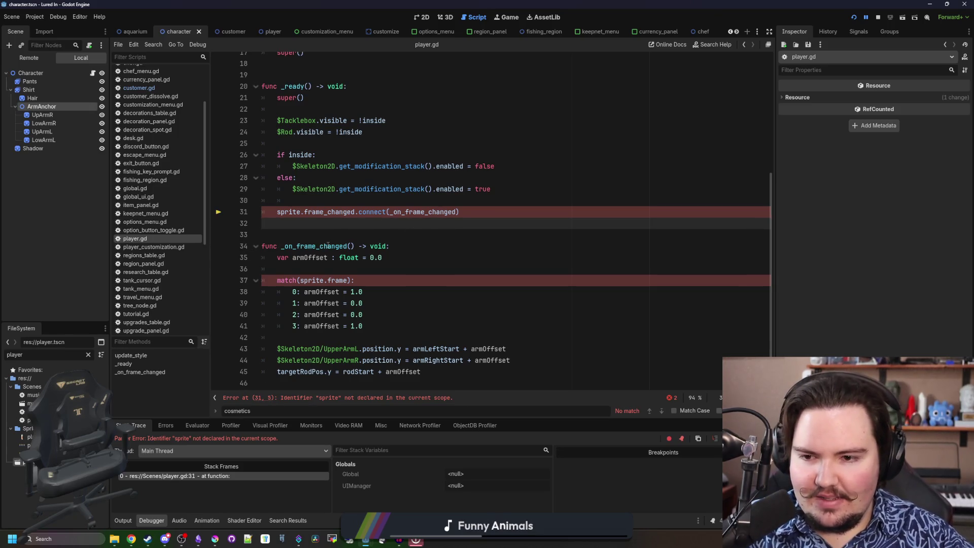
pyautogui.scroll(1, 329, 245)
pyautogui.doubleClick(284, 246)
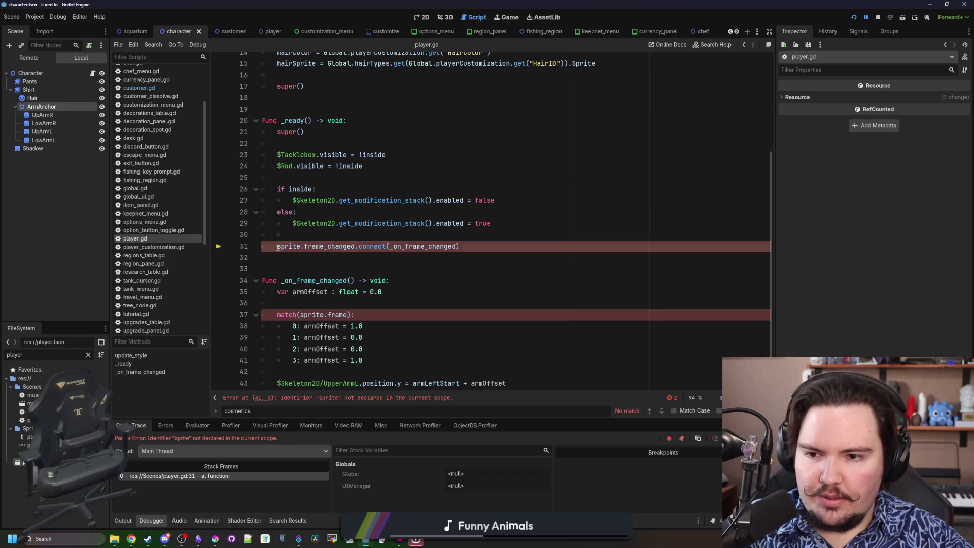
pyautogui.write('shirt')
pyautogui.press('Escape')
# Step: Change sprite to shirt on line 37 so it matches on shirt.frame, and save player.gd
pyautogui.click(308, 315)
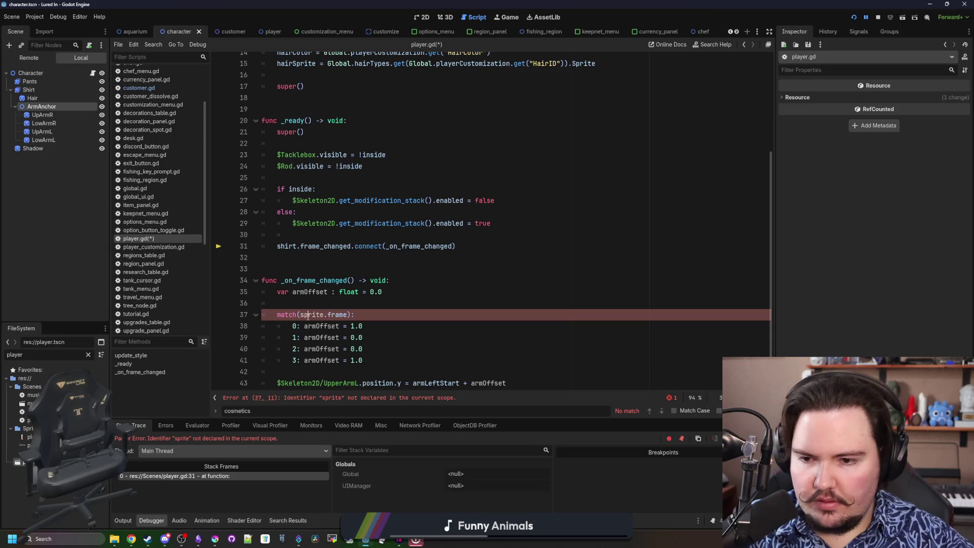
pyautogui.doubleClick(308, 315)
pyautogui.write('shirt')
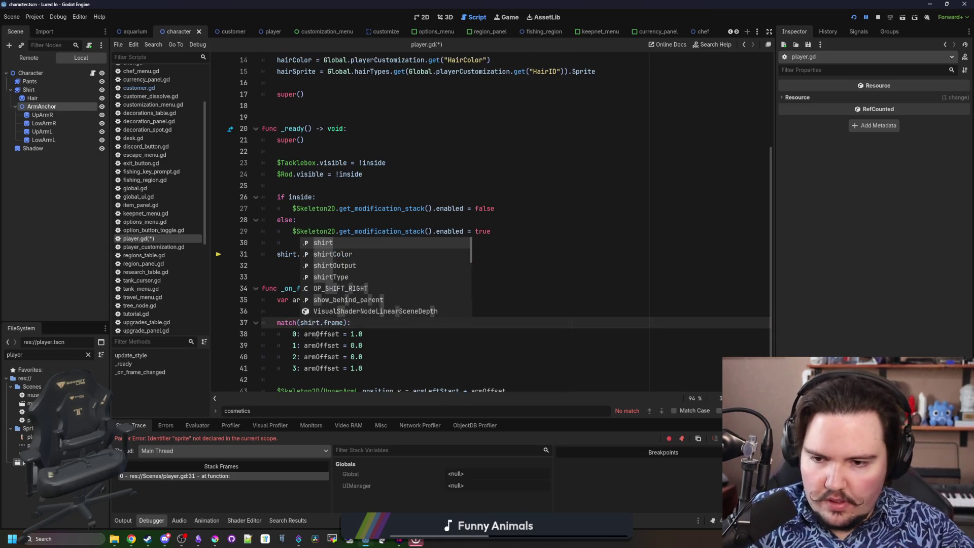
pyautogui.scroll(-1, 409, 315)
pyautogui.click(410, 316)
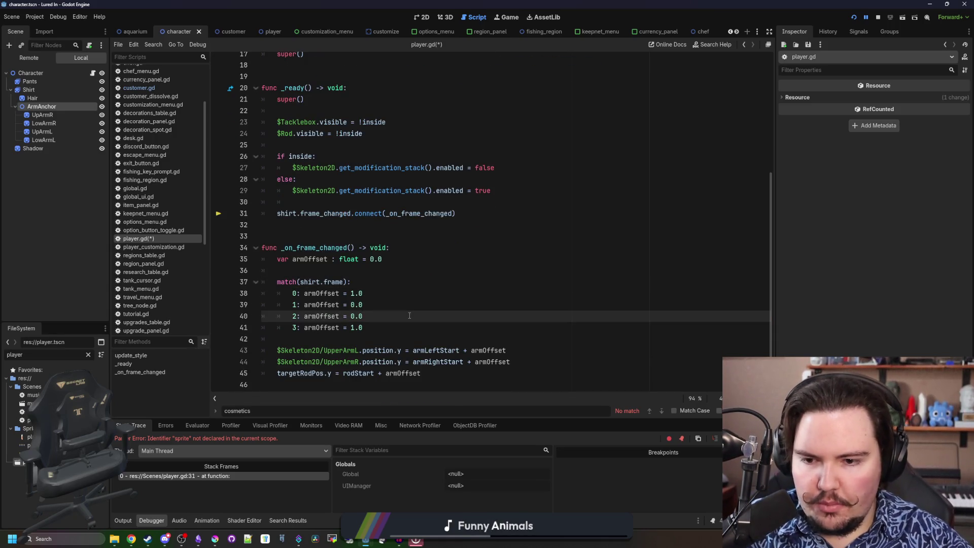
pyautogui.click(406, 225)
pyautogui.scroll(5, 463, 312)
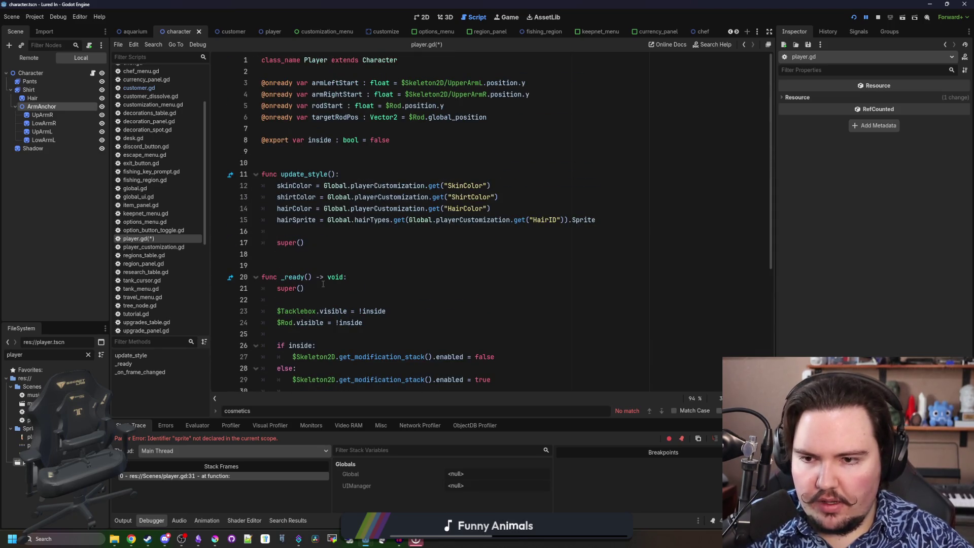
pyautogui.scroll(-5, 325, 259)
pyautogui.click(326, 234)
pyautogui.hotkey('ctrl', 's')
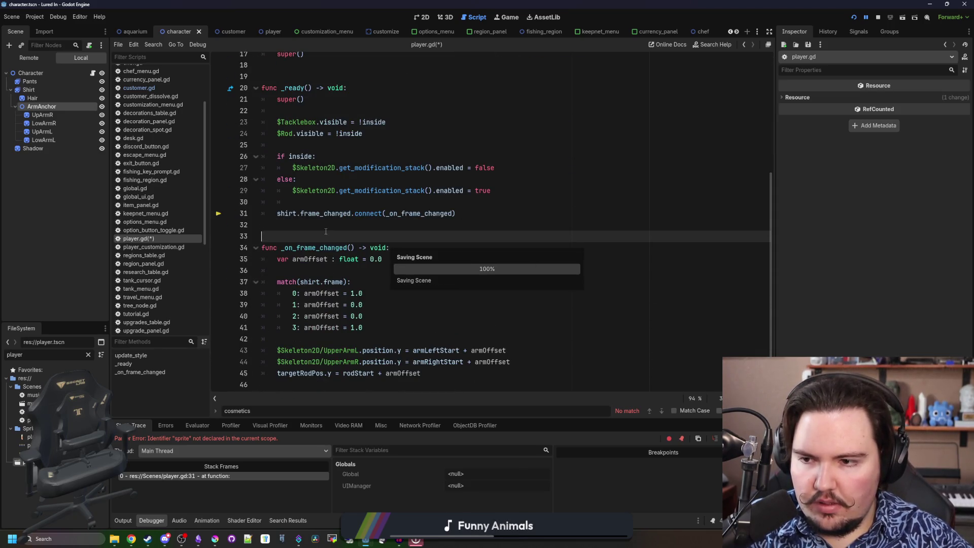
# Step: Stop the game, enable Use Parent Material on ArmAnchor and its four arms, save and relaunch
pyautogui.click(879, 16)
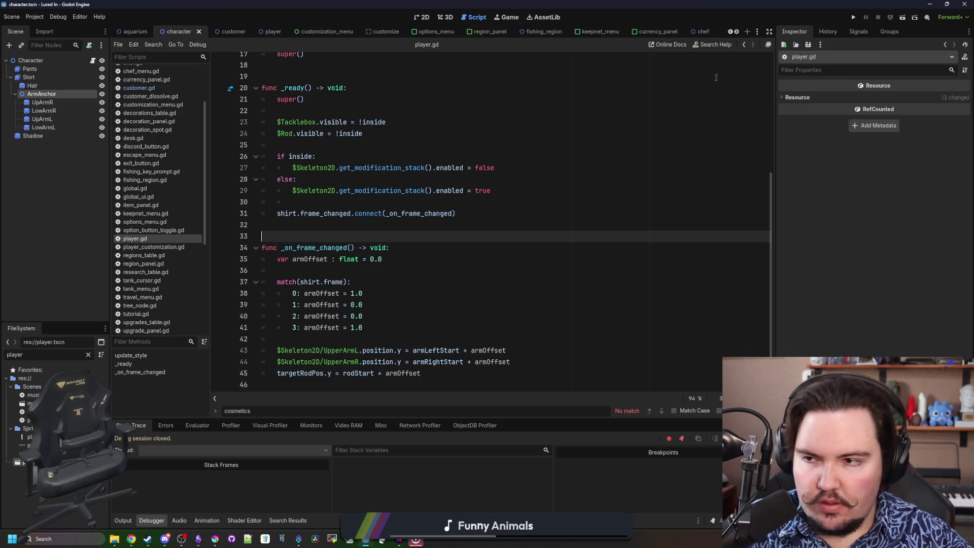
pyautogui.click(55, 126)
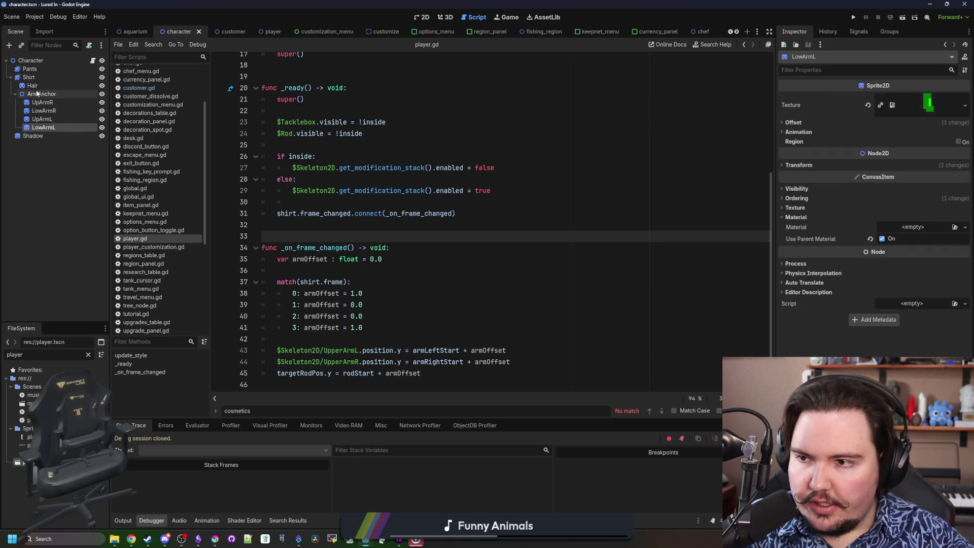
pyautogui.keyDown('shift'); pyautogui.click(36, 92); pyautogui.keyUp('shift')
pyautogui.click(883, 171)
pyautogui.click(44, 95)
pyautogui.click(28, 78)
pyautogui.click(495, 174)
pyautogui.hotkey('ctrl', 's')
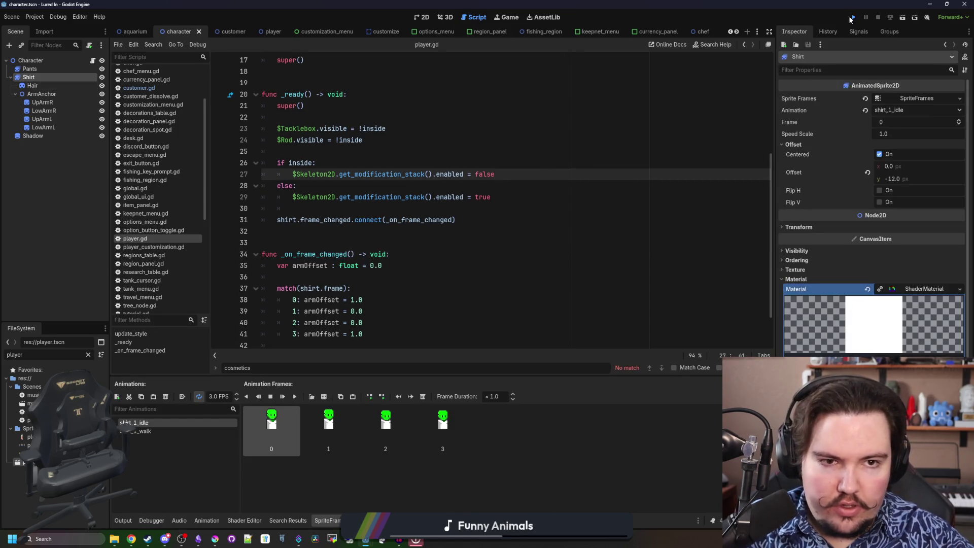
pyautogui.click(853, 17)
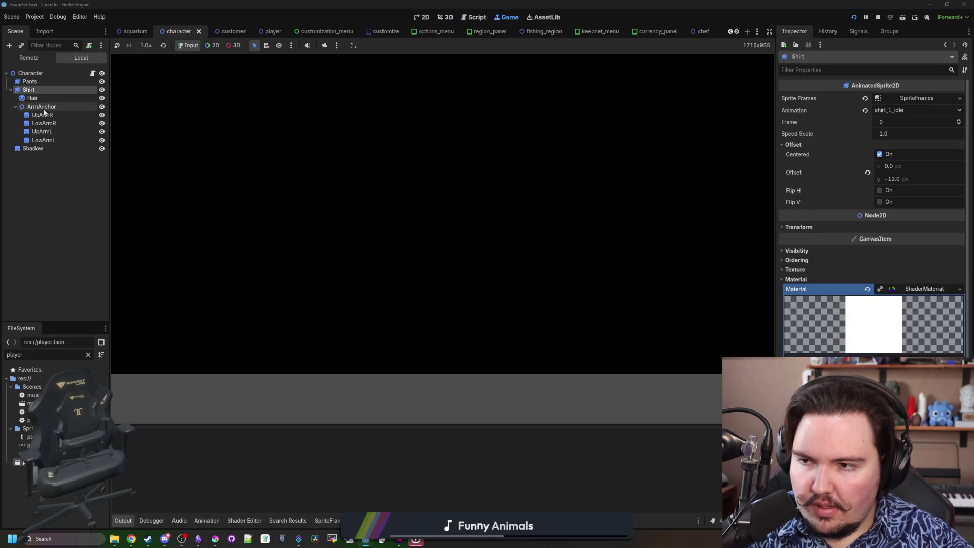
# Step: Comment out the sprite scaling lines 43–44 in chef.gd and relaunch the game
pyautogui.click(41, 105)
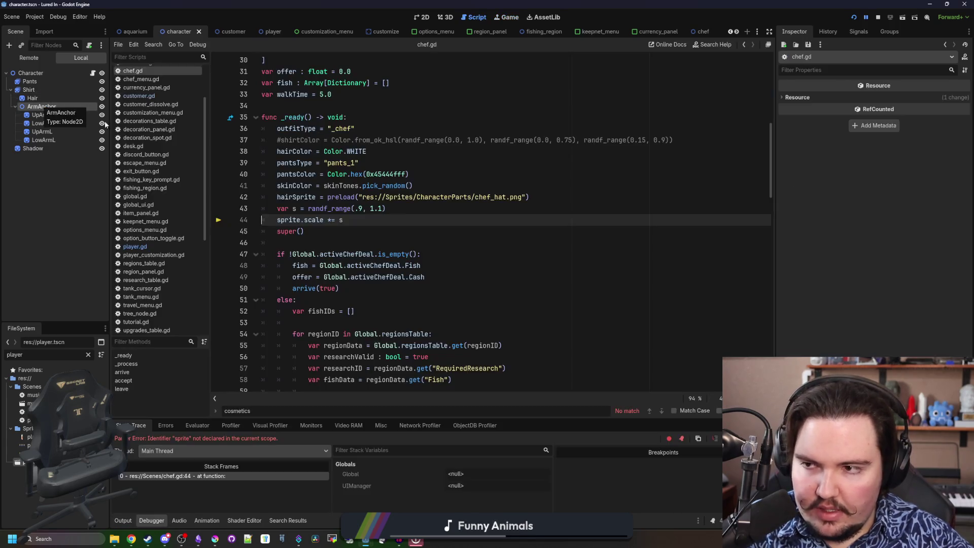
pyautogui.click(339, 242)
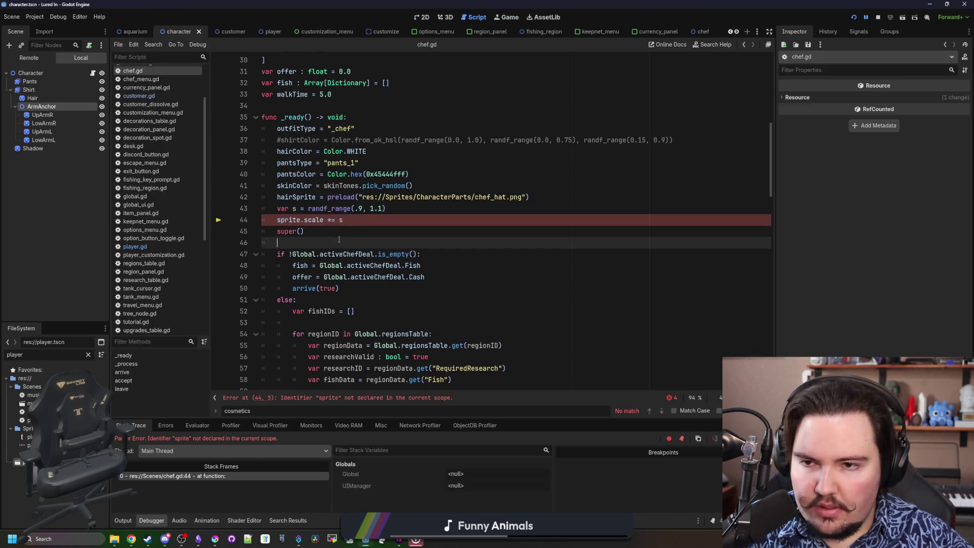
pyautogui.scroll(2, 339, 240)
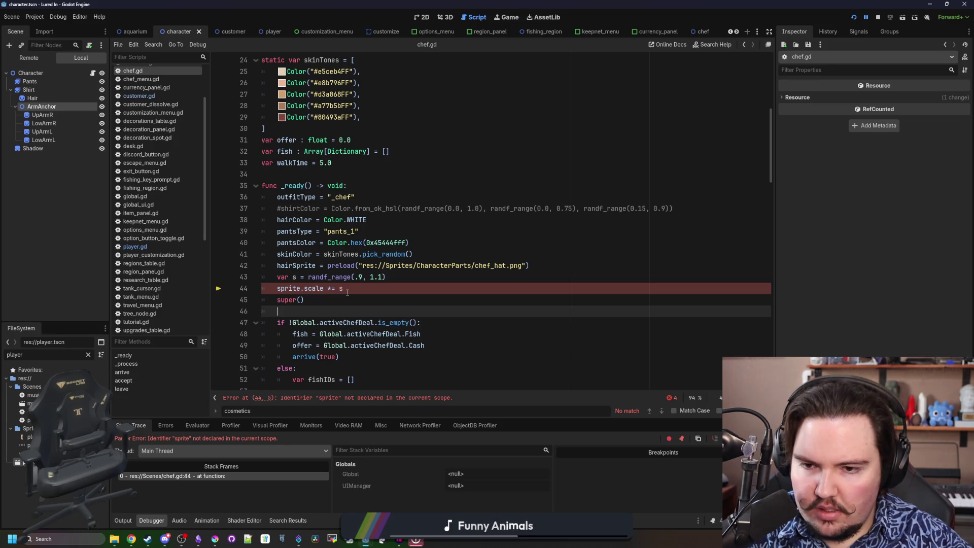
pyautogui.moveTo(348, 291); pyautogui.dragTo(234, 278)
pyautogui.hotkey('ctrl', 'k')
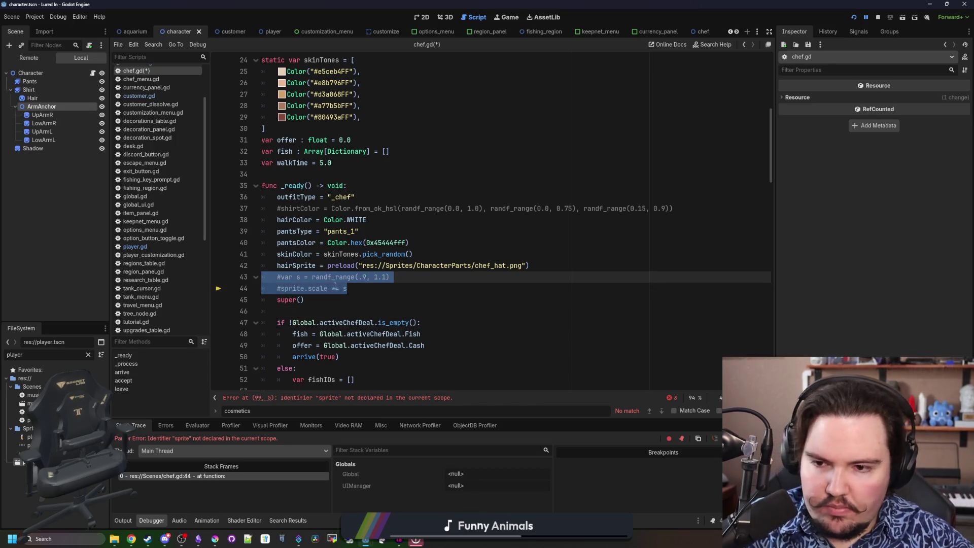
pyautogui.click(330, 300)
pyautogui.click(877, 18)
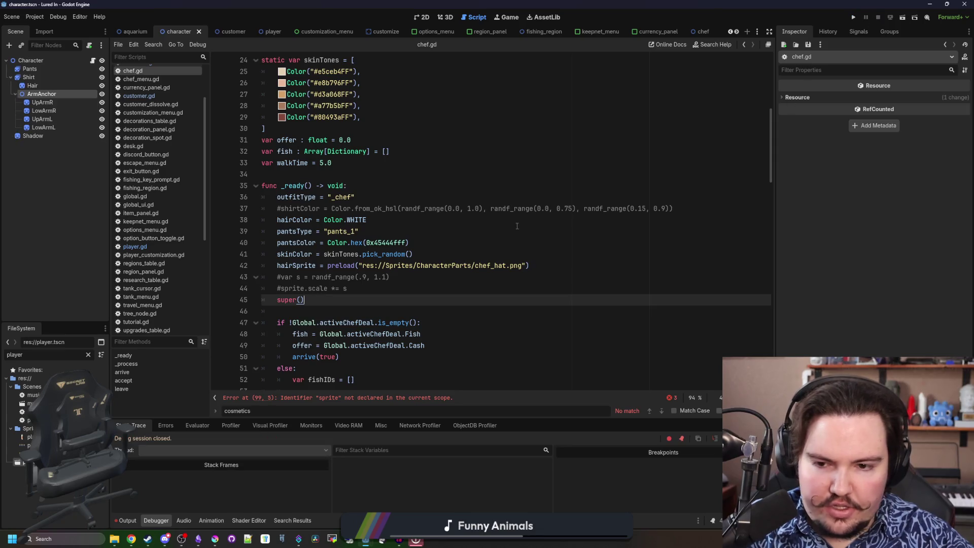
pyautogui.click(855, 18)
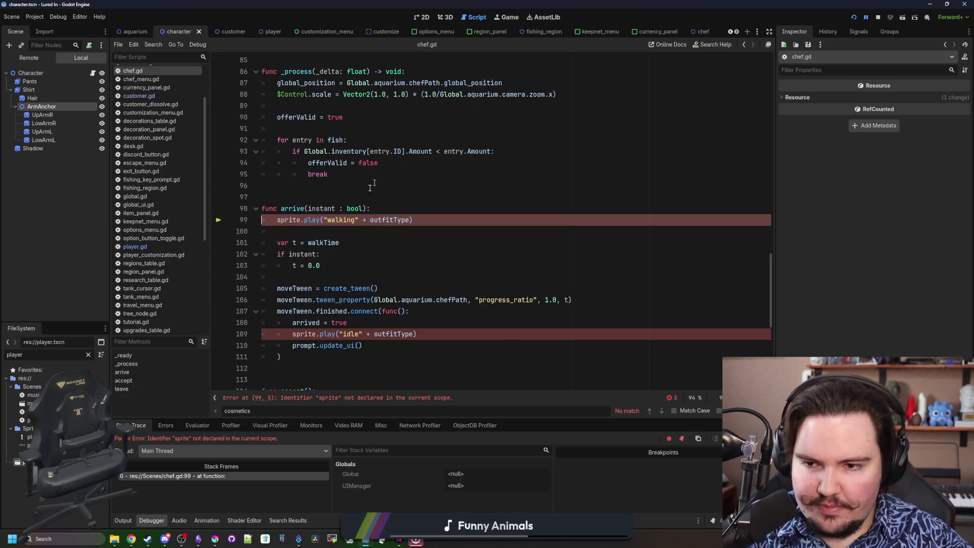
# Step: Replace line 99's sprite walking call with set_animation(ANIMATION_TYPES.WALKING)
pyautogui.click(317, 232)
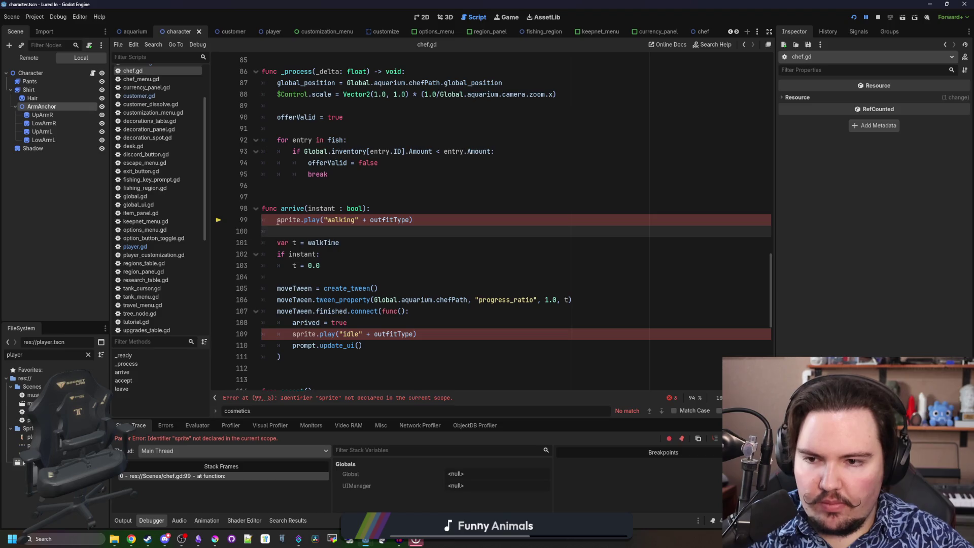
pyautogui.doubleClick(287, 220)
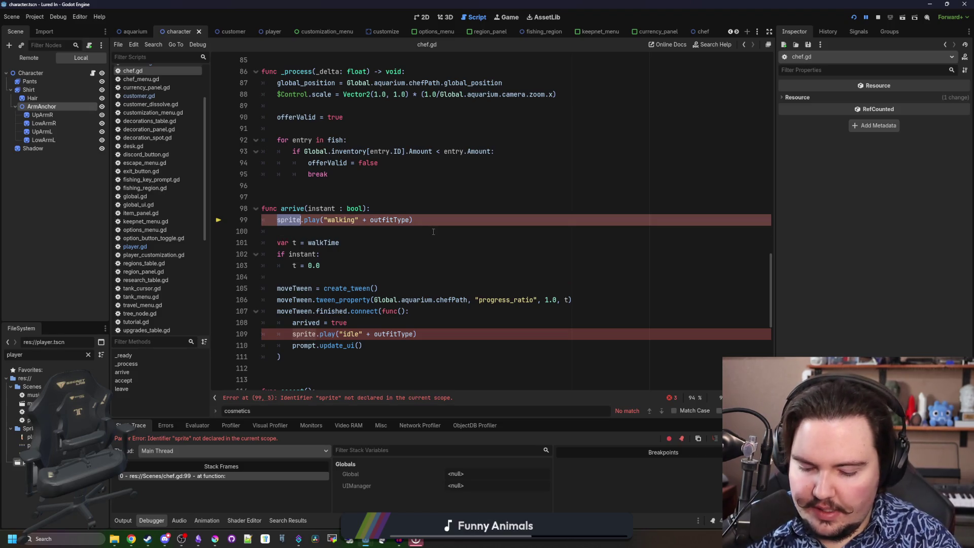
pyautogui.click(405, 208)
pyautogui.press('Return')
pyautogui.write('set_an')
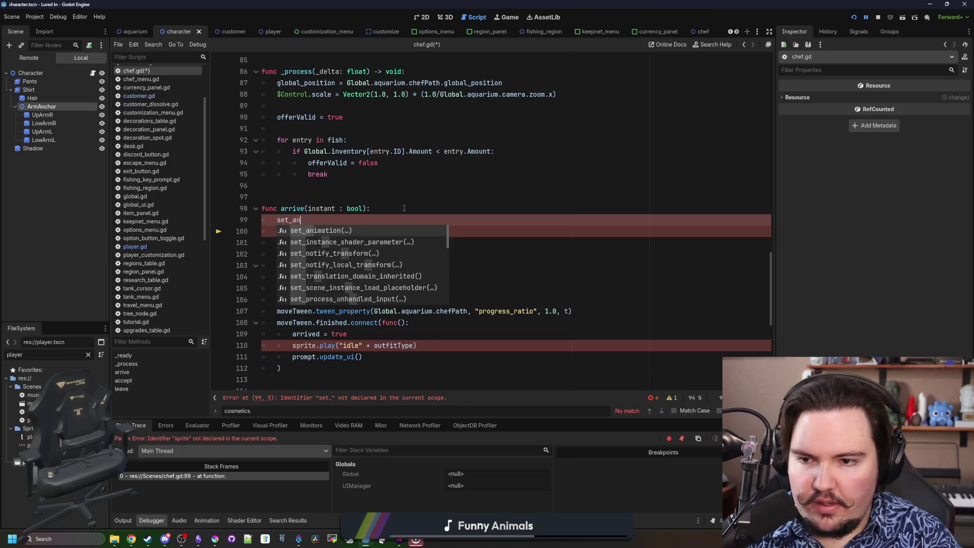
pyautogui.press('Return')
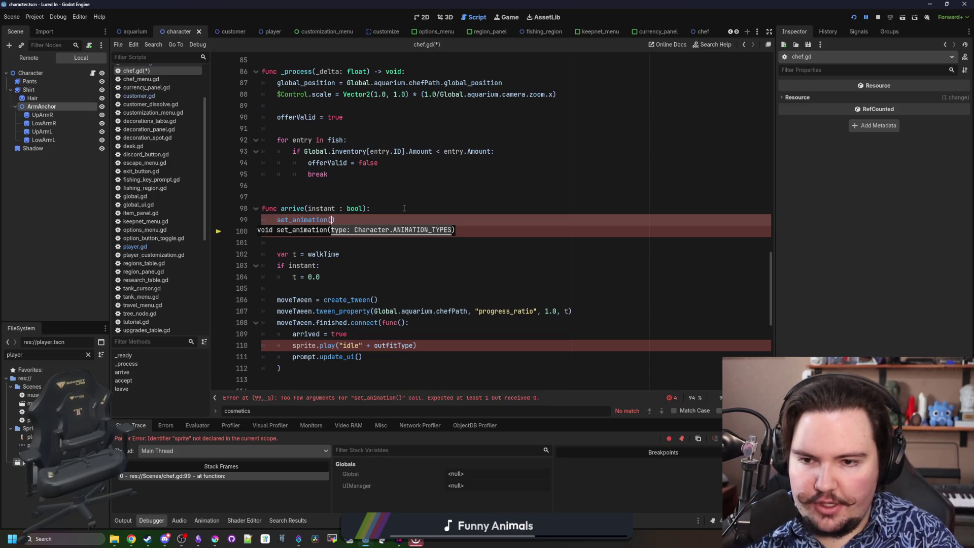
pyautogui.write('ANIMATION_TYPES.')
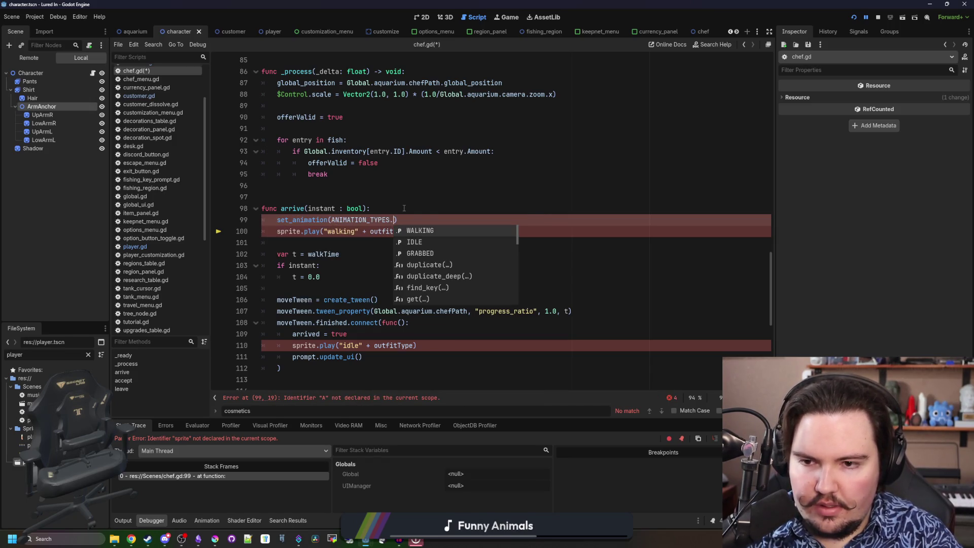
pyautogui.press('Return')
pyautogui.click(239, 231)
pyautogui.press('Delete')
# Step: Replace line 109's sprite idle call with set_animation(ANIMATION_TYPES.IDLE)
pyautogui.press('Up')
pyautogui.press('End')
pyautogui.hotkey('shift', 'Home')
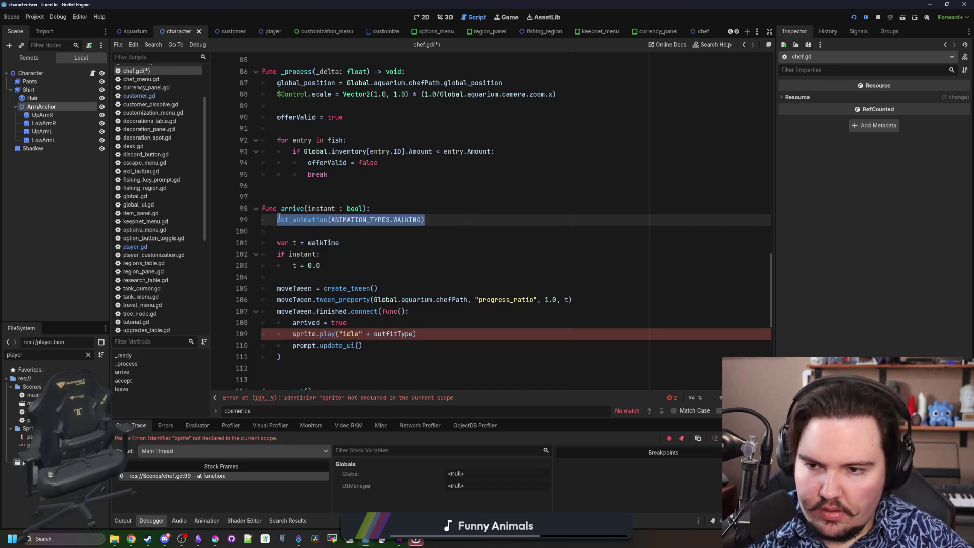
pyautogui.hotkey('ctrl', 'c')
pyautogui.click(433, 333)
pyautogui.hotkey('shift', 'Home')
pyautogui.hotkey('ctrl', 'v')
pyautogui.doubleClick(433, 334)
pyautogui.write('IDLE')
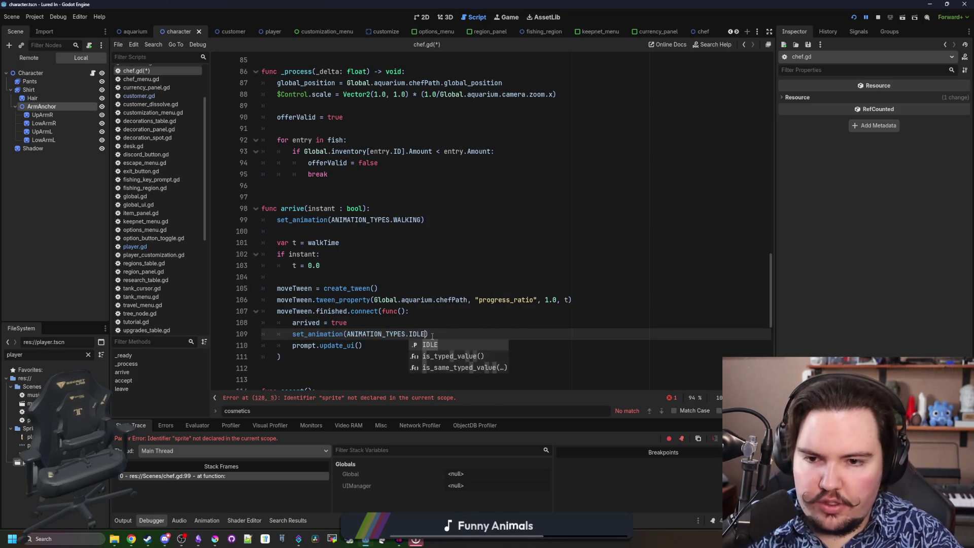
# Step: Swap line 128's sprite code for the set_animation WALKING call, save chef.gd, and run the game
pyautogui.scroll(-5, 439, 304)
pyautogui.scroll(-2, 446, 266)
pyautogui.scroll(3, 439, 96)
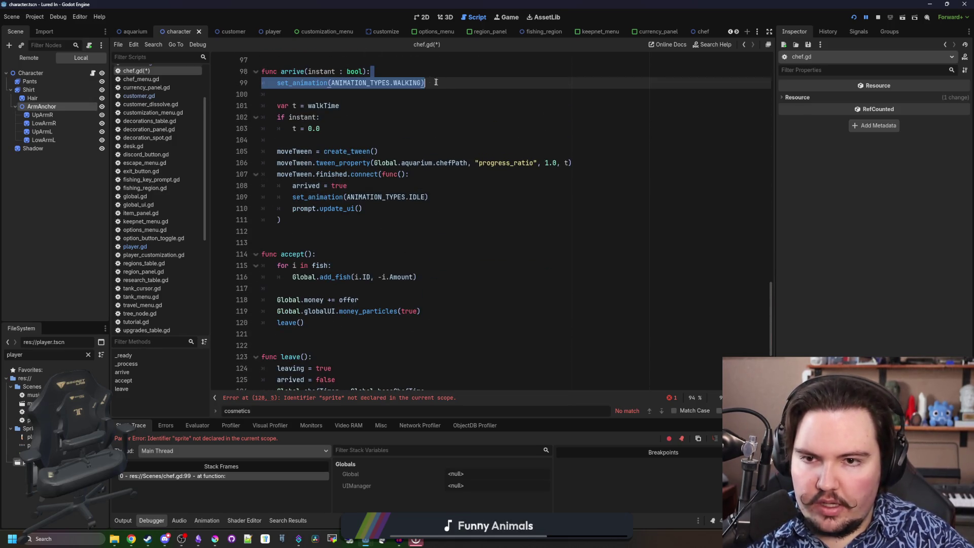
pyautogui.moveTo(425, 83); pyautogui.dragTo(277, 86)
pyautogui.hotkey('ctrl', 'c')
pyautogui.scroll(-4, 406, 203)
pyautogui.moveTo(416, 277); pyautogui.dragTo(277, 276)
pyautogui.hotkey('ctrl', 'v')
pyautogui.click(403, 288)
pyautogui.hotkey('ctrl', 's')
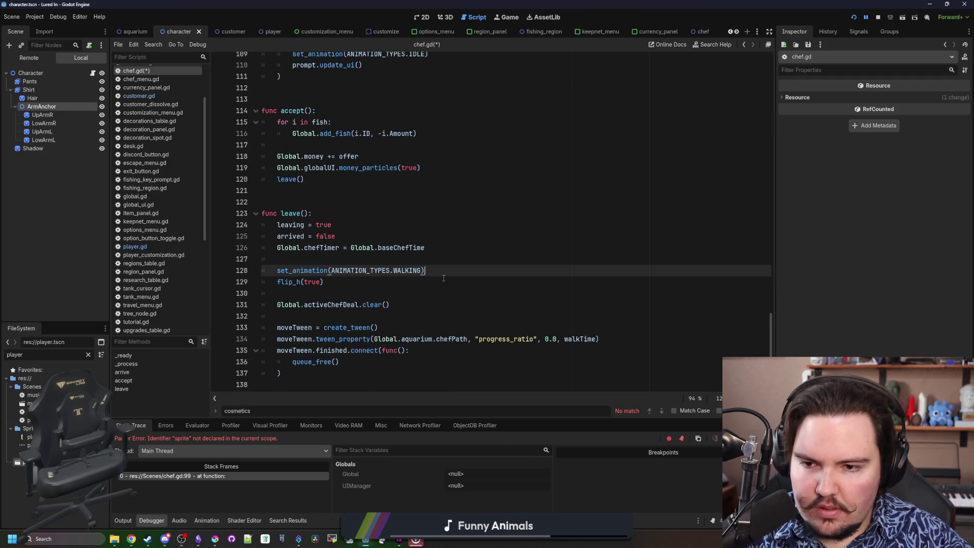
pyautogui.click(877, 19)
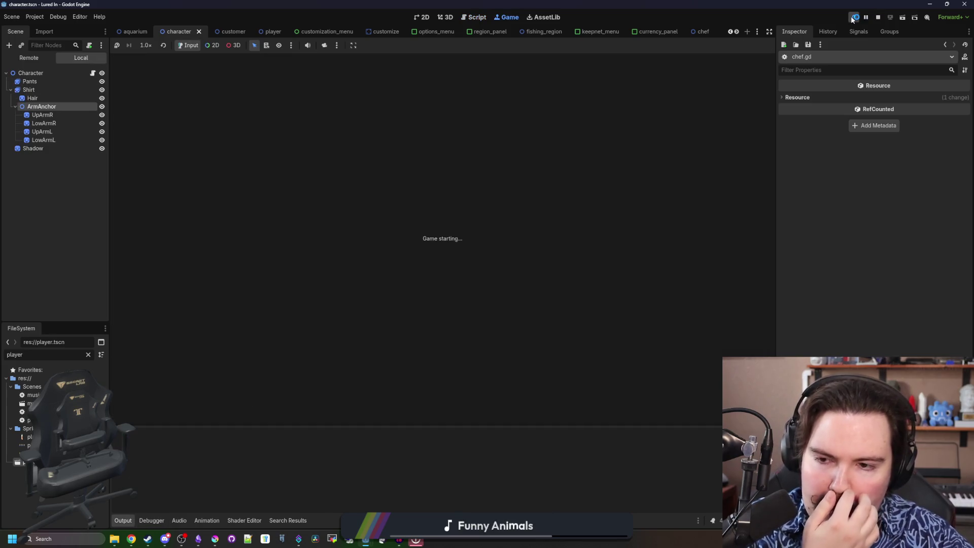
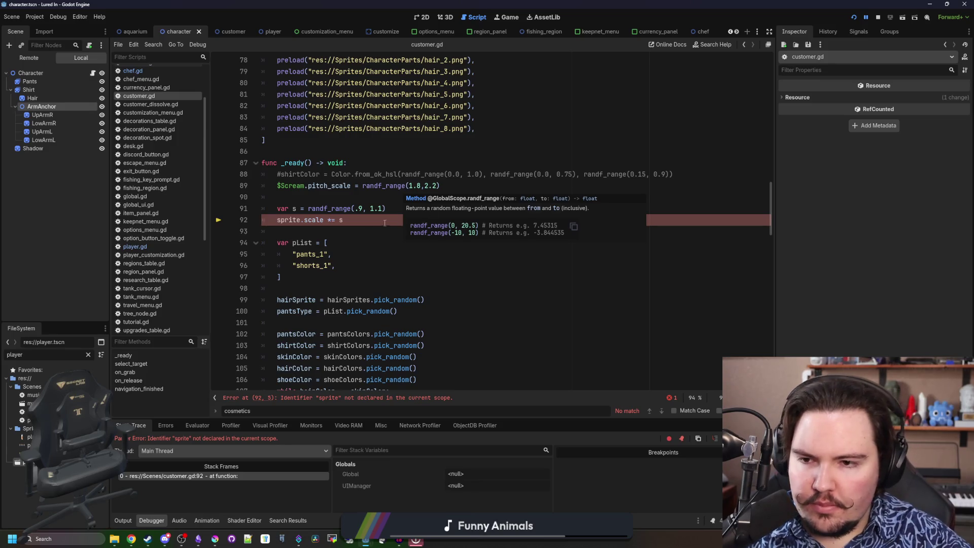
# Step: Replace the undeclared 'sprite' on line 92 of customer.gd with 'shirt' and save the script
pyautogui.doubleClick(297, 220)
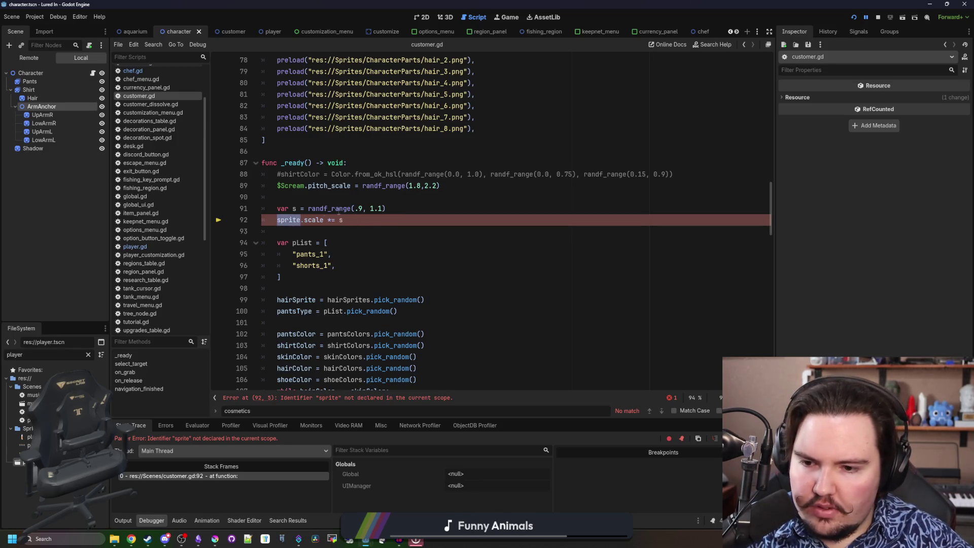
pyautogui.write('SHIR')
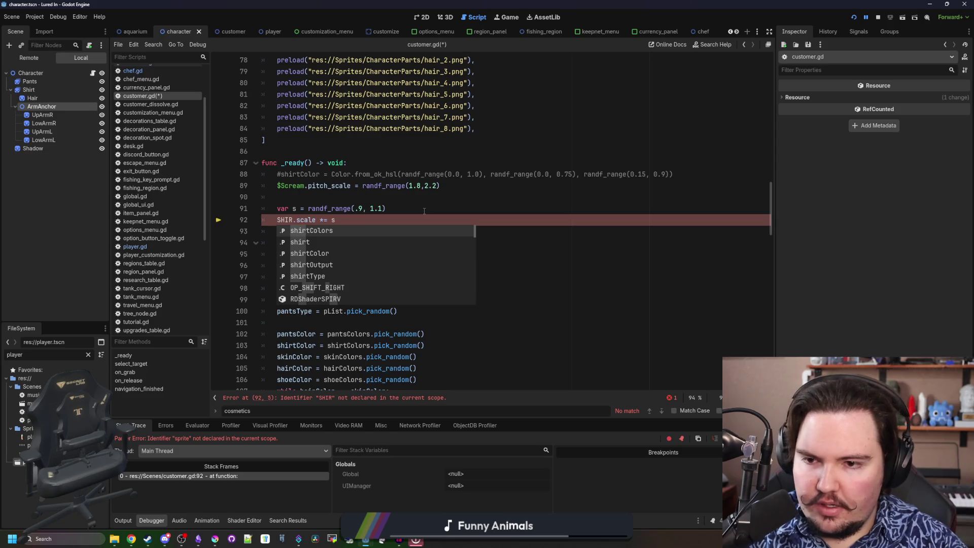
pyautogui.press('Down')
pyautogui.press('Return')
pyautogui.hotkey('ctrl', 's')
# Step: Relaunch the game to test the fix, which now stops at character.gd line 28
pyautogui.scroll(-5, 668, 238)
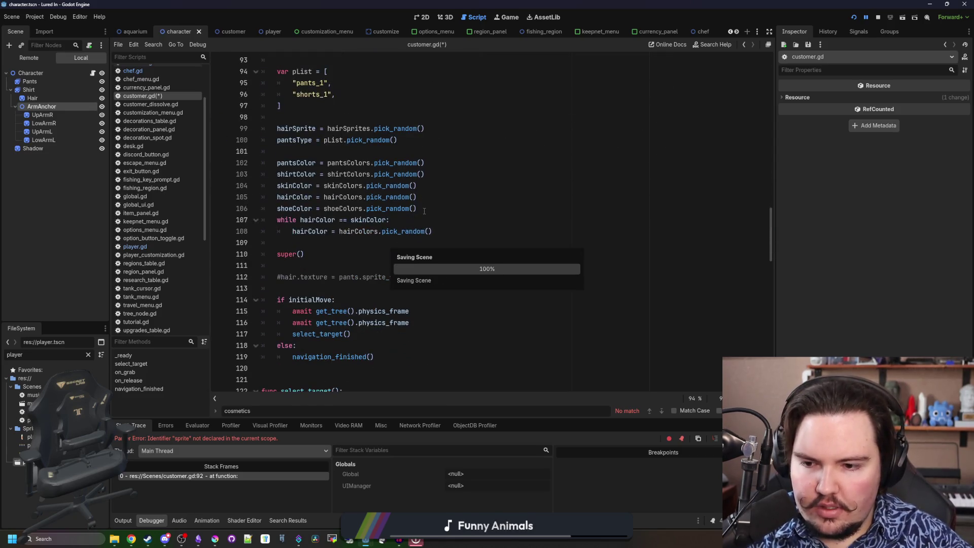
pyautogui.click(877, 19)
pyautogui.press('F5')
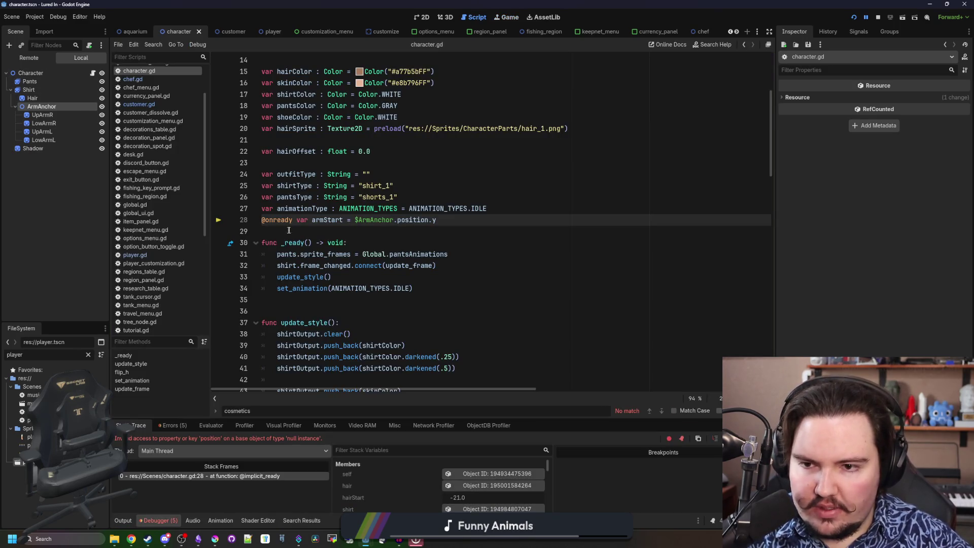
pyautogui.click(330, 232)
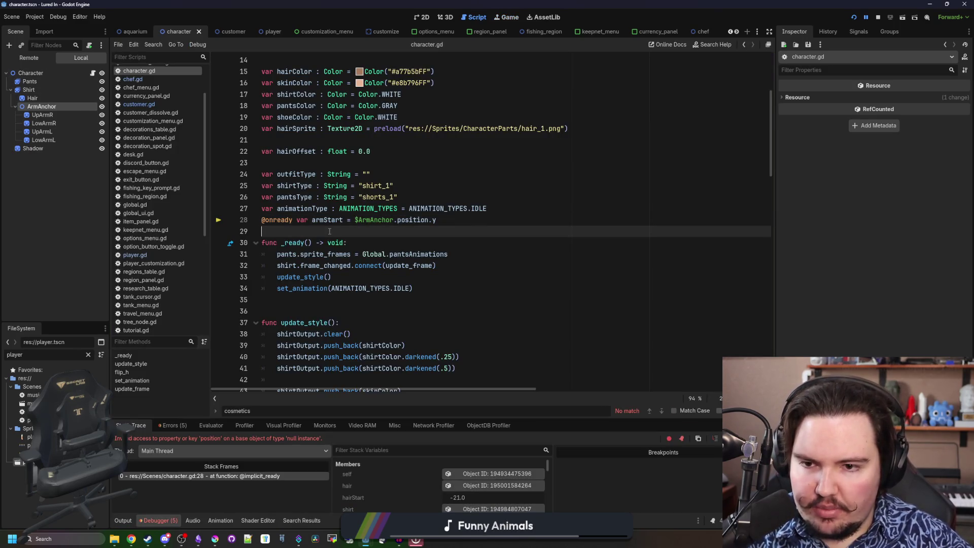
# Step: Change the line 28 node path to $Shirt/ArmAnchor, save, and run the game
pyautogui.moveTo(66, 108); pyautogui.dragTo(388, 231)
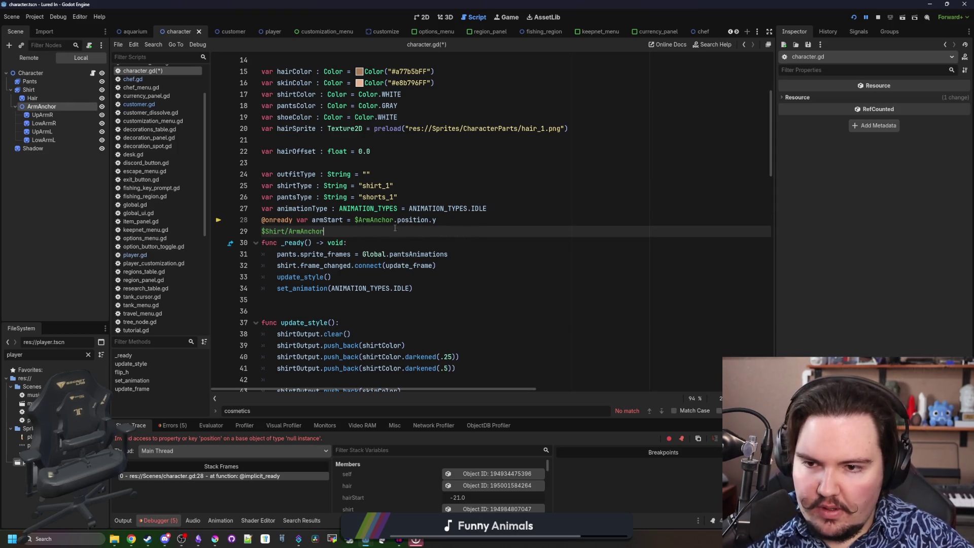
pyautogui.hotkey('ctrl', 'z')
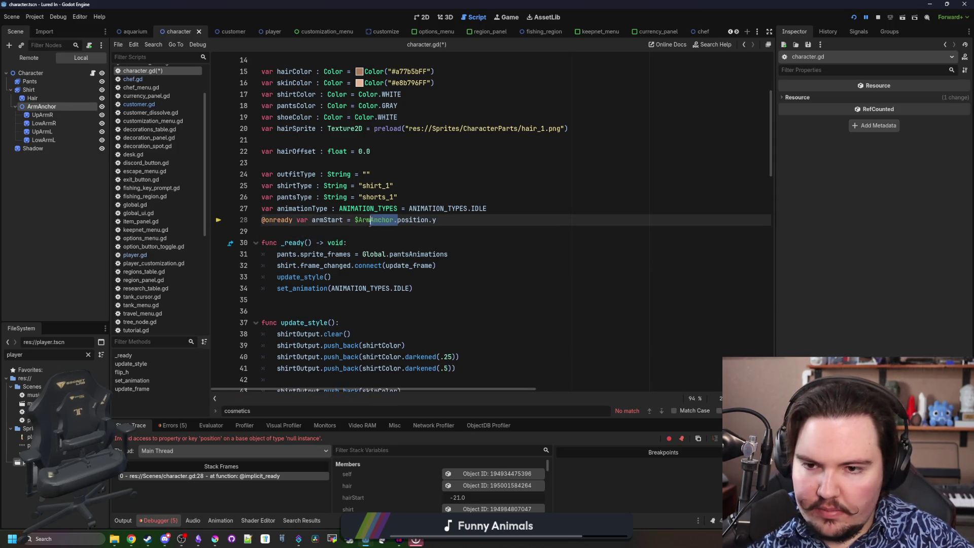
pyautogui.doubleClick(376, 220)
pyautogui.write('$Shirt/ArmAnchor')
pyautogui.press('Down')
pyautogui.hotkey('ctrl', 's')
pyautogui.press('F5')
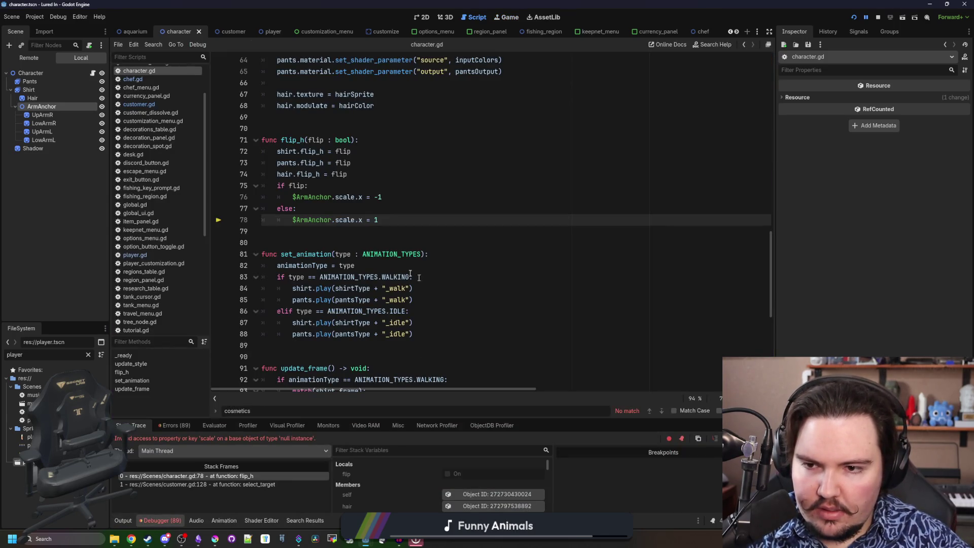
# Step: Declare a new armAnchor variable set to $ArmAnchor below animationType
pyautogui.click(325, 207)
pyautogui.doubleClick(329, 197)
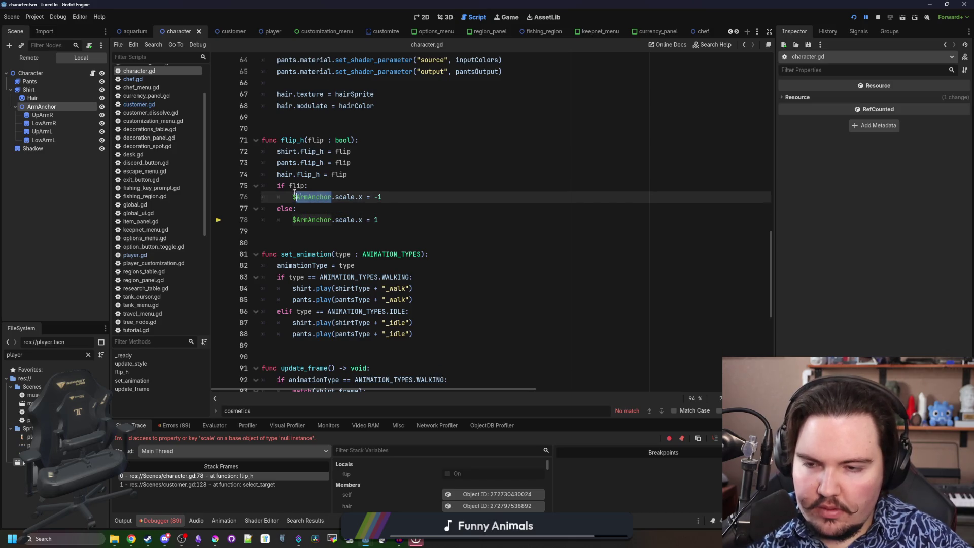
pyautogui.scroll(15, 426, 213)
pyautogui.scroll(-3, 426, 213)
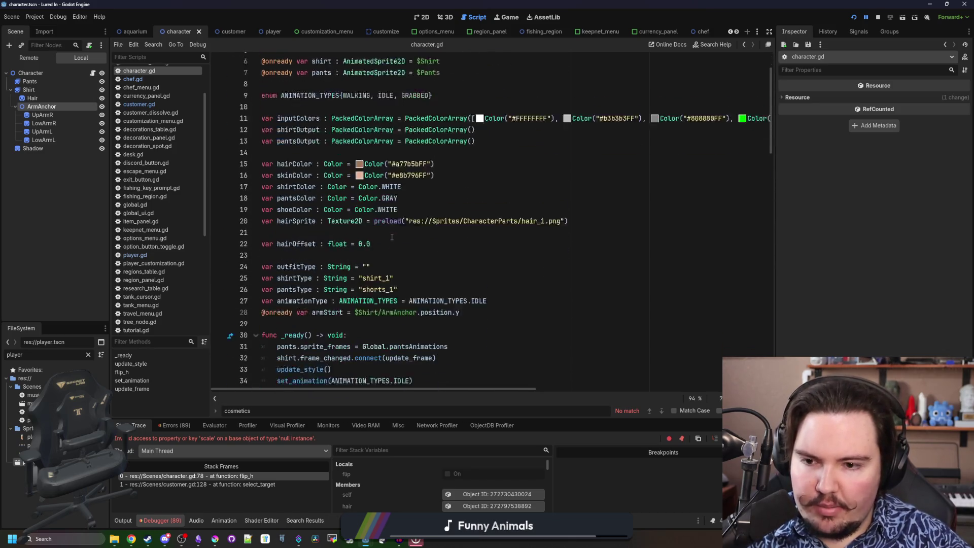
pyautogui.click(528, 252)
pyautogui.press('Return')
pyautogui.write('v ar ')
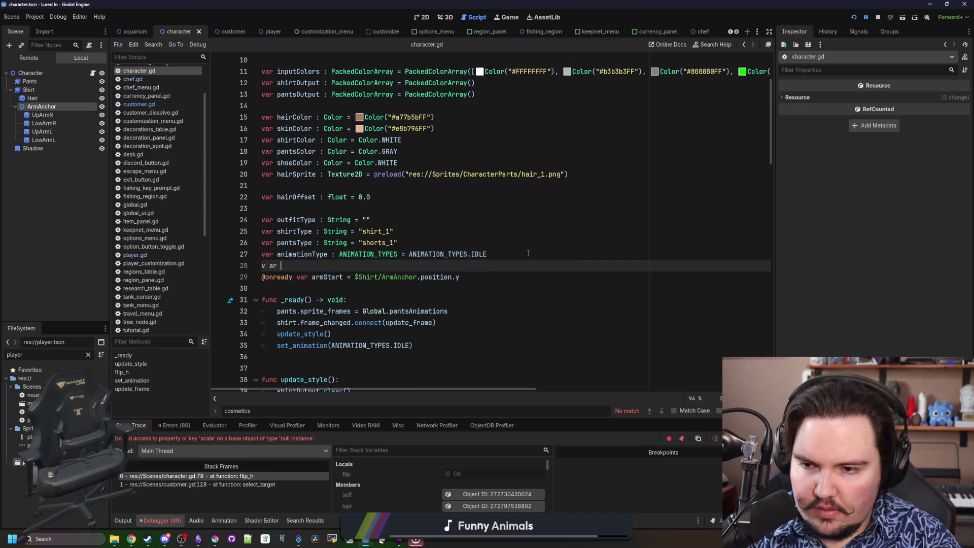
pyautogui.write('ar armAnchor ')
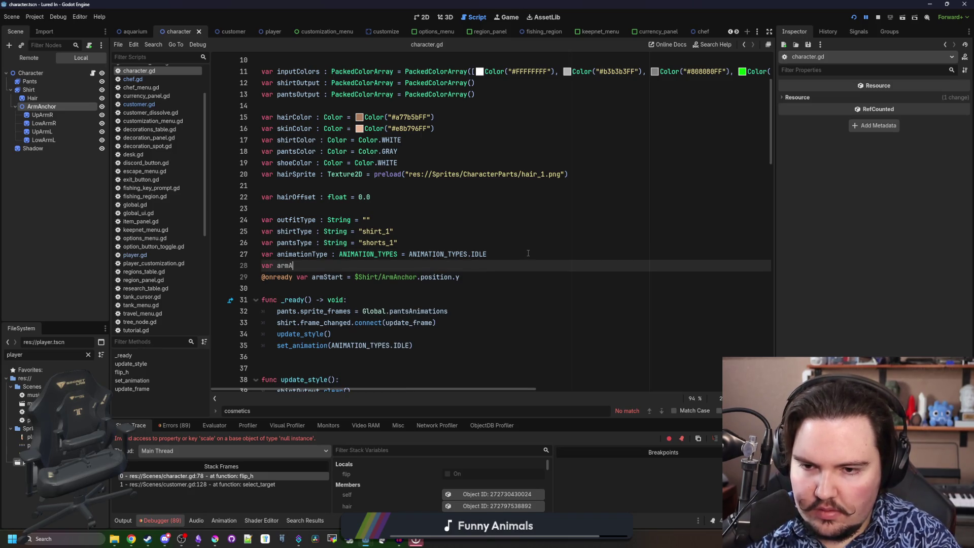
pyautogui.write('= $Arm')
pyautogui.press('Return')
pyautogui.click(435, 254)
pyautogui.moveTo(418, 278)
pyautogui.mouseDown()
pyautogui.moveTo(355, 277)
pyautogui.moveTo(363, 265)
pyautogui.moveTo(323, 266)
pyautogui.mouseUp()
pyautogui.write('$Shirt/ArmAnchor')
pyautogui.doubleClick(294, 266)
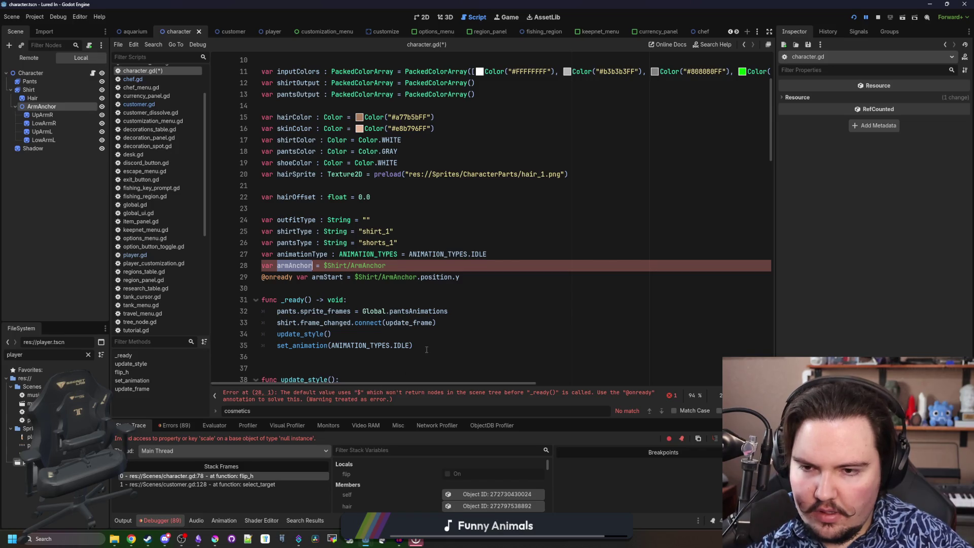
pyautogui.click(261, 265)
pyautogui.write('@onready')
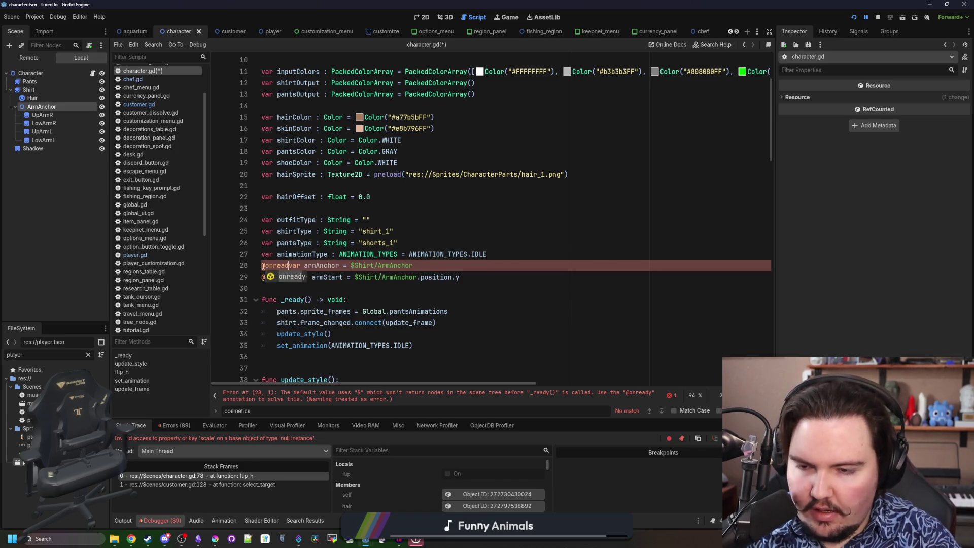
# Step: Replace the $ArmAnchor references in flip_h and update_frame with armAnchor, then relaunch the game
pyautogui.doubleClick(330, 265)
pyautogui.scroll(-10, 443, 274)
pyautogui.click(443, 274)
pyautogui.hotkey('ctrl', 'f')
pyautogui.write('armA')
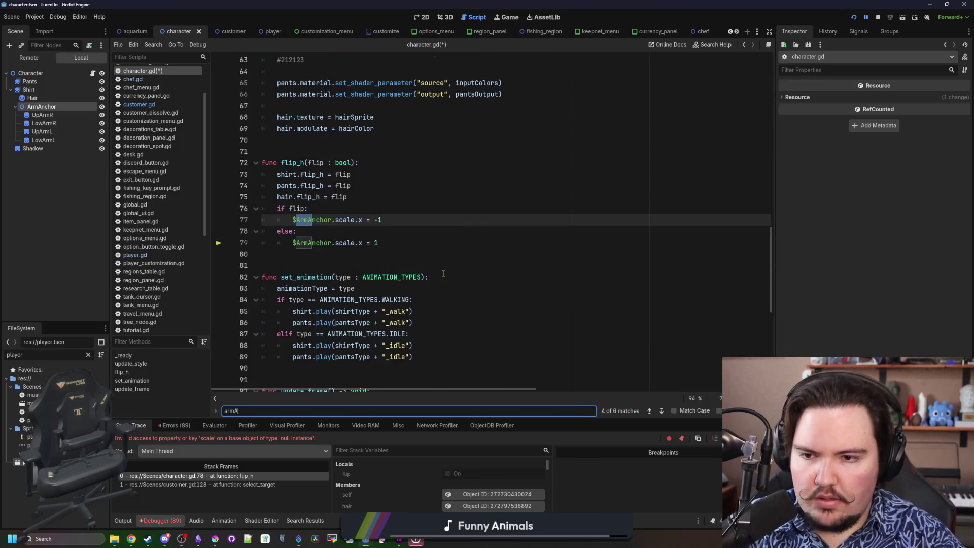
pyautogui.click(307, 234)
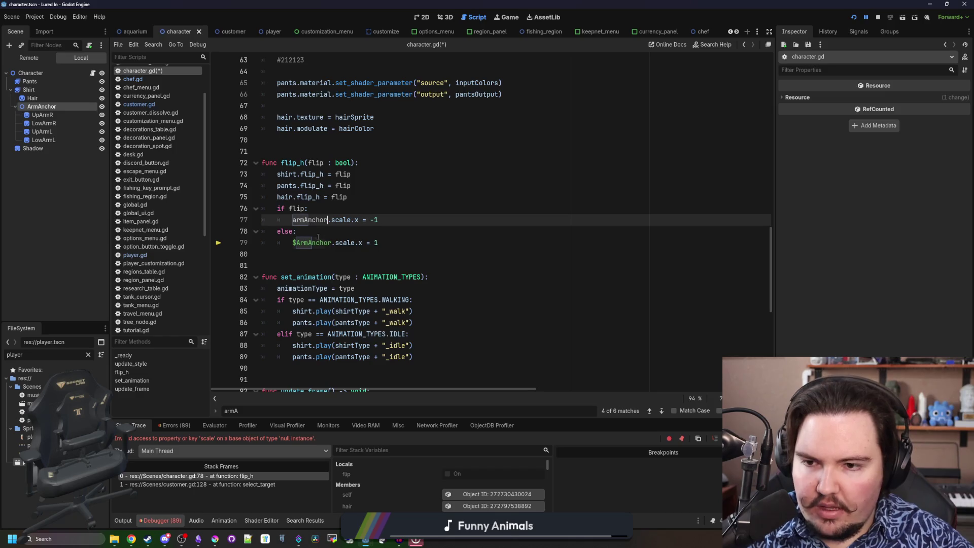
pyautogui.moveTo(331, 244); pyautogui.dragTo(307, 243)
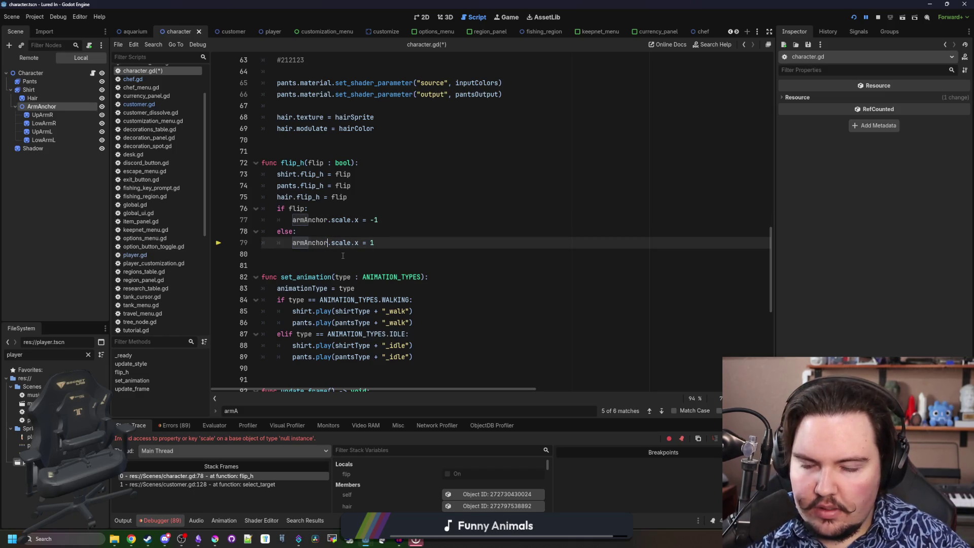
pyautogui.scroll(-9, 343, 256)
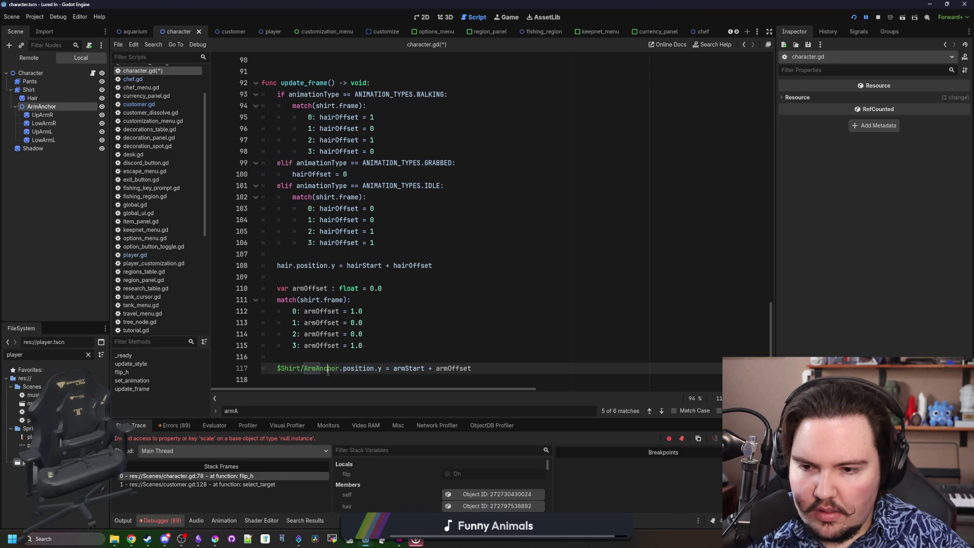
pyautogui.write('armAnchor')
pyautogui.click(297, 361)
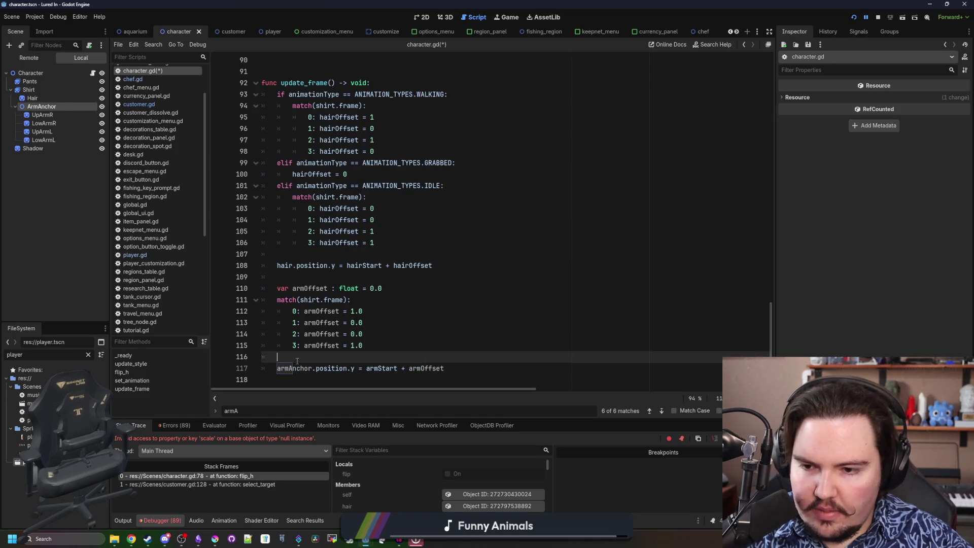
pyautogui.click(855, 17)
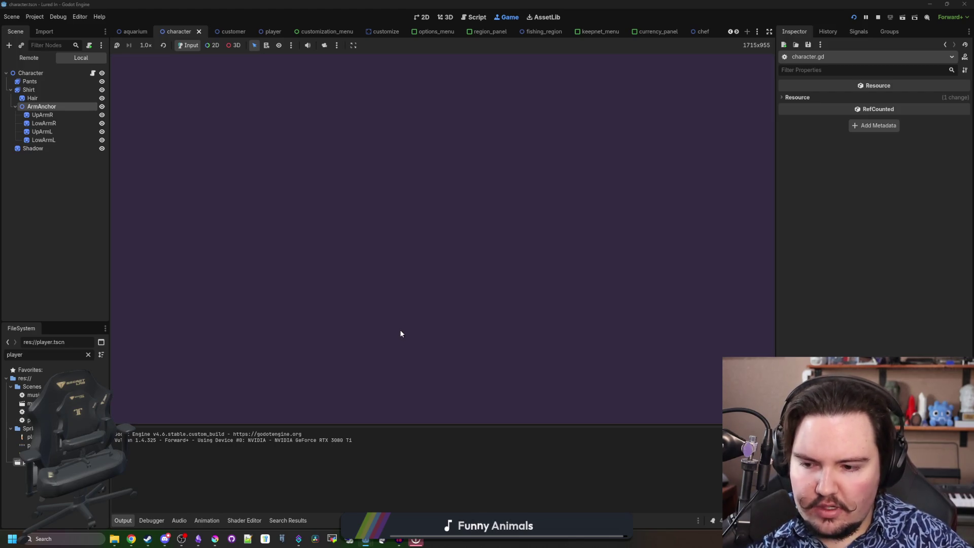
# Step: Dismiss the Welcome Back message and zoom around the shop
pyautogui.click(461, 287)
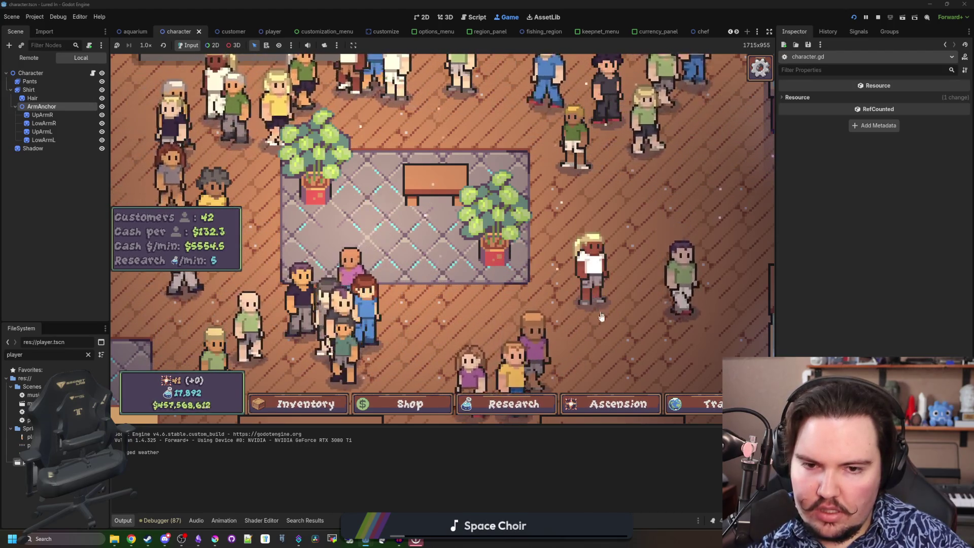
pyautogui.scroll(-2, 492, 307)
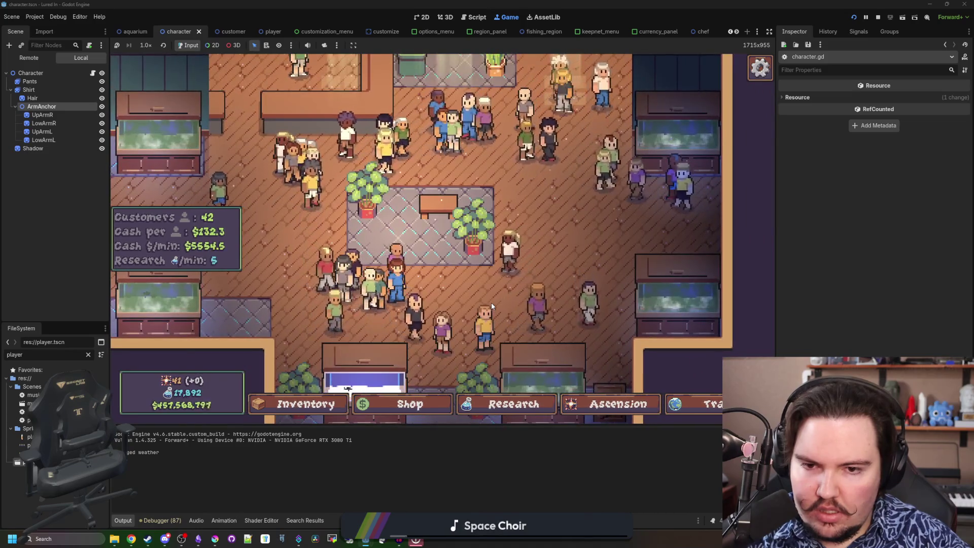
pyautogui.scroll(3, 376, 230)
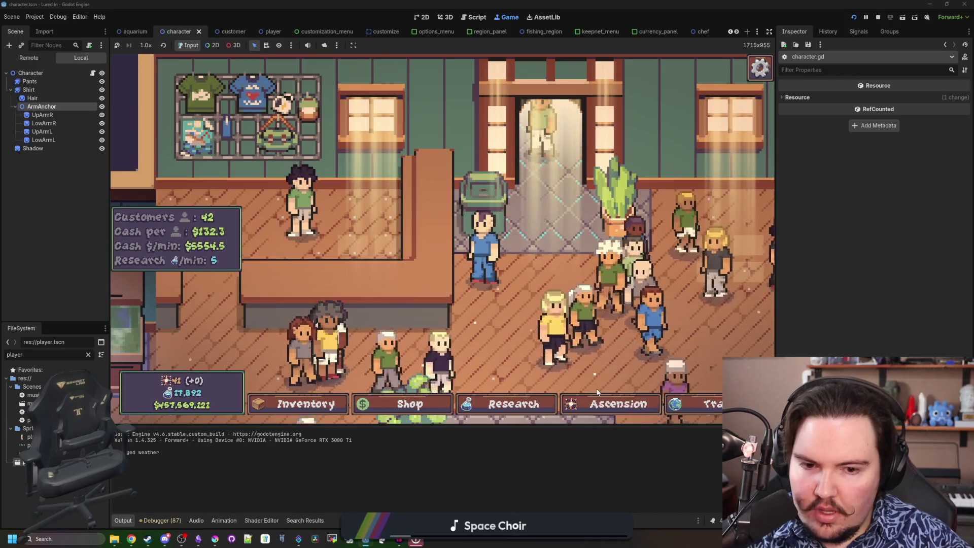
# Step: Travel to the Pond, cast the fishing line twice, and stop the game
pyautogui.click(694, 404)
pyautogui.click(572, 170)
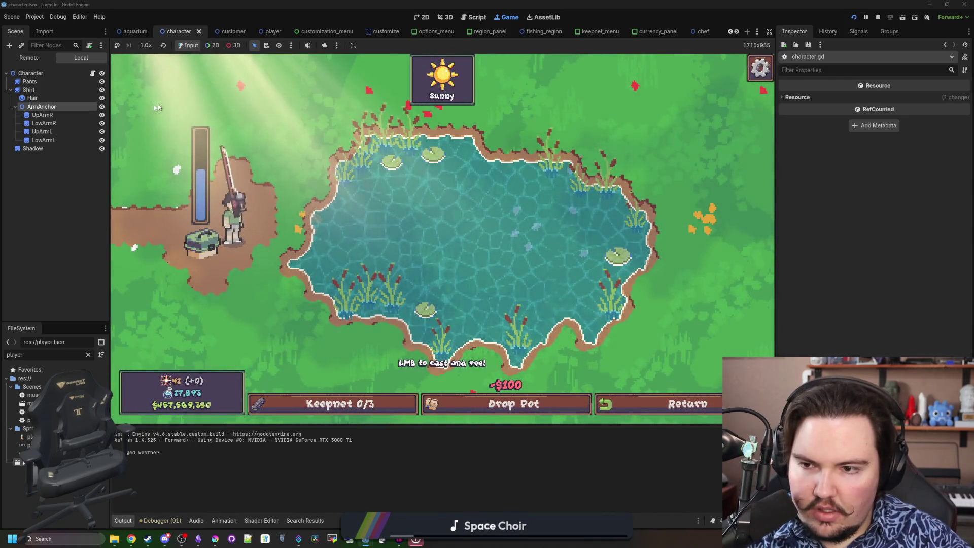
pyautogui.click(166, 106)
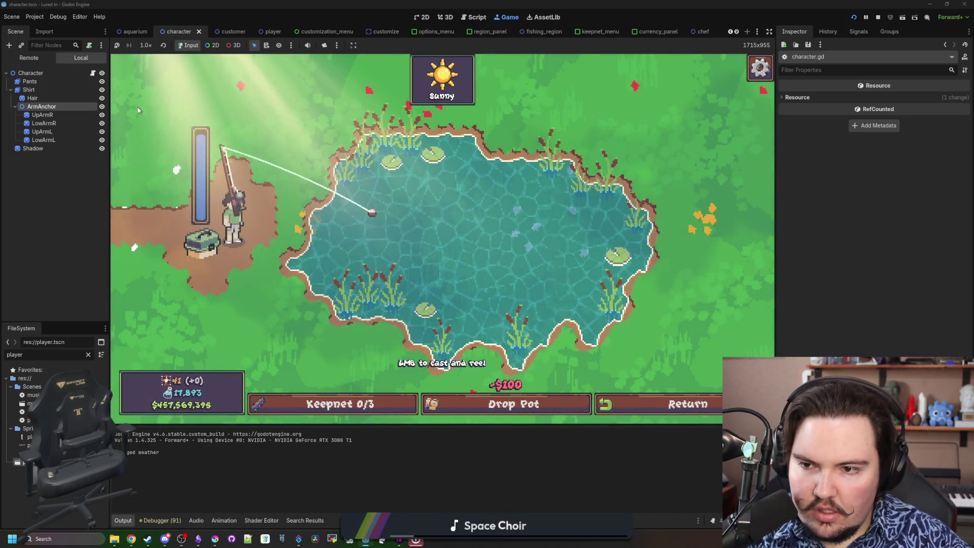
pyautogui.click(127, 320)
pyautogui.click(880, 16)
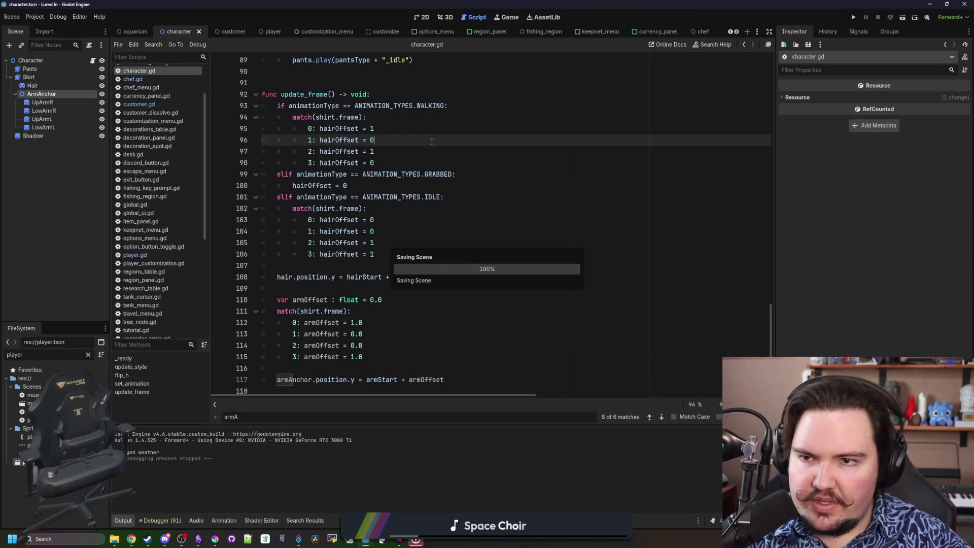
# Step: In the player scene, point the right arm's RemoteTransform2D nodes at LowArmR and UpArmR
pyautogui.click(269, 34)
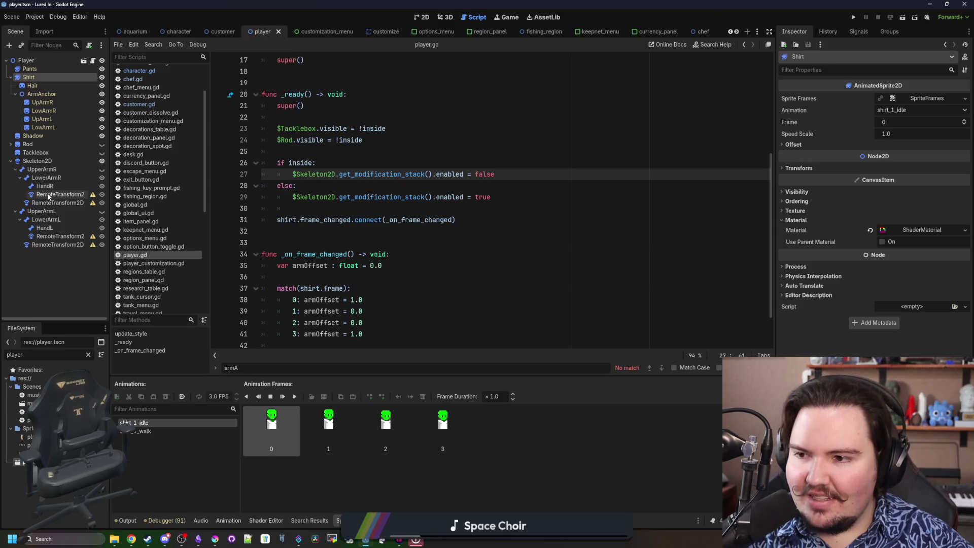
pyautogui.click(48, 195)
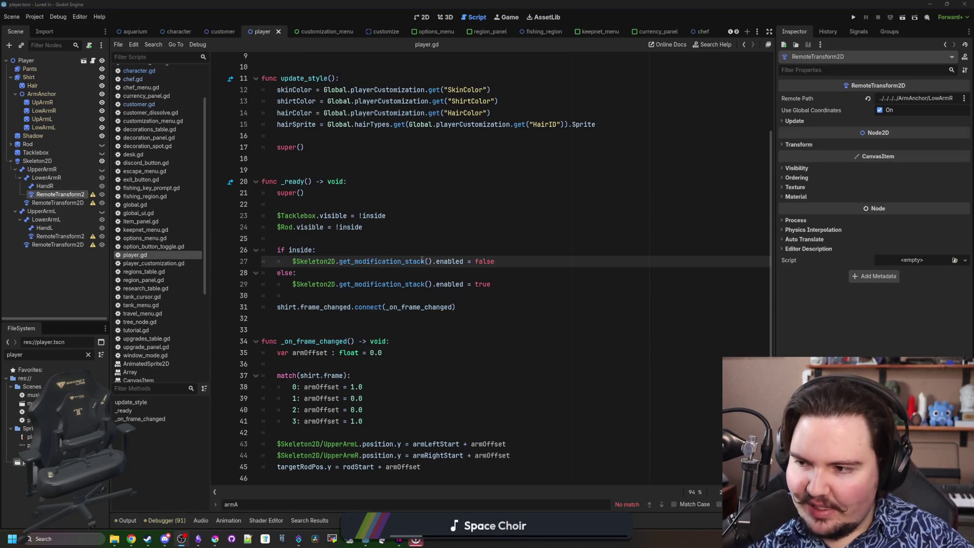
pyautogui.click(307, 241)
pyautogui.hotkey('ctrl', 's')
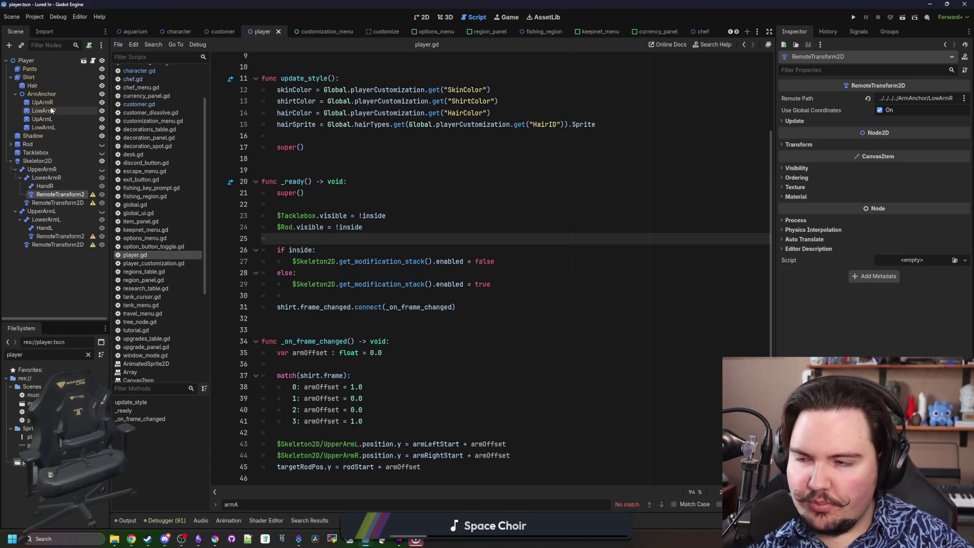
pyautogui.moveTo(51, 110); pyautogui.dragTo(770, 131)
pyautogui.moveTo(904, 101); pyautogui.dragTo(903, 100)
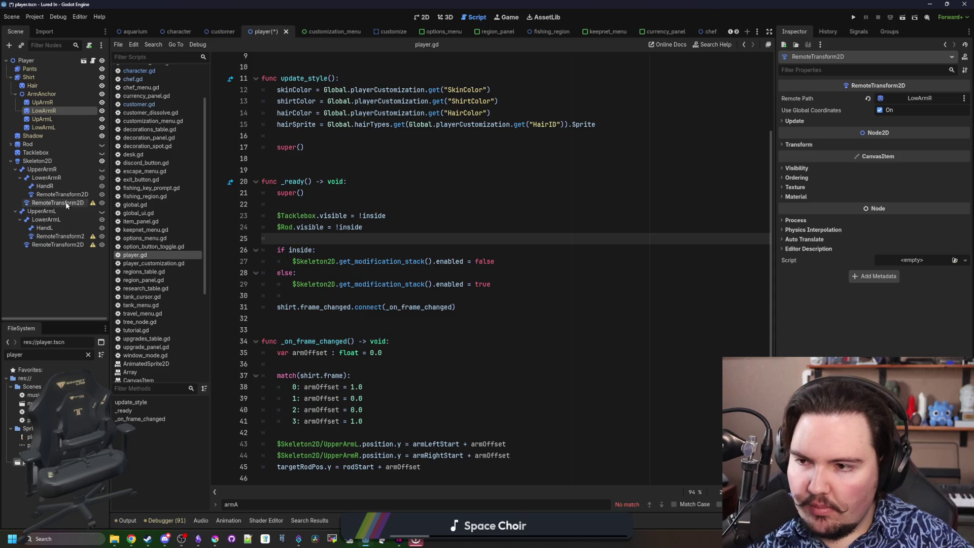
pyautogui.moveTo(51, 103)
pyautogui.mouseDown()
pyautogui.moveTo(771, 126)
pyautogui.moveTo(918, 99)
pyautogui.mouseUp()
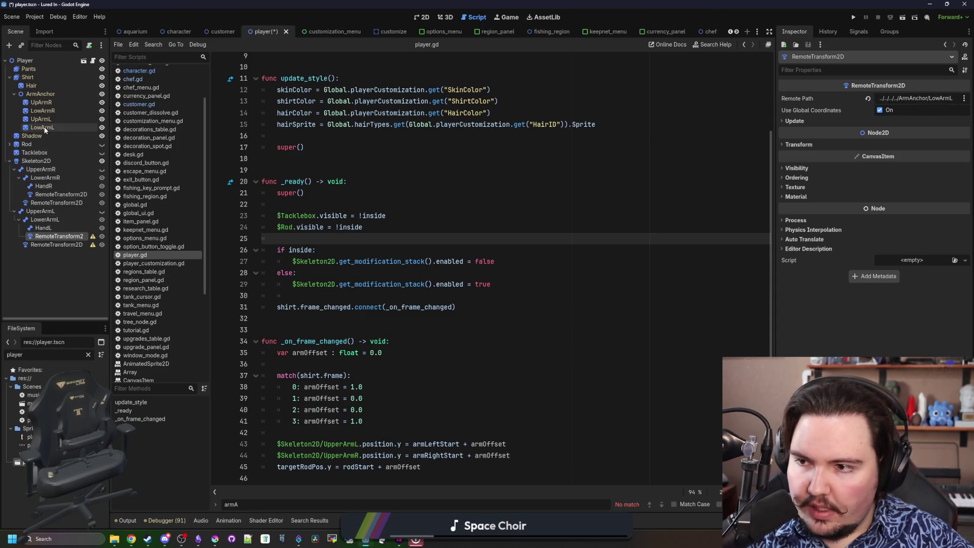
# Step: Point the left arm's RemoteTransform2D nodes at LowArmL and UpArmL, then run the project
pyautogui.moveTo(45, 129); pyautogui.dragTo(325, 142)
pyautogui.moveTo(931, 100); pyautogui.dragTo(931, 100)
pyautogui.click(68, 245)
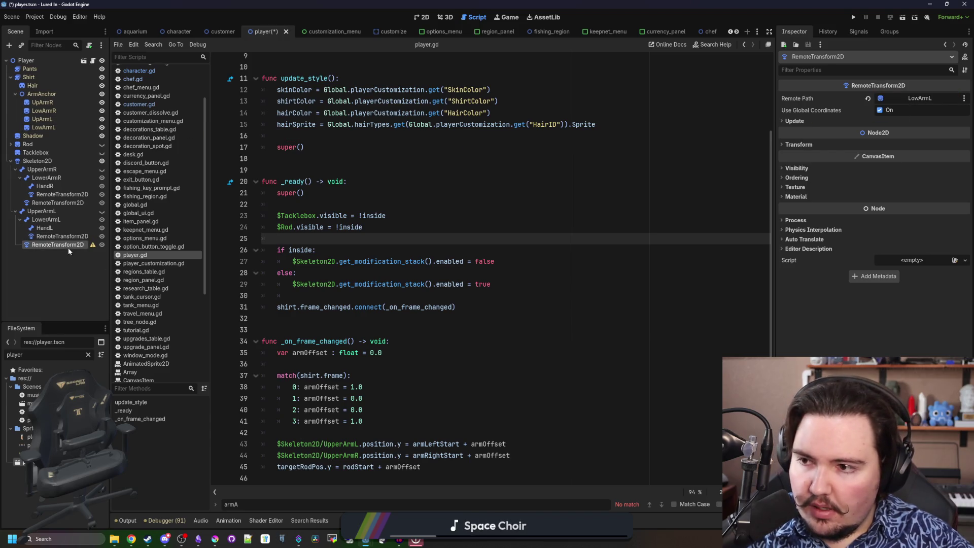
pyautogui.moveTo(42, 118); pyautogui.dragTo(604, 125)
pyautogui.moveTo(932, 101); pyautogui.dragTo(932, 102)
pyautogui.click(608, 147)
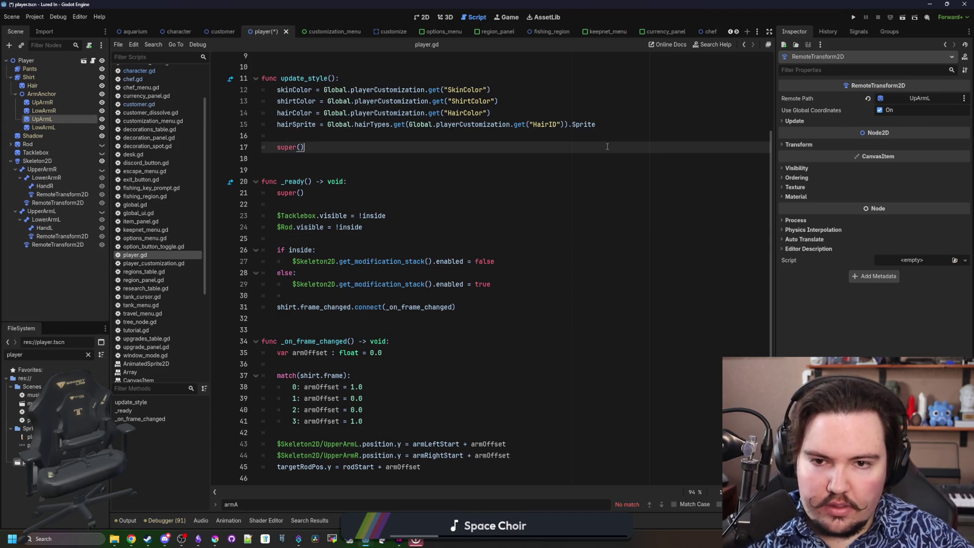
pyautogui.click(852, 17)
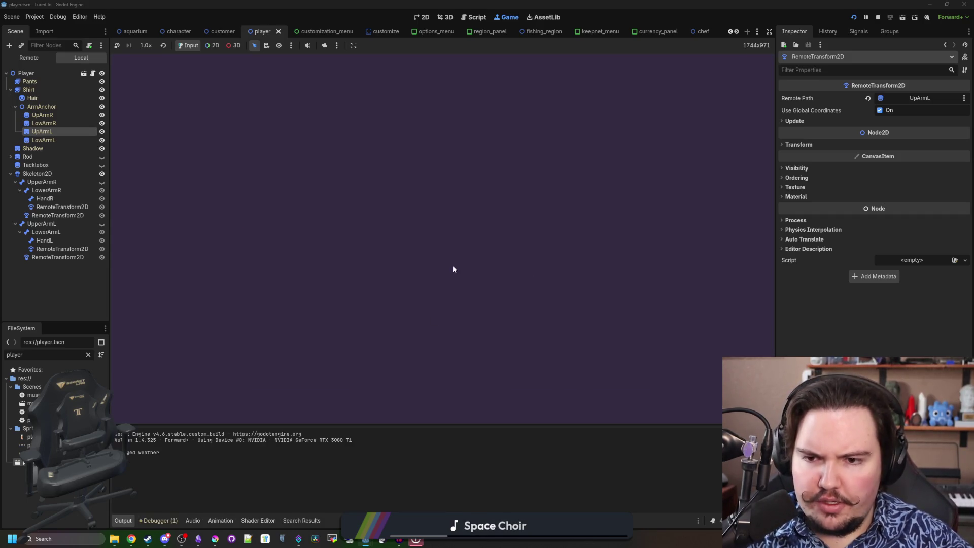
# Step: Dismiss the earnings popup, travel to the pond, cast the line, and return to the shop
pyautogui.click(455, 281)
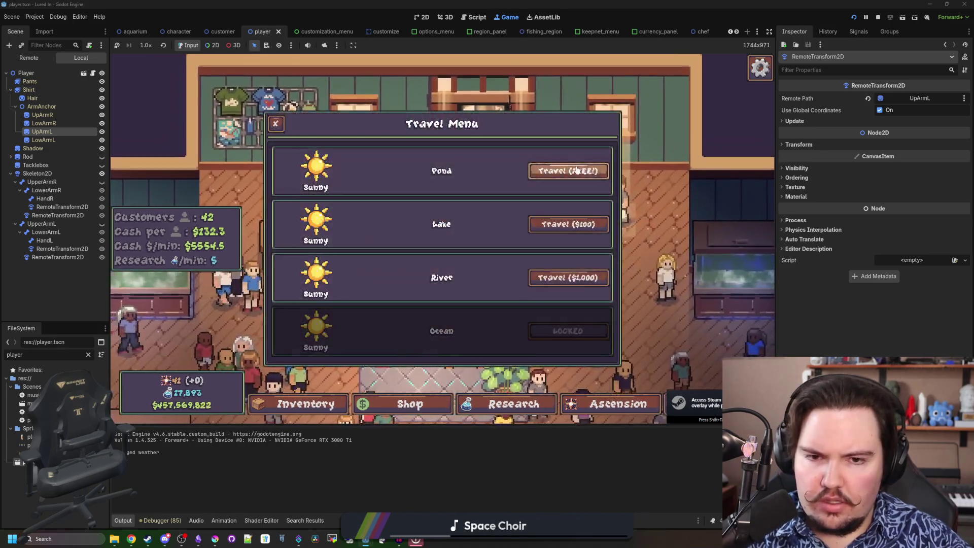
pyautogui.click(570, 168)
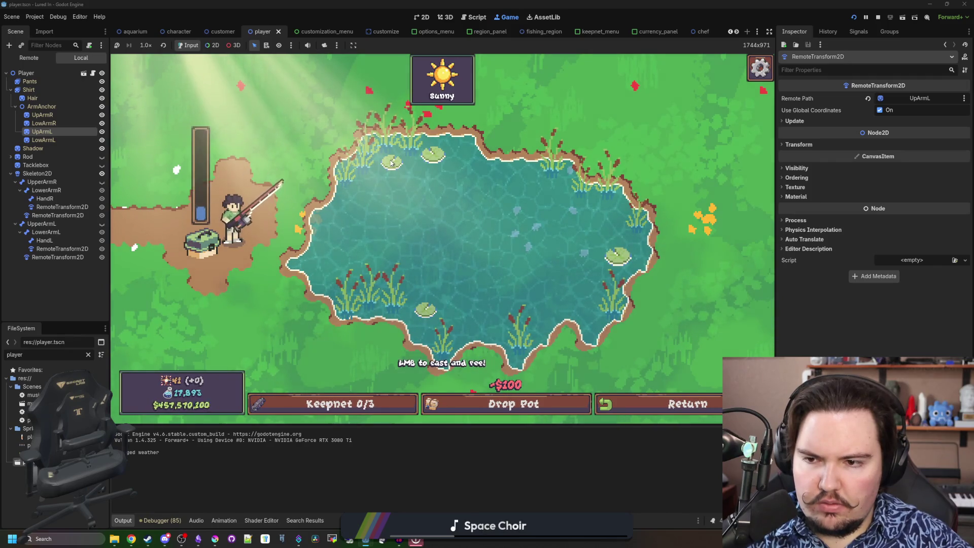
pyautogui.moveTo(298, 121); pyautogui.dragTo(378, 210)
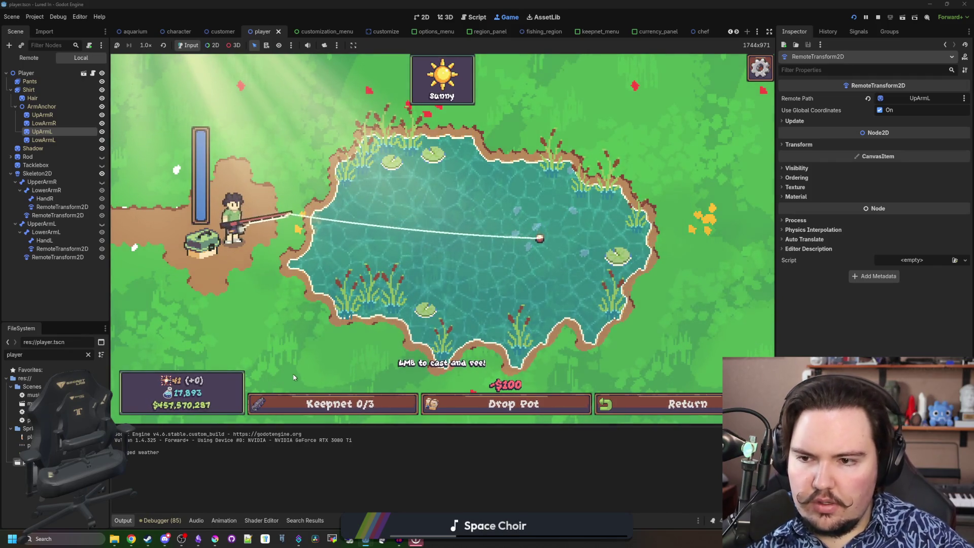
pyautogui.click(685, 396)
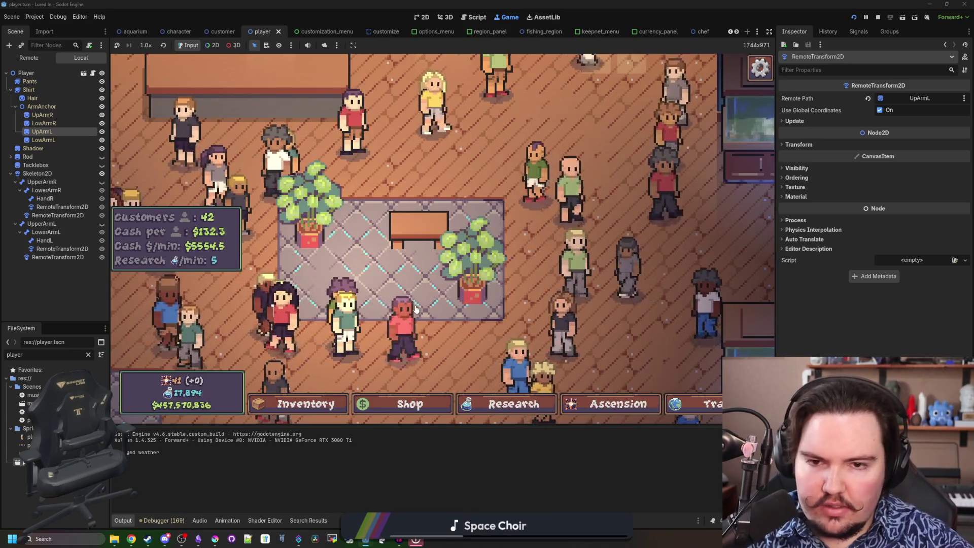
# Step: Pan the game camera around the shop with WASD until the counter shows, then stop the game
pyautogui.scroll(3, 487, 305)
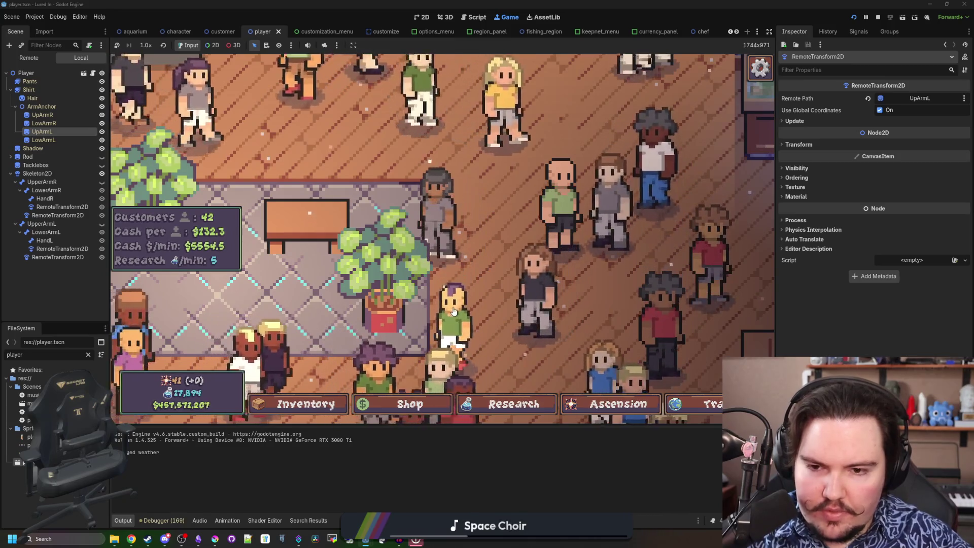
pyautogui.press('s')
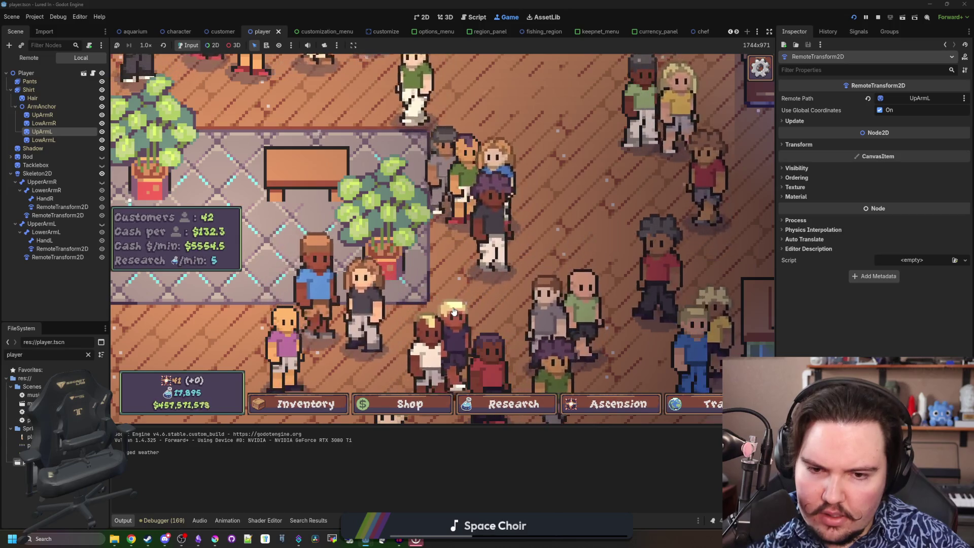
pyautogui.press('w')
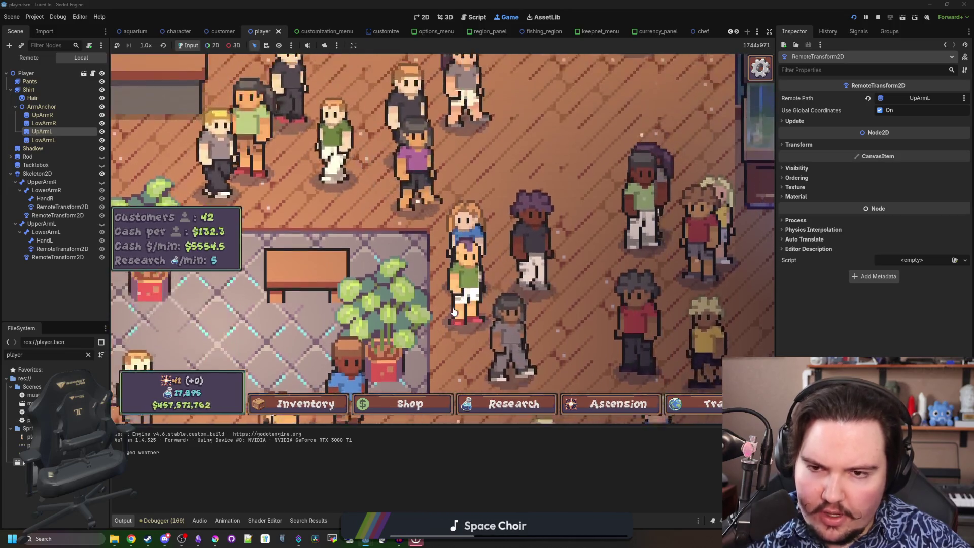
pyautogui.press('w')
pyautogui.press('a')
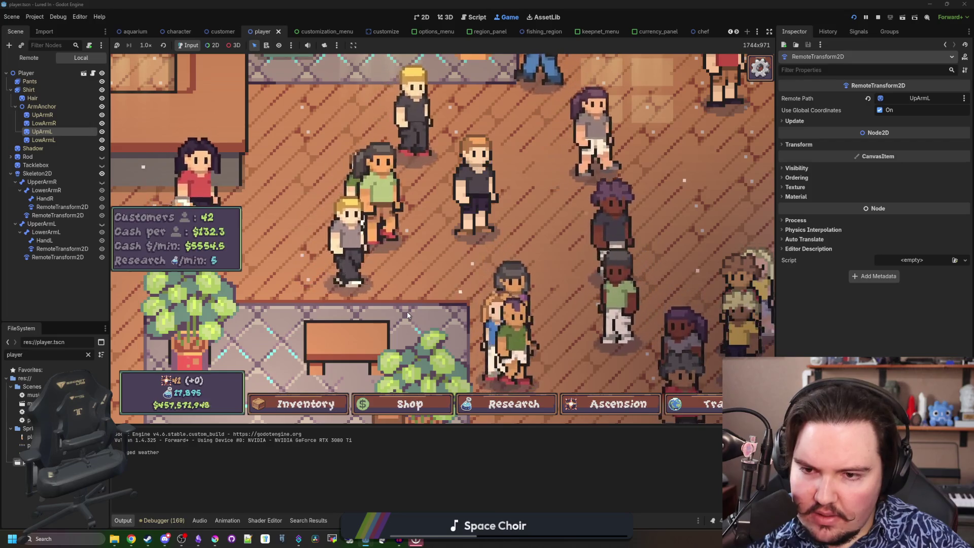
pyautogui.press('a')
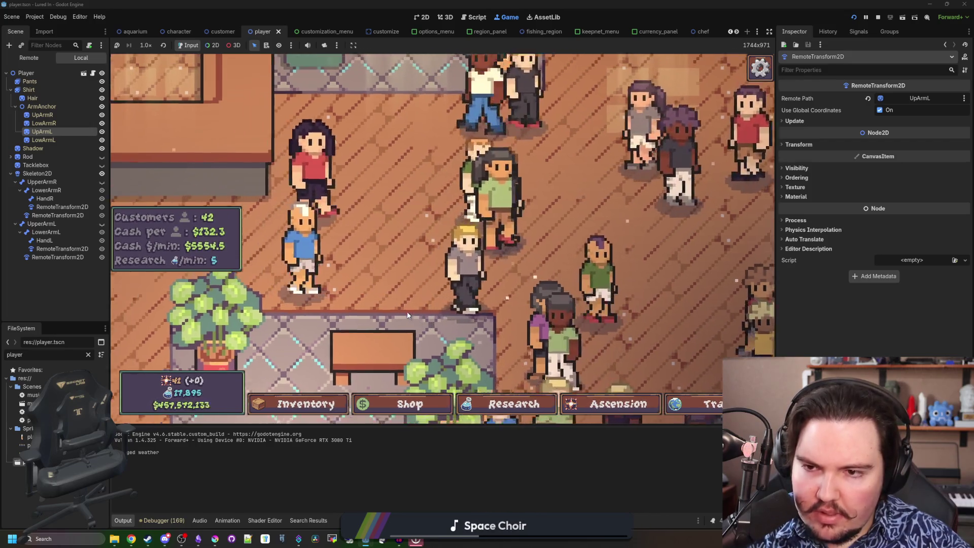
pyautogui.press('w')
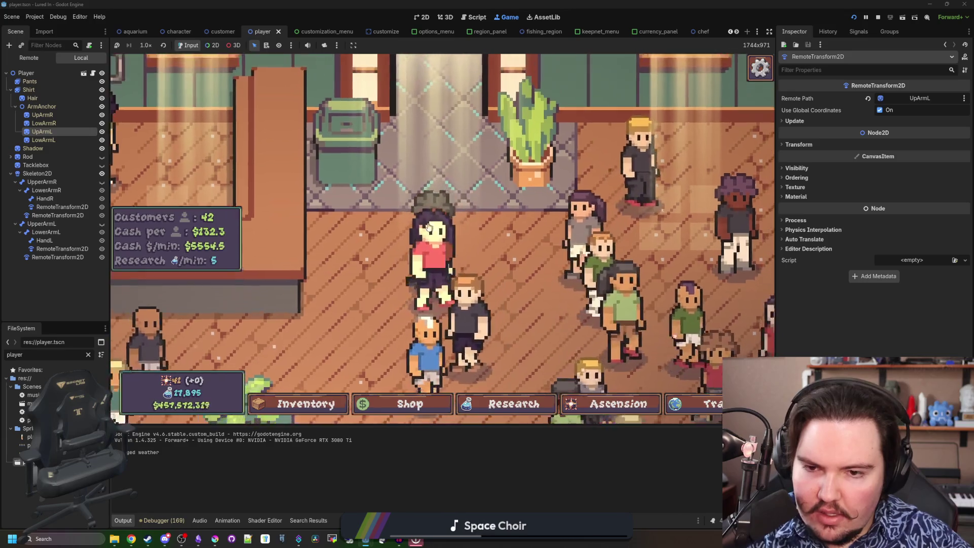
pyautogui.scroll(-3, 427, 231)
pyautogui.press('F8')
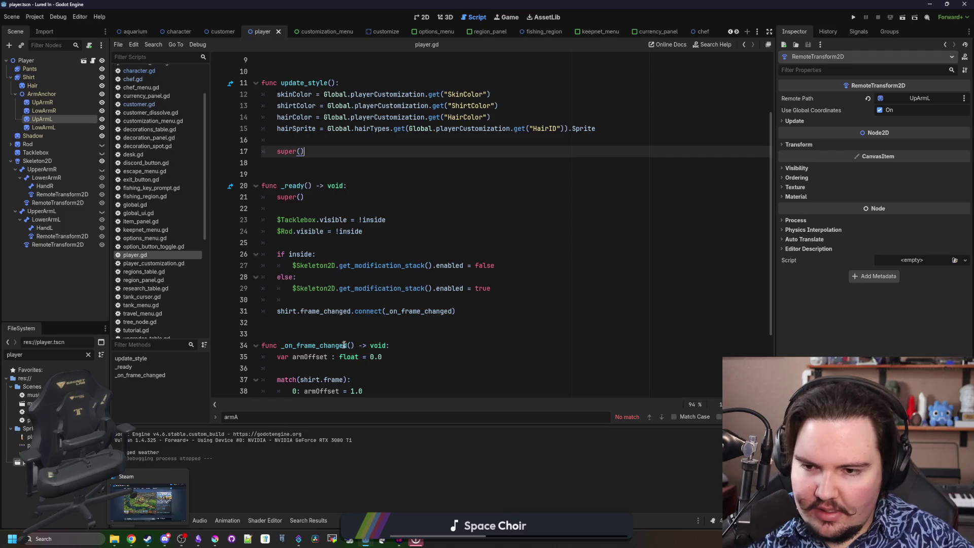
# Step: In the 2D view, select Shirt to check its shirt_1_idle animation frames
pyautogui.click(362, 321)
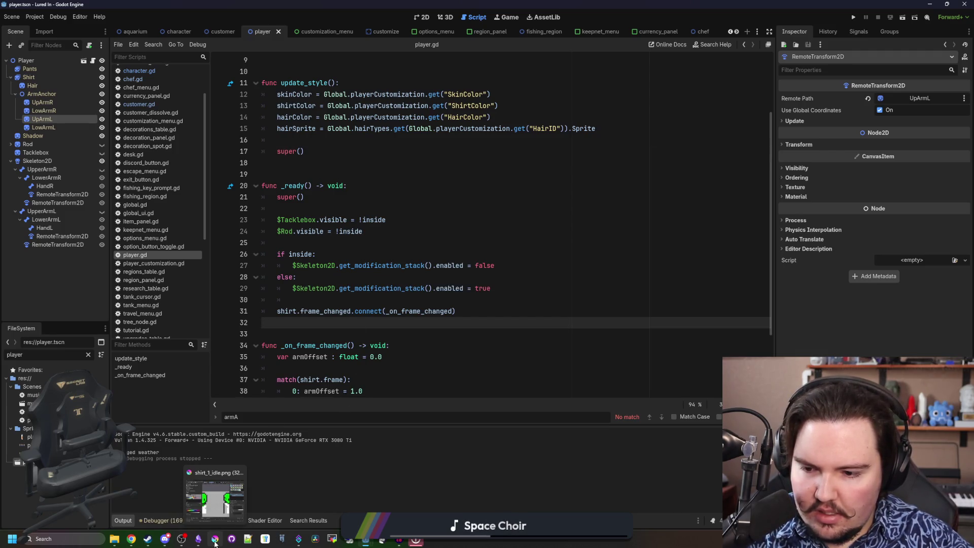
pyautogui.click(294, 173)
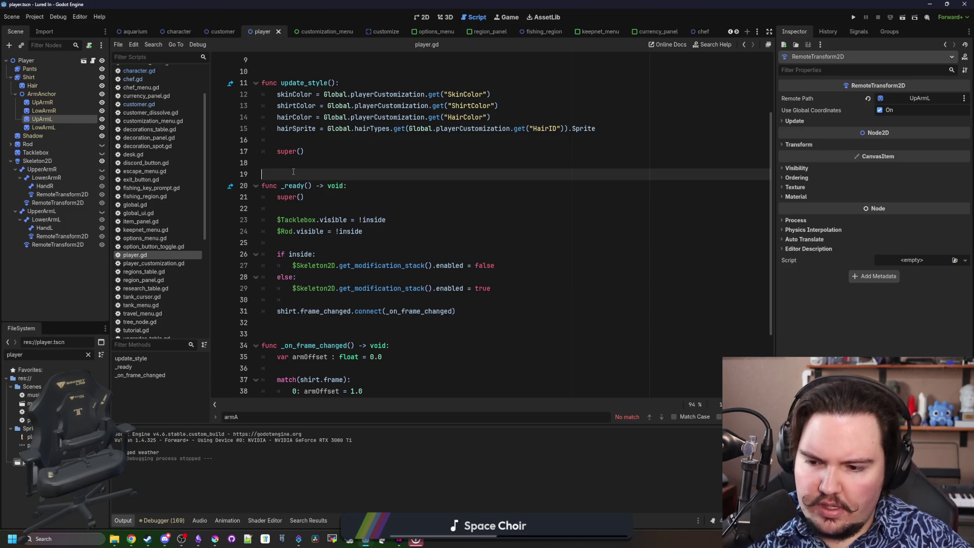
pyautogui.click(422, 18)
pyautogui.scroll(10, 418, 238)
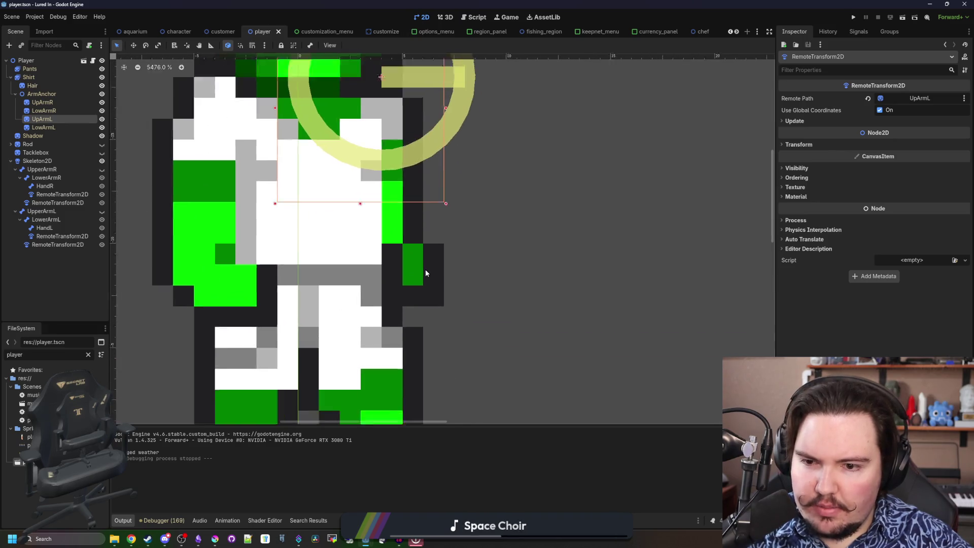
pyautogui.scroll(-8, 425, 273)
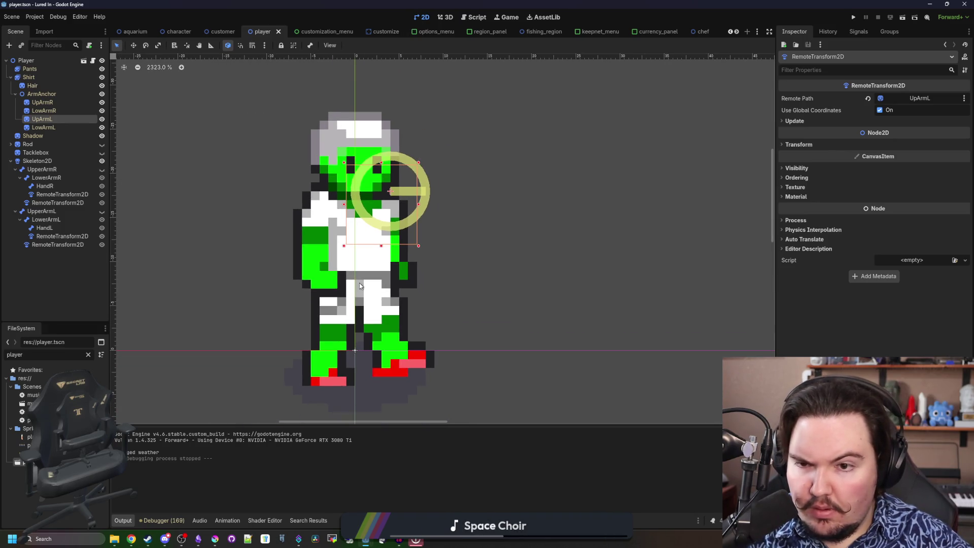
pyautogui.click(43, 77)
pyautogui.scroll(-1, 331, 187)
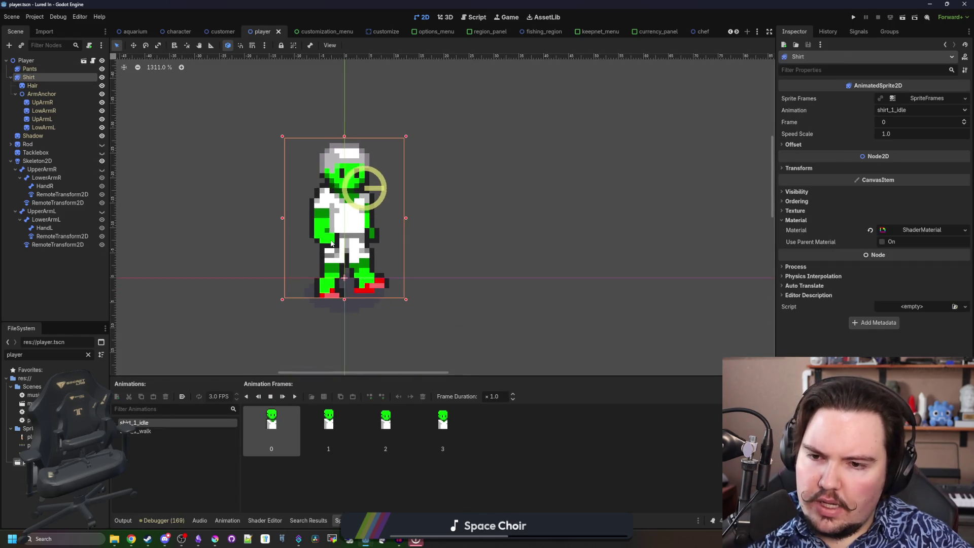
pyautogui.scroll(1, 331, 244)
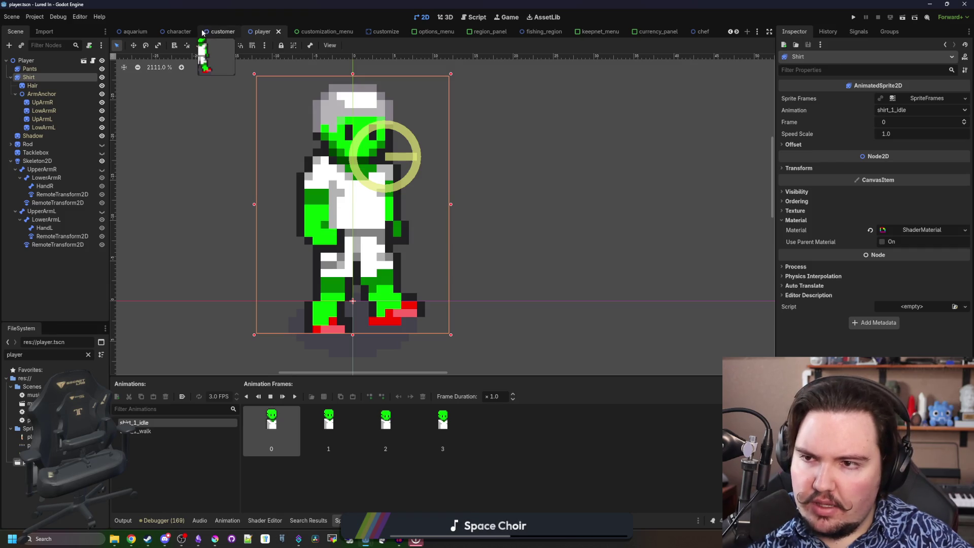
# Step: Open the character scene and save it
pyautogui.click(179, 32)
pyautogui.scroll(1, 340, 275)
pyautogui.scroll(-1, 340, 275)
pyautogui.hotkey('ctrl', 's')
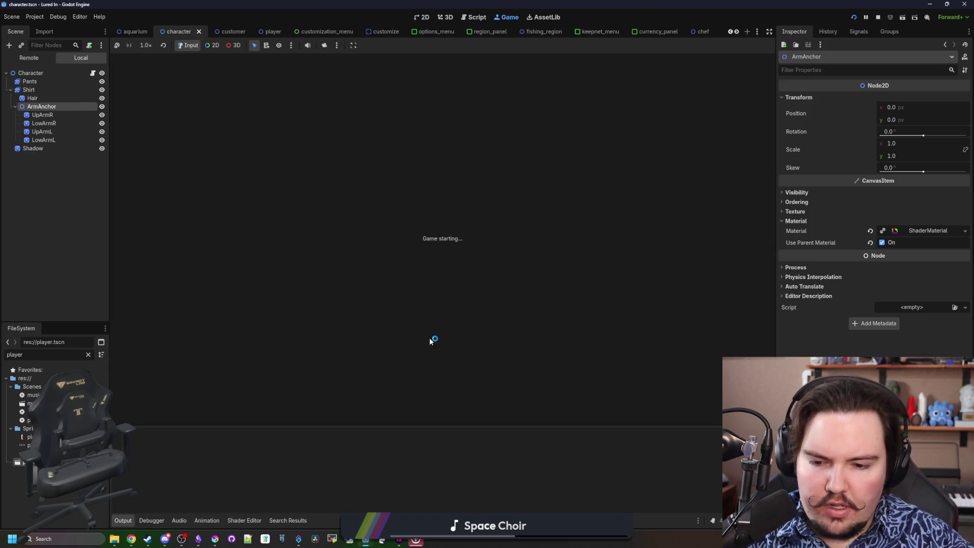
# Step: Dismiss the Welcome Back dialog and pan the camera around the shop with WASD
pyautogui.moveTo(414, 544)
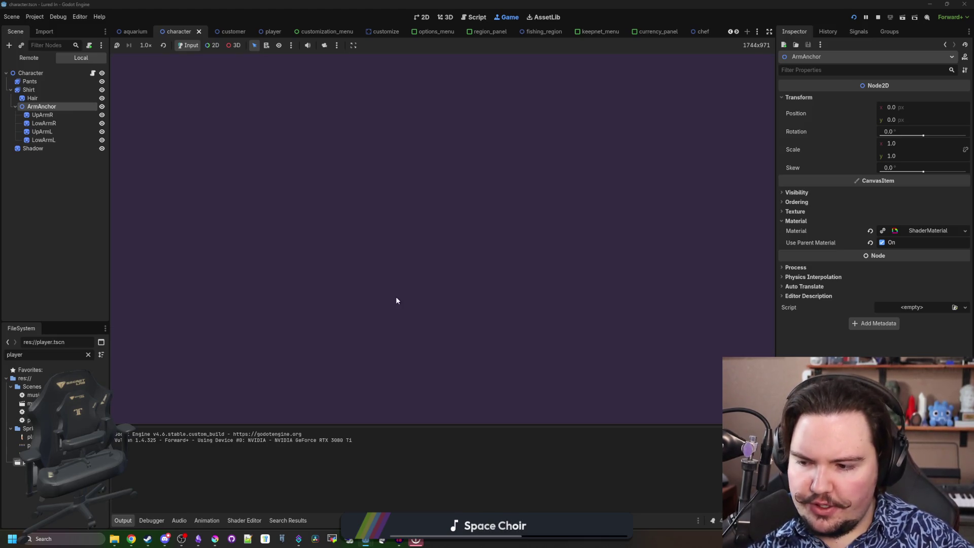
pyautogui.click(444, 285)
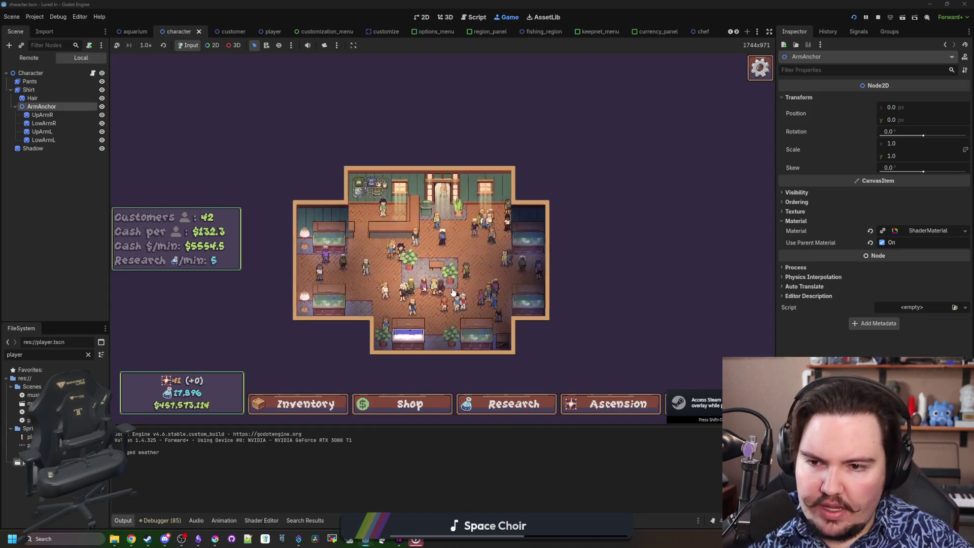
pyautogui.scroll(5, 446, 301)
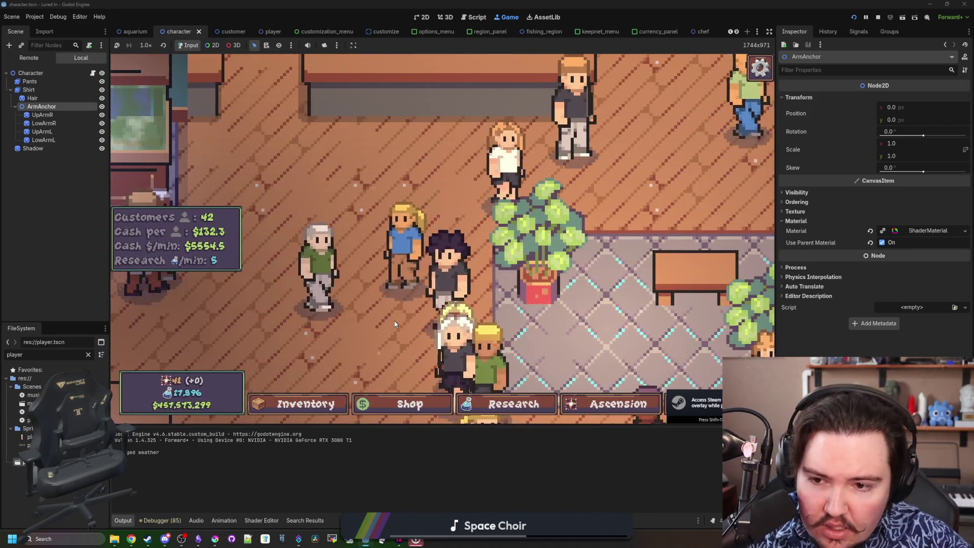
pyautogui.press('a')
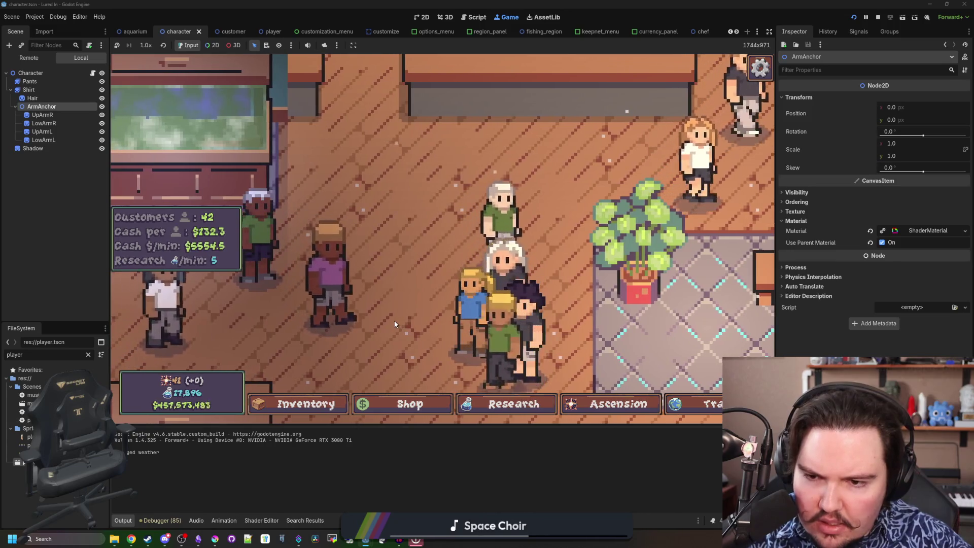
pyautogui.press('a')
pyautogui.press('s')
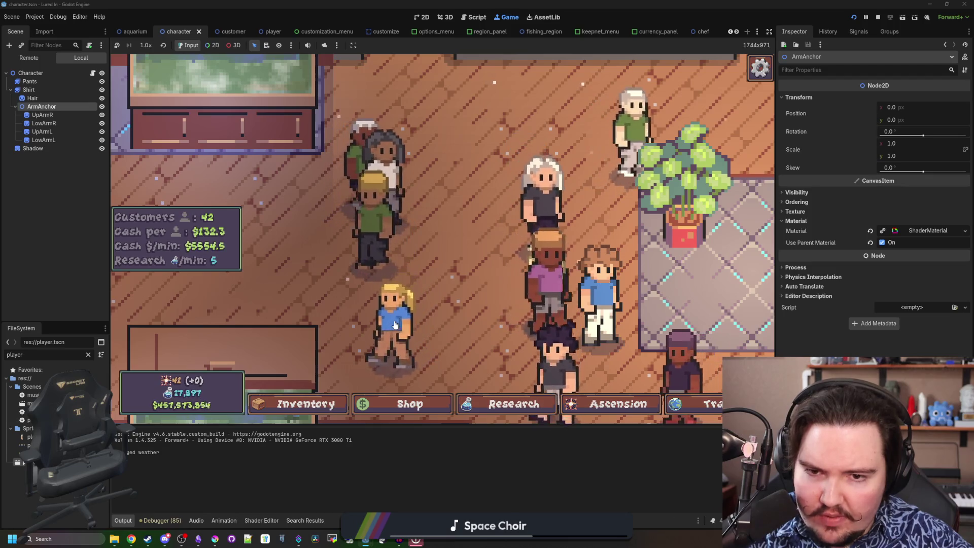
pyautogui.press('d')
pyautogui.press('w')
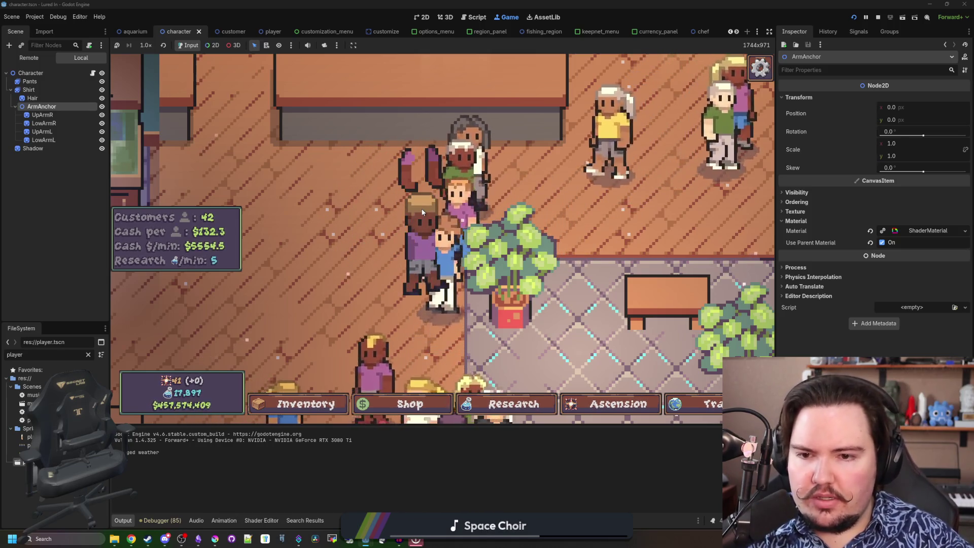
# Step: Pick up the purple-shirt, yellow-shirt and white-shirt customers and drop them elsewhere
pyautogui.moveTo(422, 213); pyautogui.dragTo(280, 226)
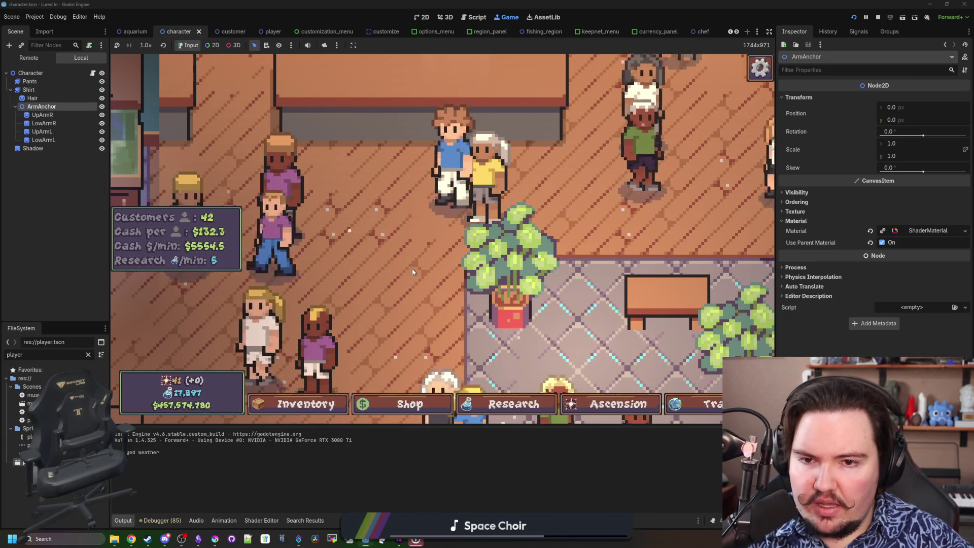
pyautogui.moveTo(510, 198)
pyautogui.mouseDown()
pyautogui.moveTo(487, 208)
pyautogui.moveTo(598, 209)
pyautogui.mouseUp()
pyautogui.moveTo(629, 135)
pyautogui.mouseDown()
pyautogui.moveTo(257, 185)
pyautogui.moveTo(349, 218)
pyautogui.moveTo(353, 140)
pyautogui.moveTo(351, 224)
pyautogui.mouseUp()
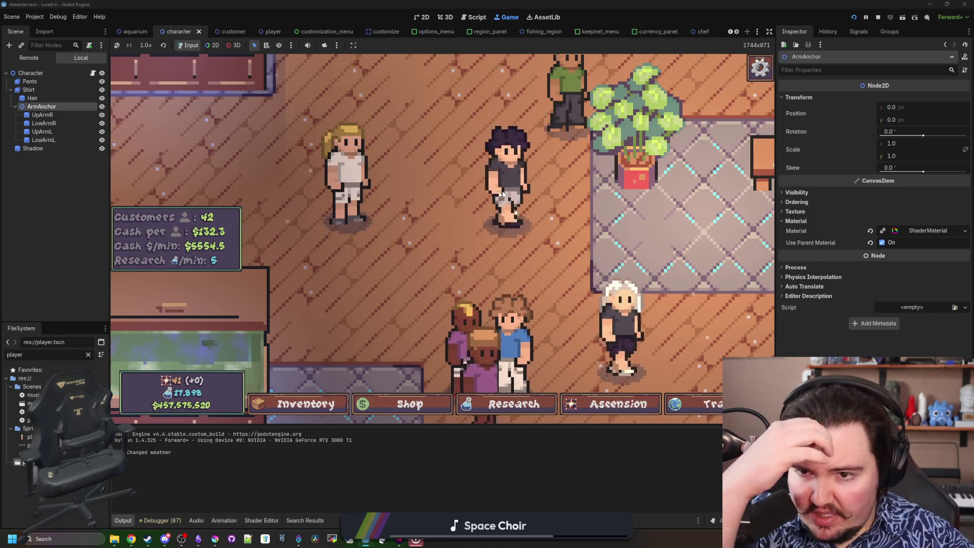
# Step: Stop the running game and save the character scene
pyautogui.click(878, 18)
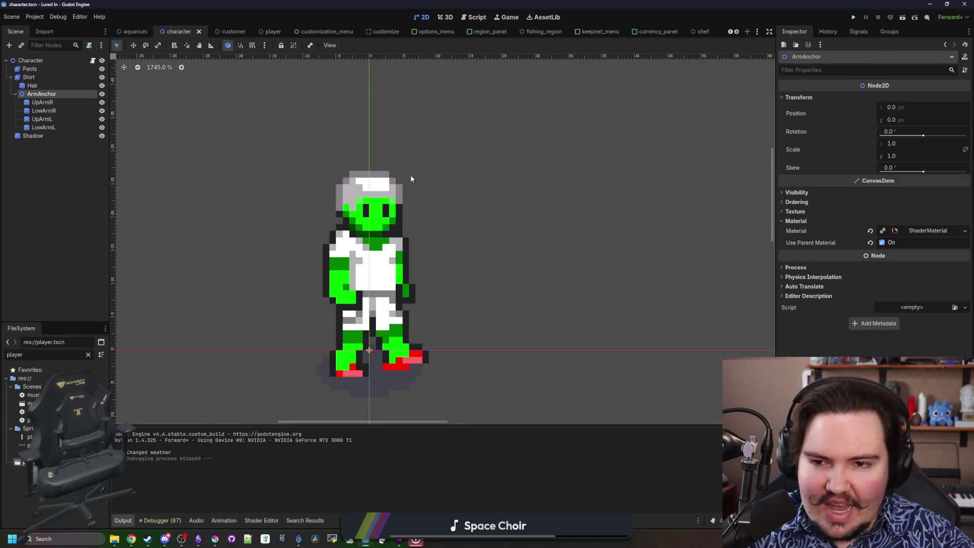
pyautogui.click(82, 172)
pyautogui.hotkey('ctrl', 's')
pyautogui.click(81, 60)
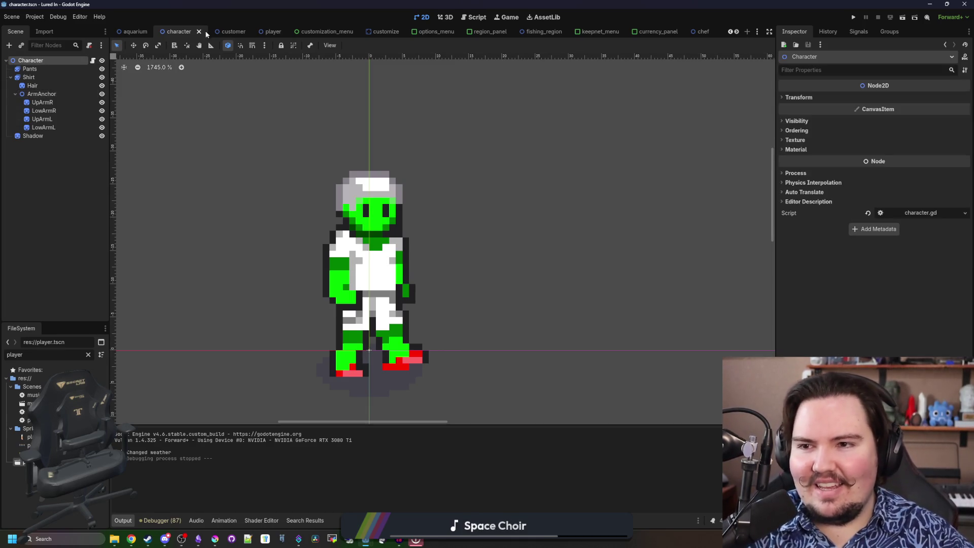
# Step: Comment out the shirt scaling lines 91–92 in customer.gd and save
pyautogui.click(227, 30)
pyautogui.click(92, 61)
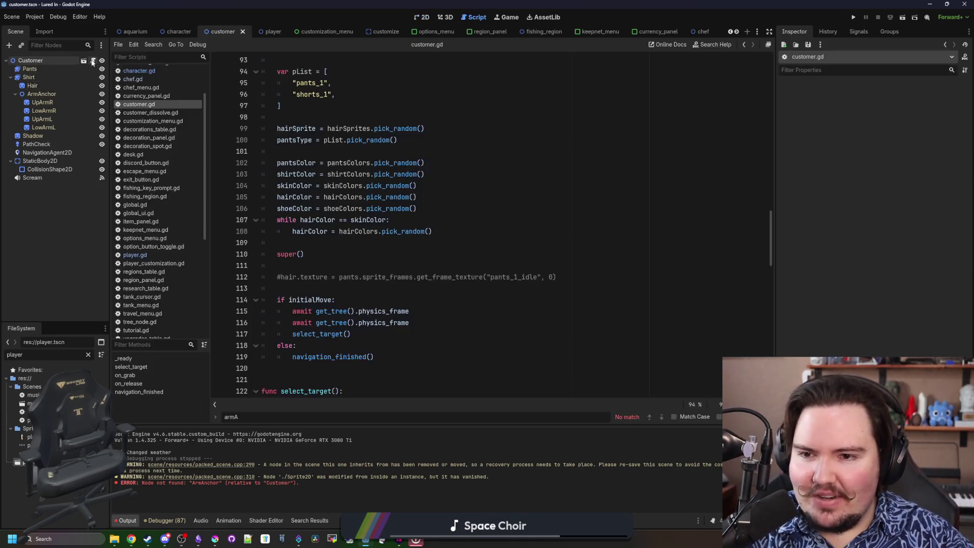
pyautogui.scroll(20, 447, 246)
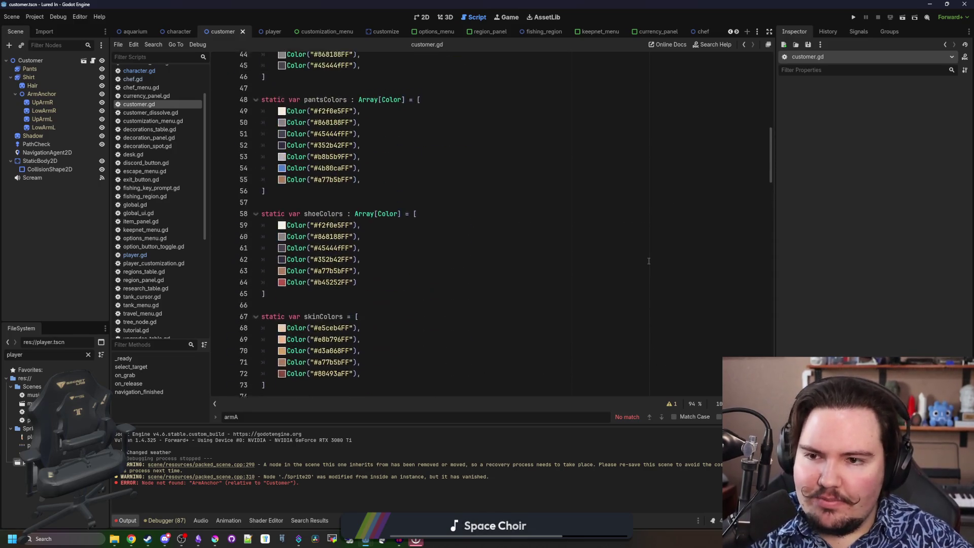
pyautogui.scroll(5, 495, 285)
pyautogui.scroll(-20, 381, 140)
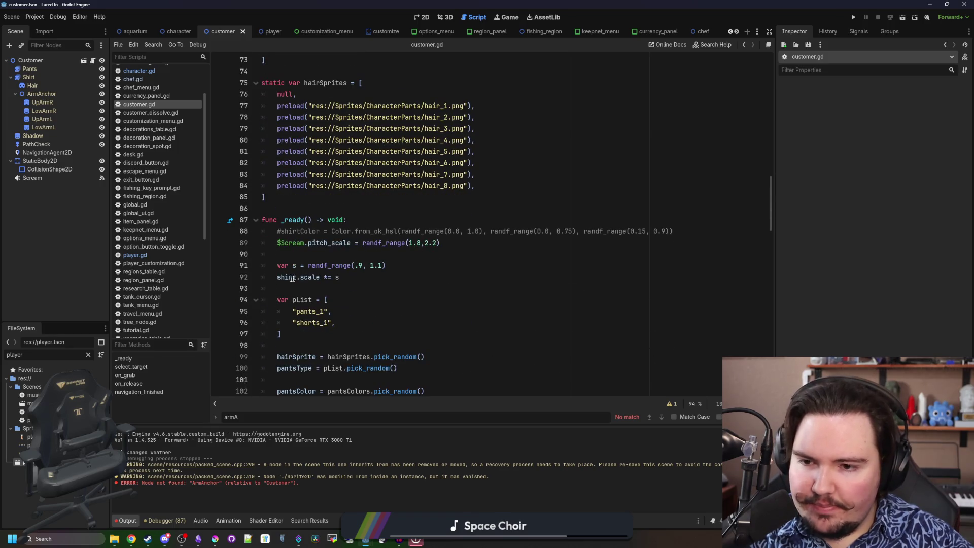
pyautogui.moveTo(275, 276); pyautogui.dragTo(284, 265)
pyautogui.hotkey('ctrl', 'k')
pyautogui.click(291, 254)
pyautogui.hotkey('ctrl', 's')
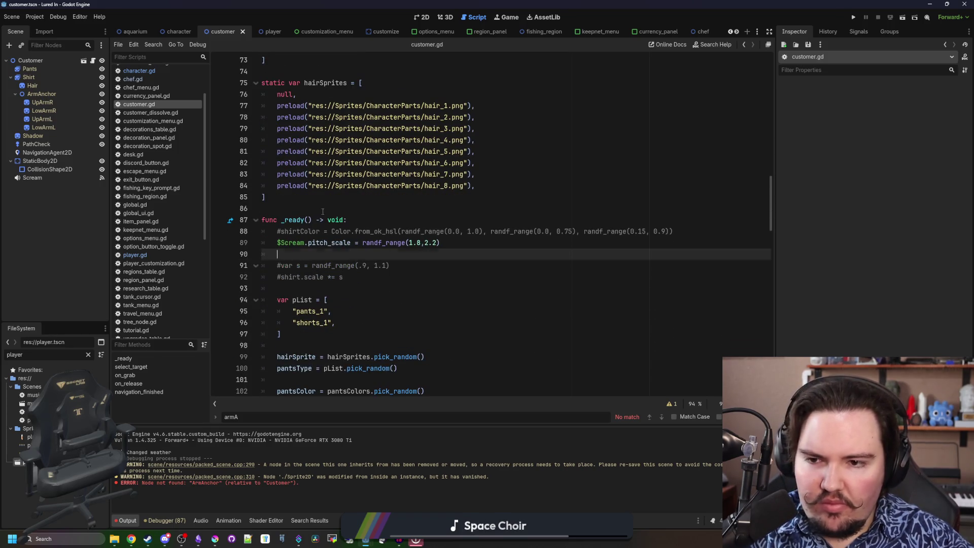
pyautogui.click(323, 209)
pyautogui.hotkey('ctrl', 's')
# Step: Run the game, dismiss Welcome Back, pan across the shop floor, then stop it
pyautogui.click(854, 16)
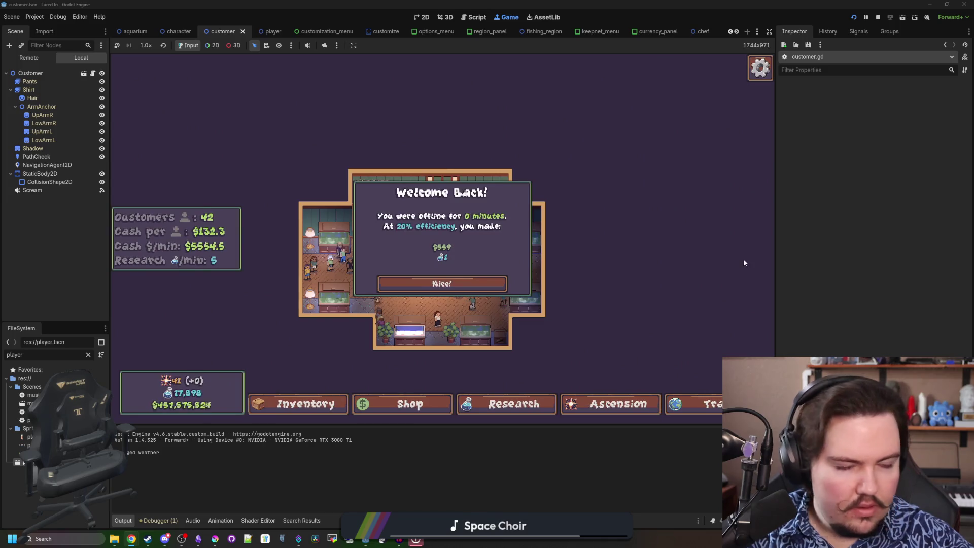
pyautogui.click(447, 288)
pyautogui.scroll(5, 421, 315)
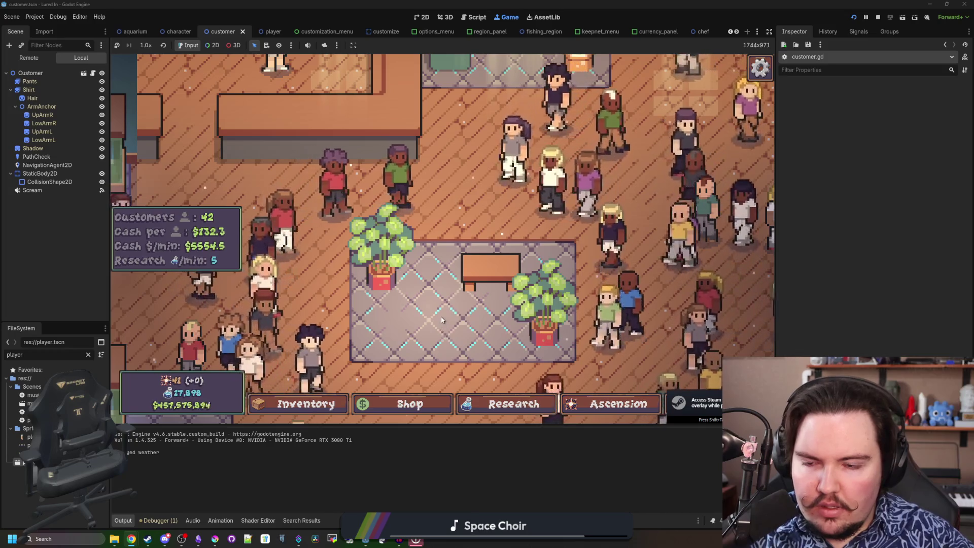
pyautogui.moveTo(450, 315); pyautogui.dragTo(466, 300)
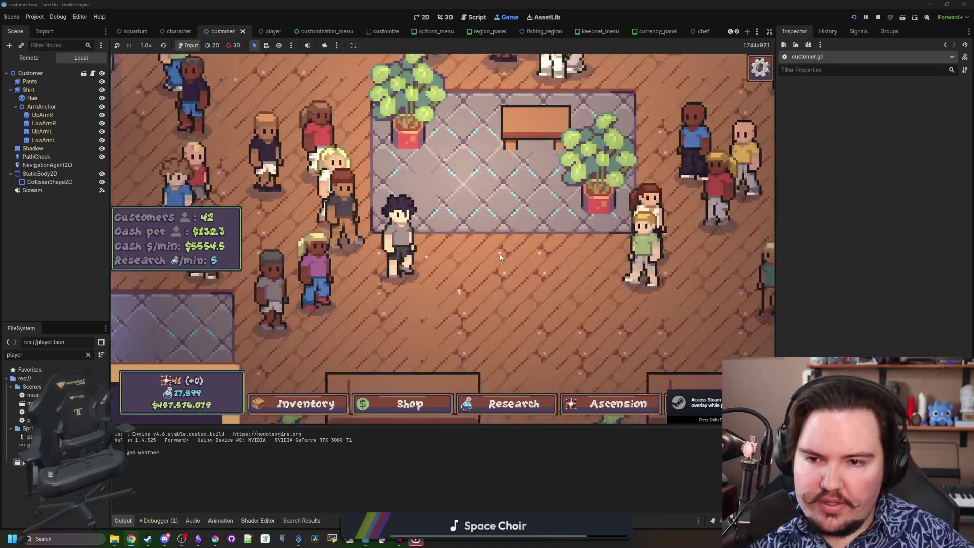
pyautogui.click(878, 17)
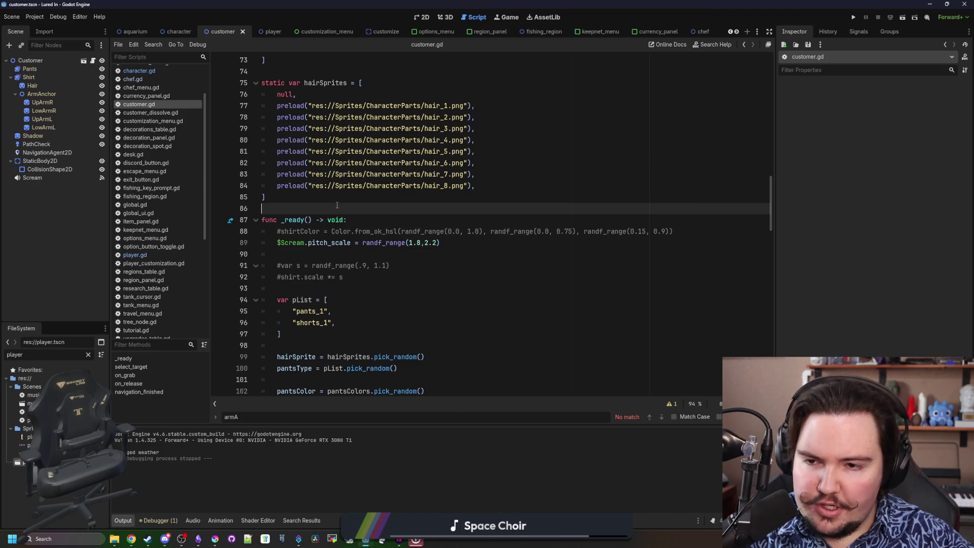
# Step: Select LowArmL and UpArmL and reset their Ordering Z Index to 0
pyautogui.click(425, 20)
pyautogui.click(63, 80)
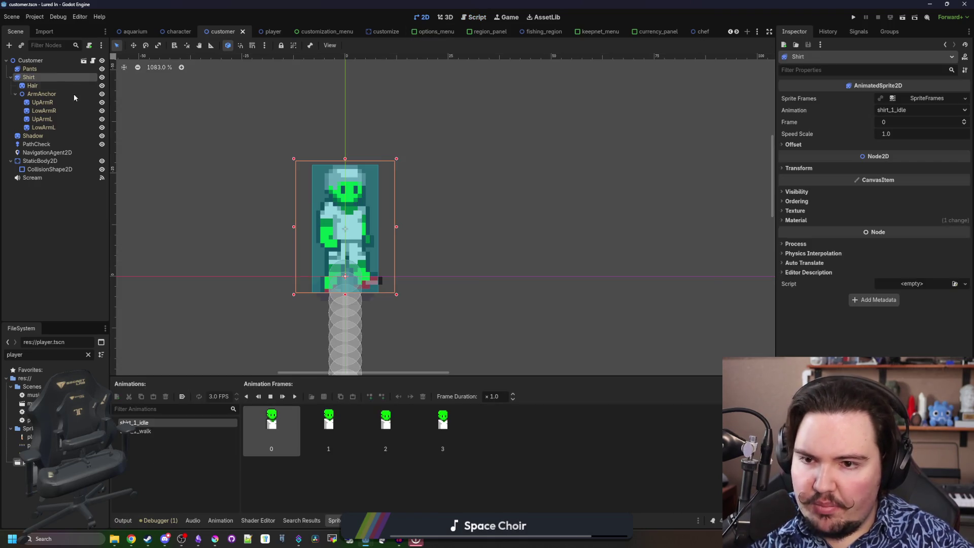
pyautogui.click(57, 127)
pyautogui.keyDown('shift'); pyautogui.click(57, 123); pyautogui.keyUp('shift')
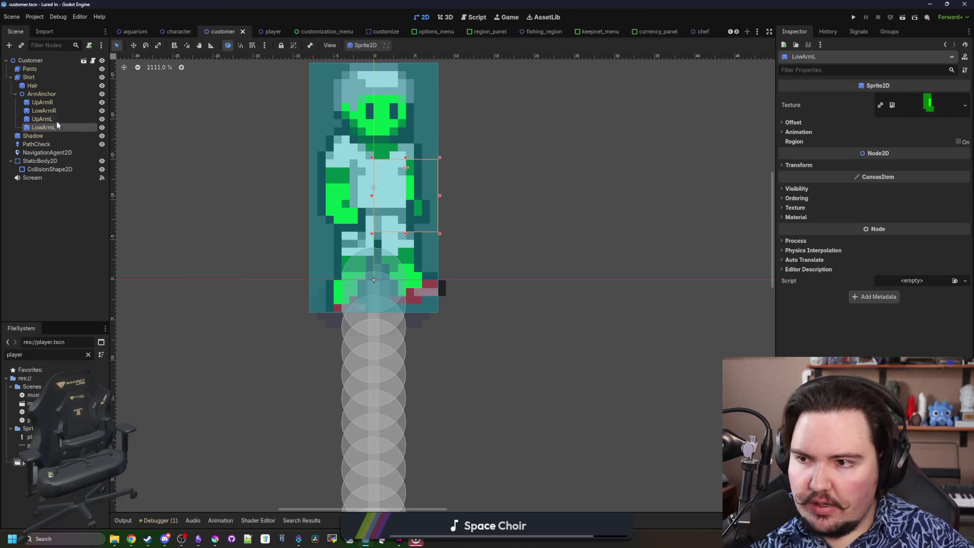
pyautogui.scroll(2, 416, 126)
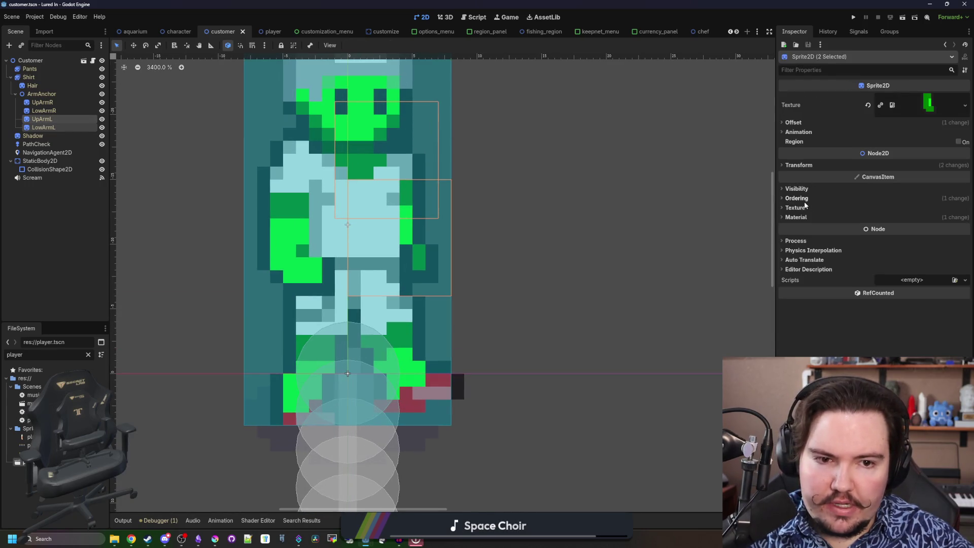
pyautogui.click(796, 198)
pyautogui.click(872, 208)
pyautogui.scroll(-3, 446, 205)
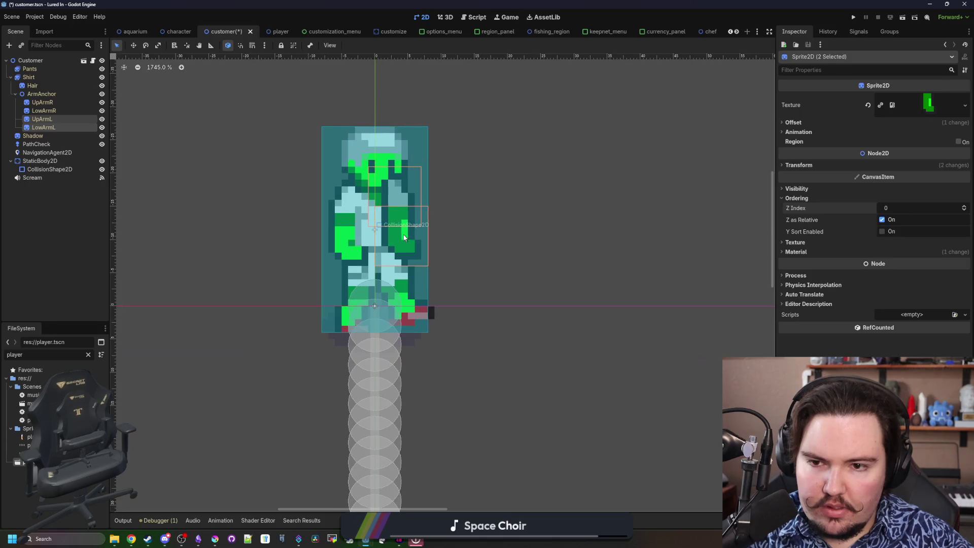
pyautogui.scroll(1, 500, 228)
pyautogui.click(797, 188)
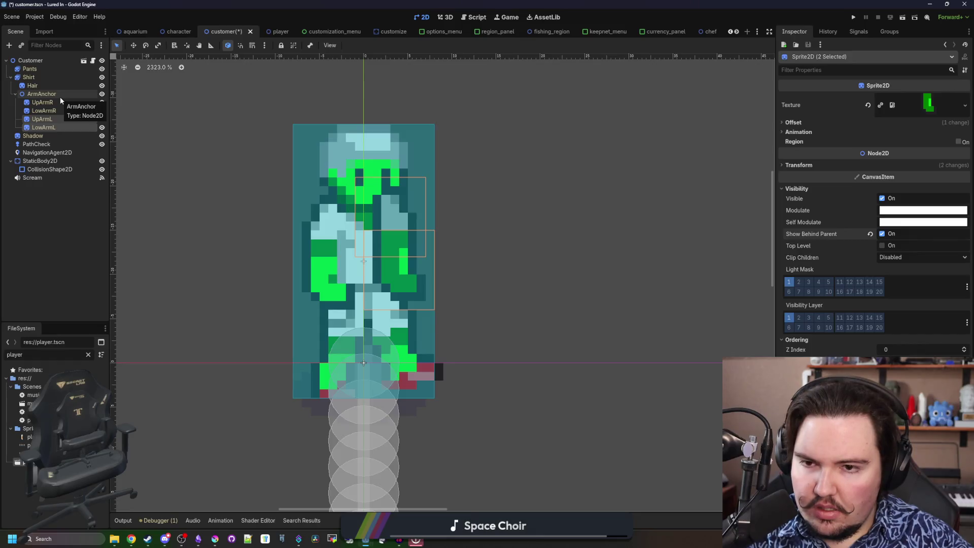
# Step: Check ArmAnchor's ordering, select all four arm sprites, then add a child node under Shirt
pyautogui.click(59, 96)
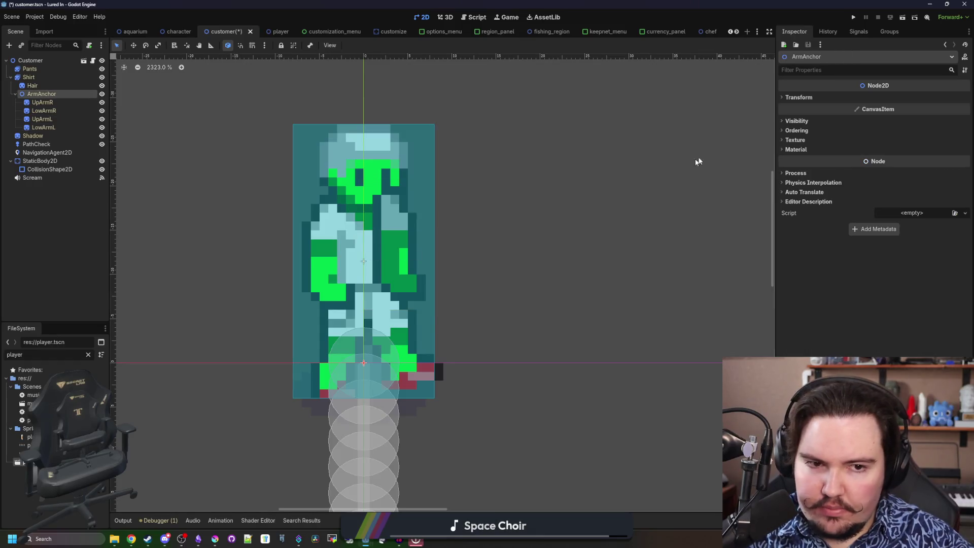
pyautogui.click(814, 130)
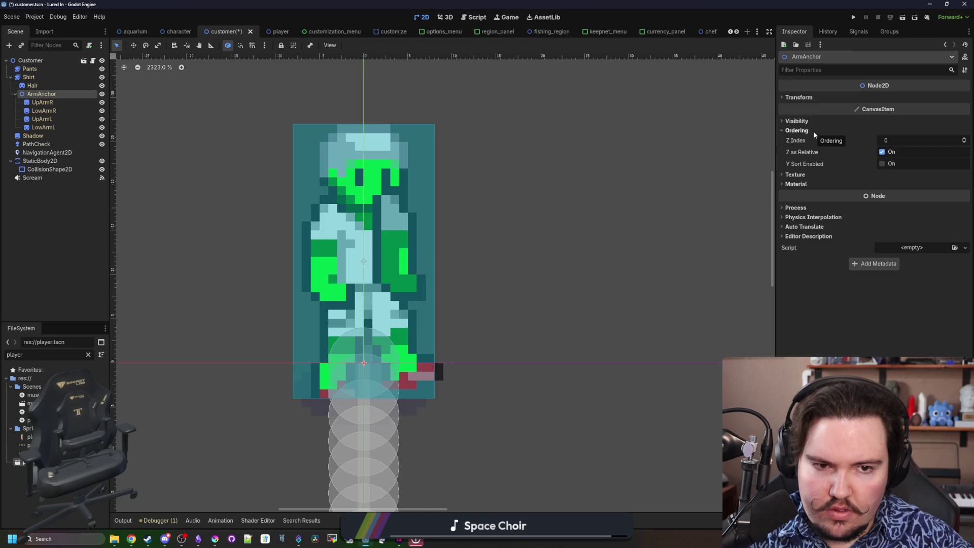
pyautogui.click(814, 131)
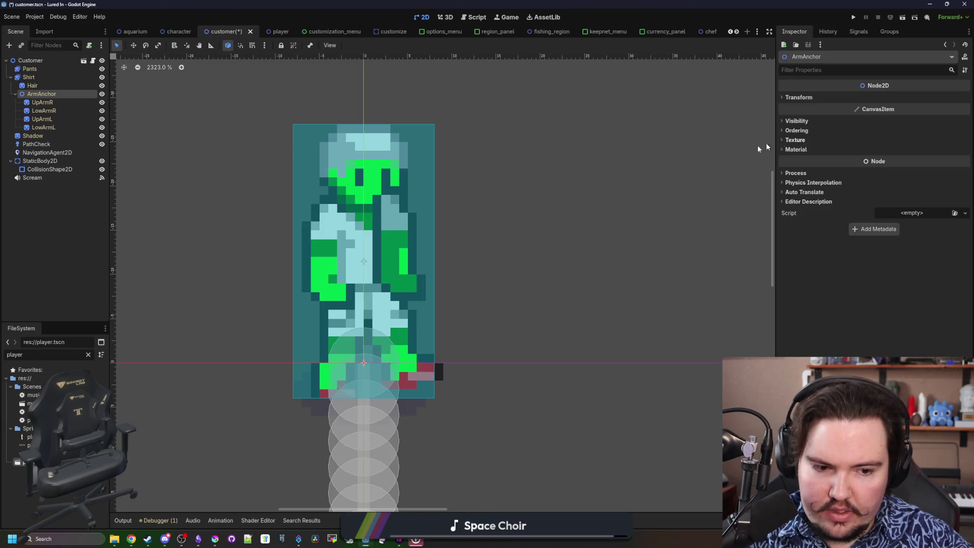
pyautogui.click(43, 128)
pyautogui.keyDown('ctrl'); pyautogui.click(42, 119); pyautogui.keyUp('ctrl')
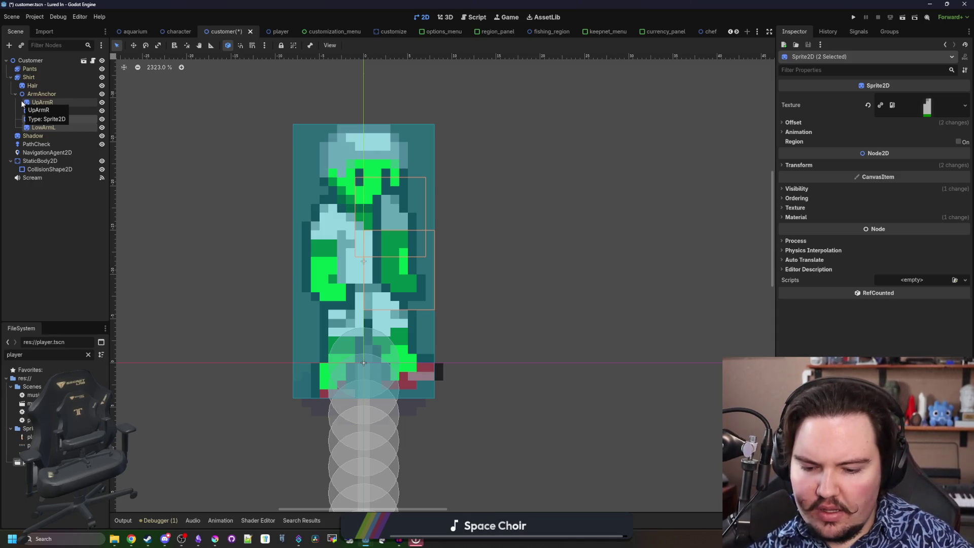
pyautogui.keyDown('ctrl'); pyautogui.click(42, 102); pyautogui.keyUp('ctrl')
pyautogui.keyDown('ctrl'); pyautogui.click(43, 110); pyautogui.keyUp('ctrl')
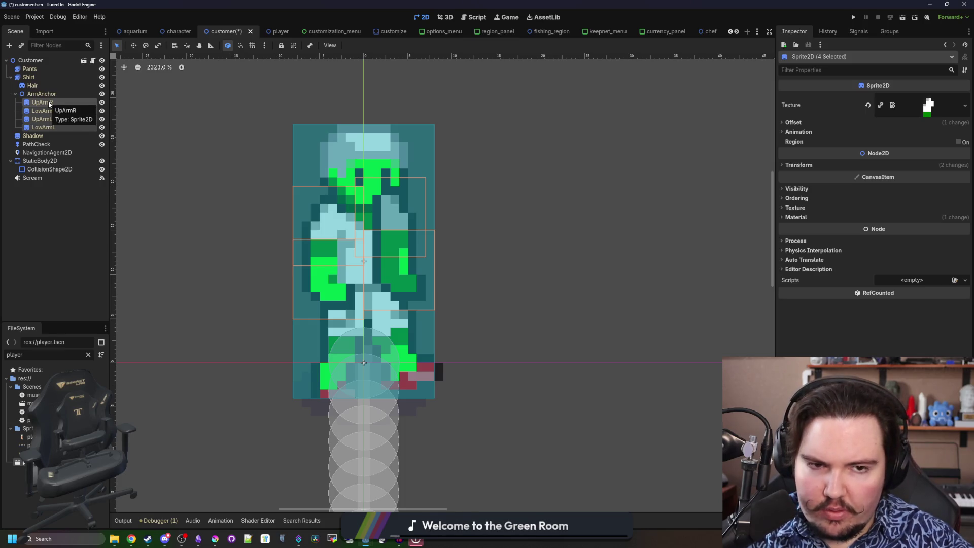
pyautogui.click(39, 78)
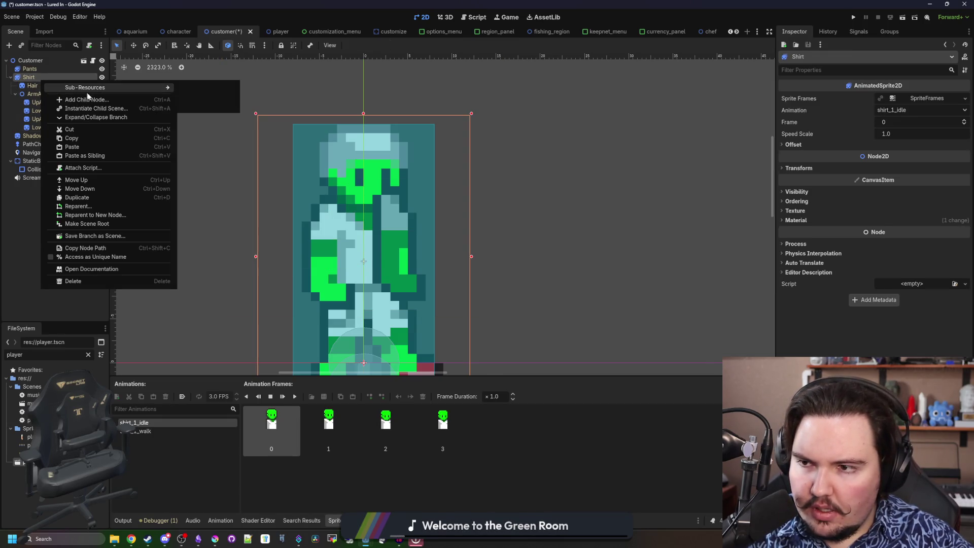
pyautogui.click(91, 96)
# Step: Add a RemoteTransform2D under Shirt targeting LowArmR, then clear its target and delete it
pyautogui.write('transform')
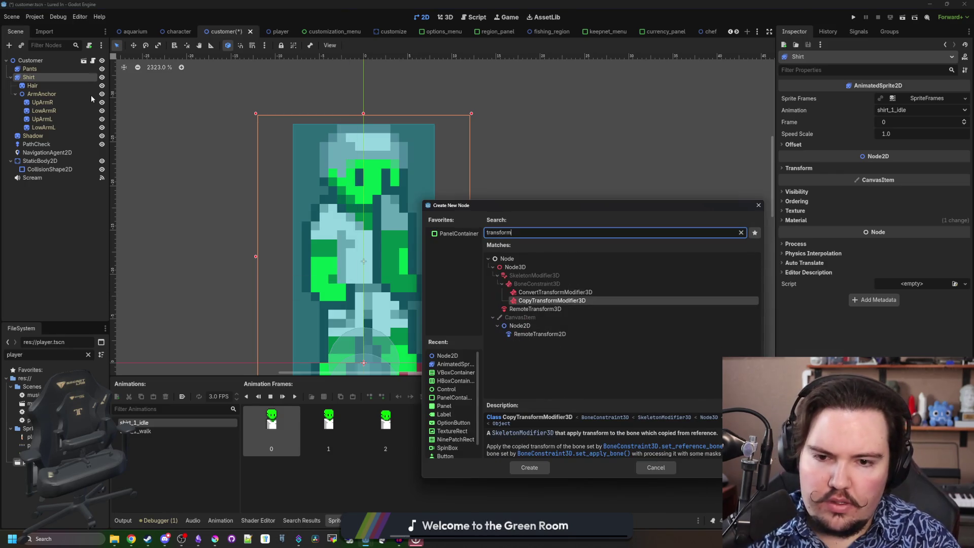
pyautogui.press('Down')
pyautogui.press('Down')
pyautogui.press('Down')
pyautogui.press('Return')
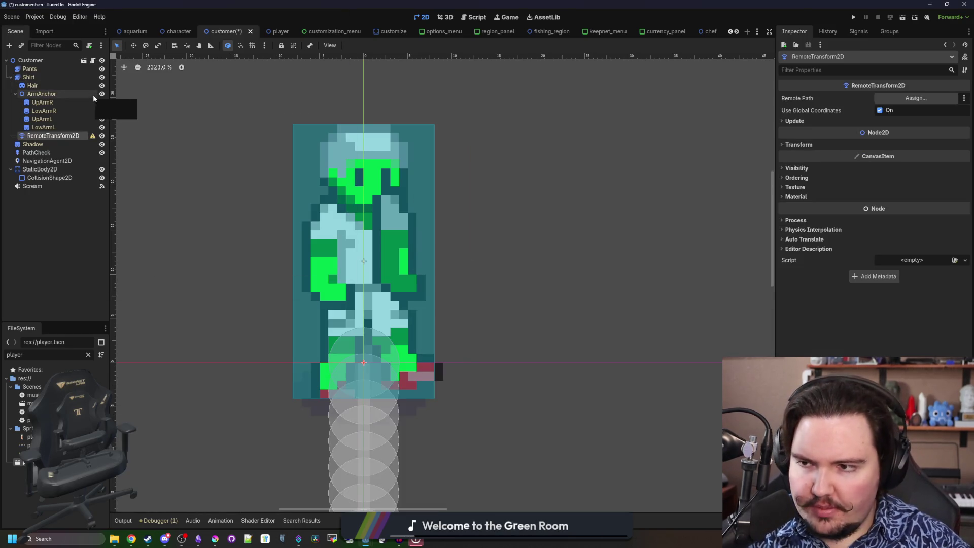
pyautogui.click(893, 99)
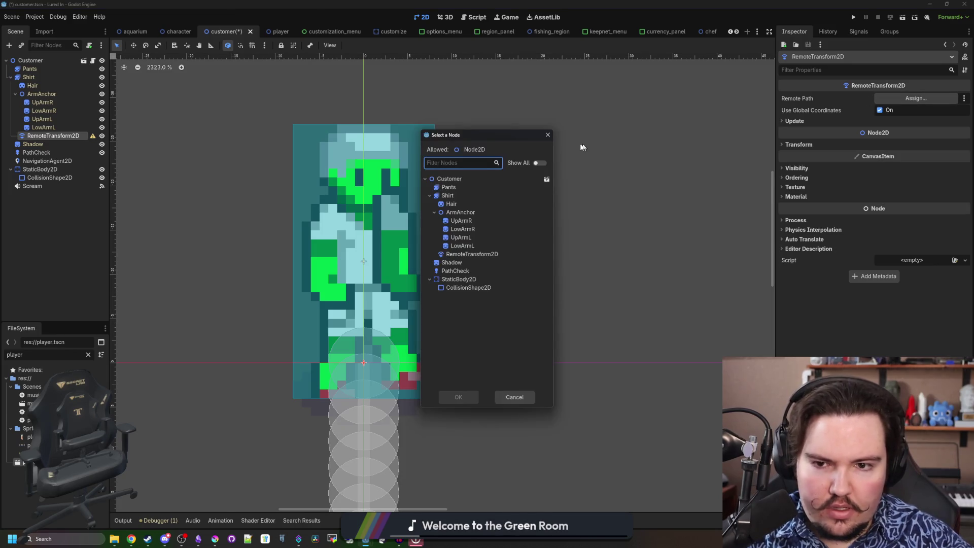
pyautogui.doubleClick(454, 230)
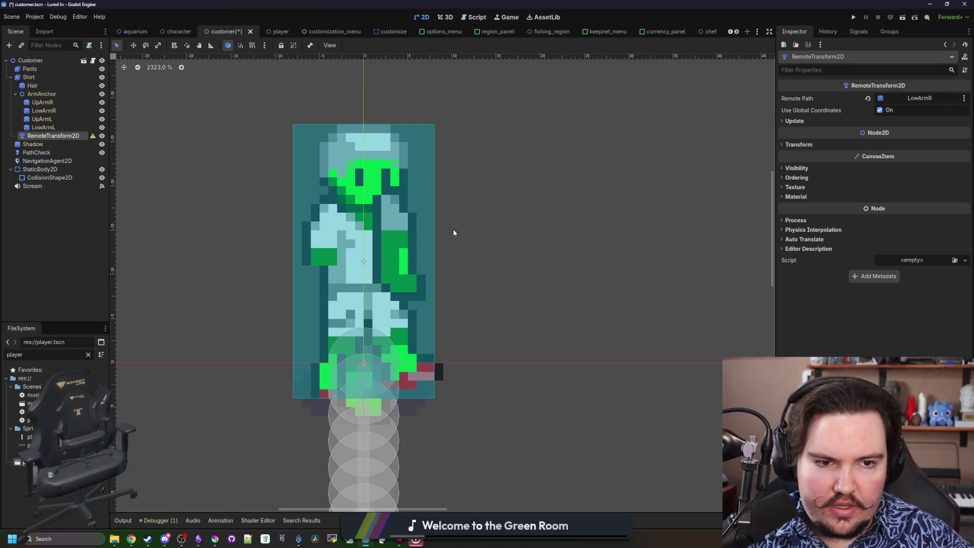
pyautogui.click(868, 98)
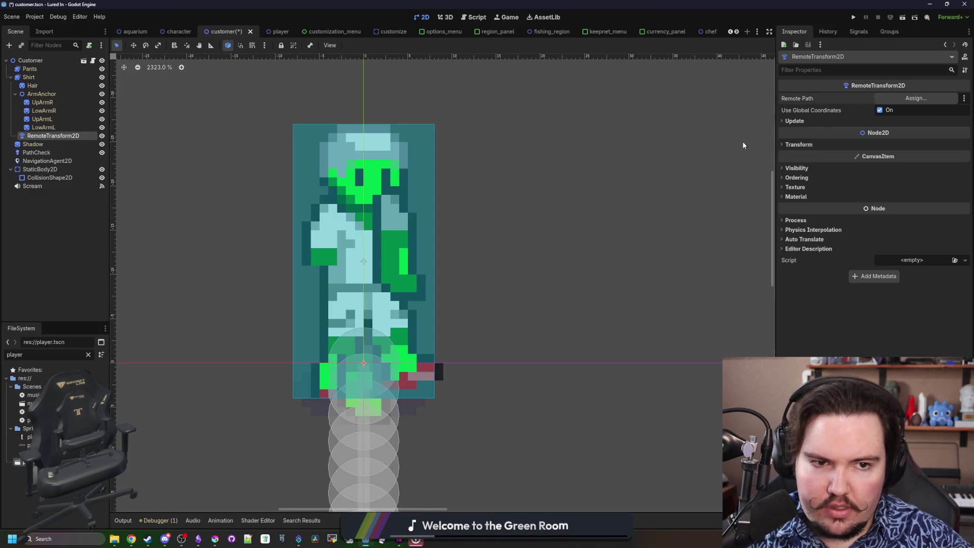
pyautogui.press('Delete')
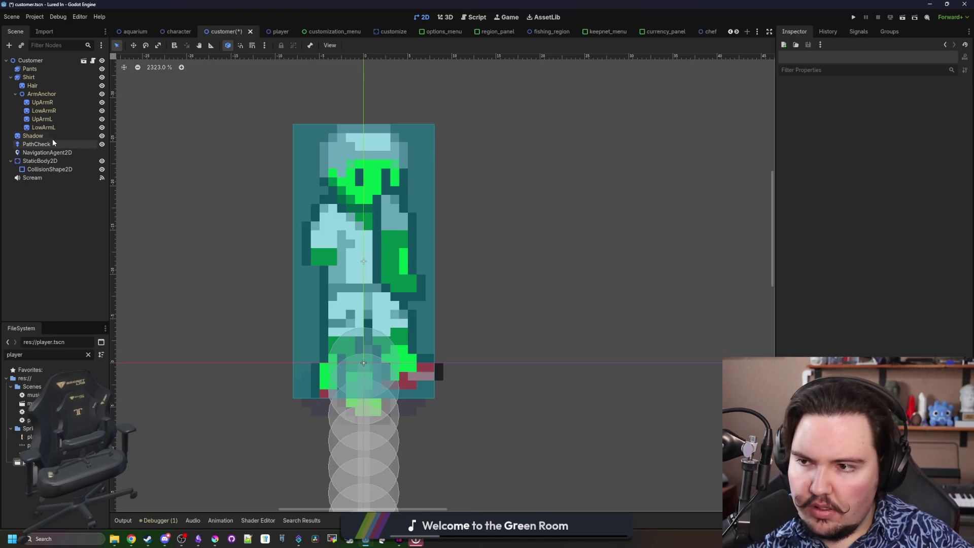
# Step: With the Move tool, shift LowArmR a few pixels left and up onto the customer's arm
pyautogui.click(44, 128)
pyautogui.scroll(2, 364, 231)
pyautogui.click(133, 46)
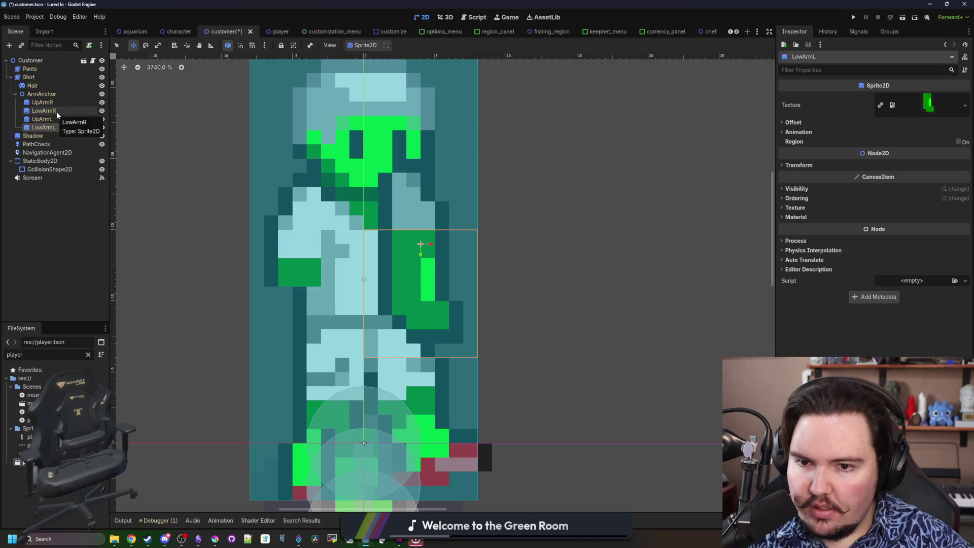
pyautogui.click(44, 111)
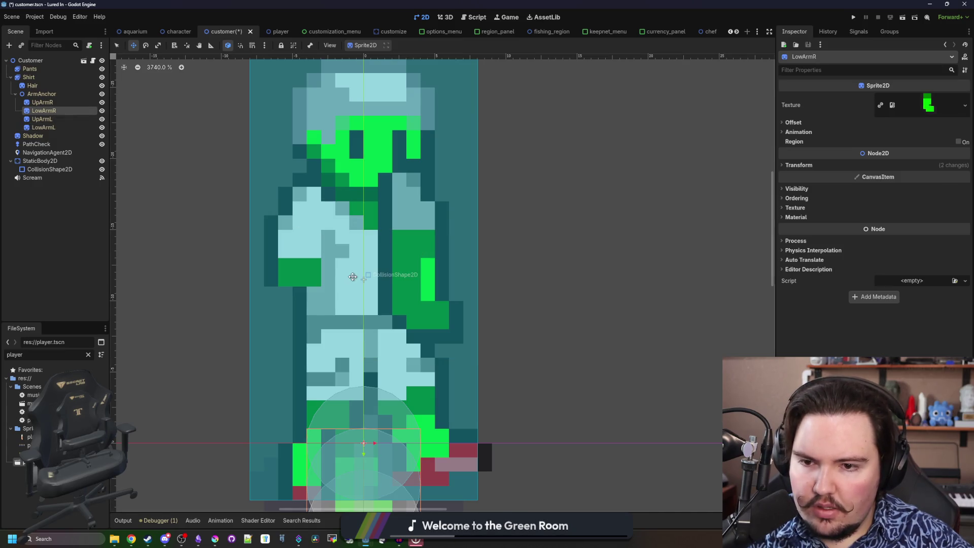
pyautogui.scroll(-3, 360, 267)
pyautogui.scroll(-3, 318, 204)
pyautogui.moveTo(376, 263); pyautogui.dragTo(354, 264)
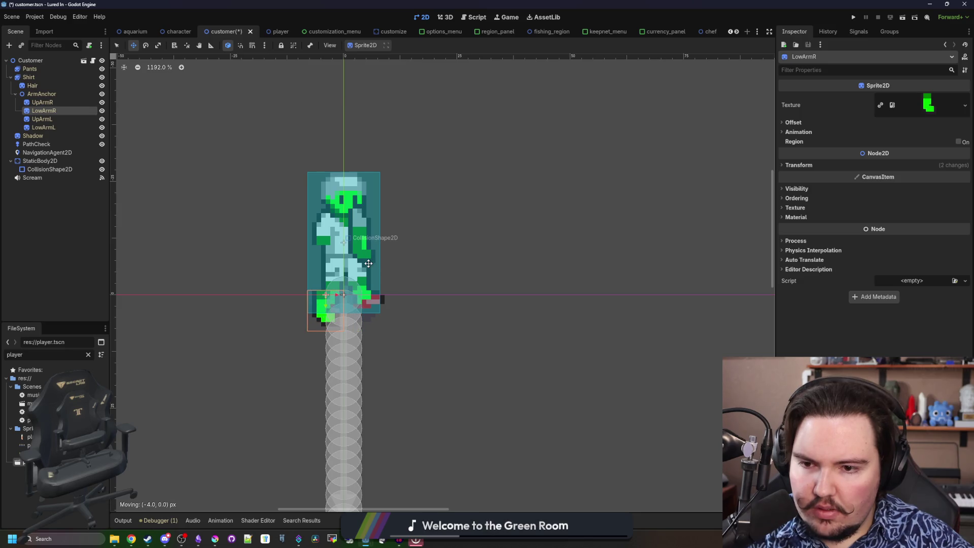
pyautogui.scroll(5, 331, 265)
pyautogui.moveTo(329, 416); pyautogui.dragTo(326, 266)
# Step: Save the Customer scene
pyautogui.hotkey('ctrl', 's')
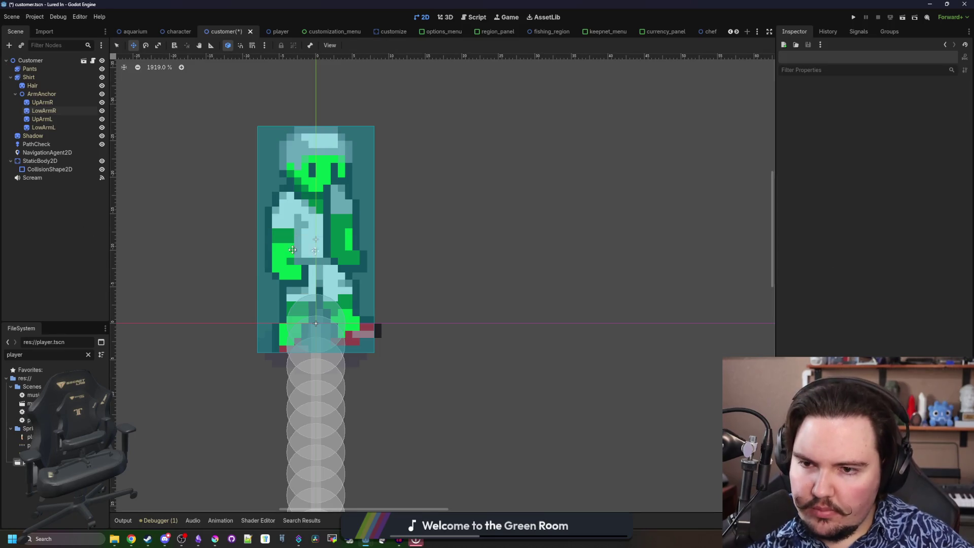
pyautogui.scroll(2, 325, 223)
pyautogui.scroll(-3, 325, 223)
pyautogui.hotkey('ctrl', 's')
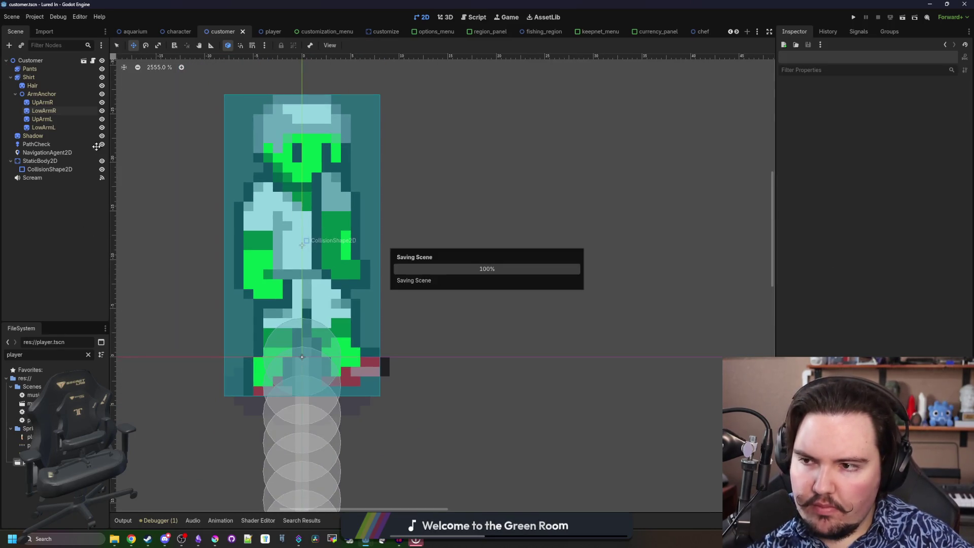
# Step: Set ArmAnchor's Z Index to 1 so the arms draw on top
pyautogui.click(44, 128)
pyautogui.keyDown('shift'); pyautogui.click(56, 117); pyautogui.keyUp('shift')
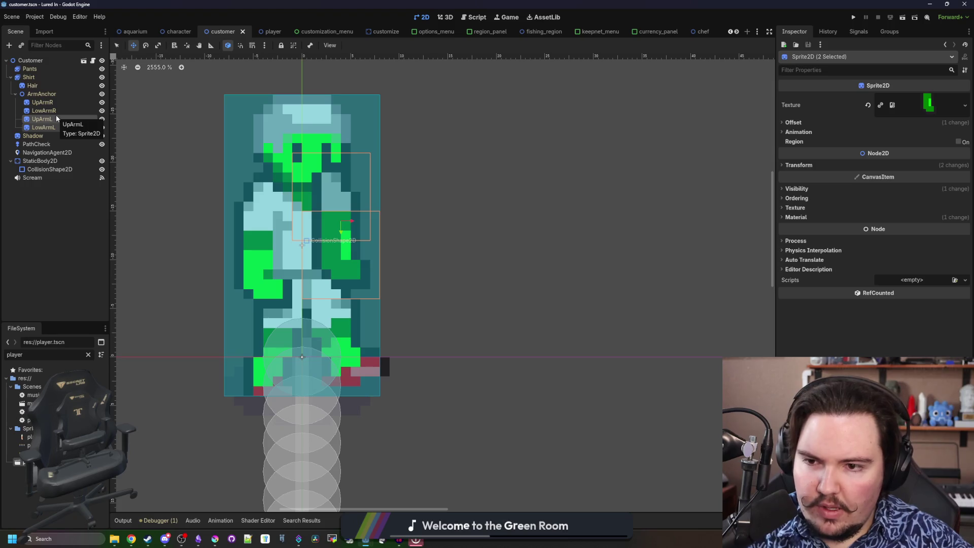
pyautogui.click(54, 94)
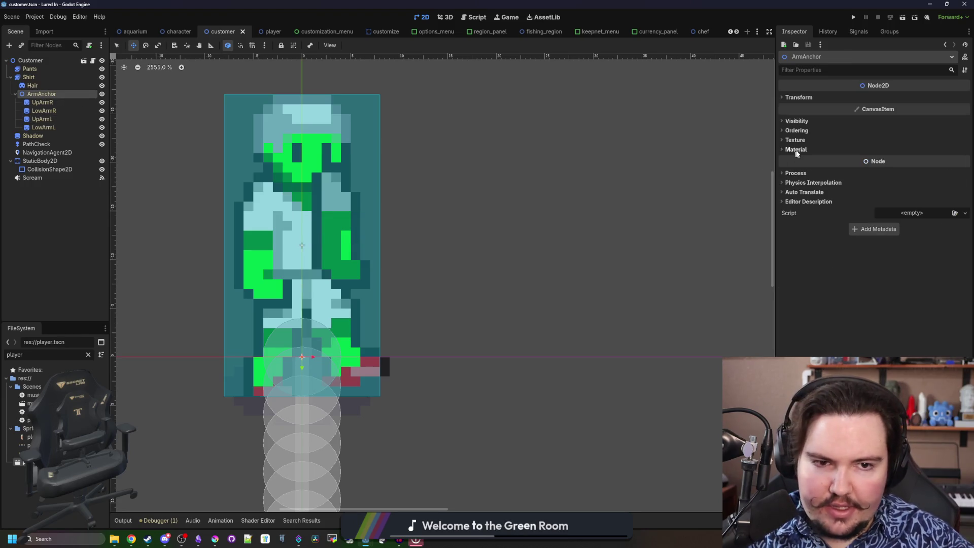
pyautogui.click(807, 132)
pyautogui.click(886, 140)
pyautogui.write('1')
pyautogui.press('Return')
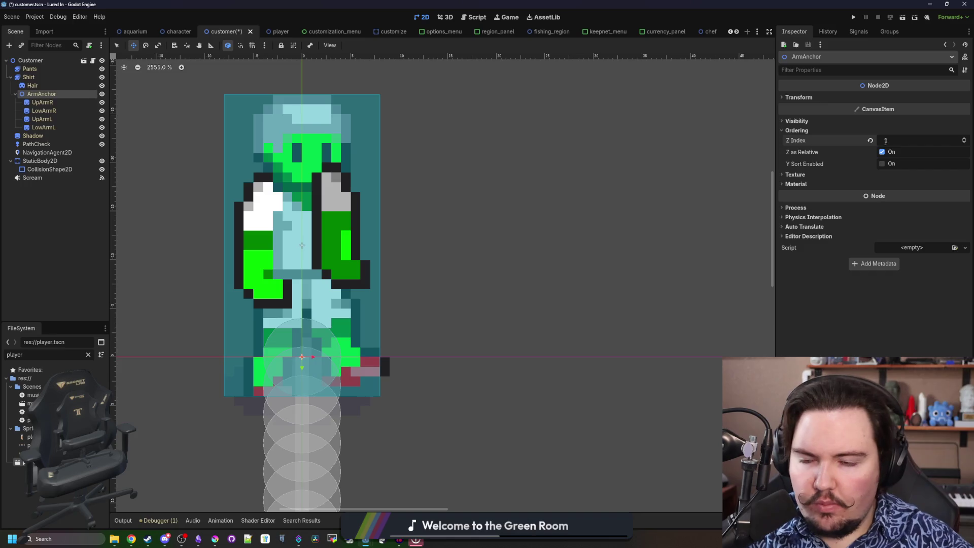
# Step: Give the UpArmL and LowArmL sprites a Z Index of -1, then -2
pyautogui.click(45, 128)
pyautogui.keyDown('shift'); pyautogui.click(42, 118); pyautogui.keyUp('shift')
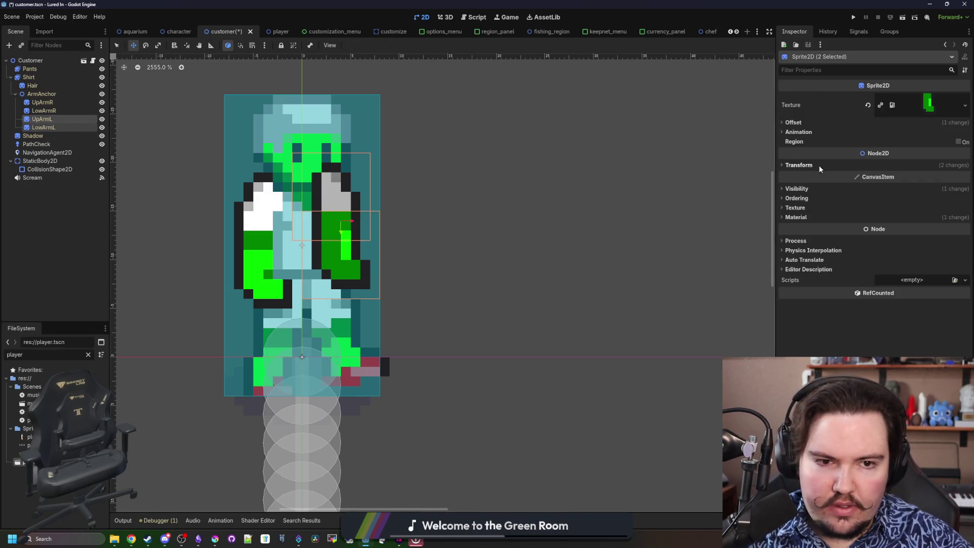
pyautogui.click(798, 198)
pyautogui.click(889, 206)
pyautogui.write('-1')
pyautogui.press('Return')
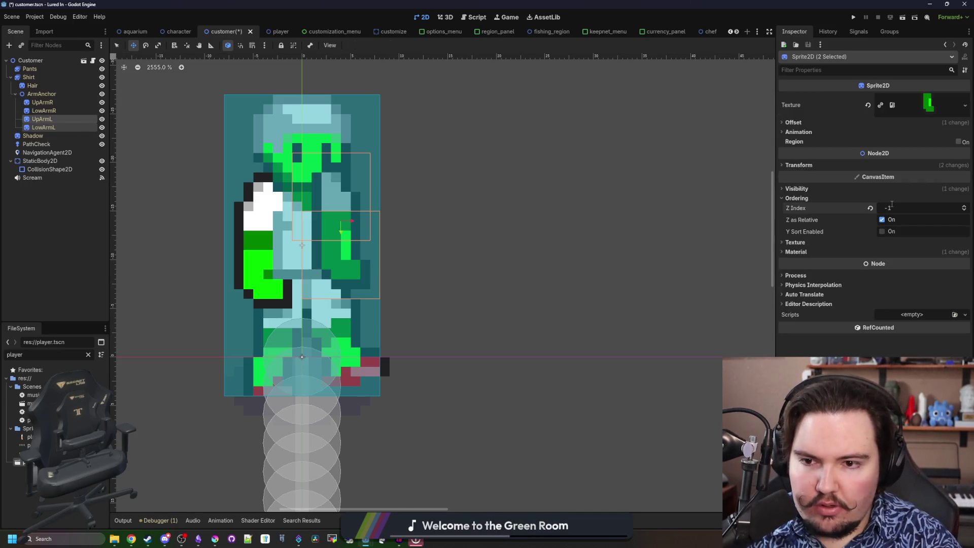
pyautogui.write('-2')
pyautogui.press('Return')
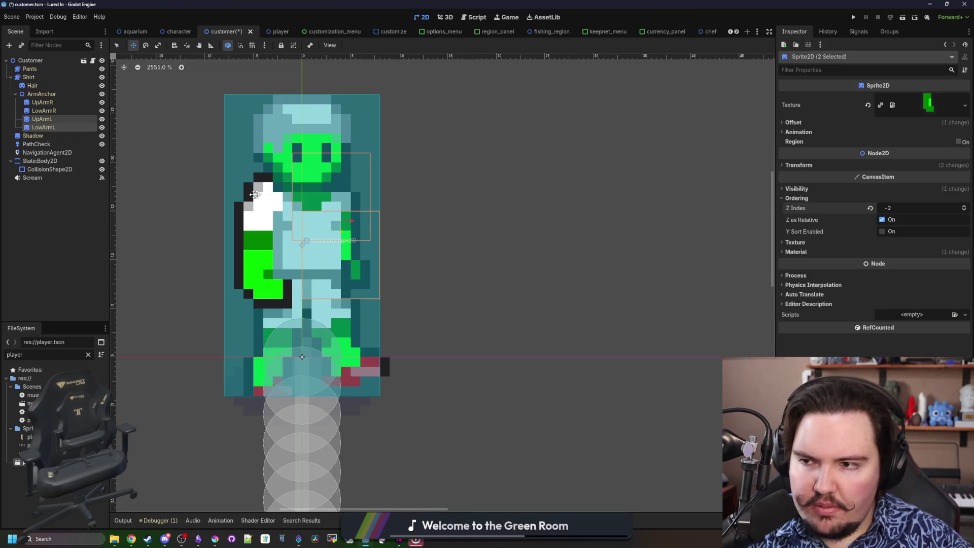
# Step: Reset all four arm sprites' Z Index to 0 and save the customer scene
pyautogui.scroll(1, 282, 201)
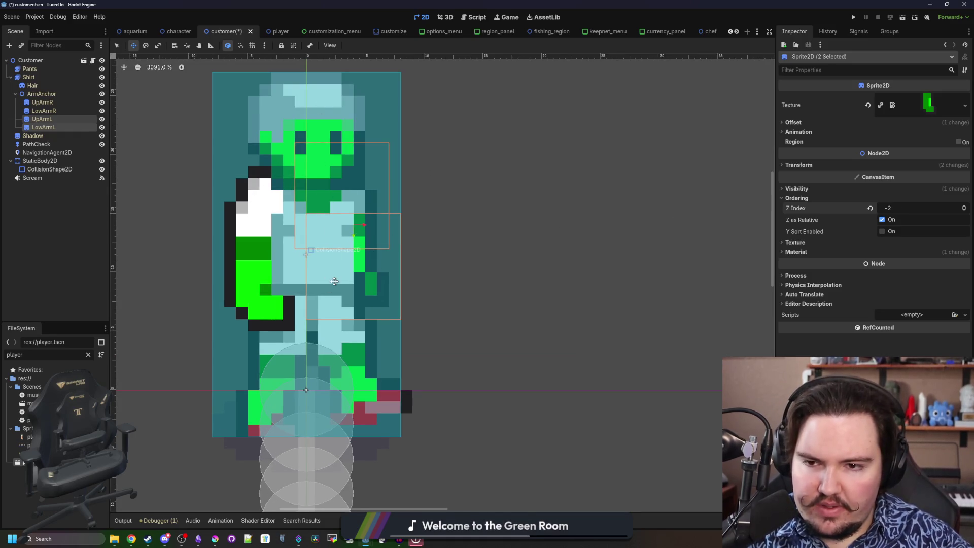
pyautogui.click(51, 130)
pyautogui.keyDown('shift'); pyautogui.click(50, 103); pyautogui.keyUp('shift')
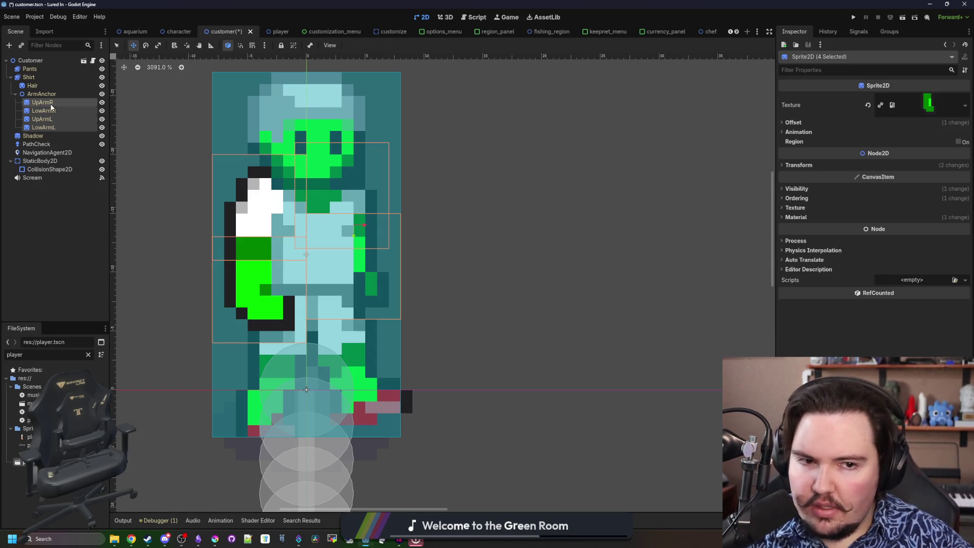
pyautogui.click(811, 199)
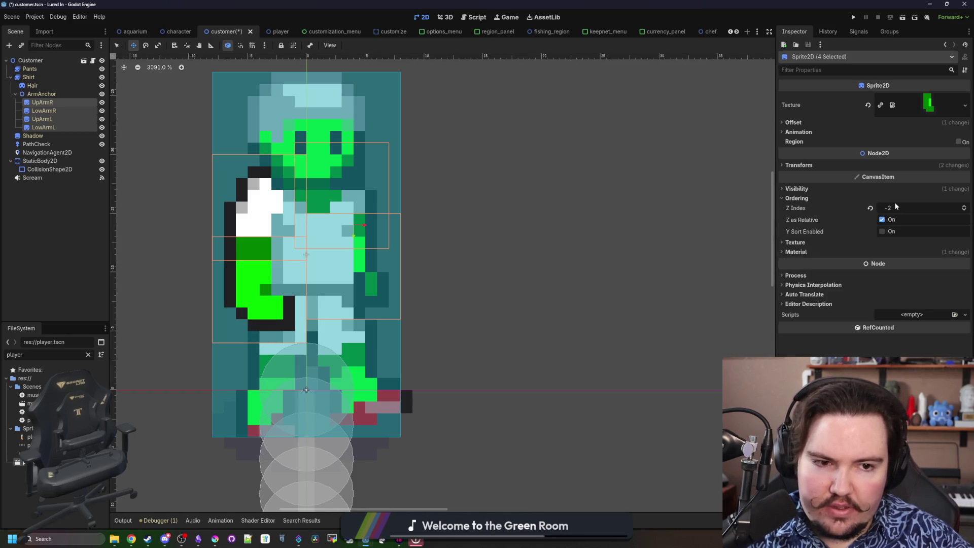
pyautogui.click(872, 210)
pyautogui.hotkey('ctrl', 's')
# Step: Lower UpArmL's Z Index to -1 behind the body, then switch to the character scene
pyautogui.click(51, 127)
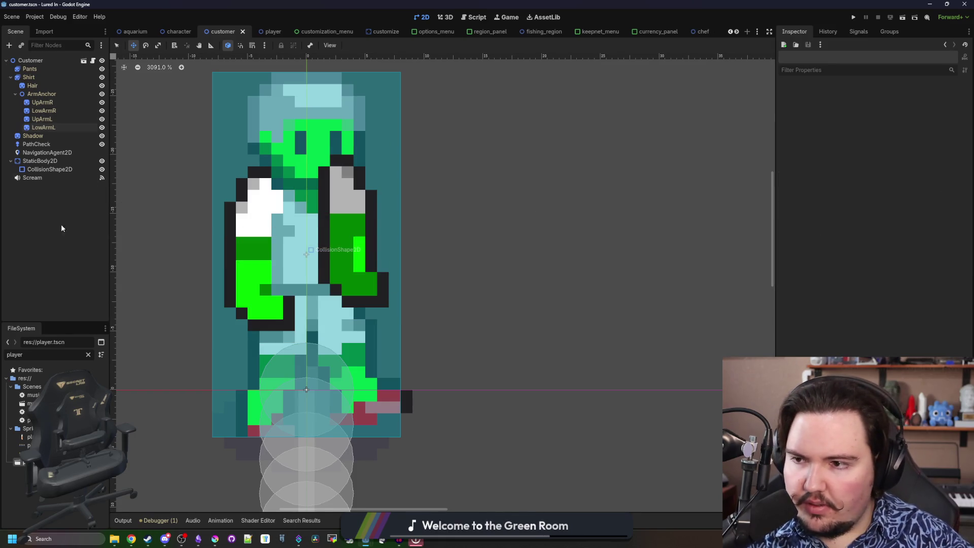
pyautogui.click(46, 119)
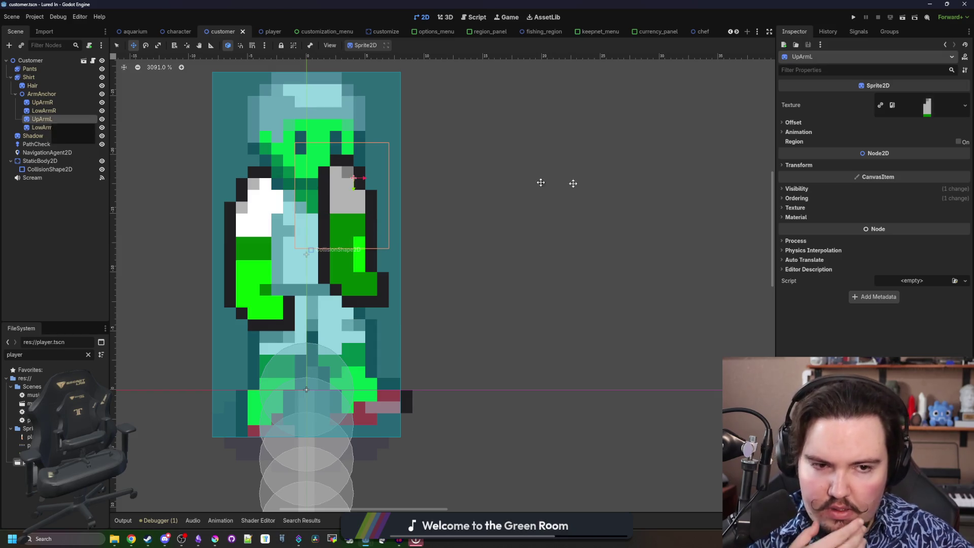
pyautogui.click(797, 198)
pyautogui.moveTo(893, 208); pyautogui.dragTo(886, 208)
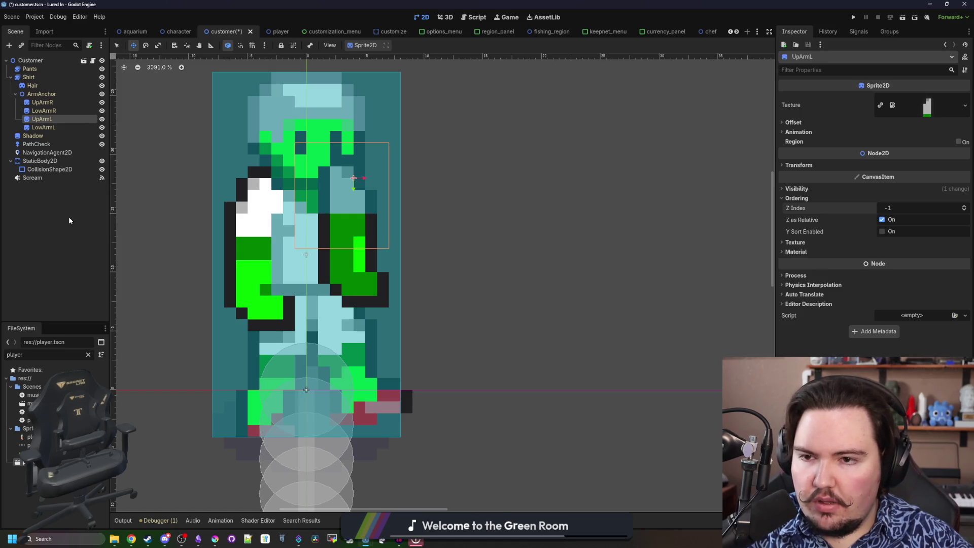
pyautogui.click(71, 198)
pyautogui.click(44, 128)
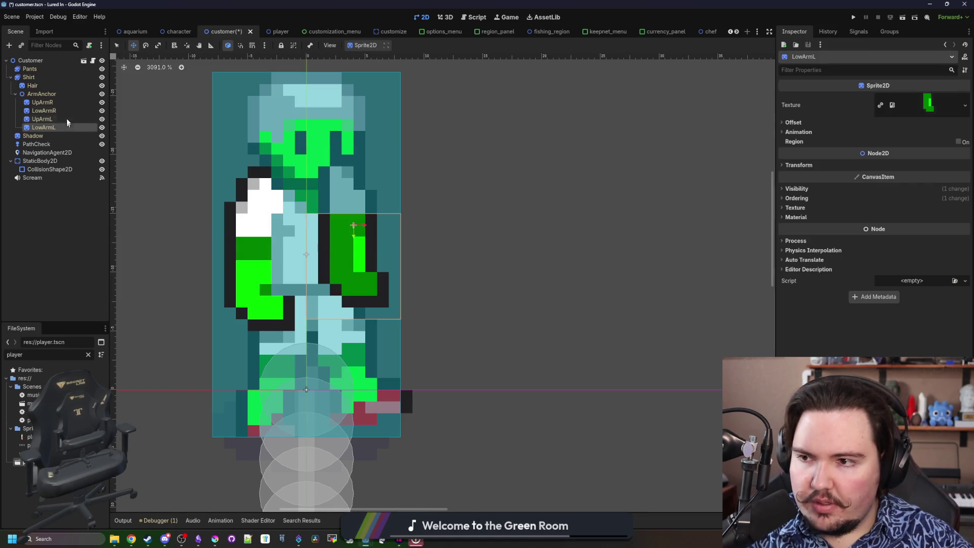
pyautogui.click(179, 32)
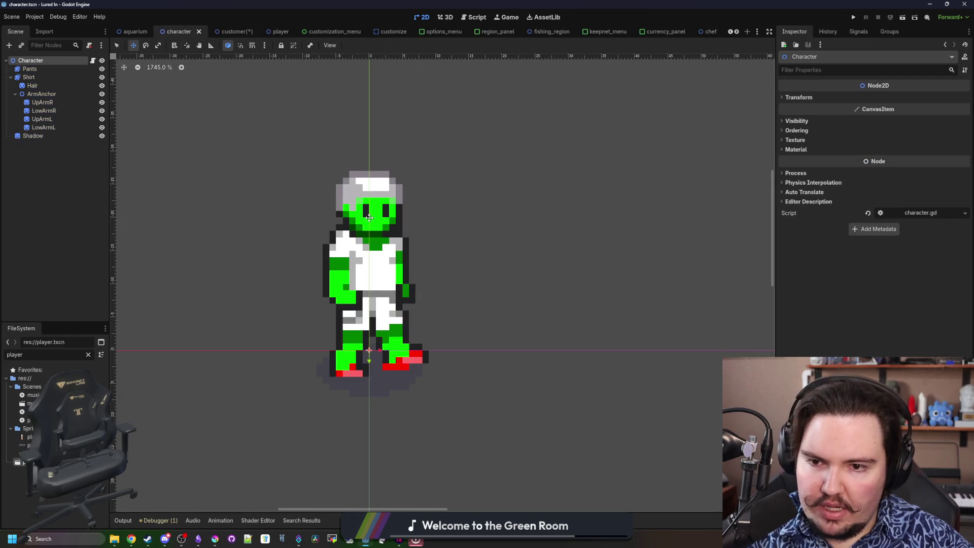
# Step: Inspect the four arm sprites' offset settings and the Shirt node's animation properties
pyautogui.click(43, 103)
pyautogui.keyDown('shift'); pyautogui.click(45, 128); pyautogui.keyUp('shift')
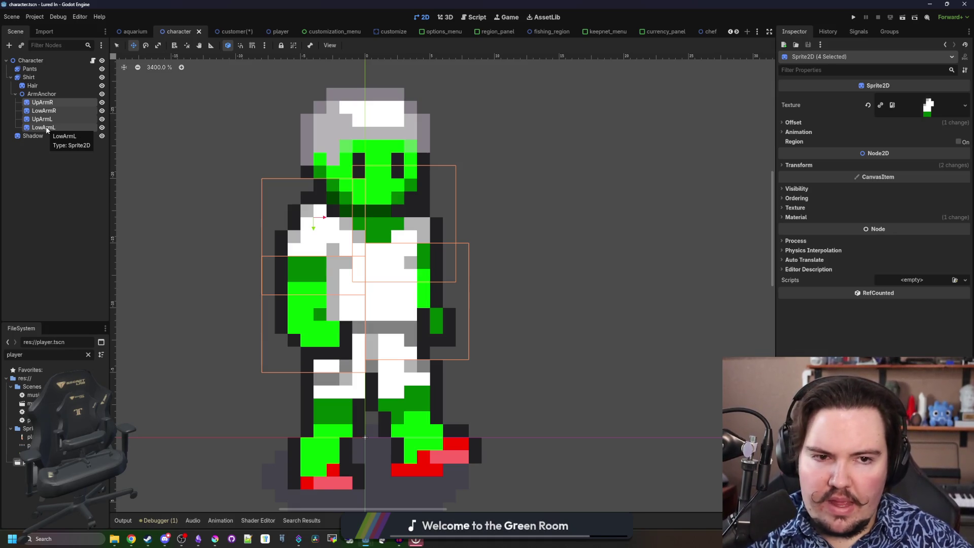
pyautogui.click(794, 122)
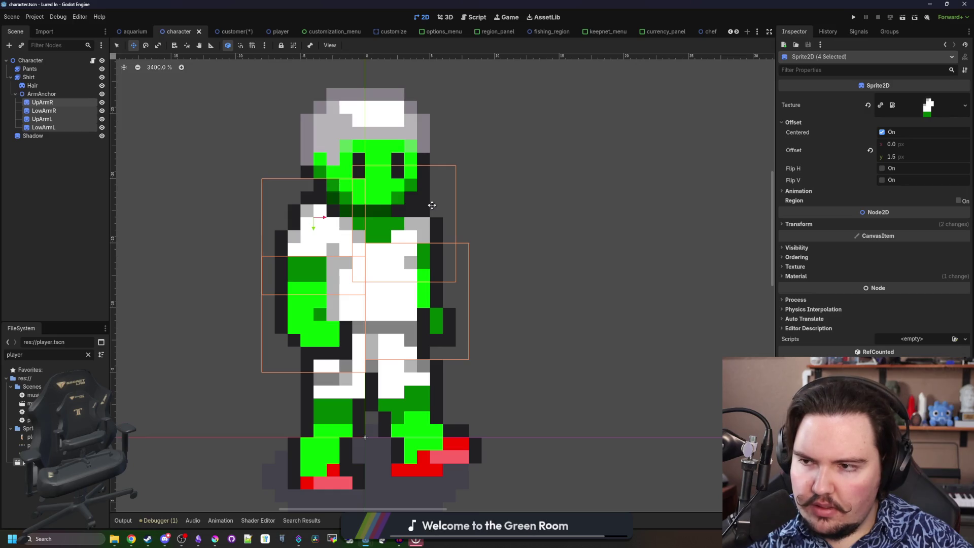
pyautogui.click(66, 206)
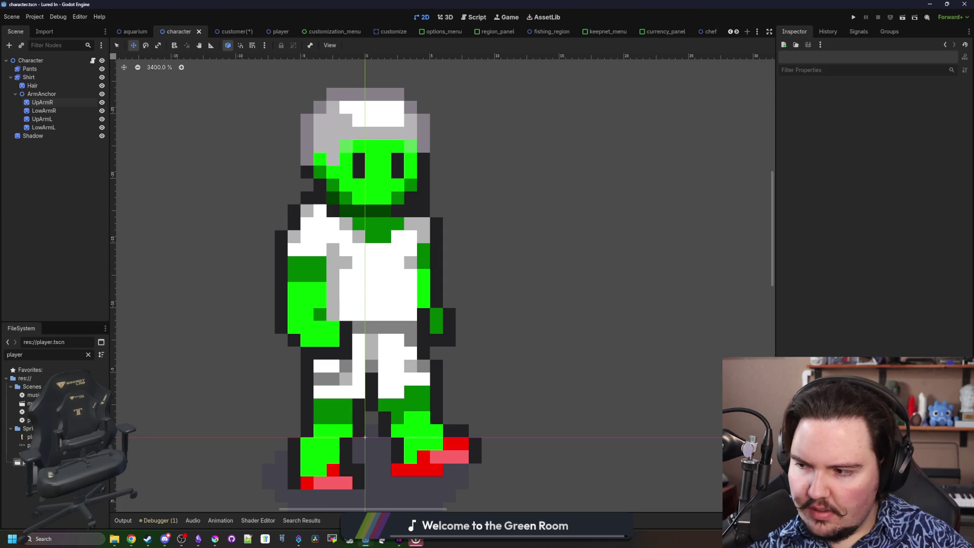
pyautogui.click(29, 77)
pyautogui.scroll(-2, 638, 142)
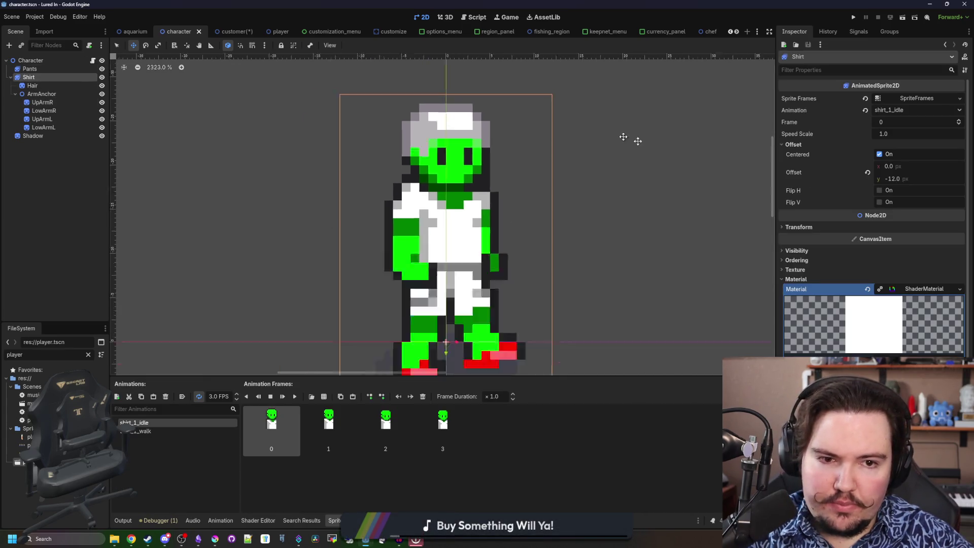
pyautogui.scroll(1, 700, 236)
pyautogui.doubleClick(881, 192)
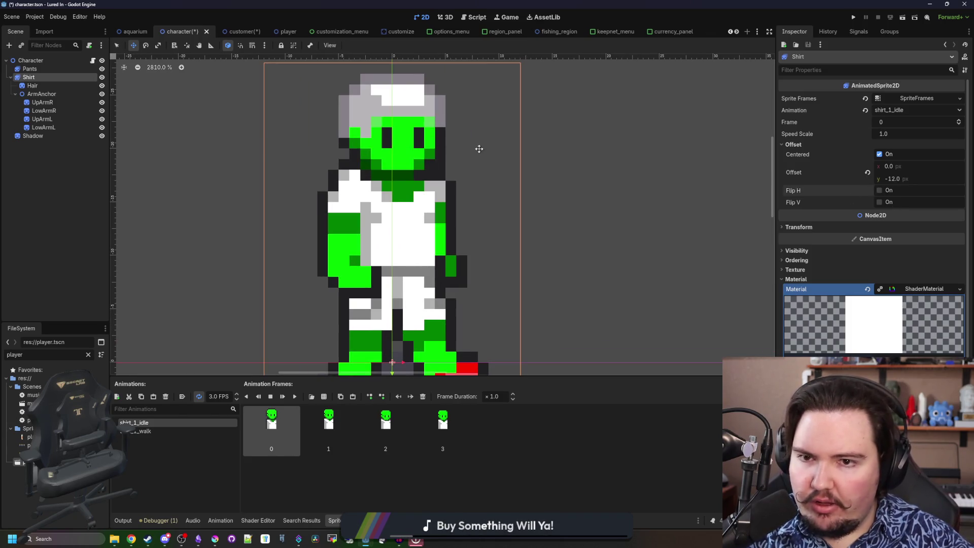
pyautogui.scroll(-2, 310, 188)
pyautogui.scroll(1, 304, 200)
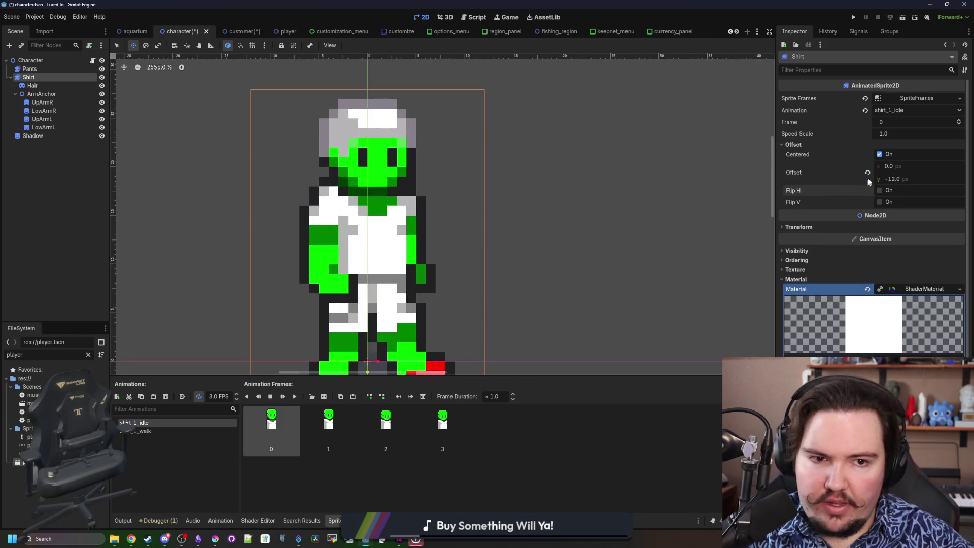
# Step: Drag the four arm sprites directly under Shirt and request deletion of ArmAnchor
pyautogui.click(43, 128)
pyautogui.keyDown('shift'); pyautogui.click(43, 102); pyautogui.keyUp('shift')
pyautogui.moveTo(43, 104); pyautogui.dragTo(35, 79)
pyautogui.click(44, 94)
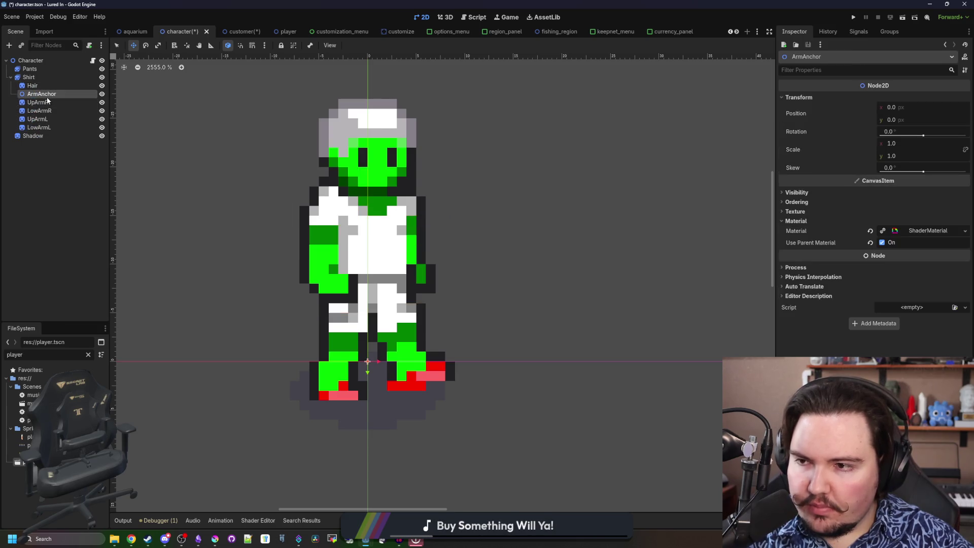
pyautogui.press('Delete')
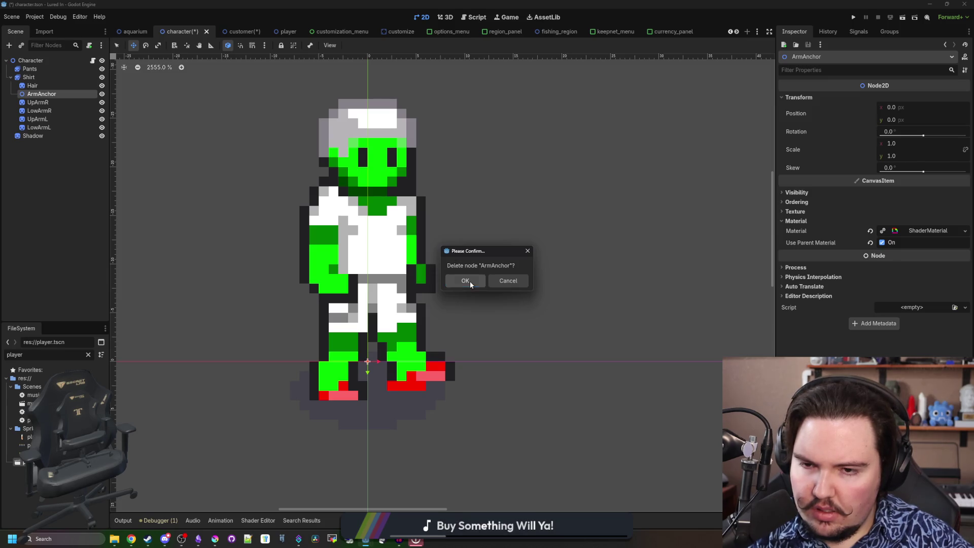
# Step: Confirm deleting ArmAnchor, then nest LowArmL under UpArmL and LowArmR under UpArmR
pyautogui.click(470, 282)
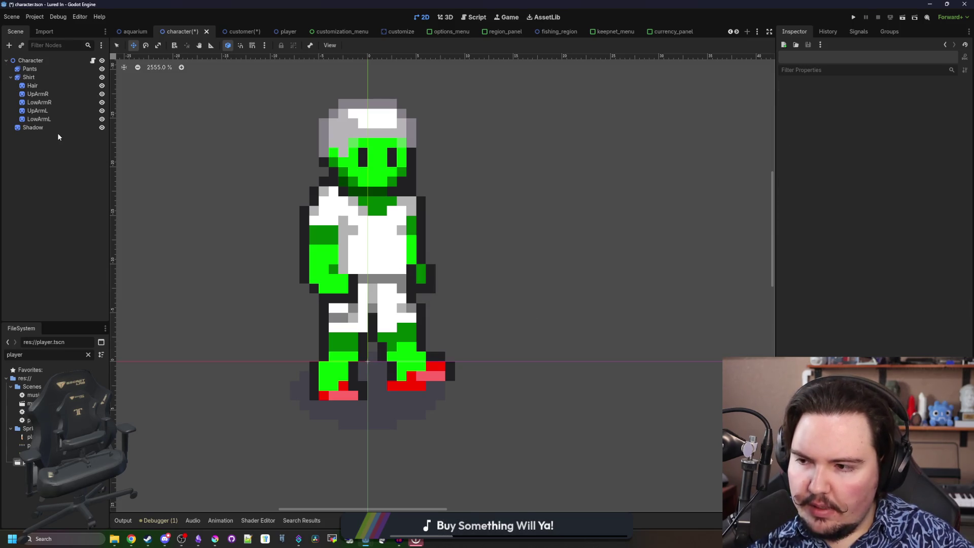
pyautogui.click(45, 112)
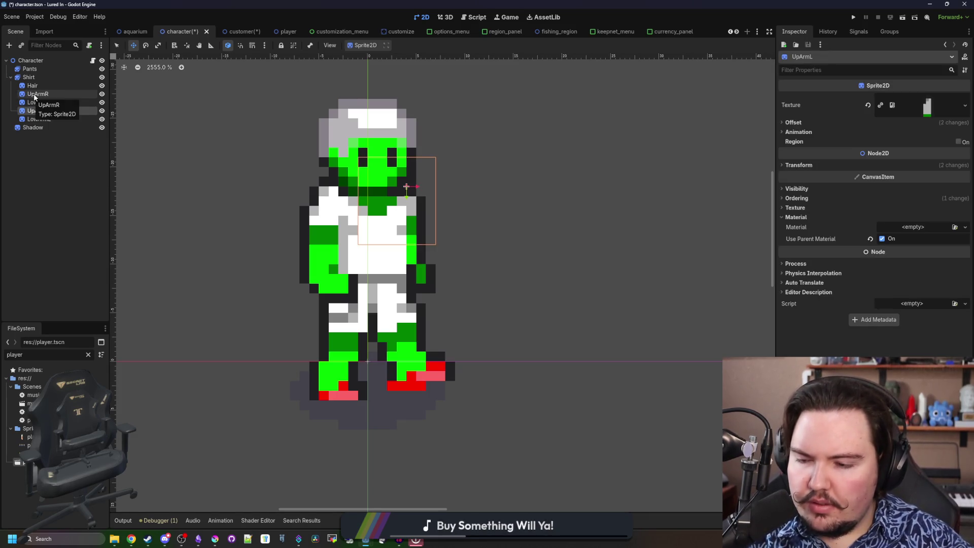
pyautogui.click(48, 162)
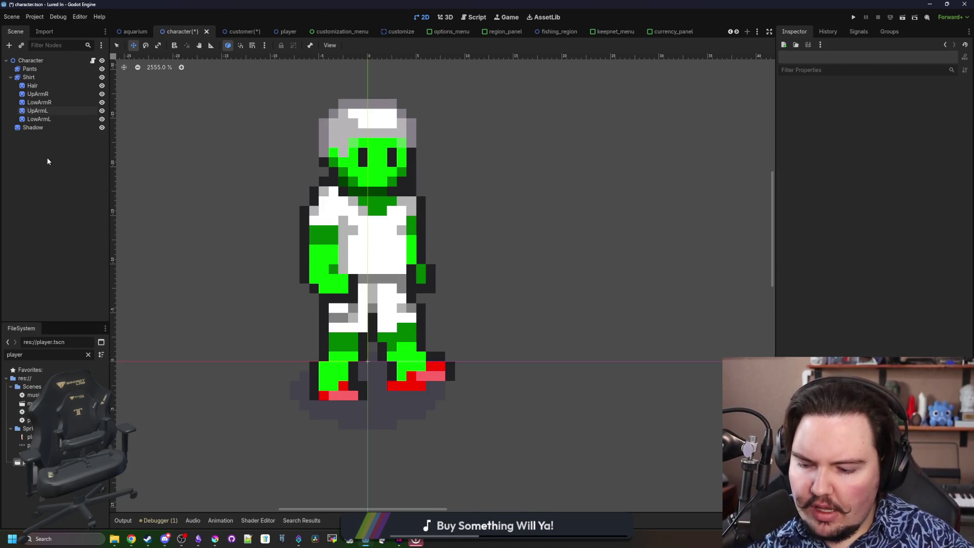
pyautogui.click(47, 119)
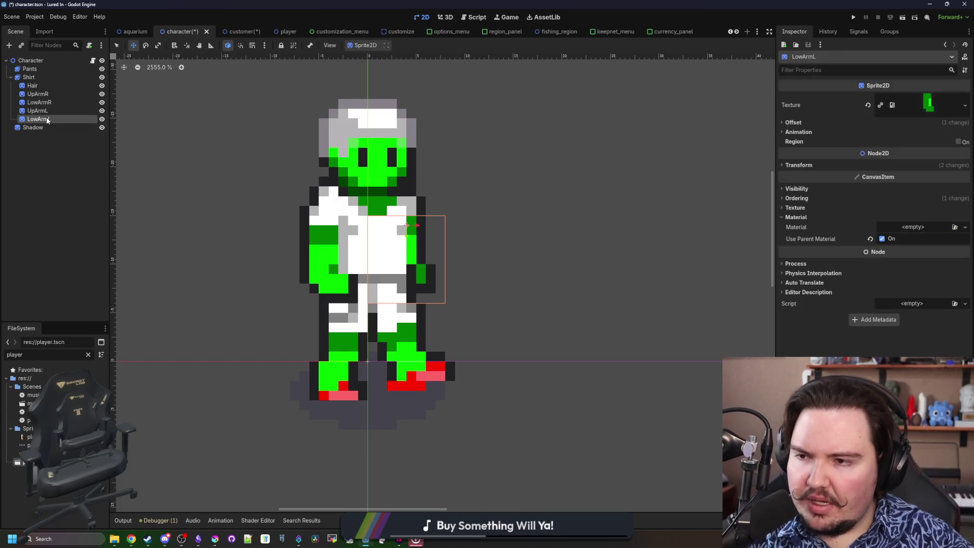
pyautogui.moveTo(38, 122); pyautogui.dragTo(38, 95)
pyautogui.click(36, 102)
pyautogui.click(38, 94)
# Step: Test-rotate UpArmR to check the arm swing, restore it upright, and save
pyautogui.click(788, 166)
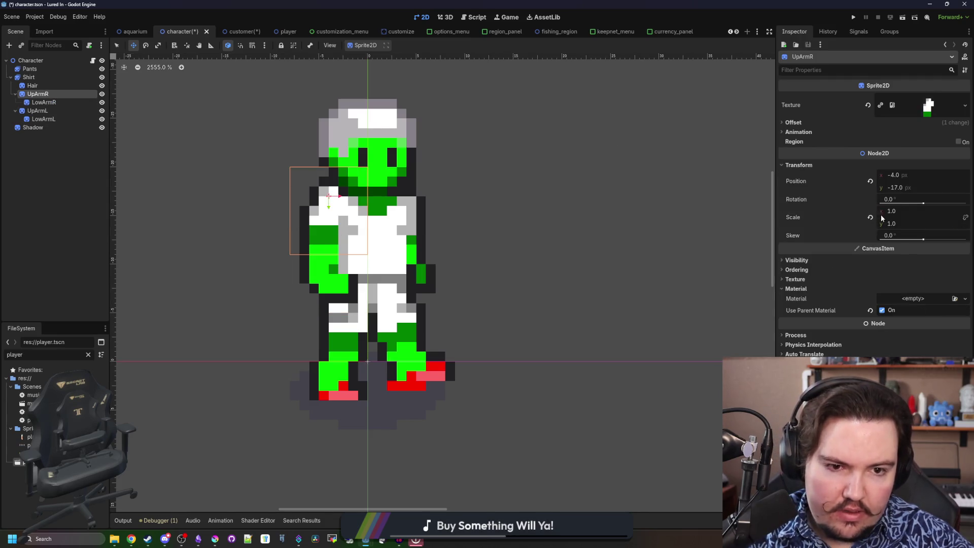
pyautogui.moveTo(924, 203); pyautogui.dragTo(923, 205)
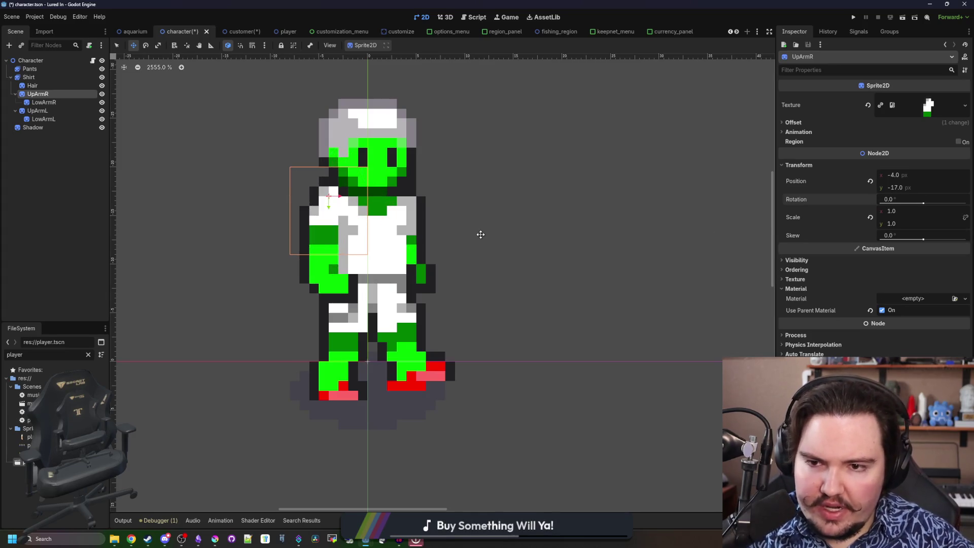
pyautogui.click(66, 160)
pyautogui.hotkey('ctrl', 's')
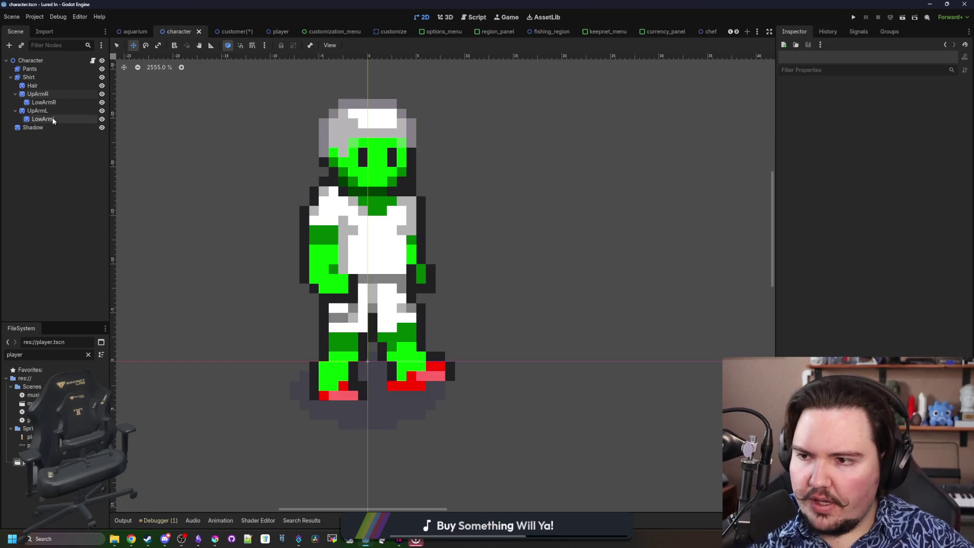
pyautogui.hotkey('ctrl', 's')
# Step: Collapse the UpArmR and UpArmL branches, save again, and open character.gd
pyautogui.click(15, 94)
pyautogui.click(16, 102)
pyautogui.click(38, 94)
pyautogui.press('Up')
pyautogui.hotkey('ctrl', 's')
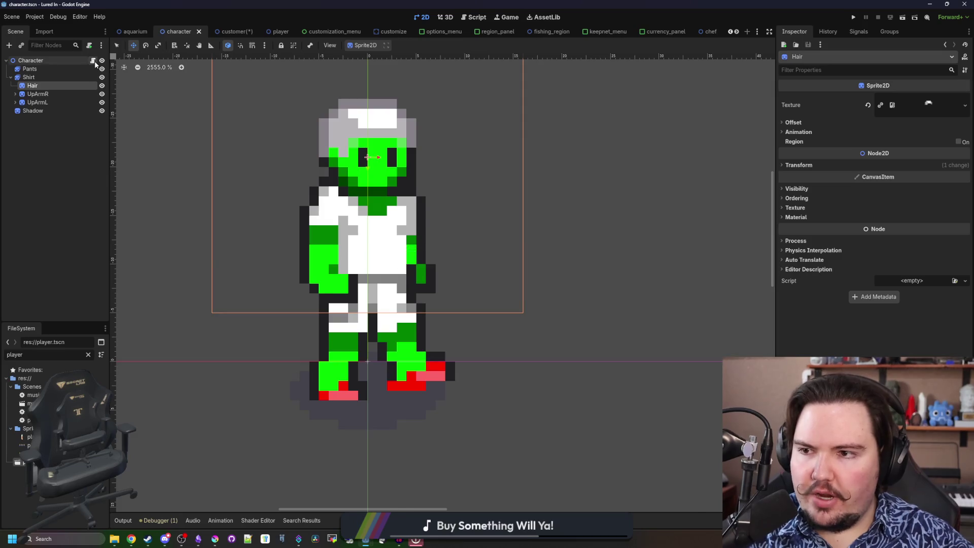
pyautogui.click(93, 60)
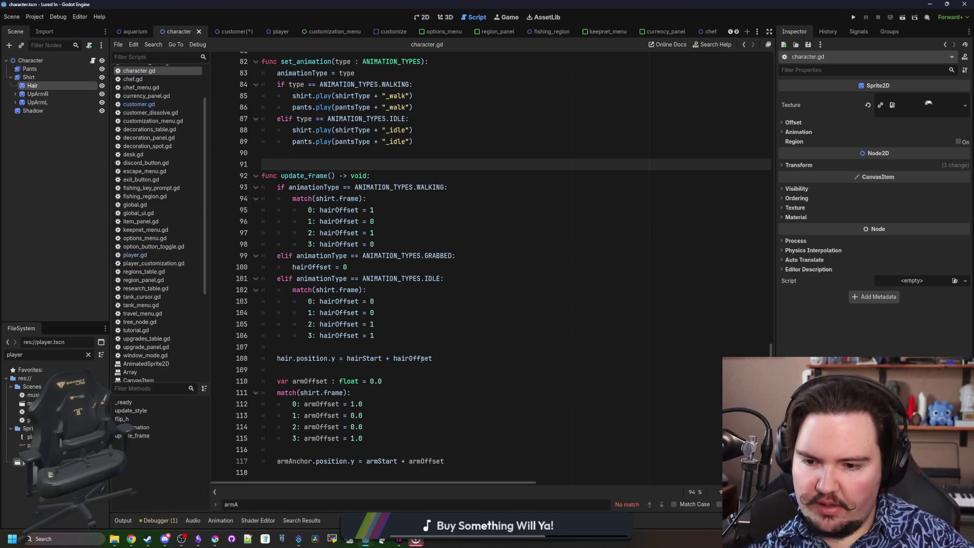
# Step: Check the UpArmR and UpArmL transform values and delete the armAnchor declaration line
pyautogui.scroll(15, 439, 261)
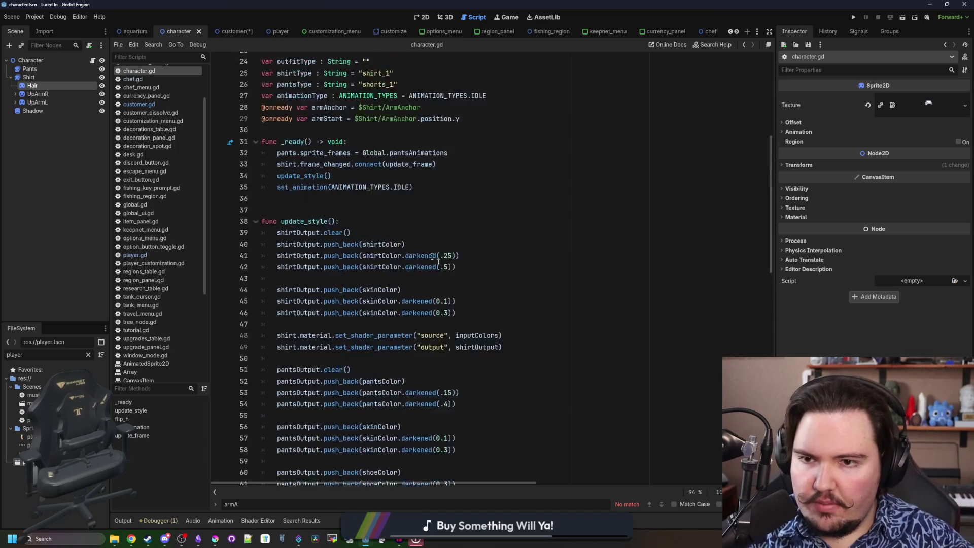
pyautogui.scroll(7, 432, 256)
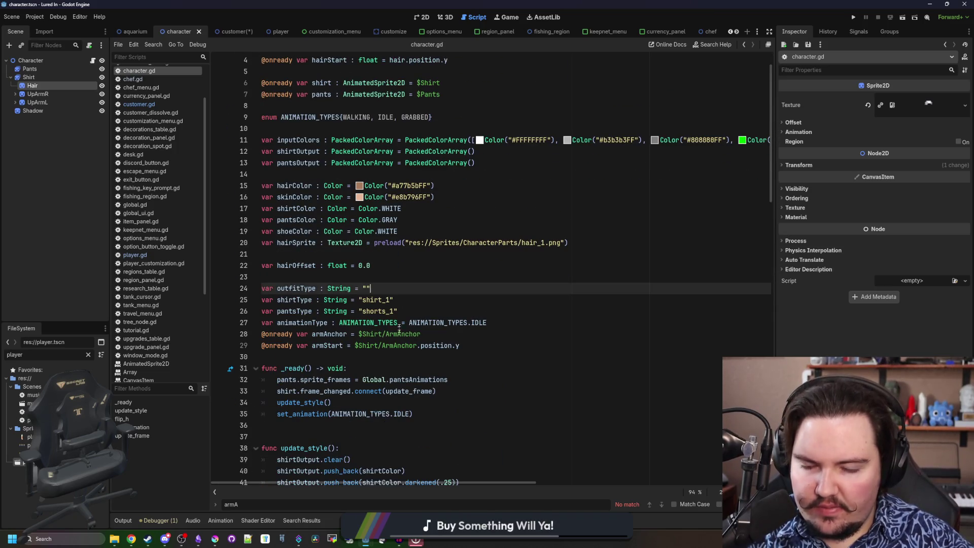
pyautogui.click(359, 357)
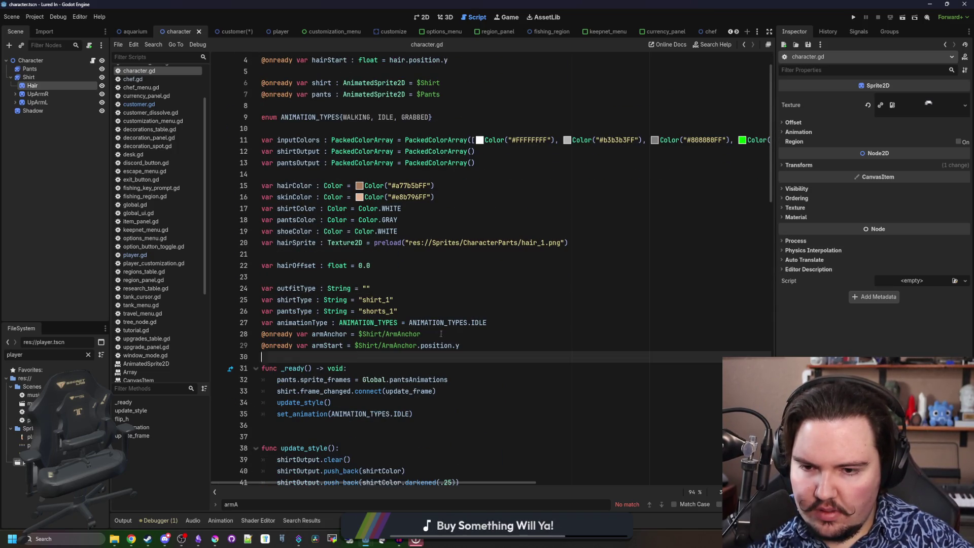
pyautogui.click(441, 334)
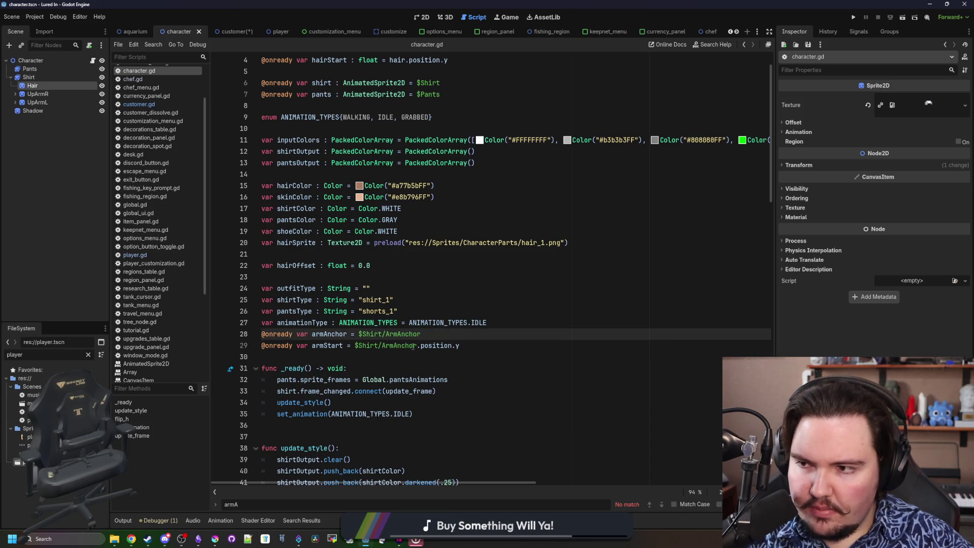
pyautogui.click(37, 94)
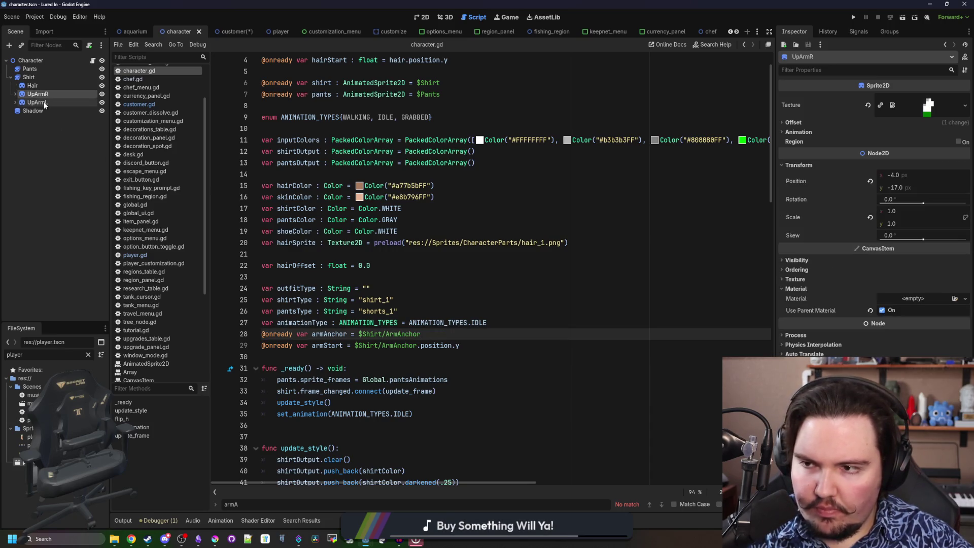
pyautogui.click(44, 102)
pyautogui.click(814, 165)
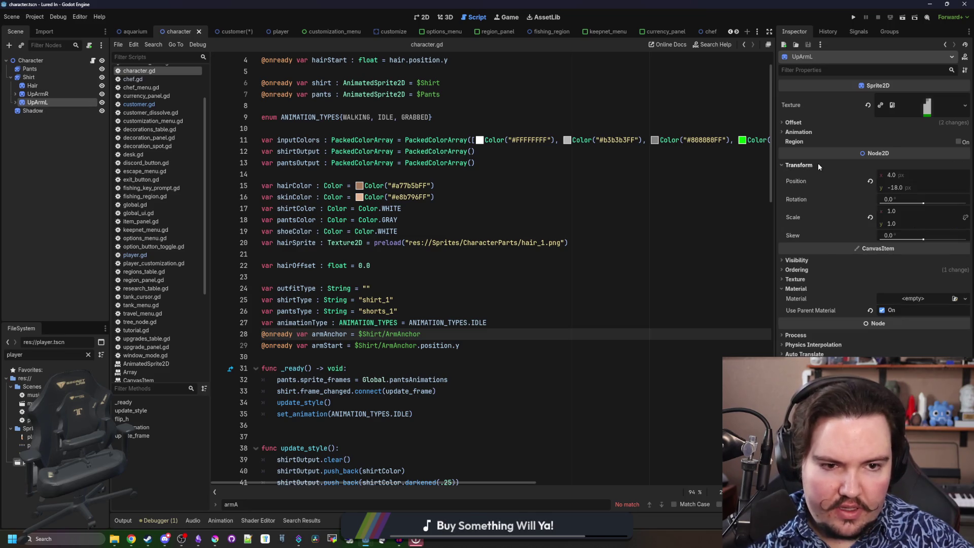
pyautogui.click(416, 323)
pyautogui.tripleClick(459, 334)
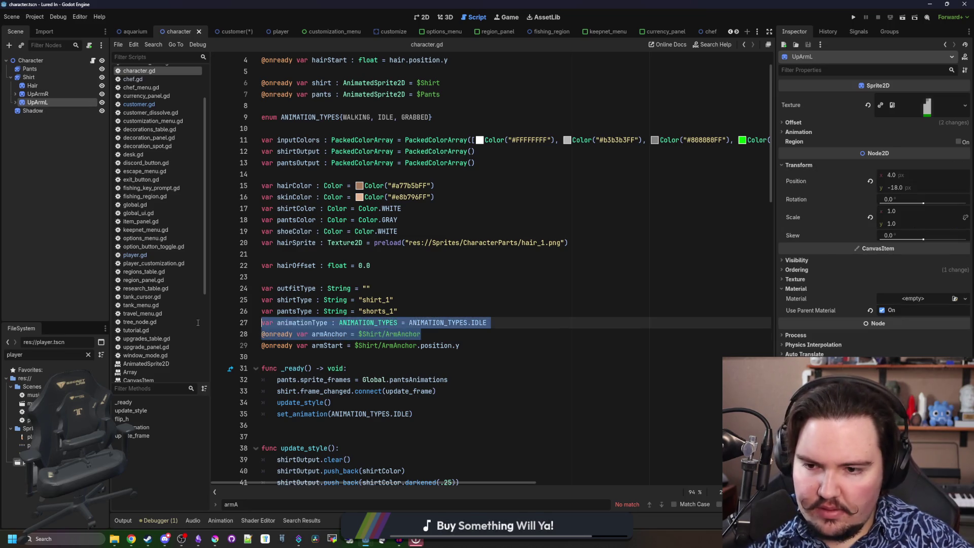
pyautogui.press('BackSpace')
# Step: Rename armStart to armStartR and duplicate its declaration on the next line
pyautogui.click(347, 345)
pyautogui.write('R')
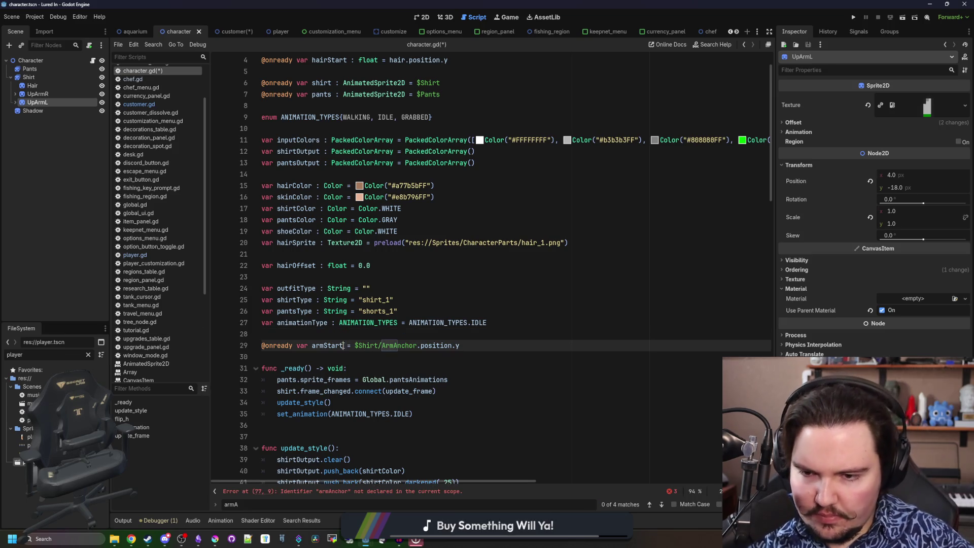
pyautogui.tripleClick(490, 346)
pyautogui.hotkey('ctrl', 'c')
pyautogui.click(525, 341)
pyautogui.press('Return')
pyautogui.hotkey('ctrl', 'v')
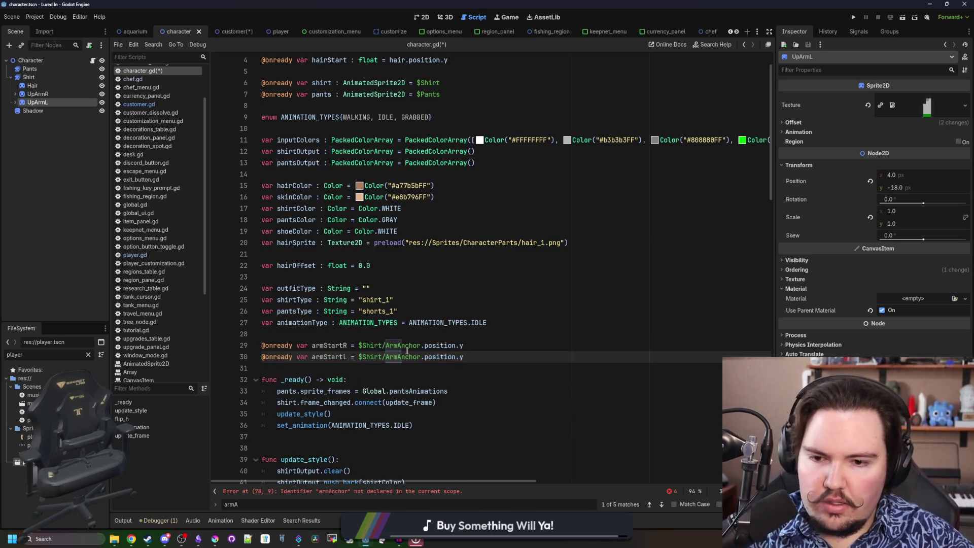
# Step: Replace the ArmAnchor paths on lines 29 and 30 with the UpArmR and UpArmL node paths
pyautogui.moveTo(420, 345); pyautogui.dragTo(354, 345)
pyautogui.press('BackSpace')
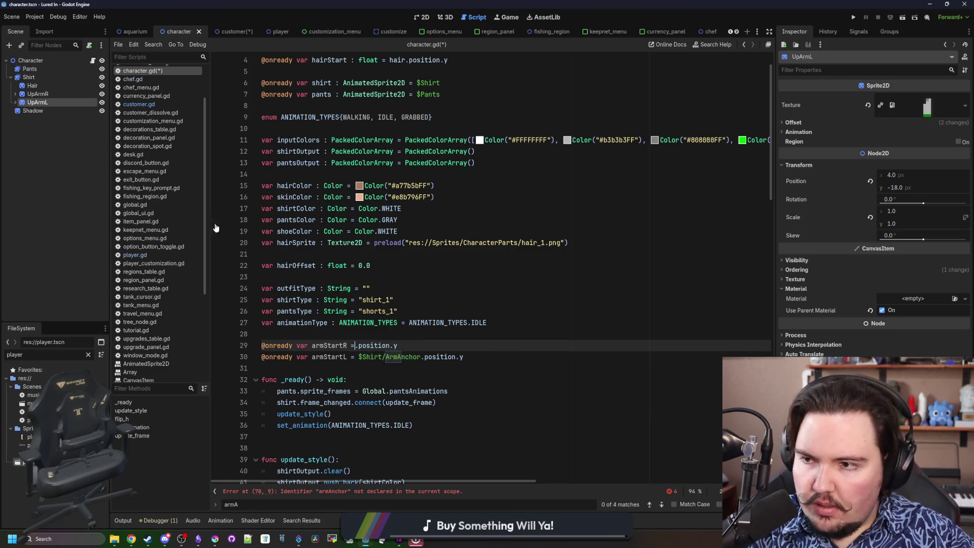
pyautogui.moveTo(37, 94); pyautogui.dragTo(358, 346)
pyautogui.moveTo(38, 102)
pyautogui.mouseDown()
pyautogui.moveTo(304, 351)
pyautogui.moveTo(358, 357)
pyautogui.mouseUp()
pyautogui.moveTo(473, 357); pyautogui.dragTo(409, 357)
pyautogui.press('BackSpace')
pyautogui.click(401, 334)
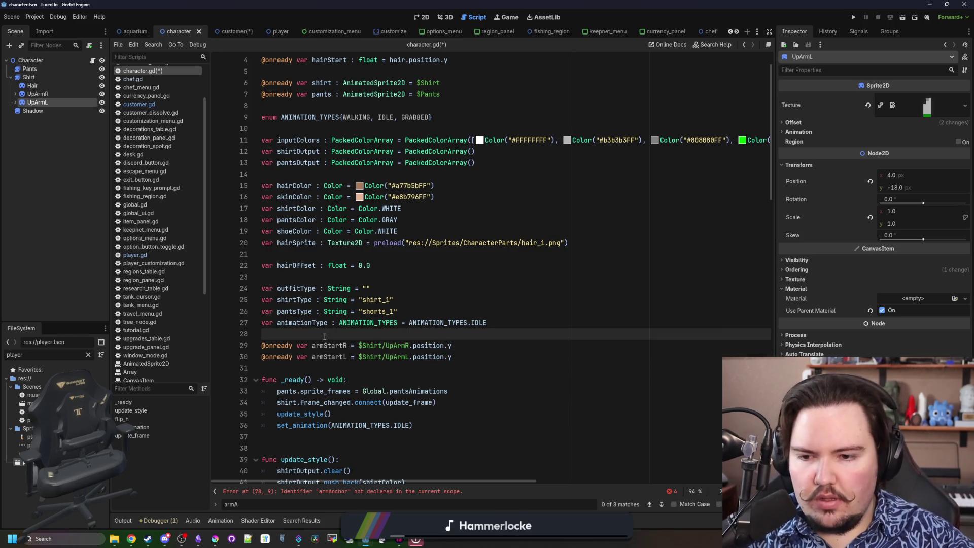
pyautogui.doubleClick(330, 345)
pyautogui.click(350, 492)
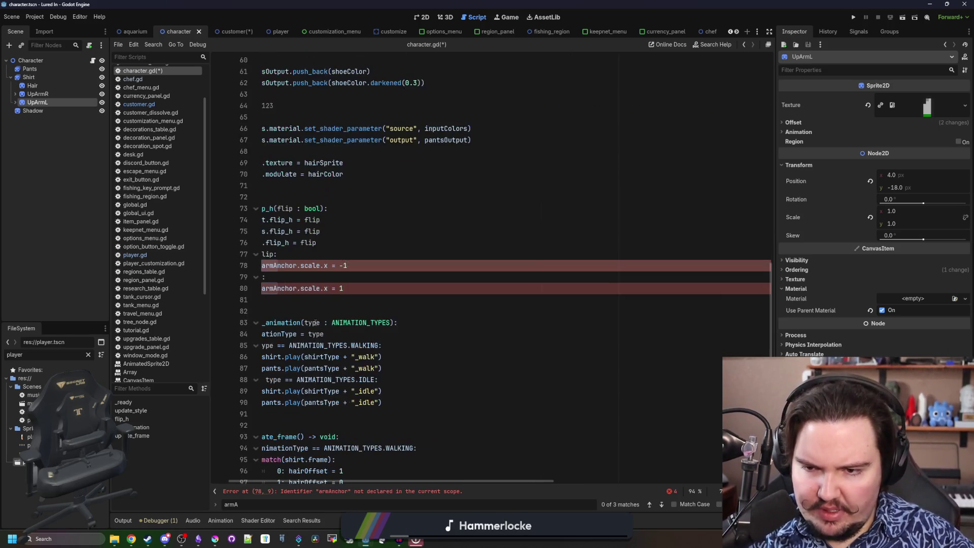
# Step: In flip_h, delete the armAnchor if/else flip block and the hair flip line
pyautogui.scroll(-1, 394, 386)
pyautogui.moveTo(379, 254); pyautogui.dragTo(371, 208)
pyautogui.press('BackSpace')
pyautogui.hotkey('shift', 'Up')
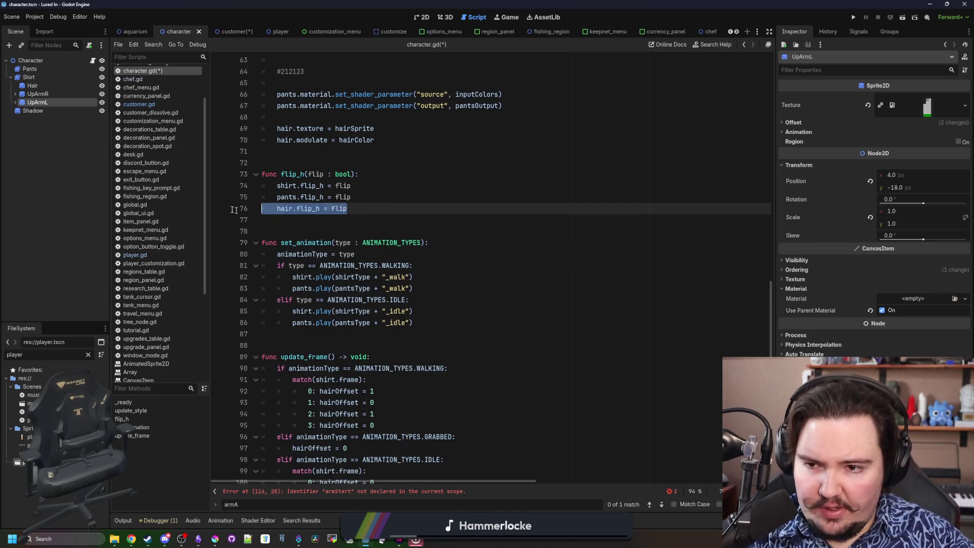
pyautogui.press('BackSpace')
# Step: Retype the shirt's flip_h = flip as a scale.x sign expression, consulting the sign() docs
pyautogui.click(351, 185)
pyautogui.moveTo(351, 186); pyautogui.dragTo(300, 185)
pyautogui.write('scale.x = -')
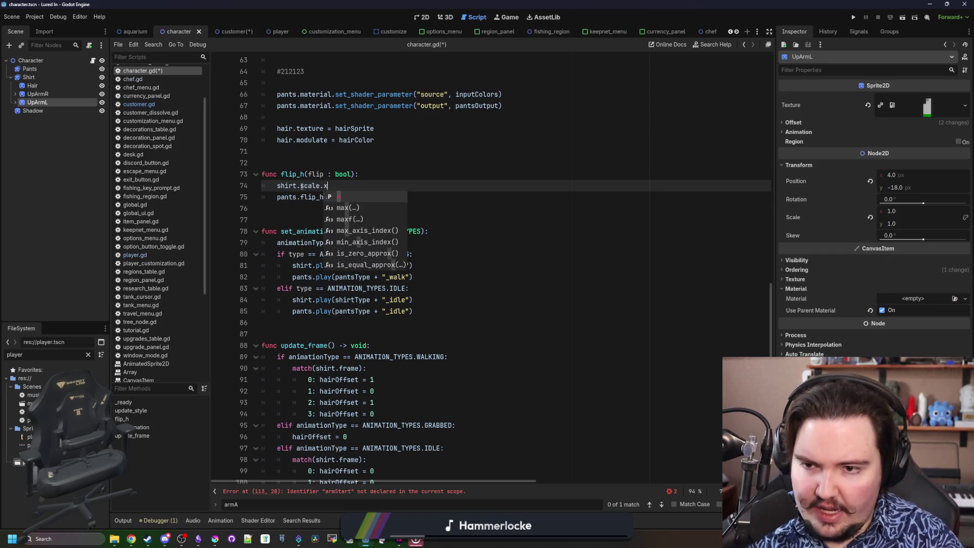
pyautogui.write('1')
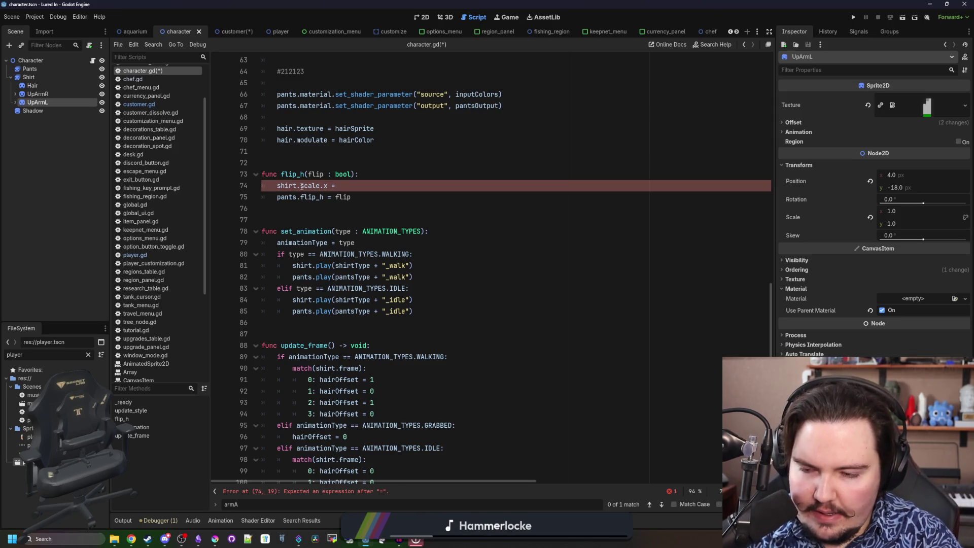
pyautogui.write('flip')
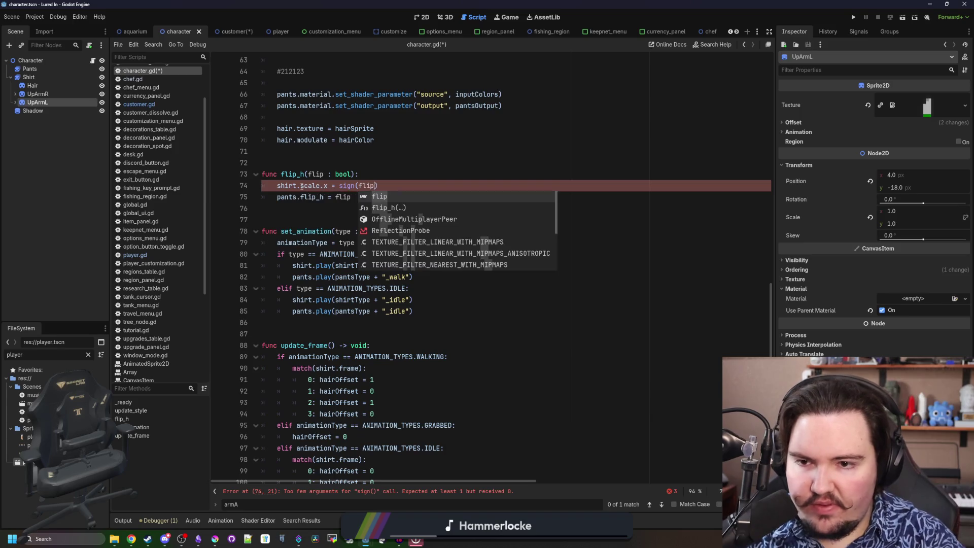
pyautogui.keyDown('ctrl'); pyautogui.click(347, 187); pyautogui.keyUp('ctrl')
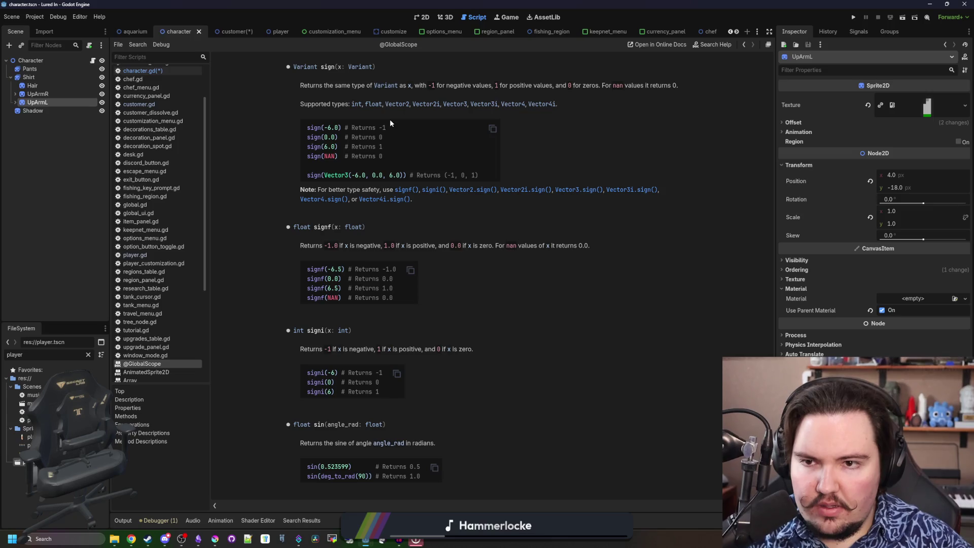
pyautogui.hotkey('alt', 'Left')
pyautogui.scroll(-5, 420, 318)
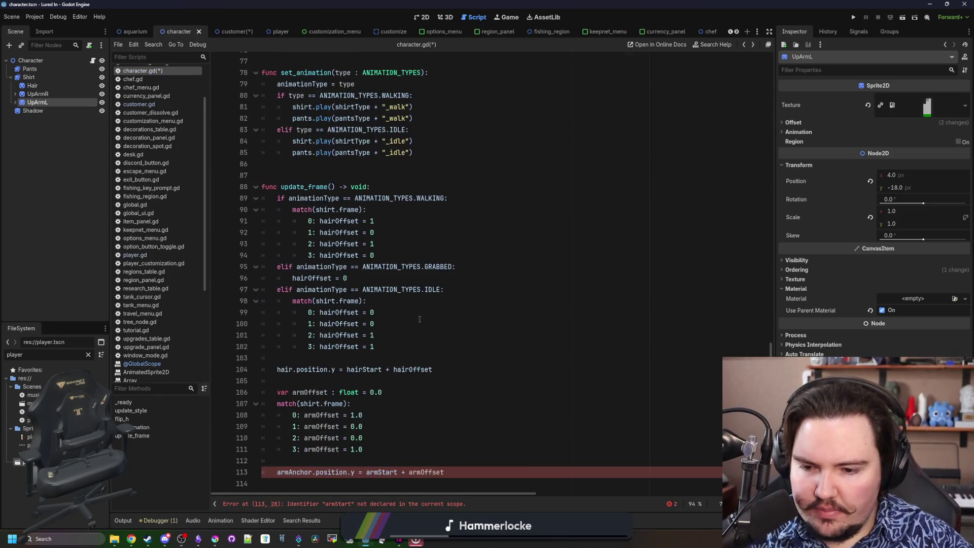
pyautogui.click(344, 461)
# Step: Add an armStartR placeholder line above the armAnchor update and duplicate it
pyautogui.press('Return')
pyautogui.write('armStartR')
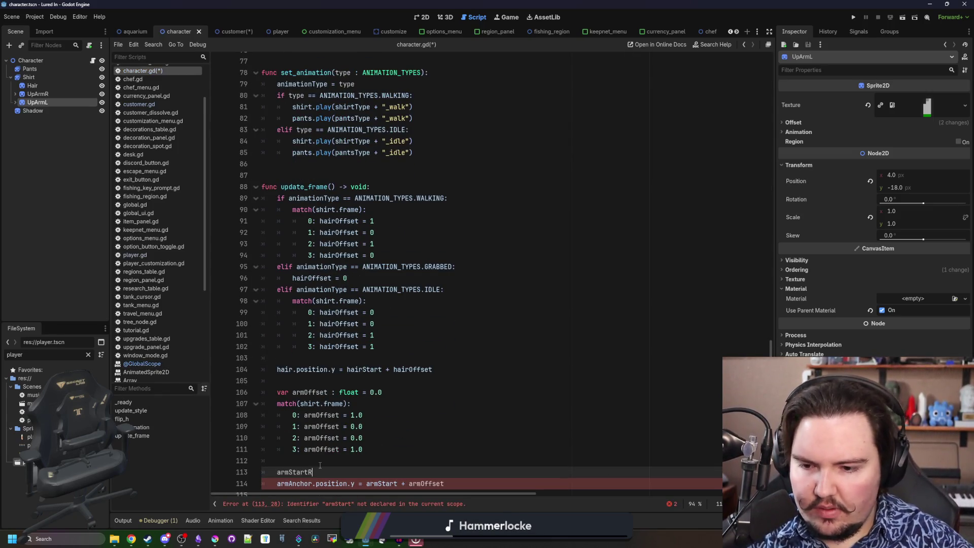
pyautogui.hotkey('ctrl', 'shift', 'd')
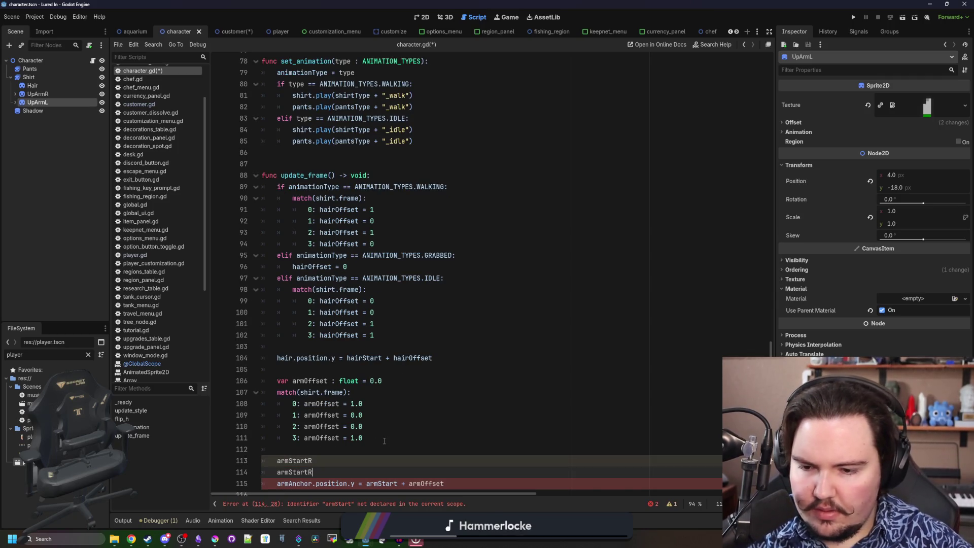
pyautogui.scroll(20, 370, 355)
pyautogui.scroll(7, 366, 285)
pyautogui.scroll(-2, 363, 339)
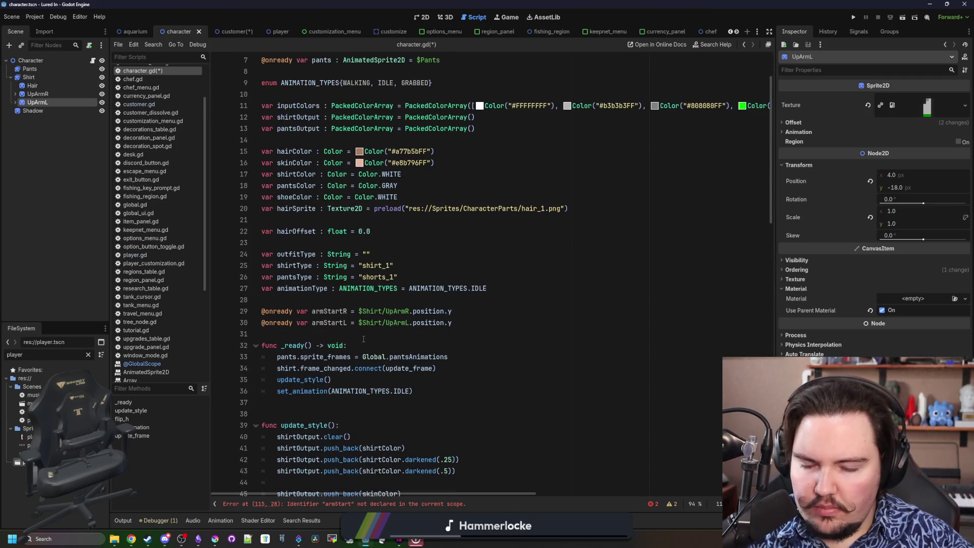
# Step: Cut the UpArmR node path and start a new armL variable line with it
pyautogui.moveTo(411, 311); pyautogui.dragTo(358, 311)
pyautogui.hotkey('ctrl', 'x')
pyautogui.click(360, 300)
pyautogui.press('Return')
pyautogui.press('Return')
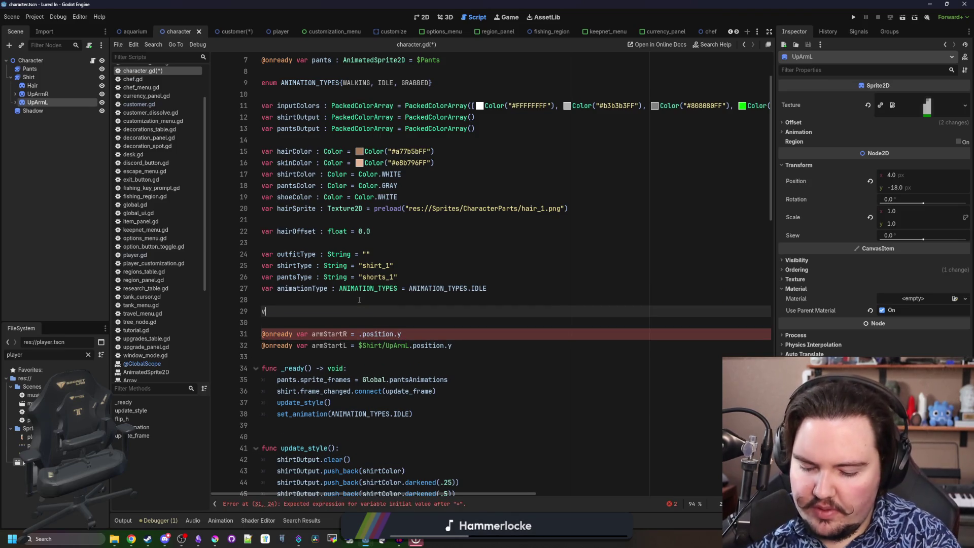
pyautogui.press('Return')
pyautogui.write('var armL')
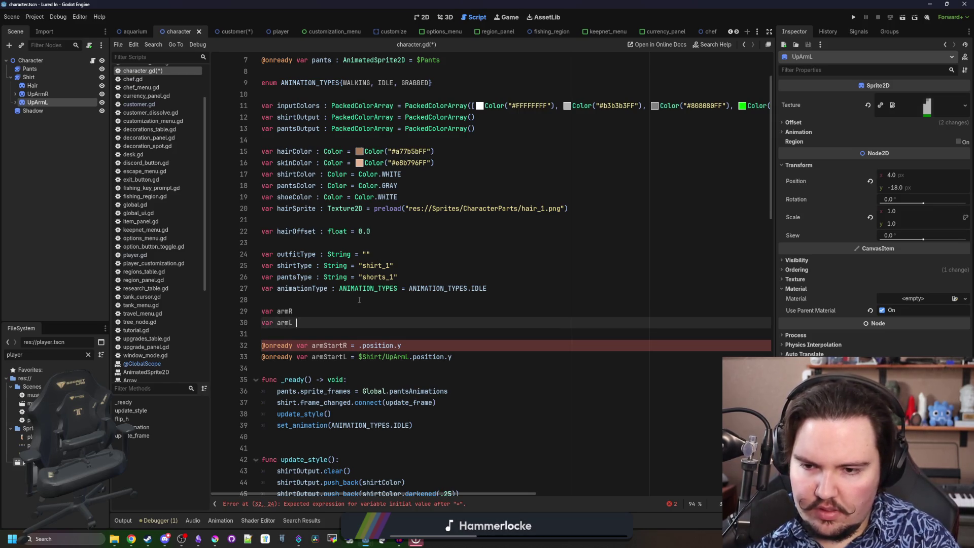
pyautogui.write('=')
pyautogui.hotkey('ctrl', 'v')
# Step: Point armR at $Shirt/UpArmR and armL at $Shirt/UpArmL
pyautogui.click(356, 310)
pyautogui.write('=')
pyautogui.hotkey('ctrl', 'v')
pyautogui.press('Escape')
pyautogui.click(383, 328)
pyautogui.press('BackSpace')
pyautogui.write('L')
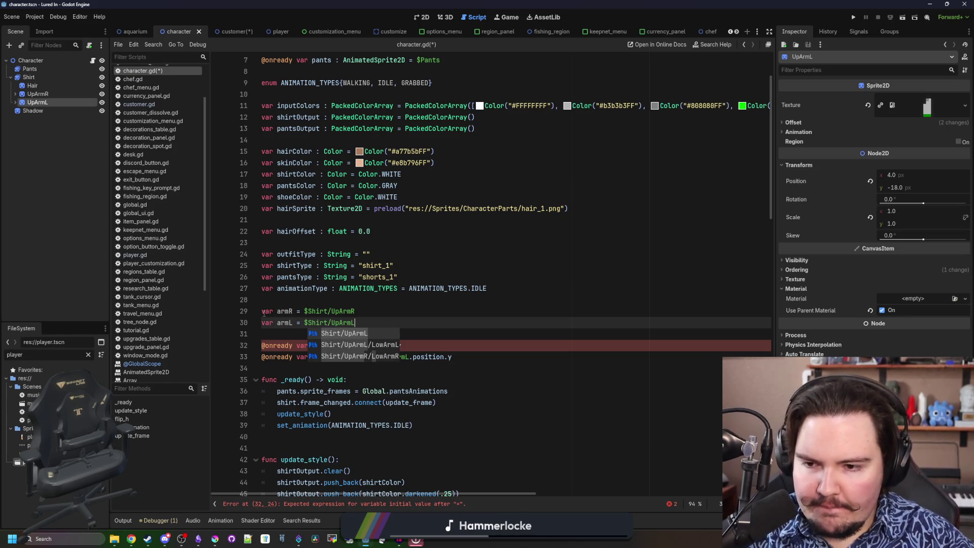
pyautogui.click(264, 312)
pyautogui.write('@onready')
pyautogui.moveTo(292, 309); pyautogui.dragTo(261, 311)
pyautogui.hotkey('ctrl', 'c')
pyautogui.click(262, 322)
pyautogui.hotkey('ctrl', 'v')
# Step: Strip the assignments so armStartR and armStartL become plain variables
pyautogui.scroll(-1, 425, 341)
pyautogui.click(353, 345)
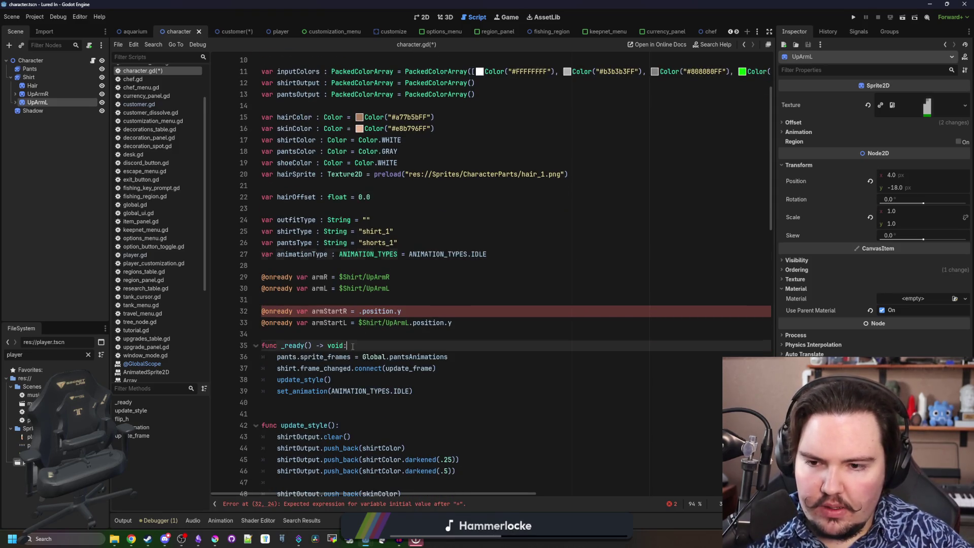
pyautogui.moveTo(402, 311); pyautogui.dragTo(348, 311)
pyautogui.press('BackSpace')
pyautogui.moveTo(452, 323)
pyautogui.mouseDown()
pyautogui.moveTo(261, 322)
pyautogui.moveTo(262, 312)
pyautogui.mouseUp()
pyautogui.press('BackSpace')
pyautogui.press('BackSpace')
pyautogui.press('BackSpace')
# Step: In _ready, set armStartR = armR.position.y and armStartL = armL.position.y
pyautogui.click(355, 346)
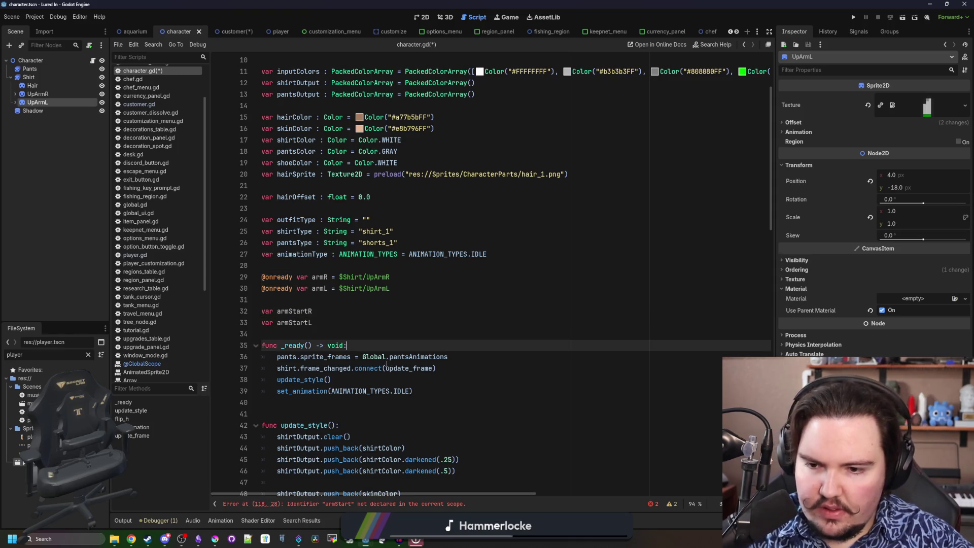
pyautogui.press('Return')
pyautogui.press('Return')
pyautogui.press('Up')
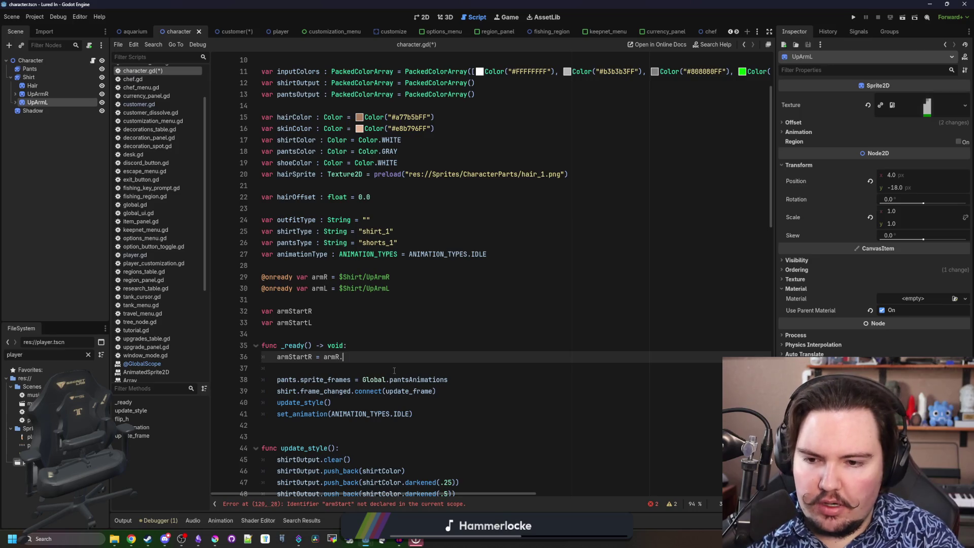
pyautogui.press('Return')
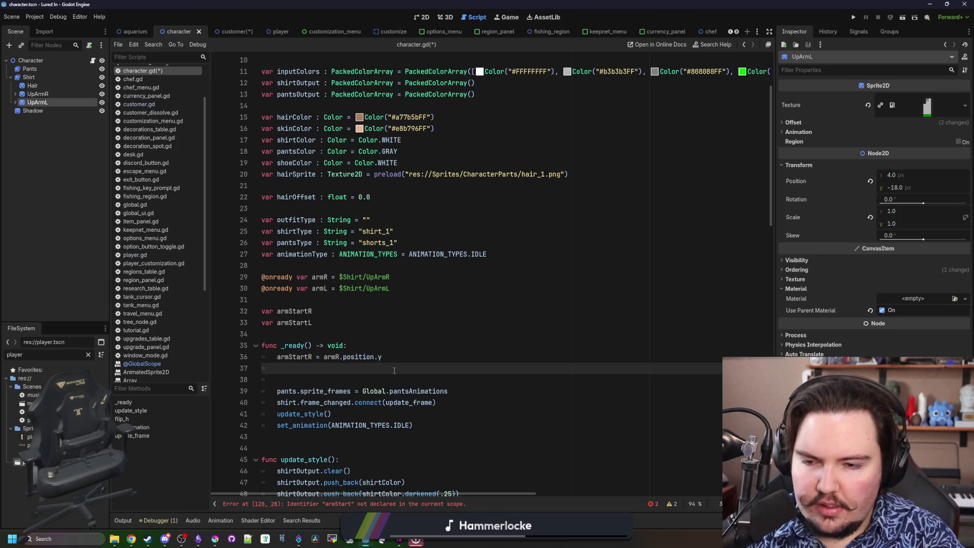
pyautogui.write('mStartL = armL.position.y')
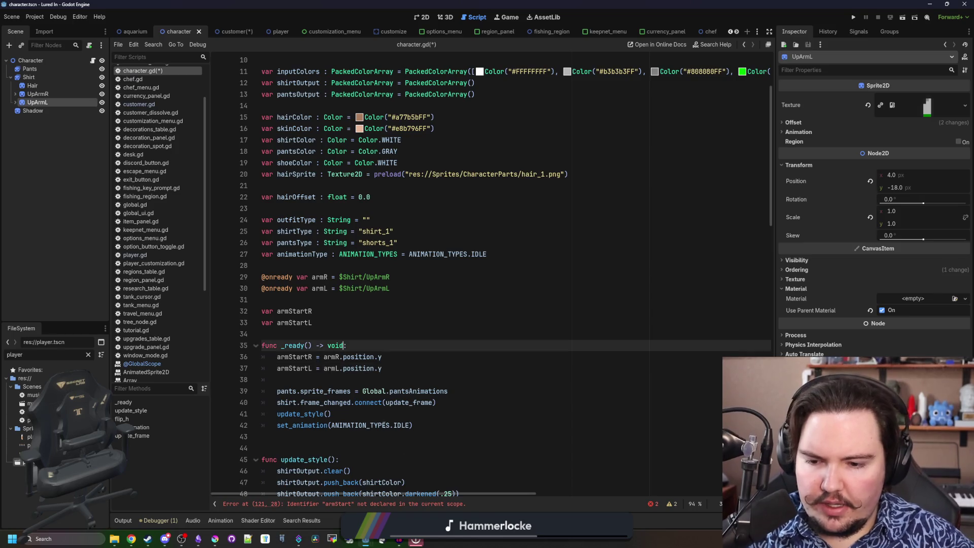
pyautogui.click(414, 505)
pyautogui.click(327, 439)
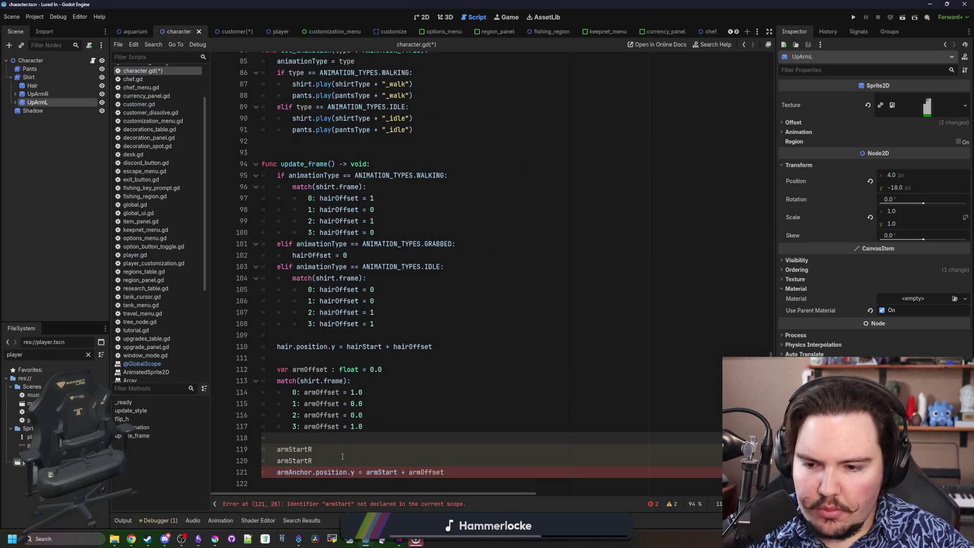
# Step: Write armR = armStartR + armOffset and delete the stray armStartR and armAnchor lines
pyautogui.click(334, 449)
pyautogui.press('BackSpace')
pyautogui.press('BackSpace')
pyautogui.press('BackSpace')
pyautogui.write('R = ')
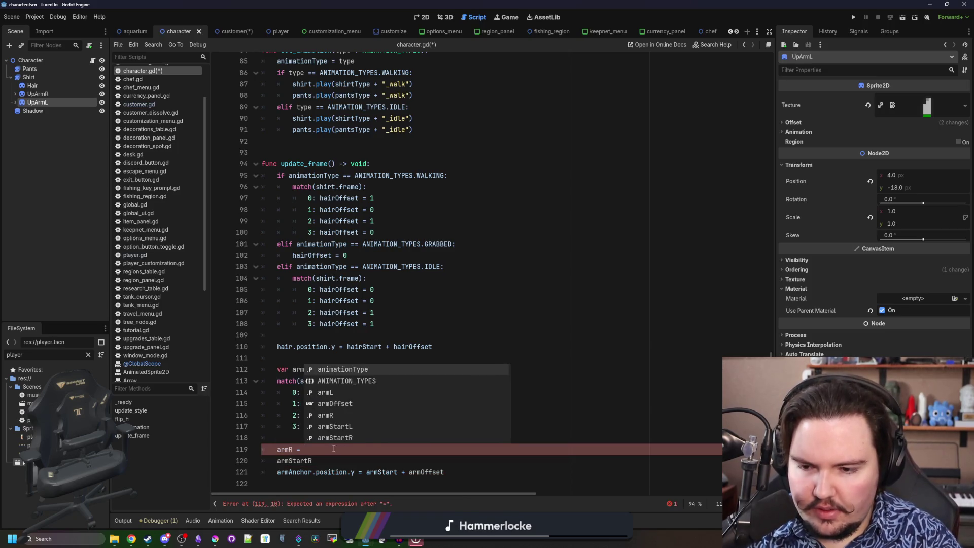
pyautogui.write('armStartR + armOffset')
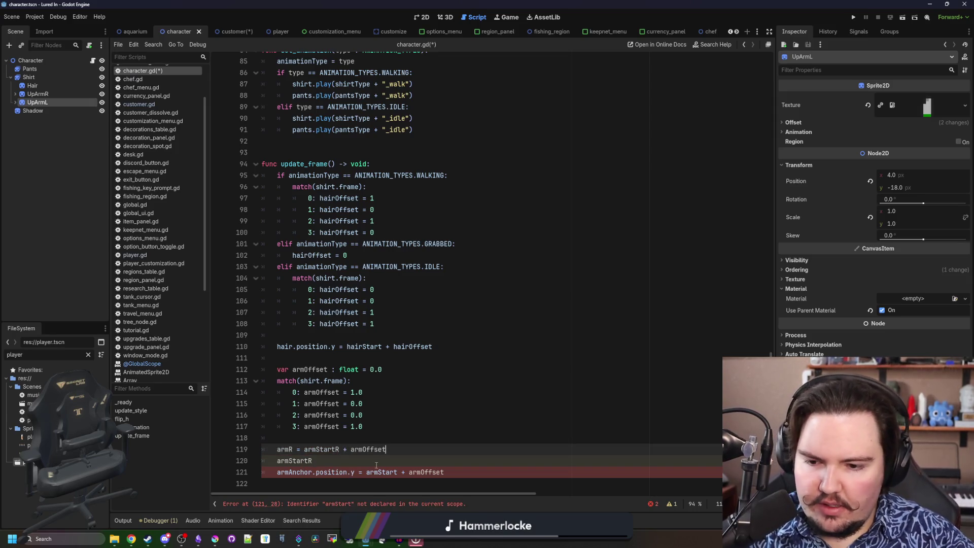
pyautogui.tripleClick(376, 465)
pyautogui.press('BackSpace')
pyautogui.moveTo(444, 472); pyautogui.dragTo(280, 473)
pyautogui.press('BackSpace')
# Step: Duplicate the armR assignment and rename the copy's target to armL
pyautogui.moveTo(386, 449); pyautogui.dragTo(277, 449)
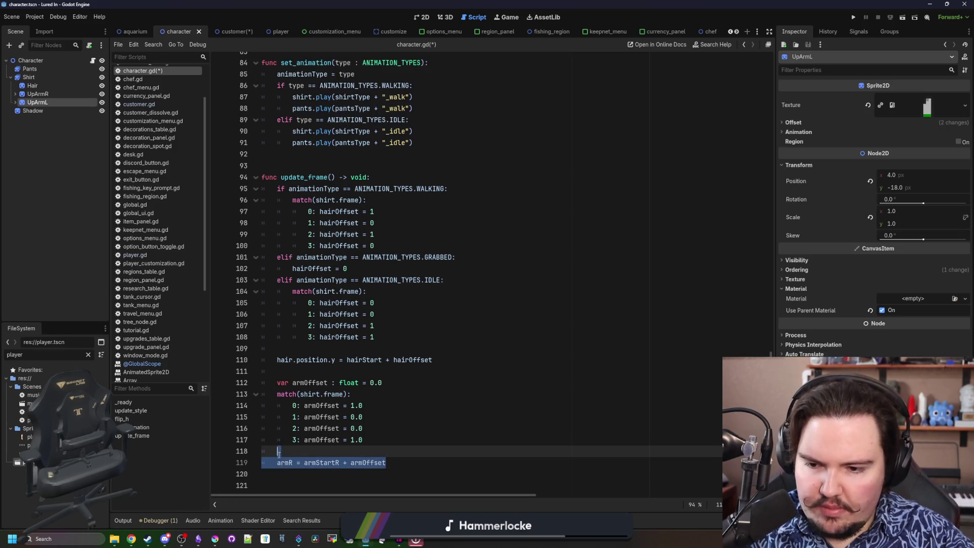
pyautogui.hotkey('ctrl', 'c')
pyautogui.press('End')
pyautogui.press('Return')
pyautogui.hotkey('ctrl', 'v')
pyautogui.doubleClick(285, 474)
pyautogui.write('armL')
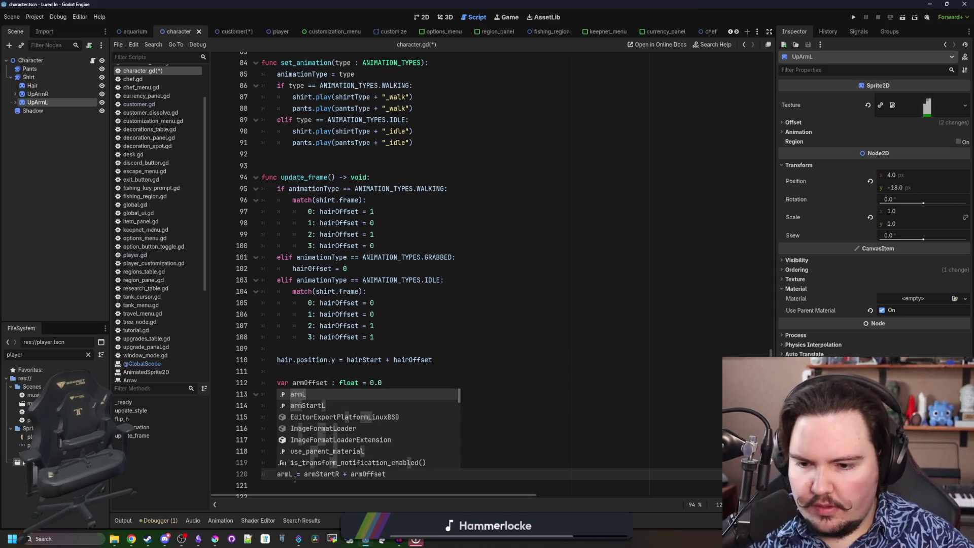
pyautogui.press('Escape')
# Step: Make the armL line use armStartL, then save character.gd
pyautogui.doubleClick(322, 474)
pyautogui.click(340, 474)
pyautogui.press('BackSpace')
pyautogui.write('L')
pyautogui.click(363, 440)
pyautogui.hotkey('ctrl', 's')
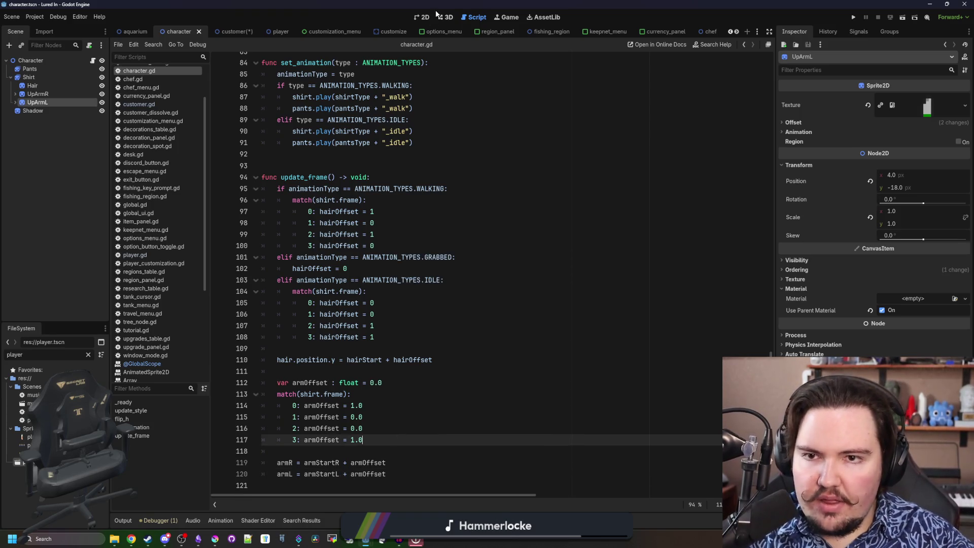
pyautogui.click(424, 17)
pyautogui.scroll(3, 446, 81)
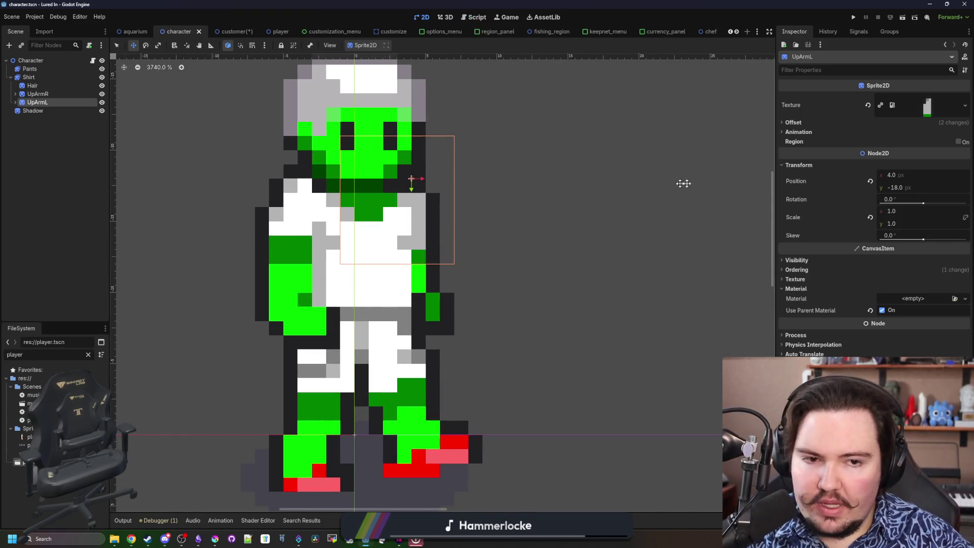
# Step: Reset the Z Index of UpArmL and LowArmL to 0
pyautogui.click(799, 270)
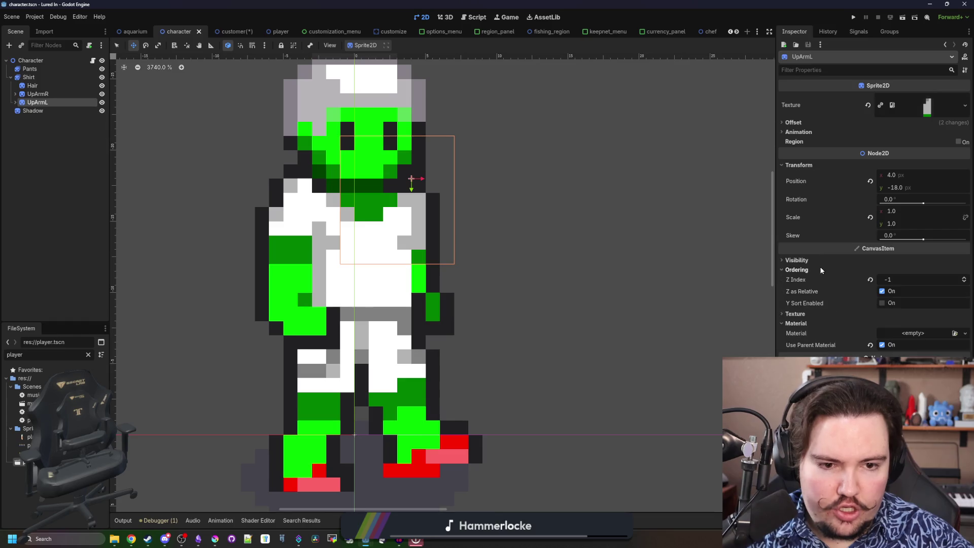
pyautogui.click(870, 280)
pyautogui.click(15, 102)
pyautogui.click(40, 110)
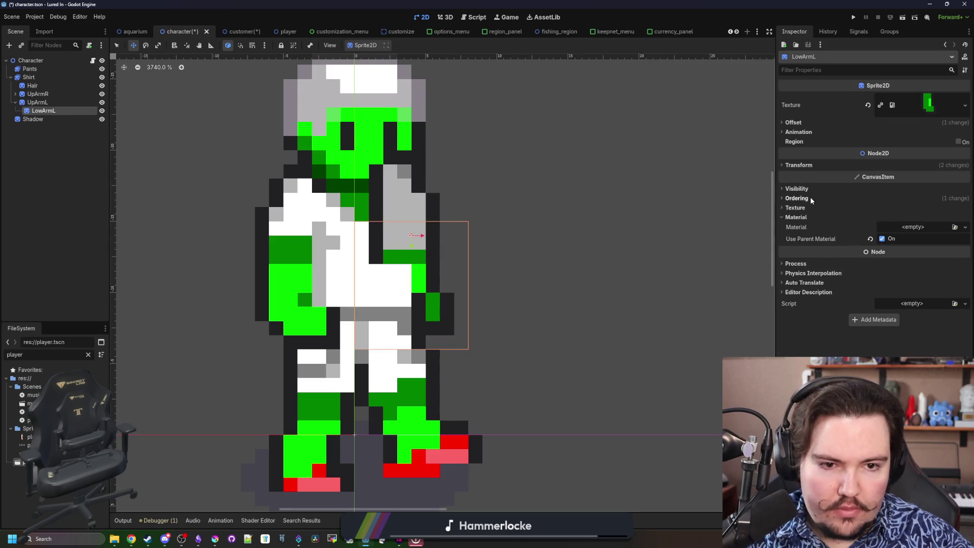
pyautogui.click(796, 198)
pyautogui.click(871, 208)
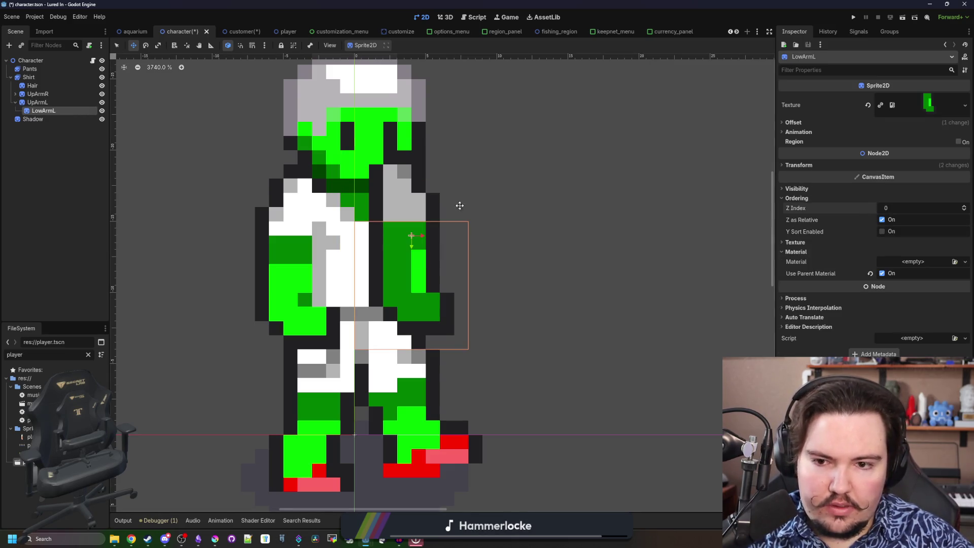
# Step: Turn on Show Behind Parent for UpArmL and save the character scene
pyautogui.rightClick(391, 249)
pyautogui.click(457, 269)
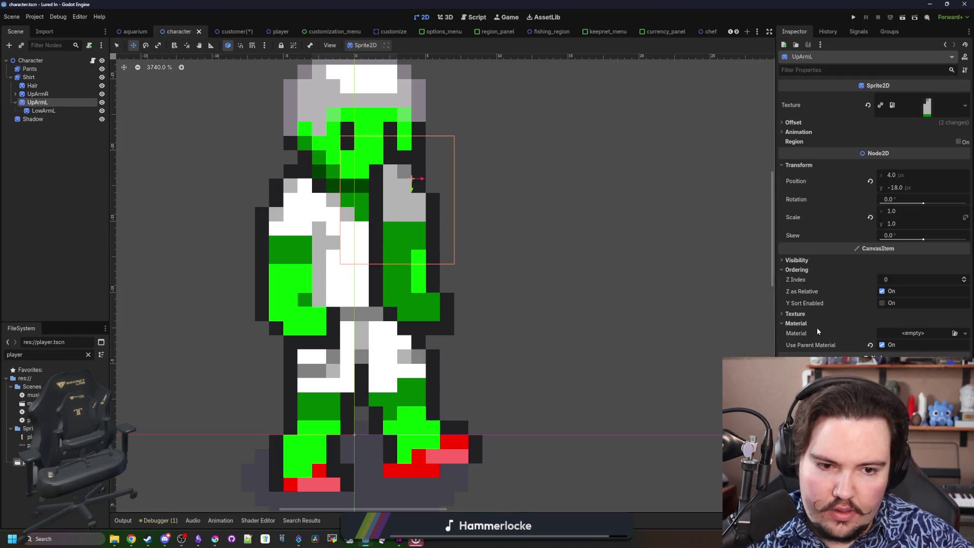
pyautogui.click(796, 260)
pyautogui.click(880, 306)
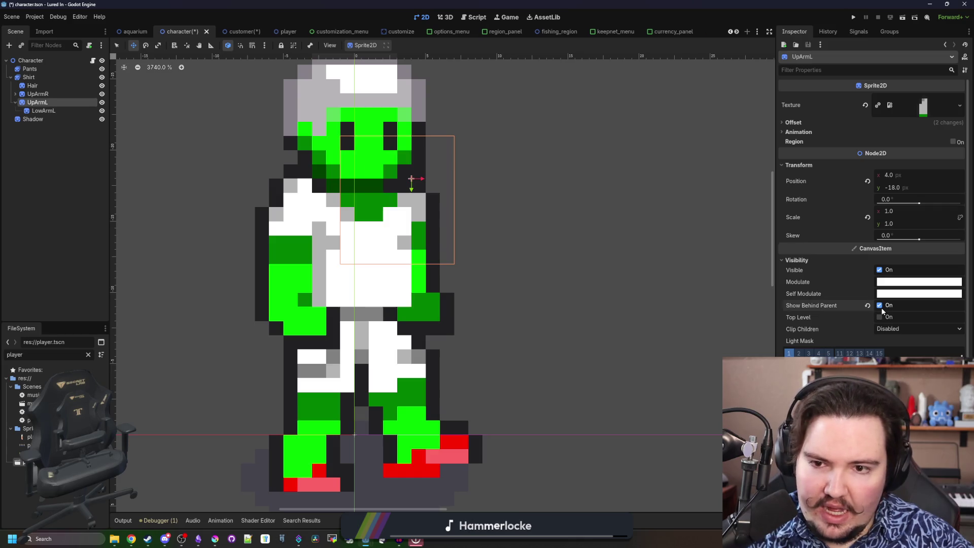
pyautogui.click(880, 305)
pyautogui.click(880, 305)
pyautogui.click(880, 305)
pyautogui.click(880, 305)
pyautogui.click(880, 305)
pyautogui.click(880, 306)
pyautogui.hotkey('ctrl', 's')
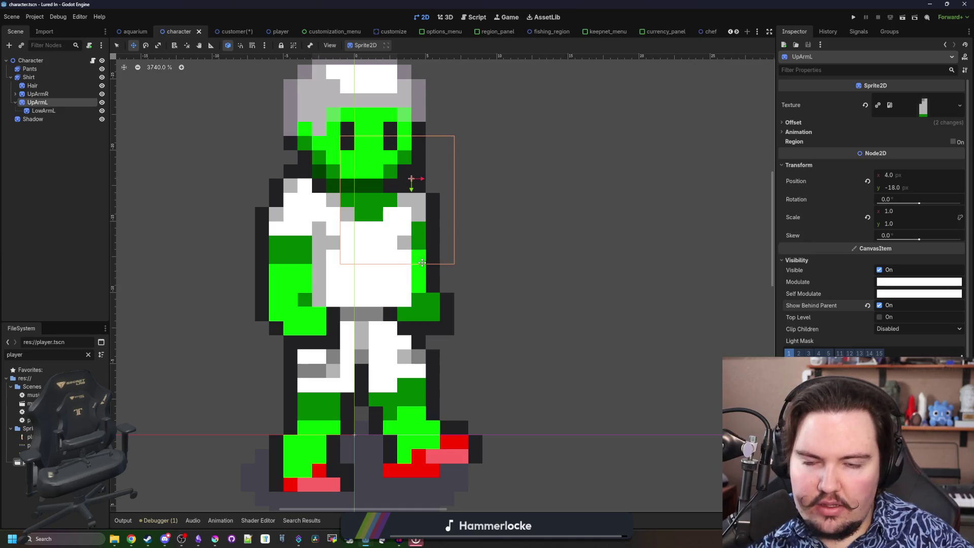
# Step: Inspect UpArmR's Ordering settings, then reselect UpArmL
pyautogui.scroll(-2, 422, 264)
pyautogui.scroll(1, 422, 265)
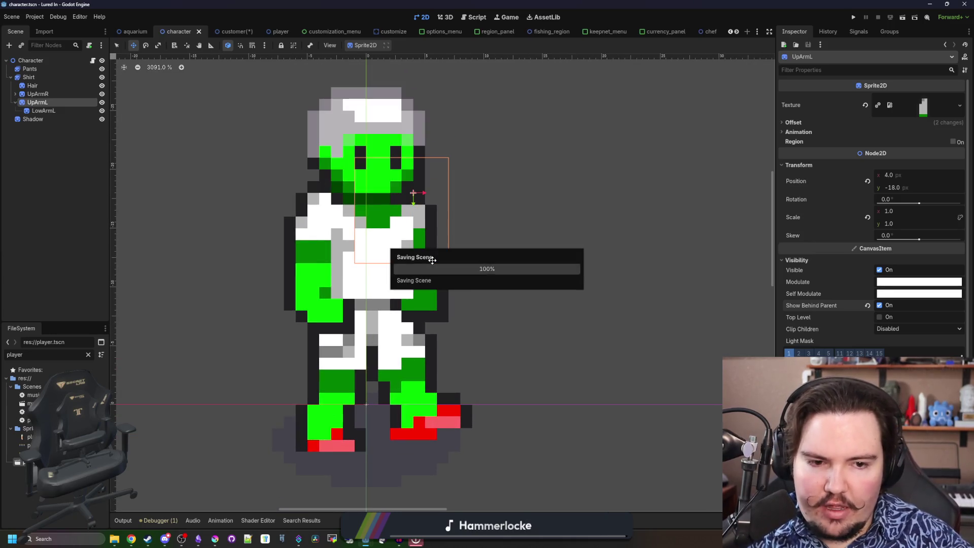
pyautogui.click(38, 94)
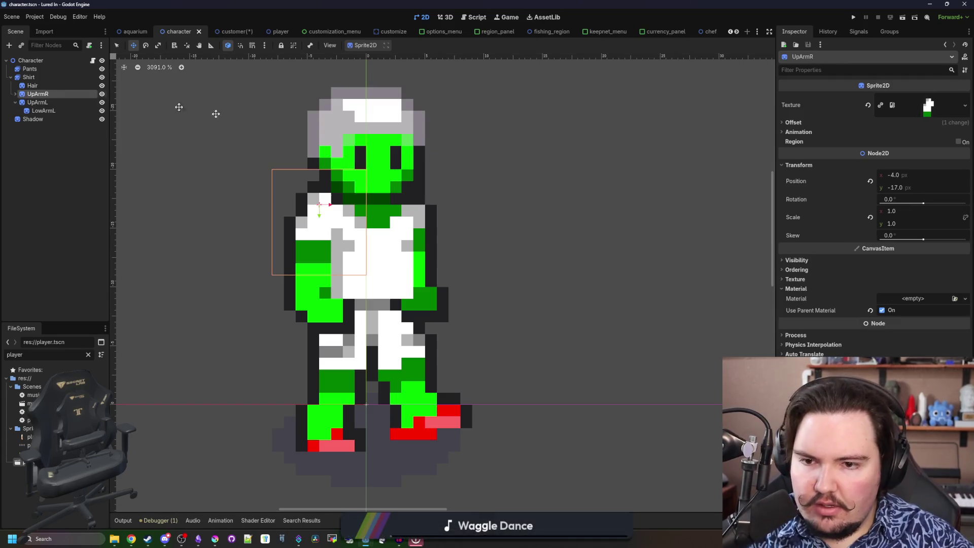
pyautogui.click(798, 270)
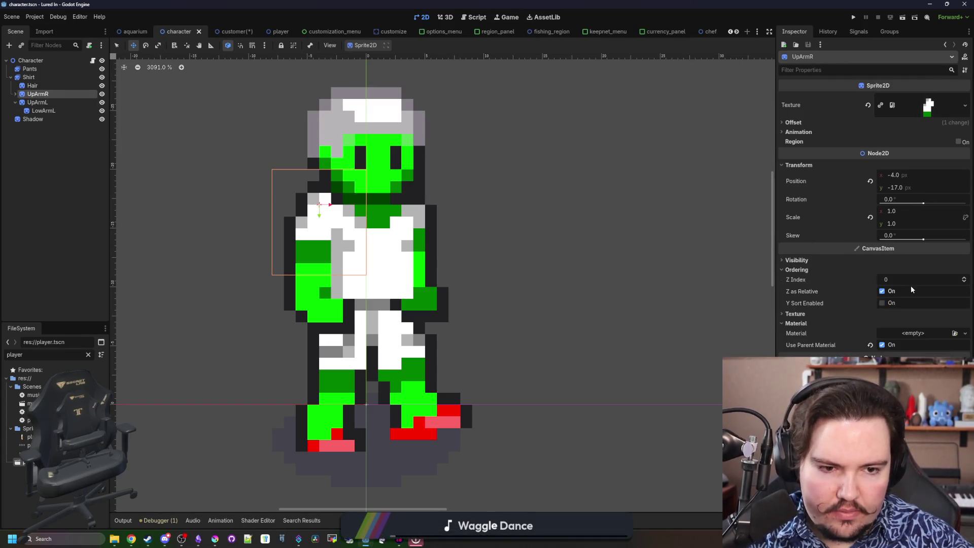
pyautogui.click(43, 104)
# Step: Check the UpArmR and UpArmL nodes in the customer scene
pyautogui.click(15, 102)
pyautogui.click(239, 33)
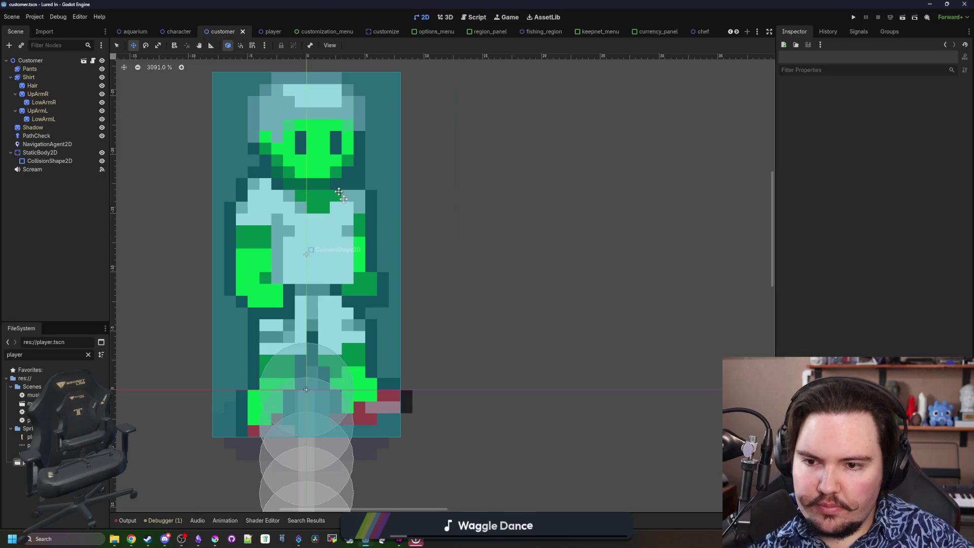
pyautogui.click(16, 94)
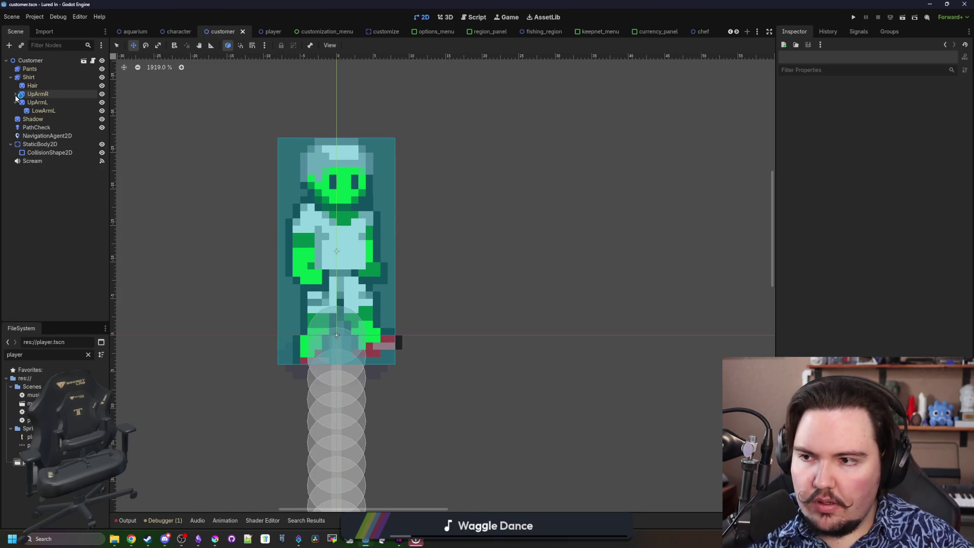
pyautogui.click(15, 102)
pyautogui.click(36, 102)
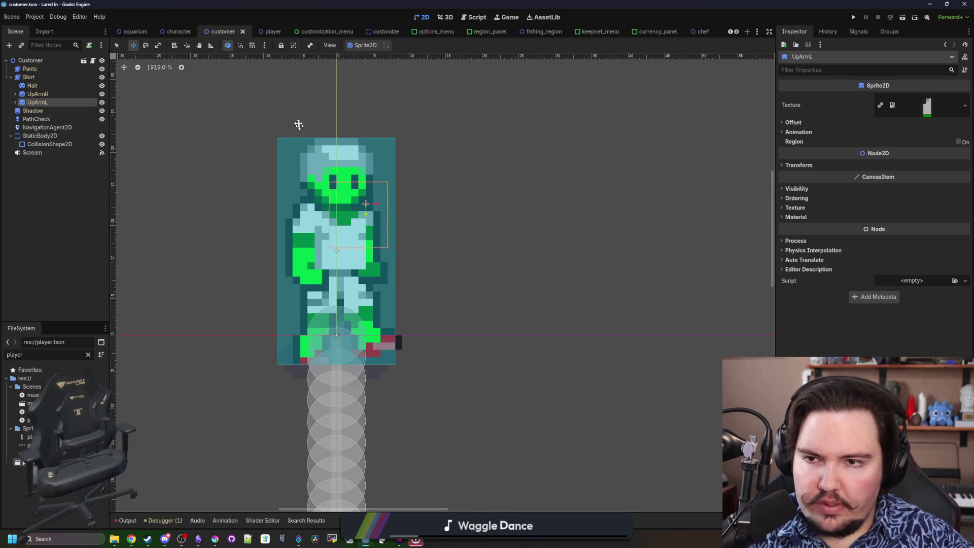
# Step: Save the character scene and run the project to test it
pyautogui.click(177, 31)
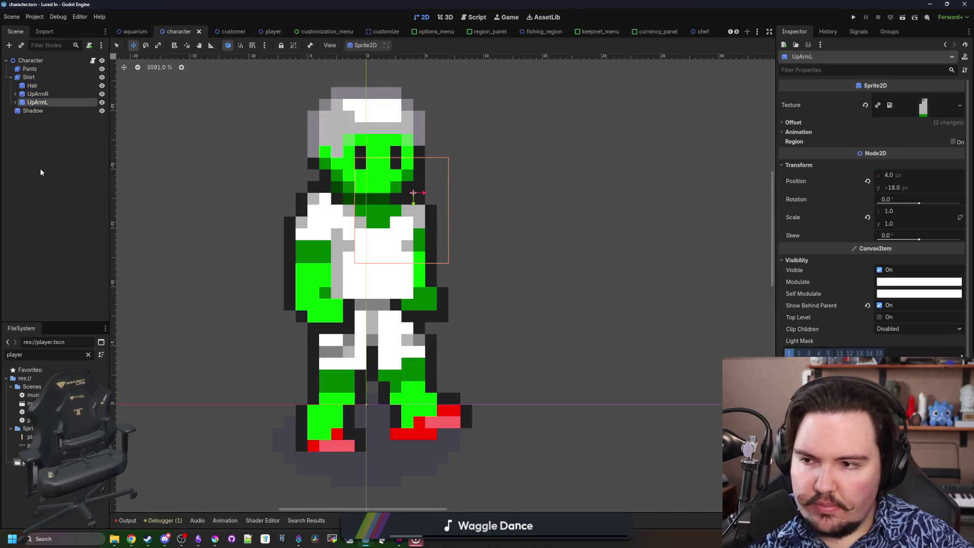
pyautogui.hotkey('ctrl', 's')
pyautogui.click(855, 16)
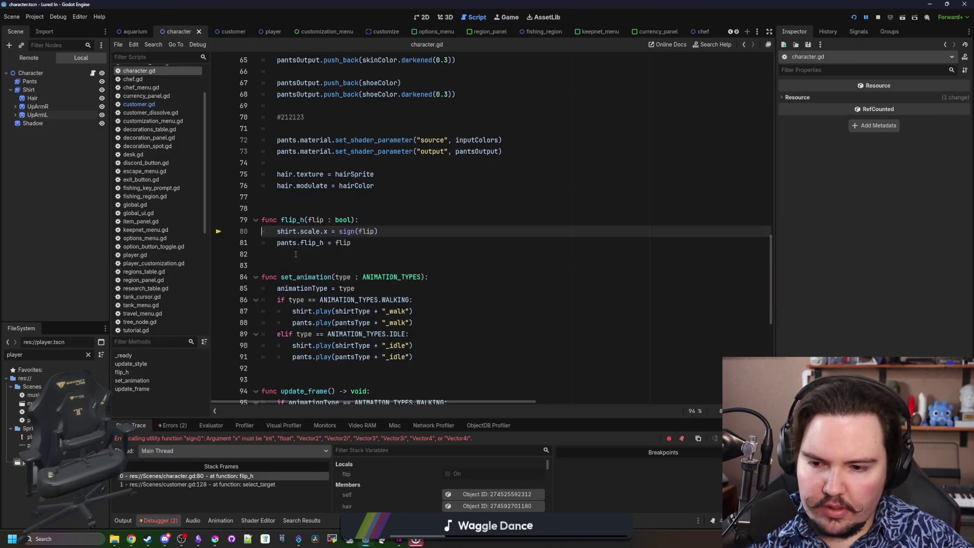
# Step: Look up the sign() documentation for the failing sign(flip) line in flip_h
pyautogui.click(370, 251)
pyautogui.doubleClick(367, 231)
pyautogui.moveTo(390, 232); pyautogui.dragTo(339, 231)
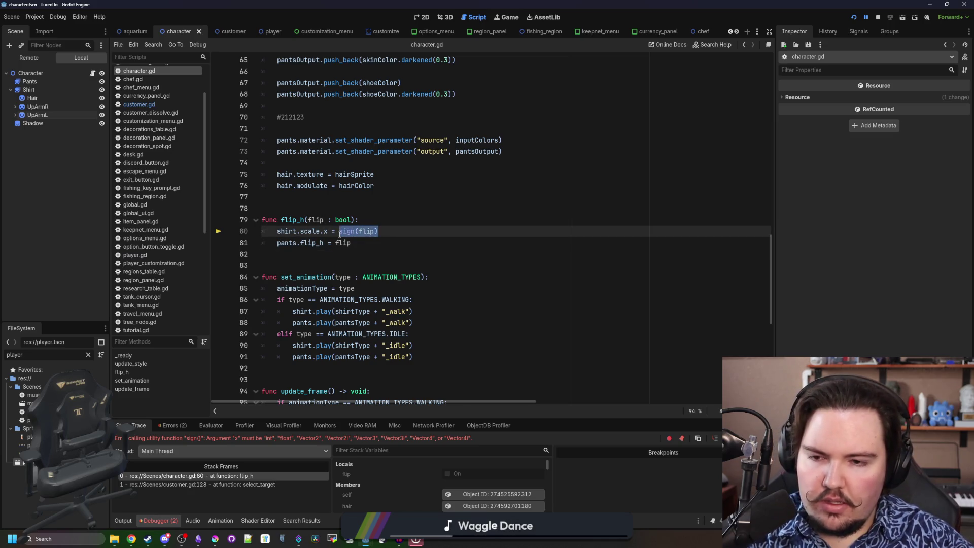
pyautogui.doubleClick(362, 232)
pyautogui.keyDown('ctrl'); pyautogui.click(347, 232); pyautogui.keyUp('ctrl')
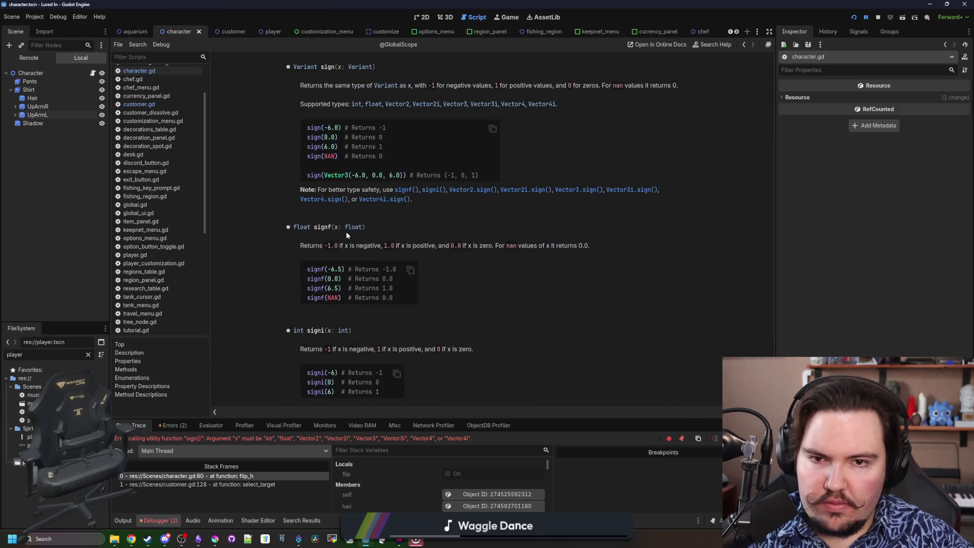
pyautogui.hotkey('alt', 'Left')
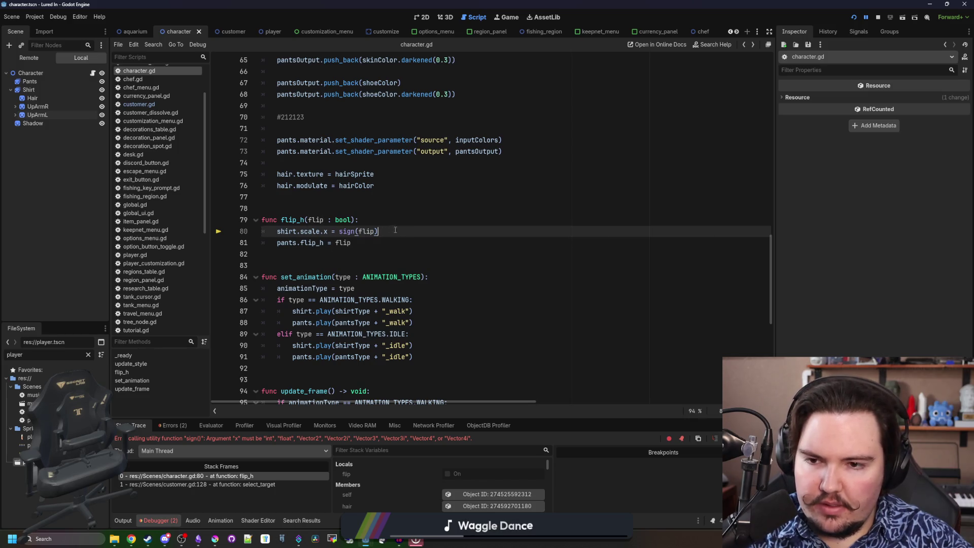
pyautogui.moveTo(379, 231); pyautogui.dragTo(338, 231)
# Step: Add an if flip / else block with shirt.scale.x = 1 under else
pyautogui.click(374, 221)
pyautogui.press('Return')
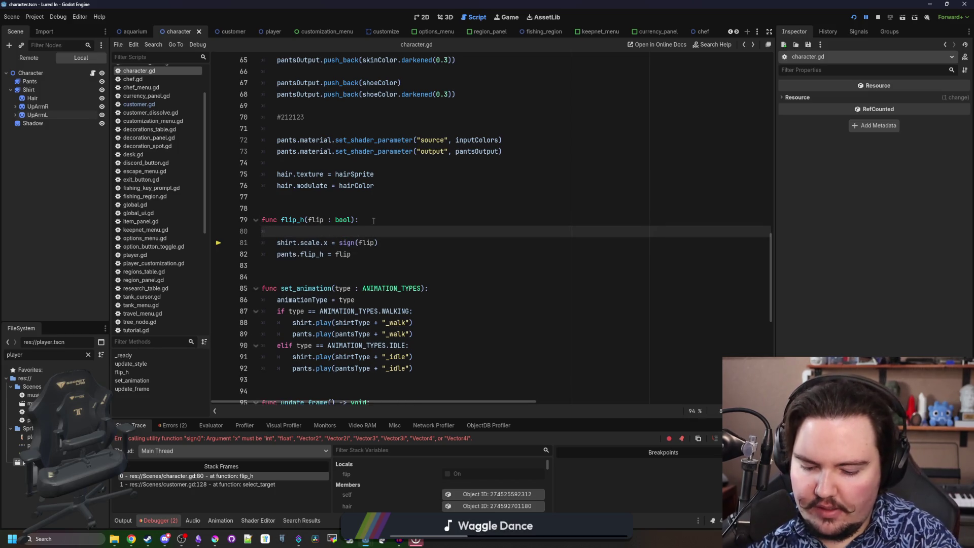
pyautogui.write('p:')
pyautogui.press('Return')
pyautogui.press('Return')
pyautogui.press('BackSpace')
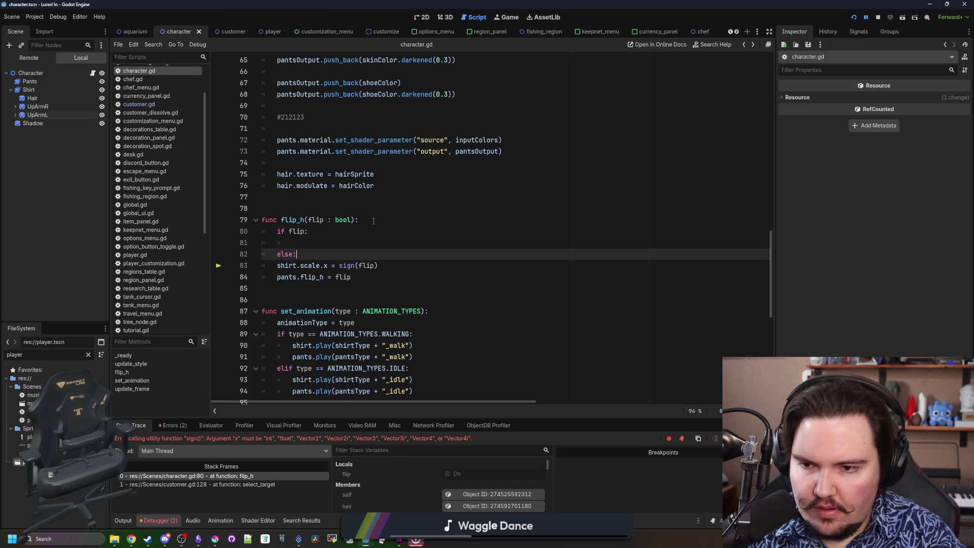
pyautogui.click(274, 265)
pyautogui.press('Tab')
pyautogui.moveTo(395, 265); pyautogui.dragTo(293, 265)
pyautogui.write('1')
# Step: Put shirt.scale.x = -1 under if flip, save, and rerun the game
pyautogui.hotkey('ctrl', 'c')
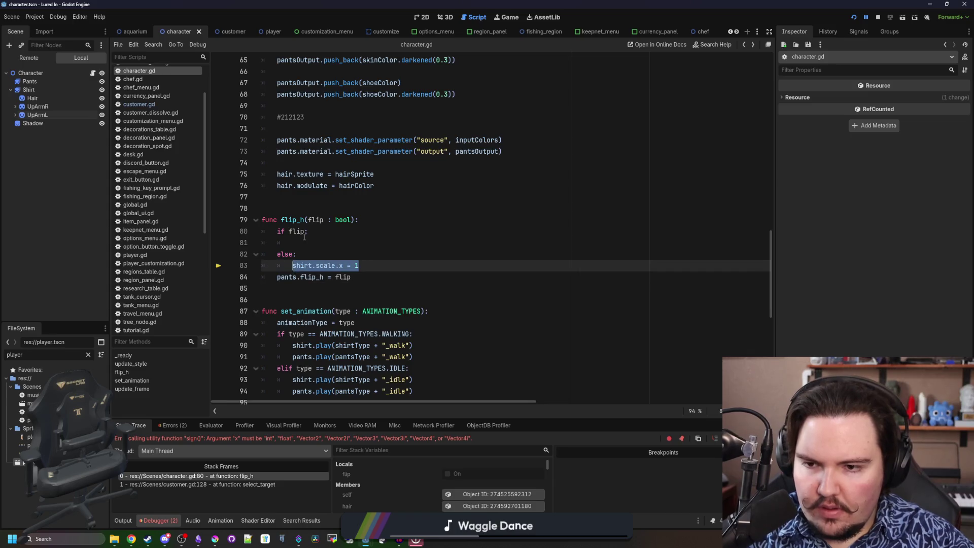
pyautogui.click(365, 242)
pyautogui.hotkey('ctrl', 'v')
pyautogui.press('Left')
pyautogui.write('-')
pyautogui.click(382, 210)
pyautogui.hotkey('ctrl', 's')
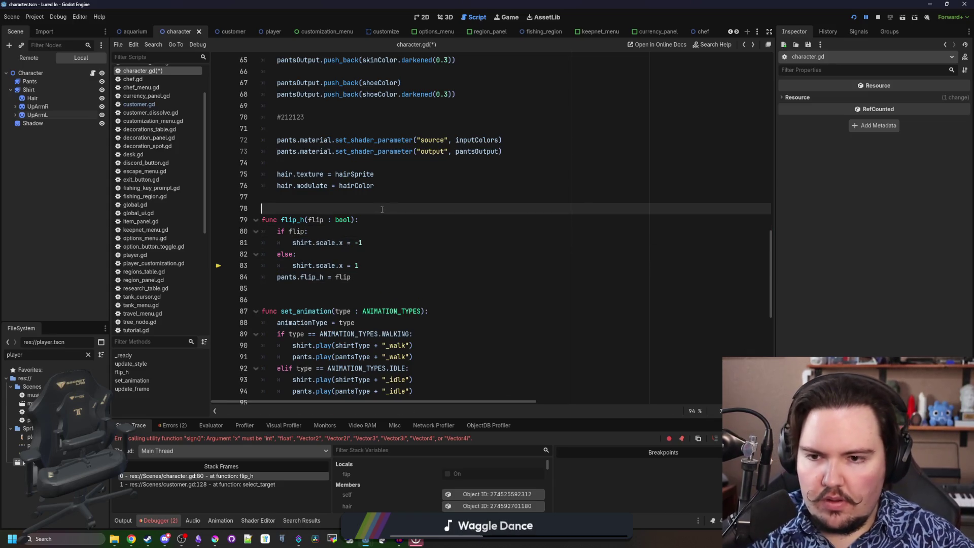
pyautogui.click(879, 18)
pyautogui.click(856, 17)
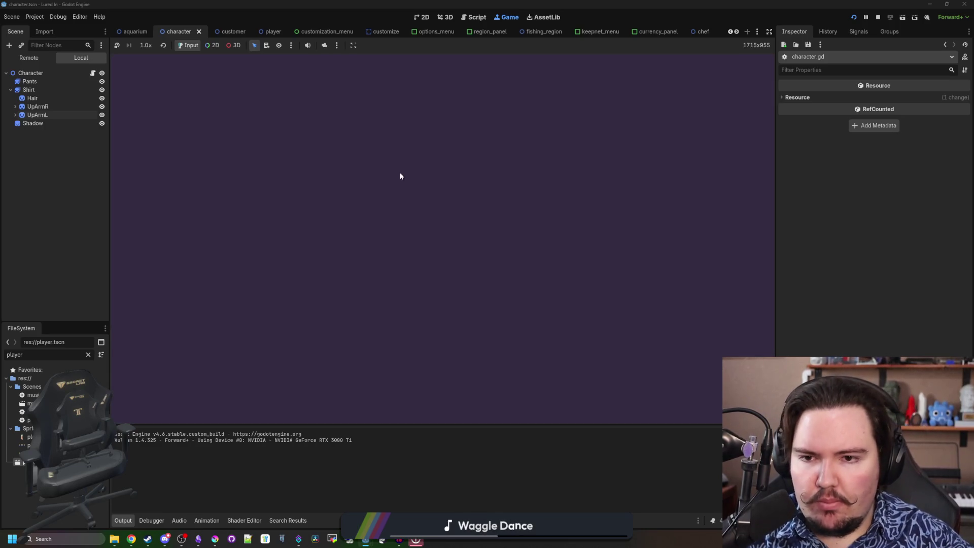
pyautogui.click(448, 282)
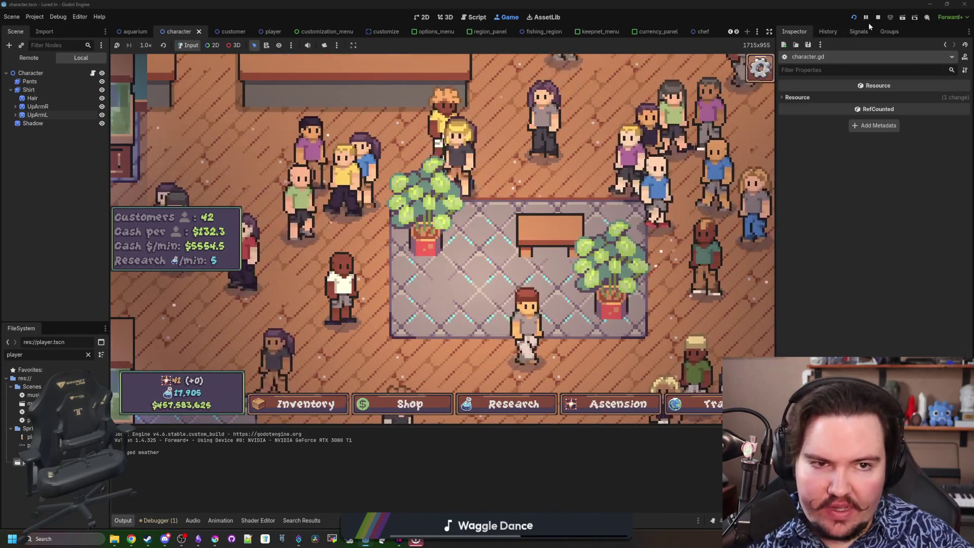
pyautogui.press('F8')
pyautogui.click(477, 255)
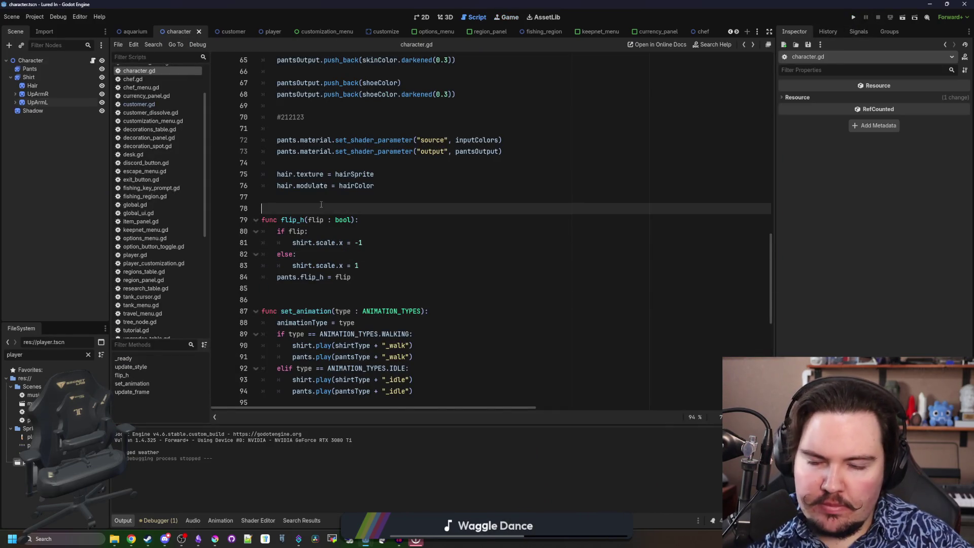
# Step: Change line 122 so the offset is assigned to armR.position.y
pyautogui.scroll(-10, 411, 233)
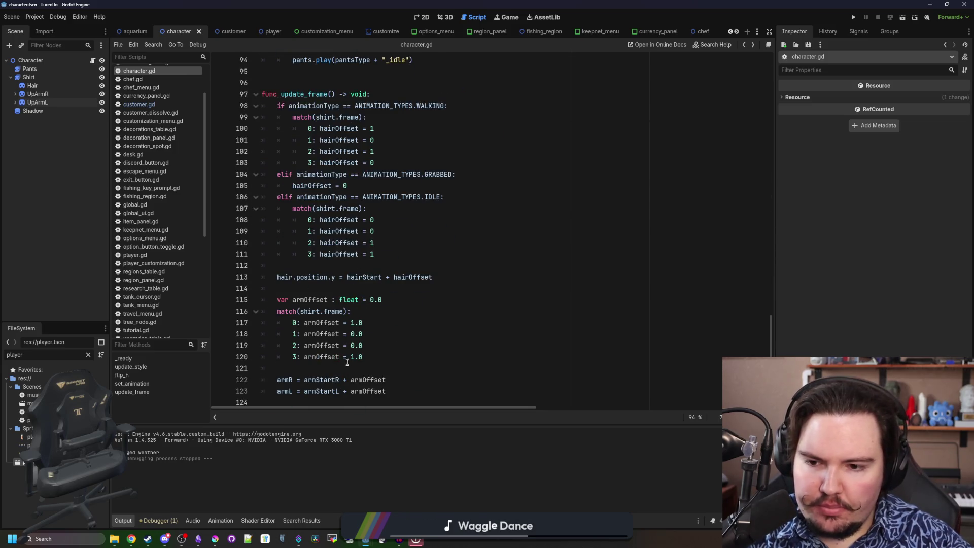
pyautogui.click(348, 369)
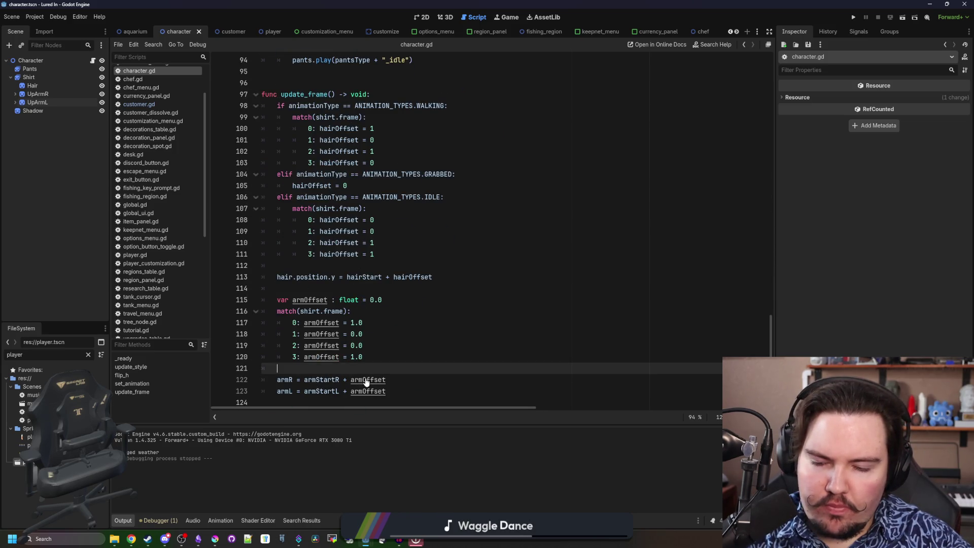
pyautogui.scroll(3, 355, 279)
pyautogui.click(332, 178)
pyautogui.scroll(-3, 428, 236)
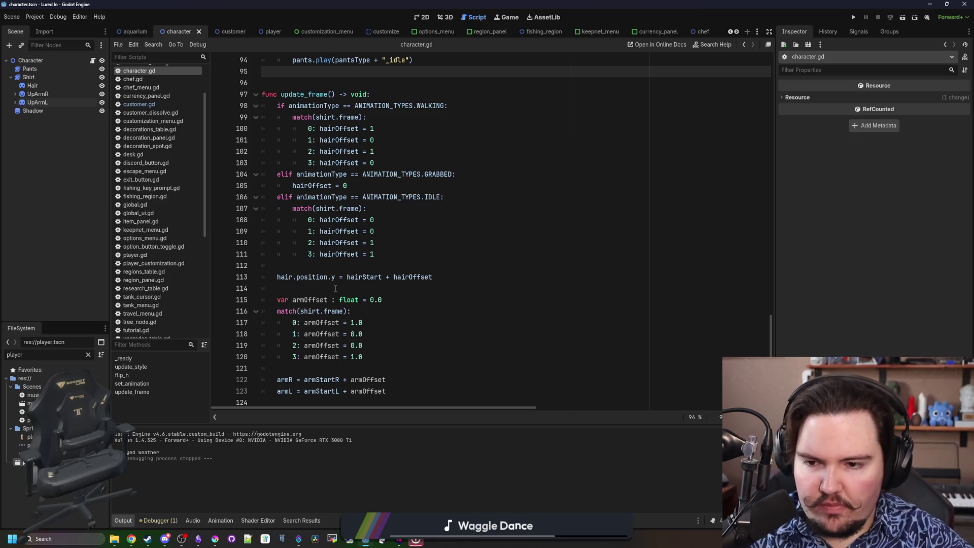
pyautogui.click(416, 301)
pyautogui.click(369, 367)
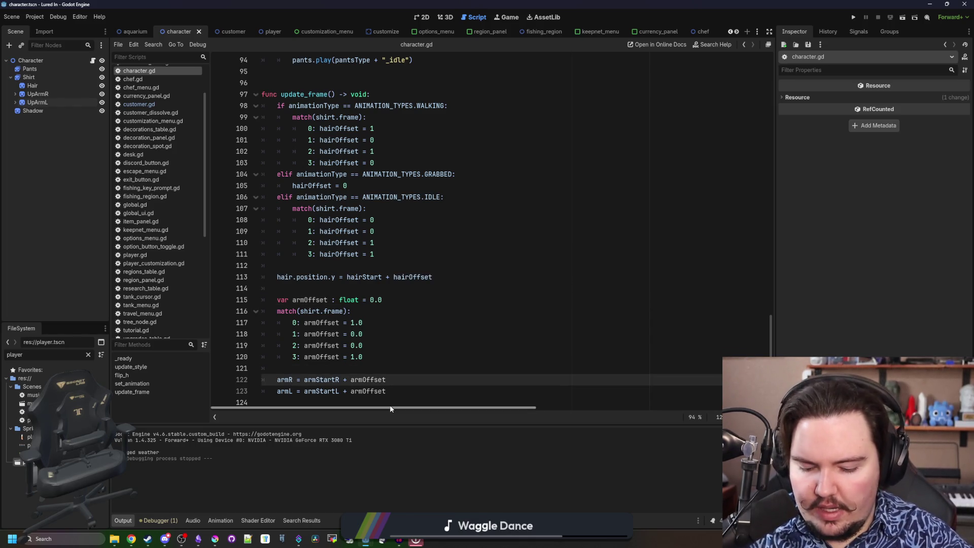
pyautogui.write('.position,.')
pyautogui.press('BackSpace')
pyautogui.press('BackSpace')
pyautogui.write('.y')
pyautogui.press('Up')
pyautogui.press('Up')
pyautogui.press('End')
# Step: Apply .position.y to armL on line 123, save character.gd and run the game
pyautogui.moveTo(337, 380); pyautogui.dragTo(295, 385)
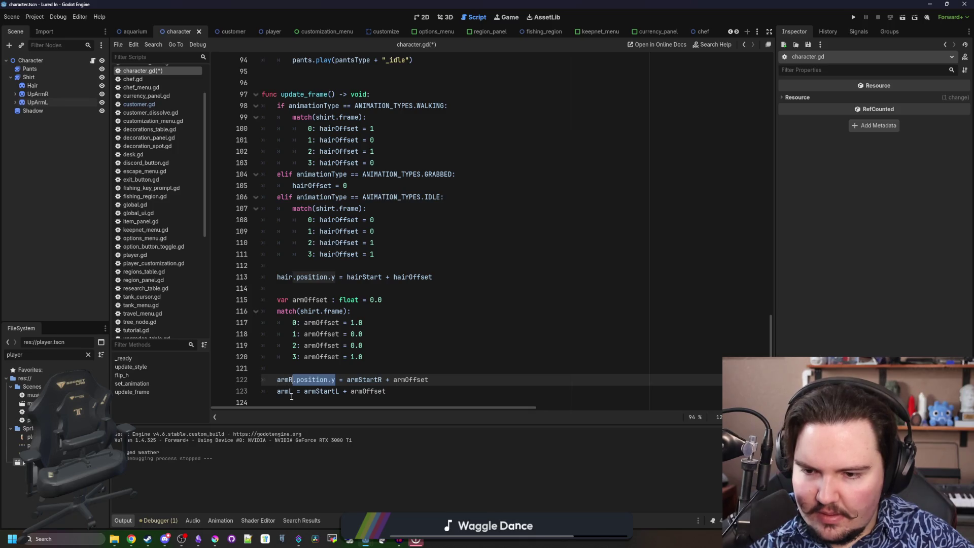
pyautogui.hotkey('ctrl', 'c')
pyautogui.click(292, 391)
pyautogui.hotkey('ctrl', 'v')
pyautogui.press('Up')
pyautogui.press('Up')
pyautogui.hotkey('ctrl', 's')
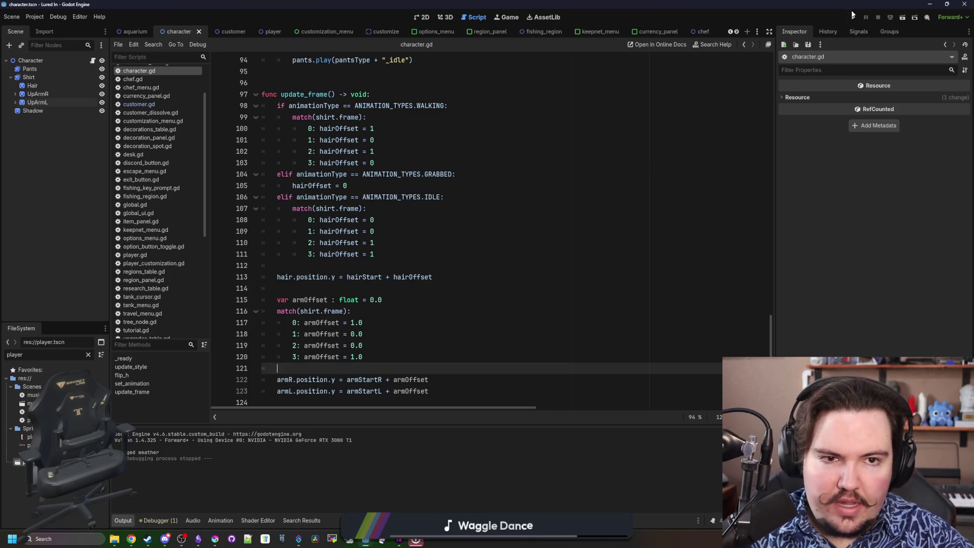
pyautogui.click(854, 15)
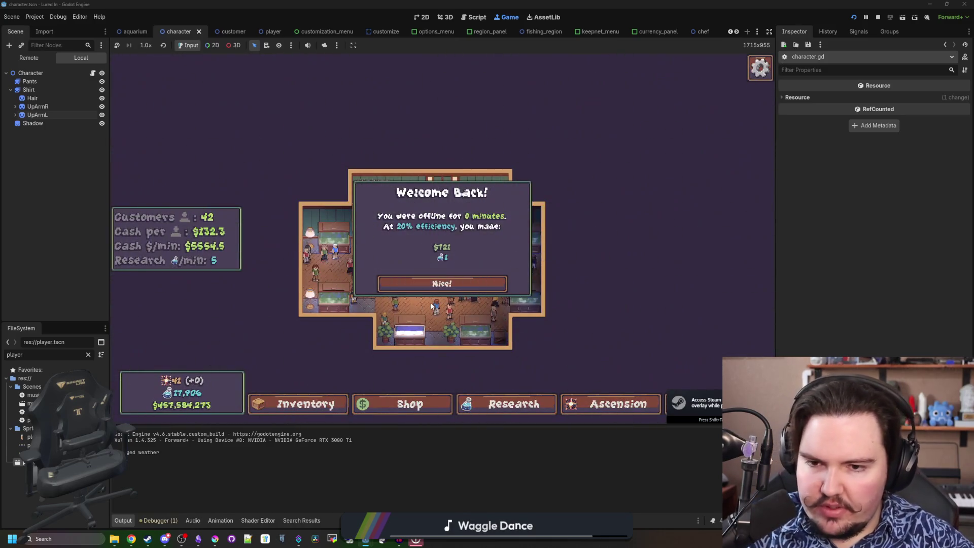
pyautogui.click(446, 285)
pyautogui.scroll(3, 461, 325)
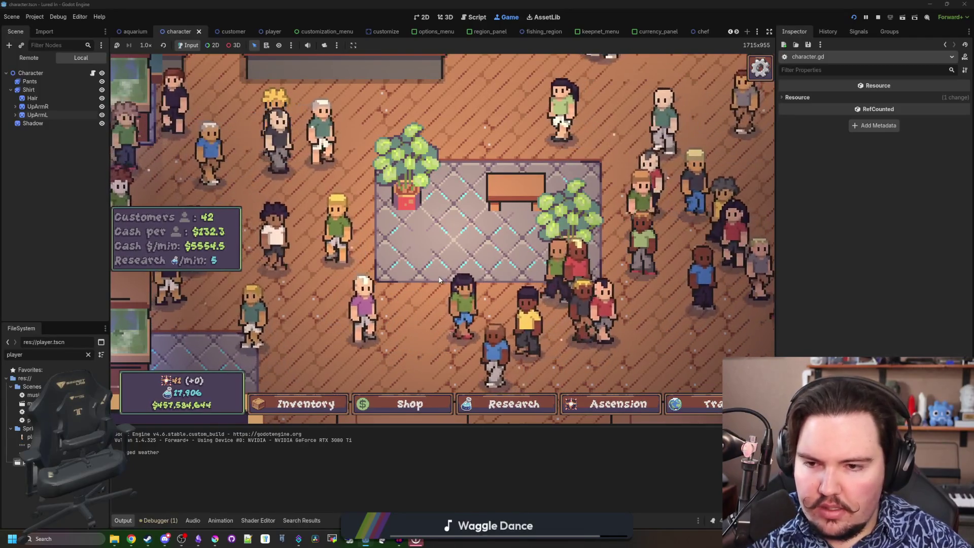
pyautogui.press('w')
pyautogui.press('a')
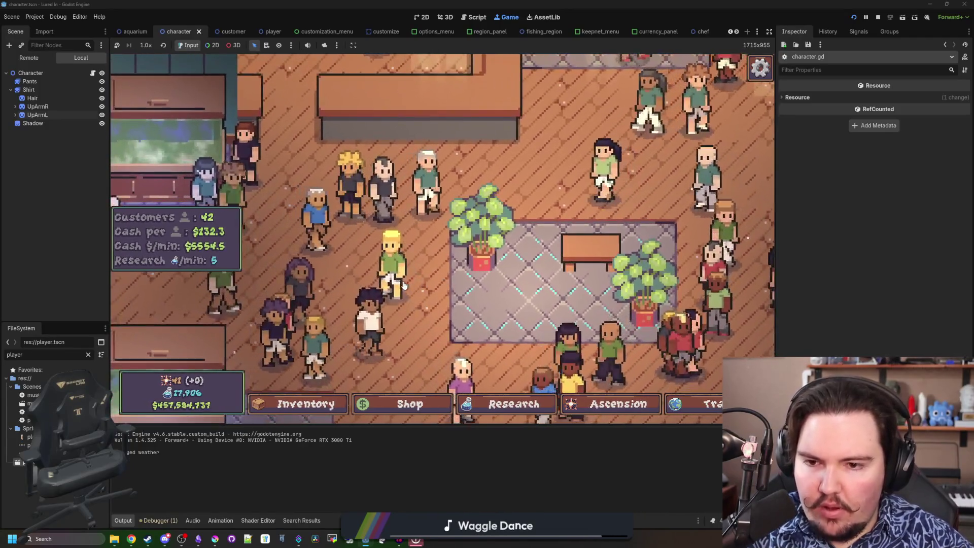
pyautogui.scroll(1, 404, 285)
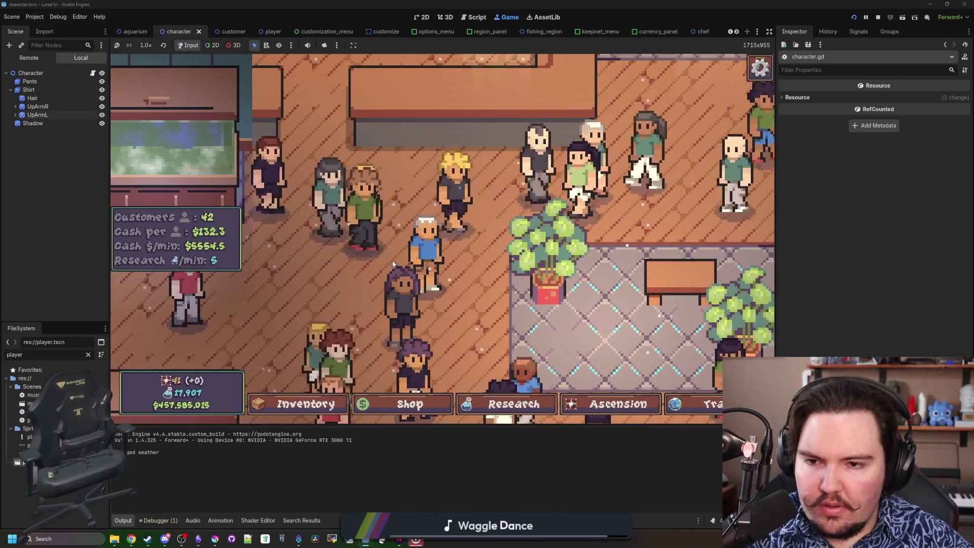
pyautogui.press('w')
pyautogui.press('a')
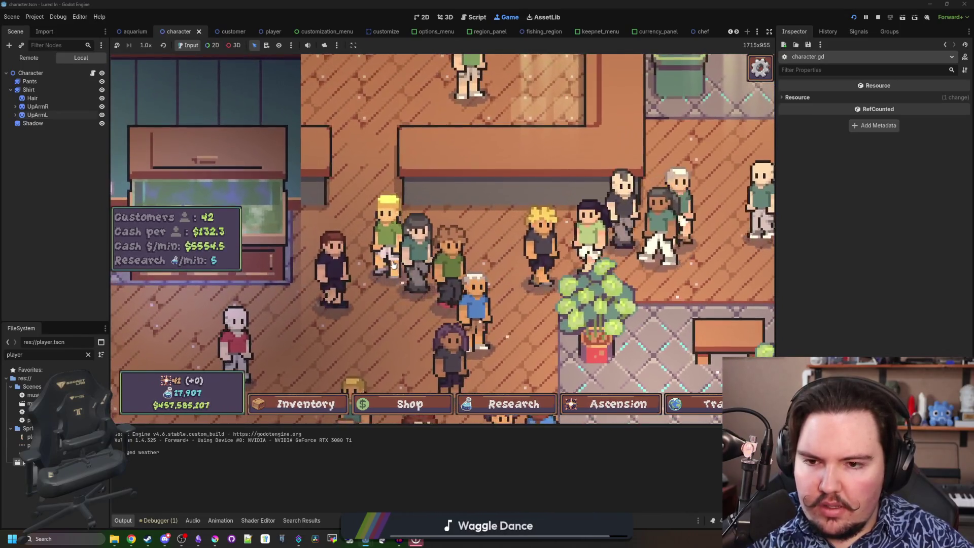
pyautogui.press('w')
pyautogui.press('a')
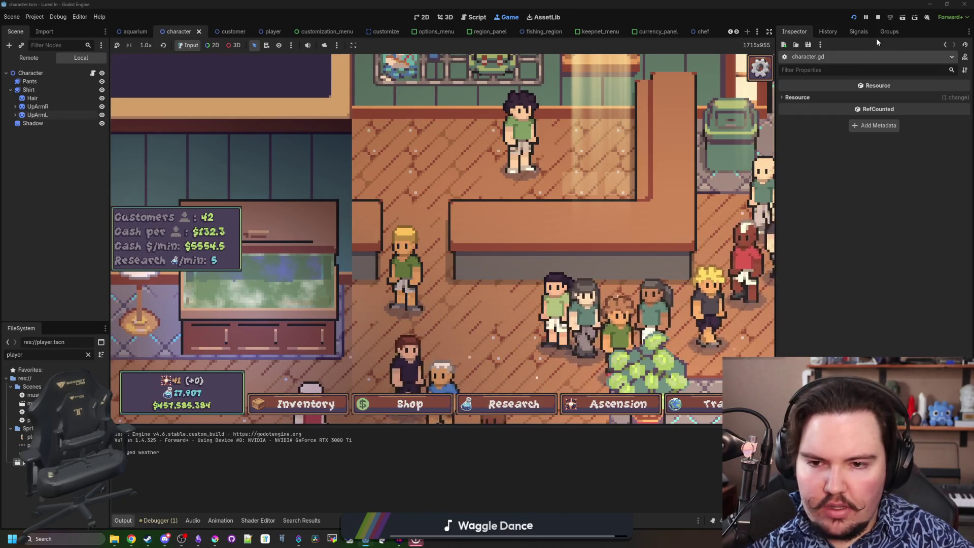
pyautogui.press('F8')
pyautogui.click(386, 219)
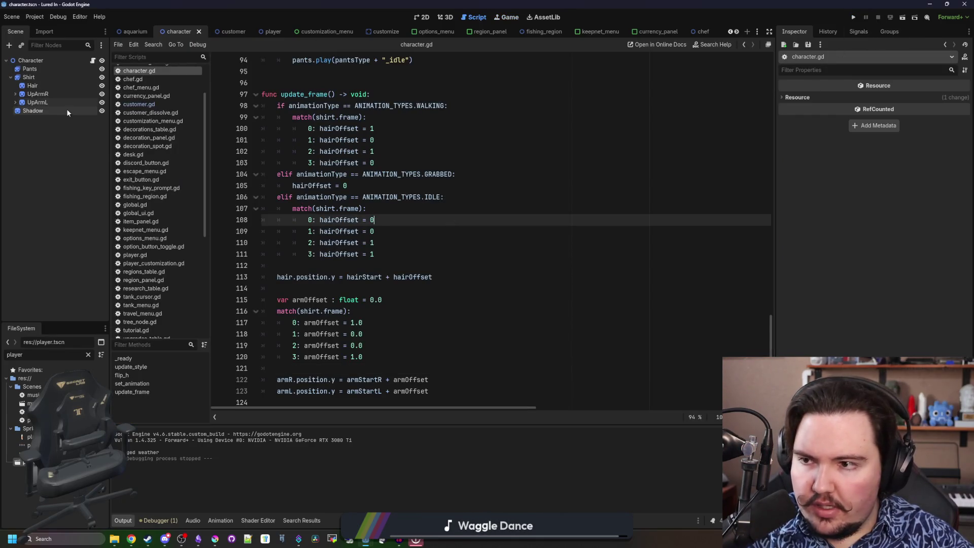
# Step: Switch to the character scene's 2D view
pyautogui.click(424, 18)
pyautogui.scroll(-2, 435, 249)
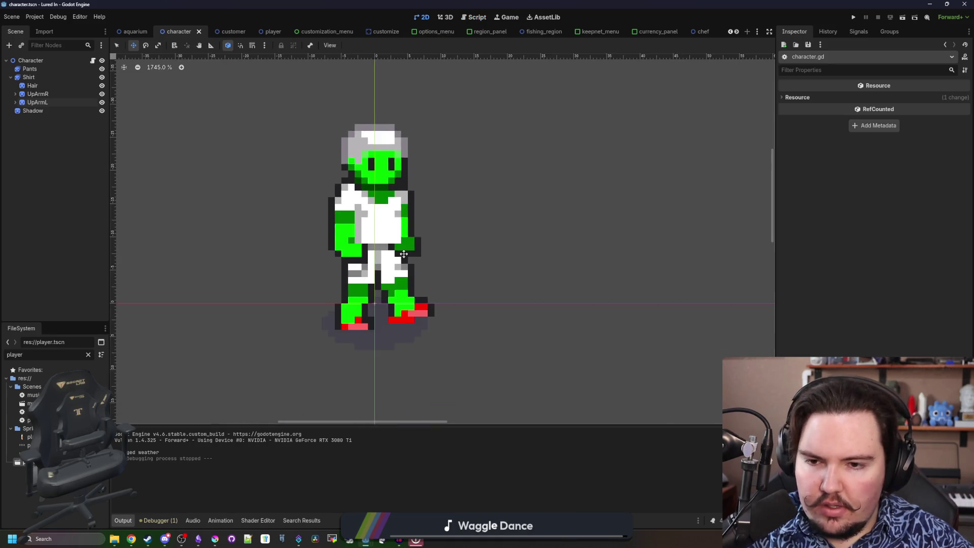
pyautogui.scroll(2, 436, 249)
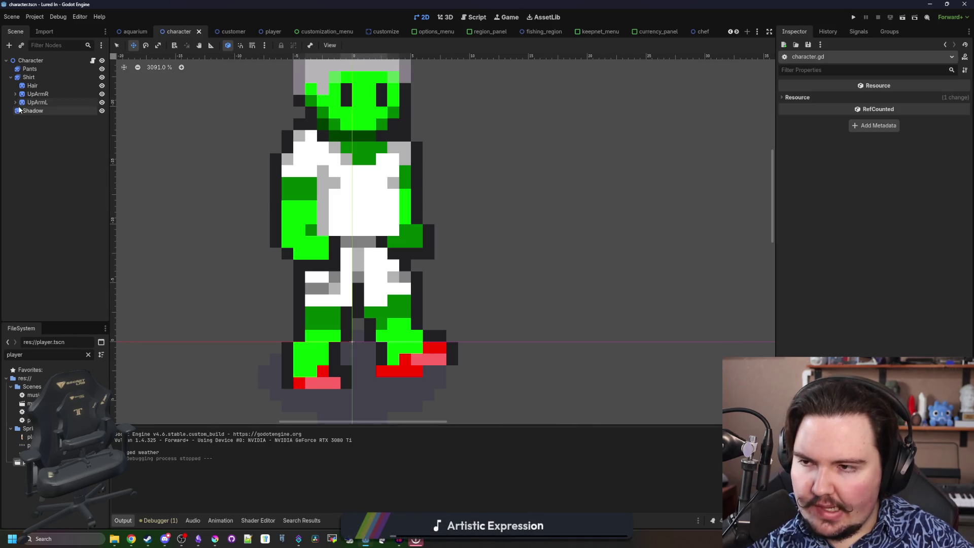
# Step: Try moving Pants below Shirt in the scene tree, then undo the move
pyautogui.click(35, 69)
pyautogui.click(11, 77)
pyautogui.moveTo(30, 69); pyautogui.dragTo(31, 82)
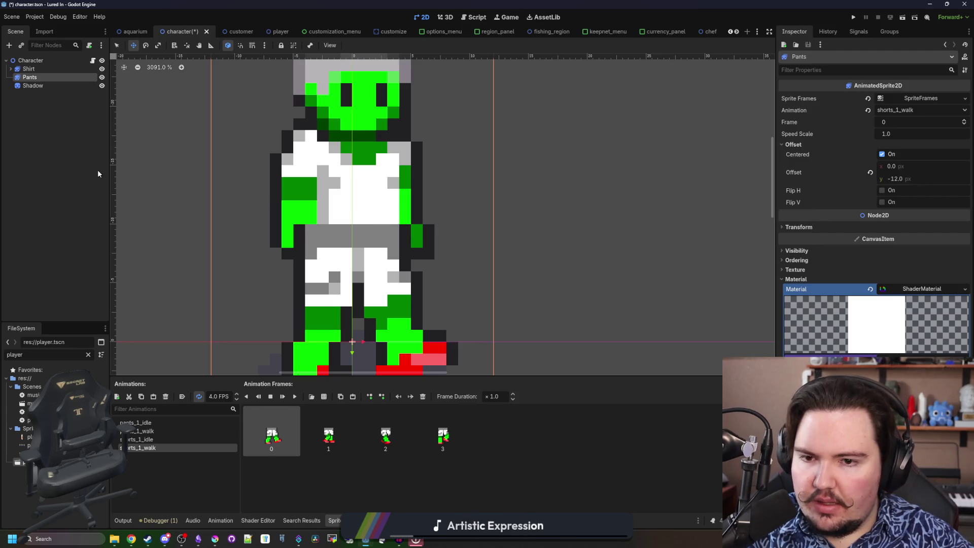
pyautogui.hotkey('ctrl', 'z')
pyautogui.click(36, 176)
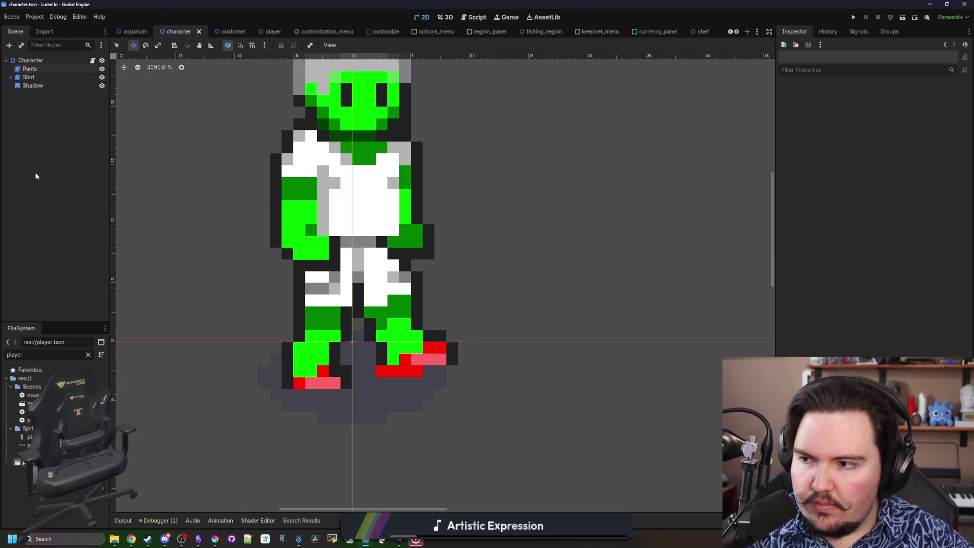
# Step: Expand Shirt to show Hair and the arms, and select the Shirt sprite
pyautogui.scroll(-5, 369, 242)
pyautogui.scroll(4, 369, 242)
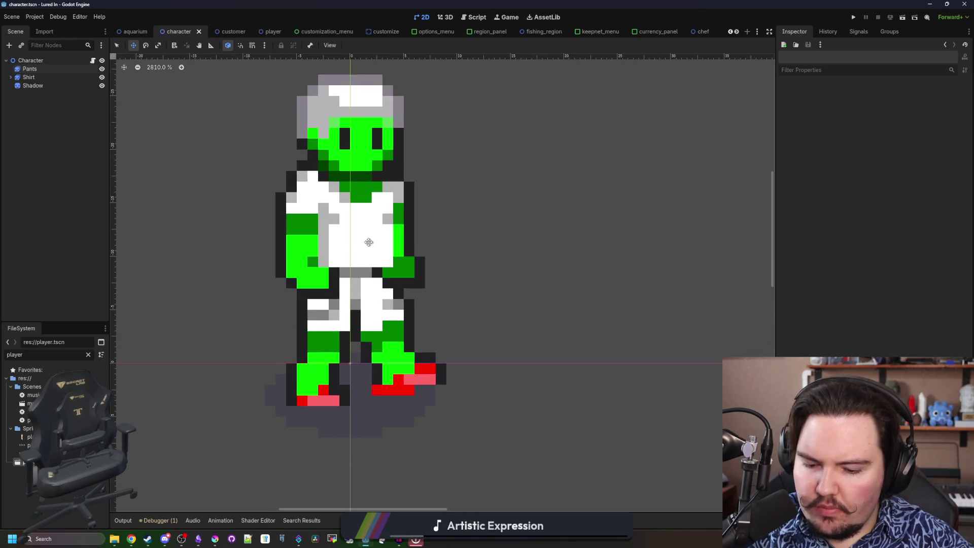
pyautogui.scroll(-3, 369, 242)
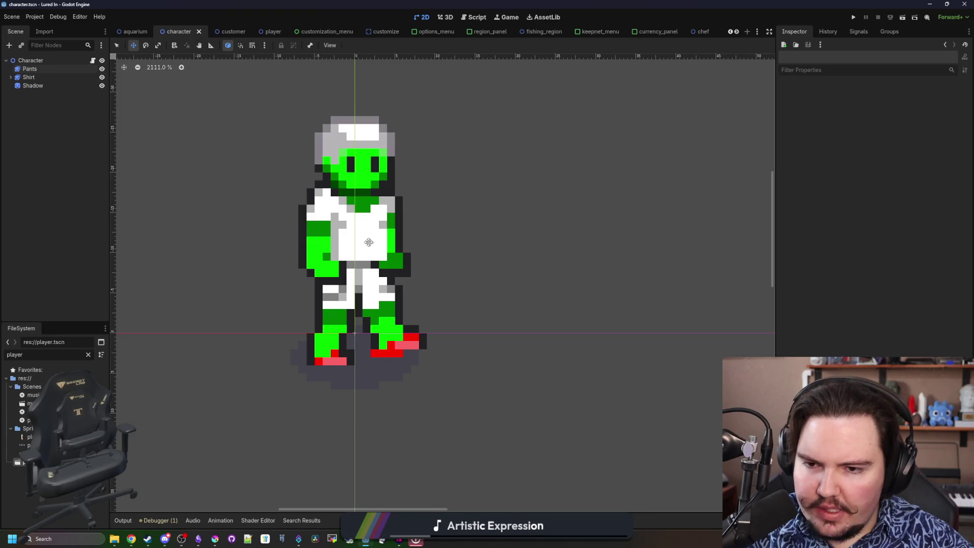
pyautogui.scroll(3, 369, 242)
pyautogui.click(30, 69)
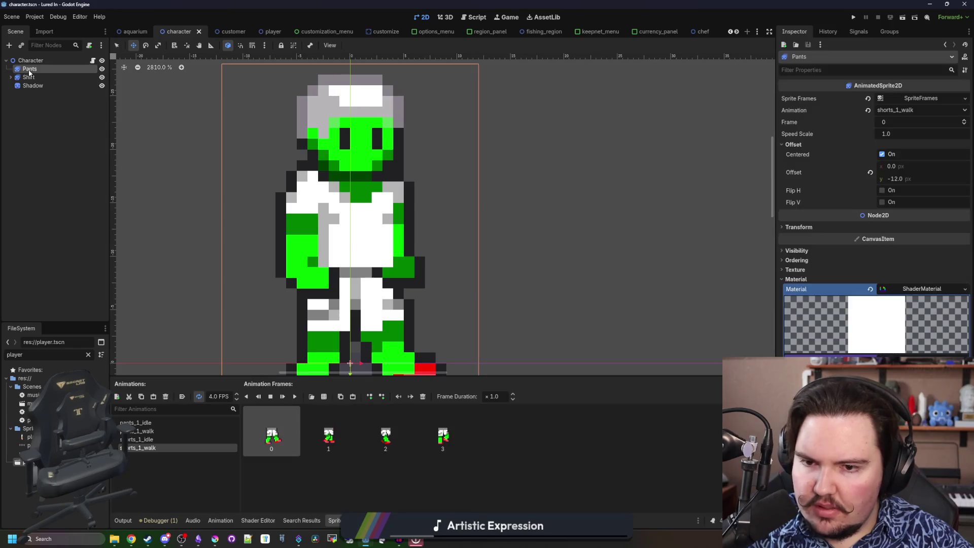
pyautogui.scroll(-4, 385, 193)
pyautogui.scroll(3, 392, 262)
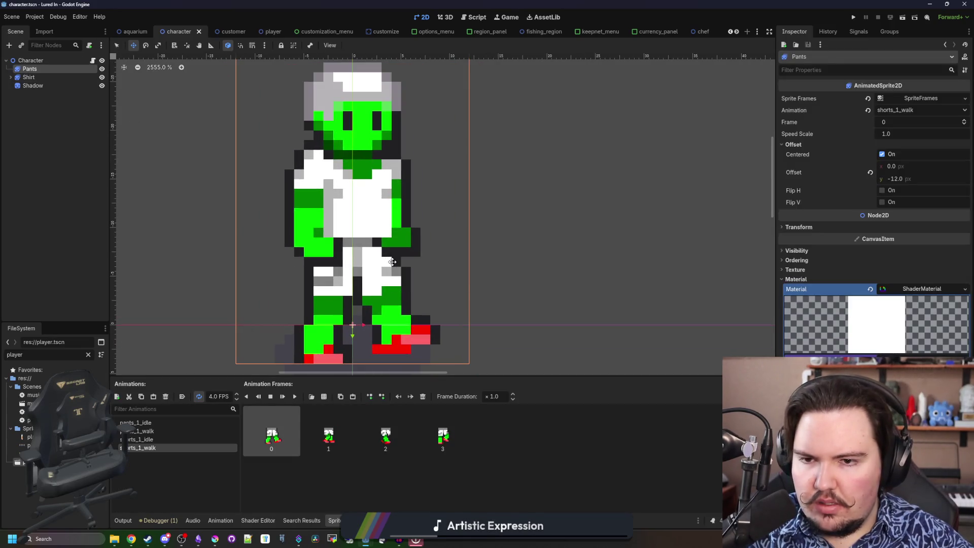
pyautogui.click(11, 77)
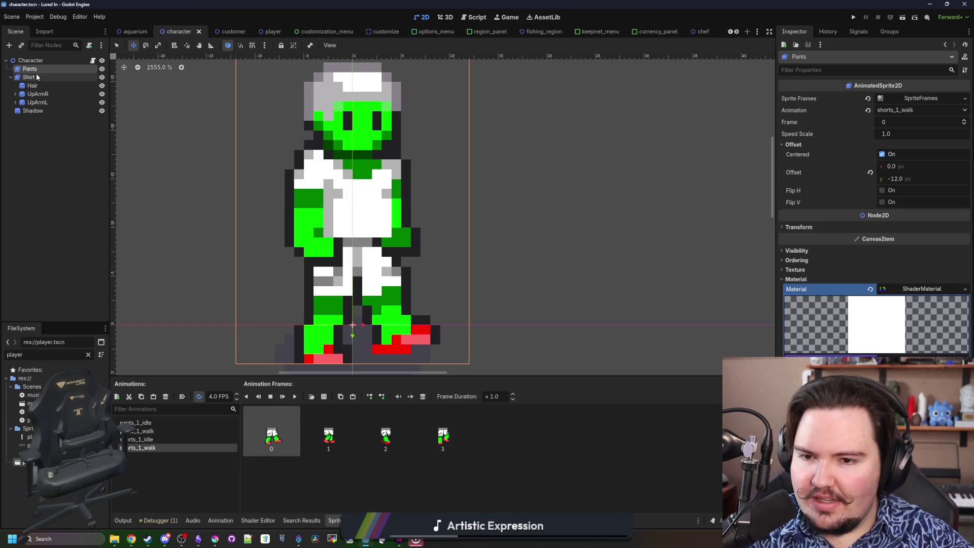
pyautogui.click(29, 78)
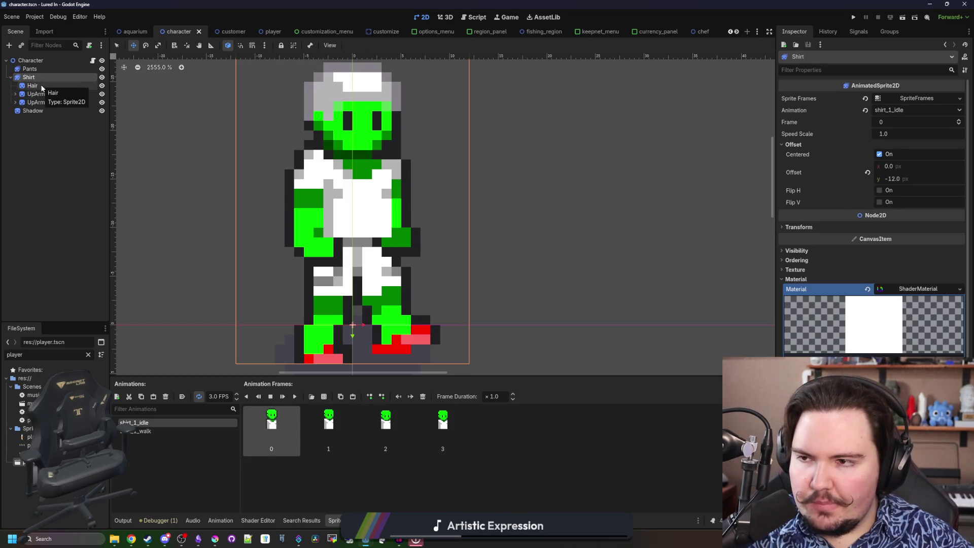
pyautogui.moveTo(38, 68); pyautogui.dragTo(42, 72)
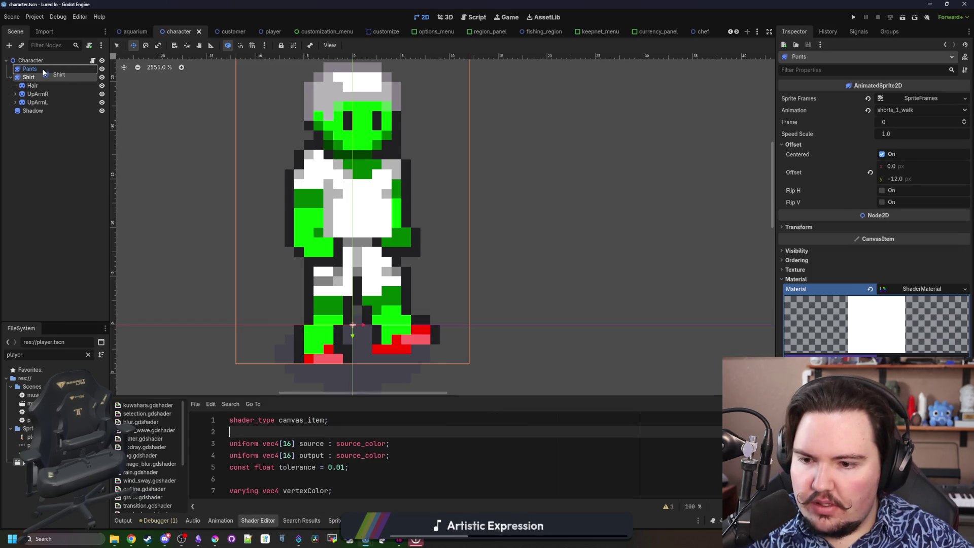
# Step: Make Pants a child of Shirt with Show Behind Parent enabled so it draws behind
pyautogui.moveTo(43, 73); pyautogui.dragTo(31, 77)
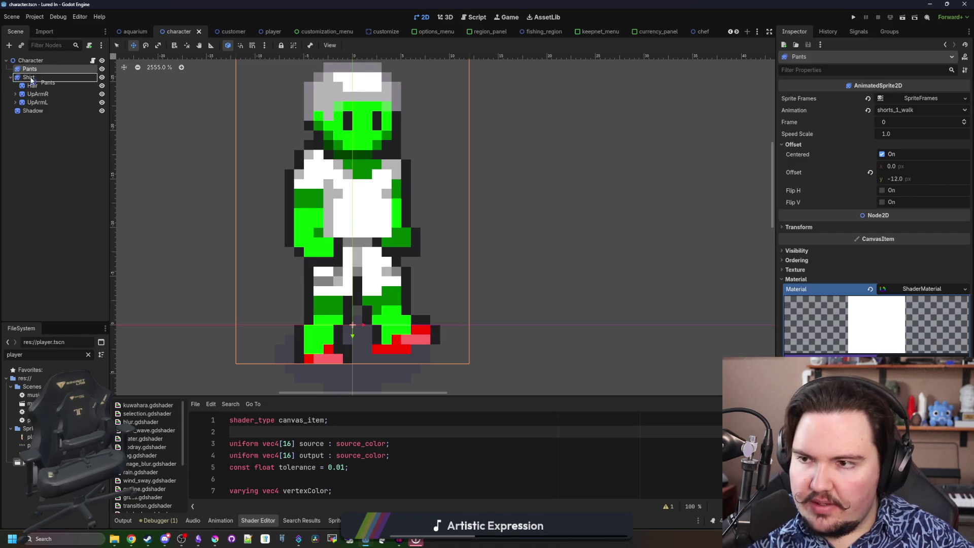
pyautogui.click(817, 250)
pyautogui.click(880, 297)
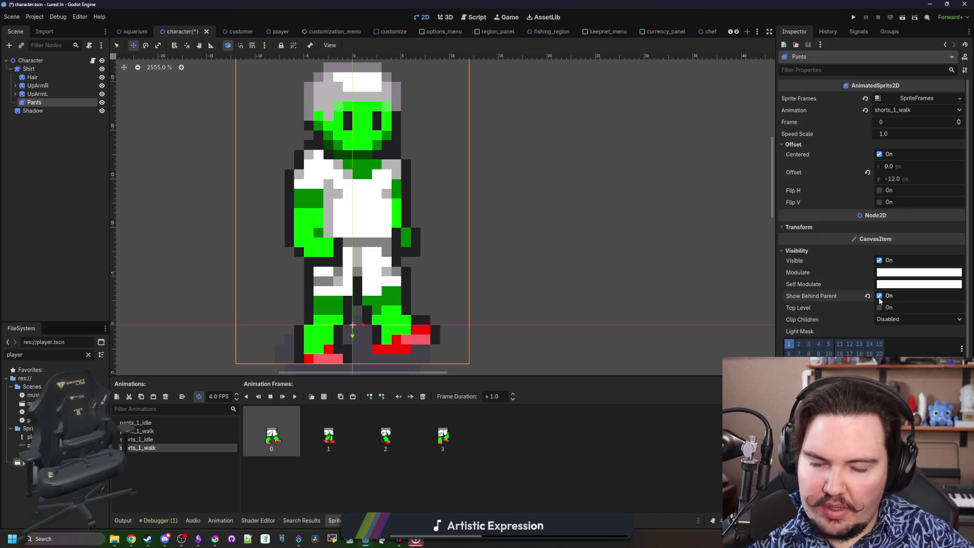
pyautogui.click(879, 297)
pyautogui.click(879, 296)
pyautogui.click(880, 296)
pyautogui.click(879, 296)
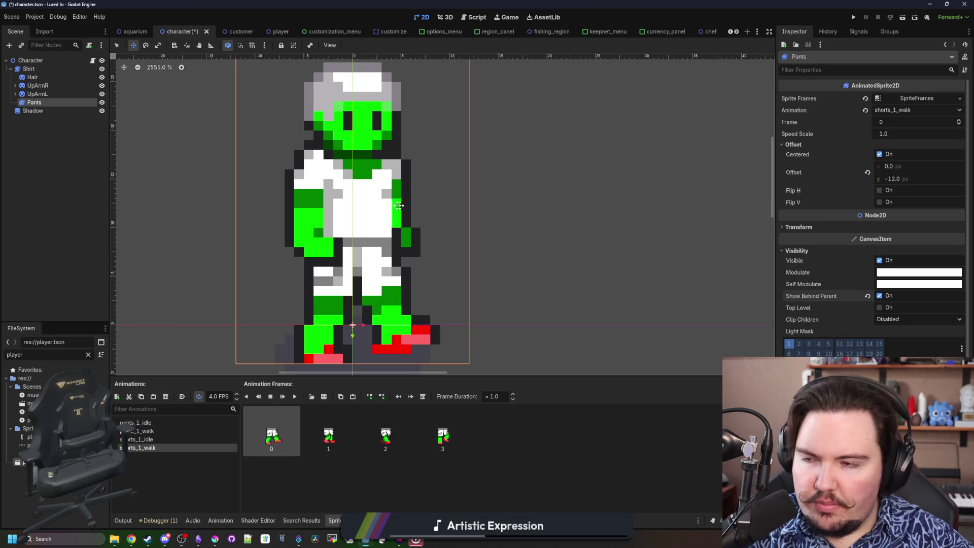
pyautogui.click(118, 127)
pyautogui.moveTo(33, 102); pyautogui.dragTo(41, 101)
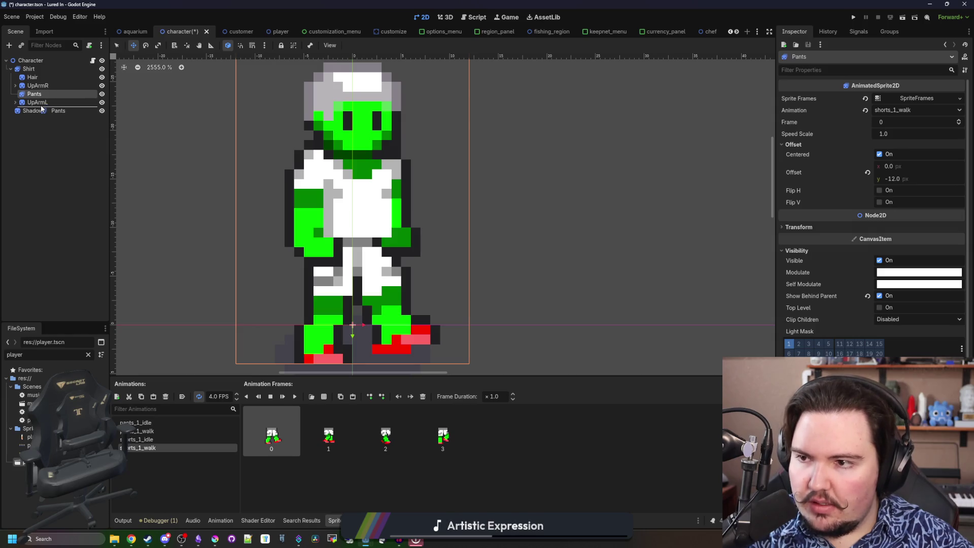
pyautogui.click(52, 149)
# Step: Save the scene, try enlarging the Shirt's scale and undo it, then save again
pyautogui.hotkey('ctrl', 's')
pyautogui.scroll(-2, 332, 228)
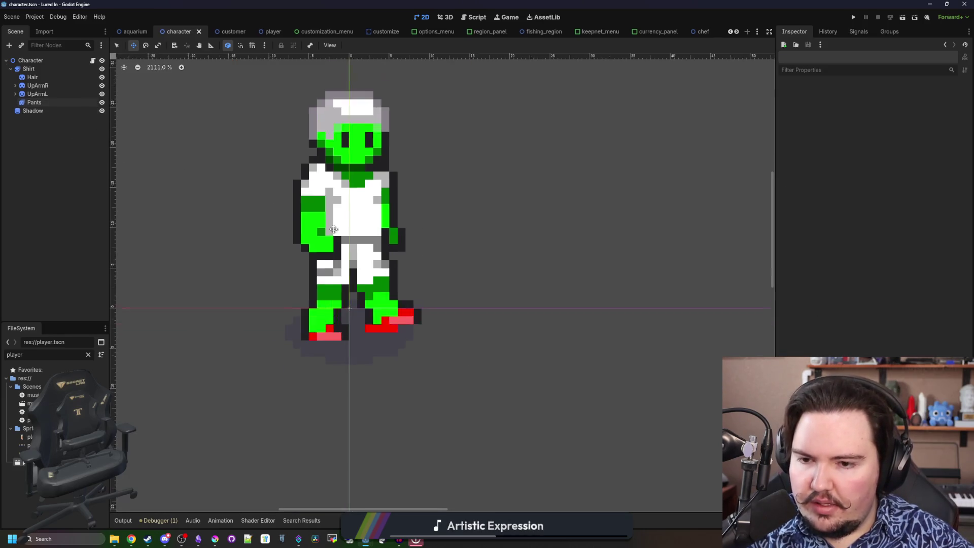
pyautogui.click(39, 109)
pyautogui.scroll(2, 330, 188)
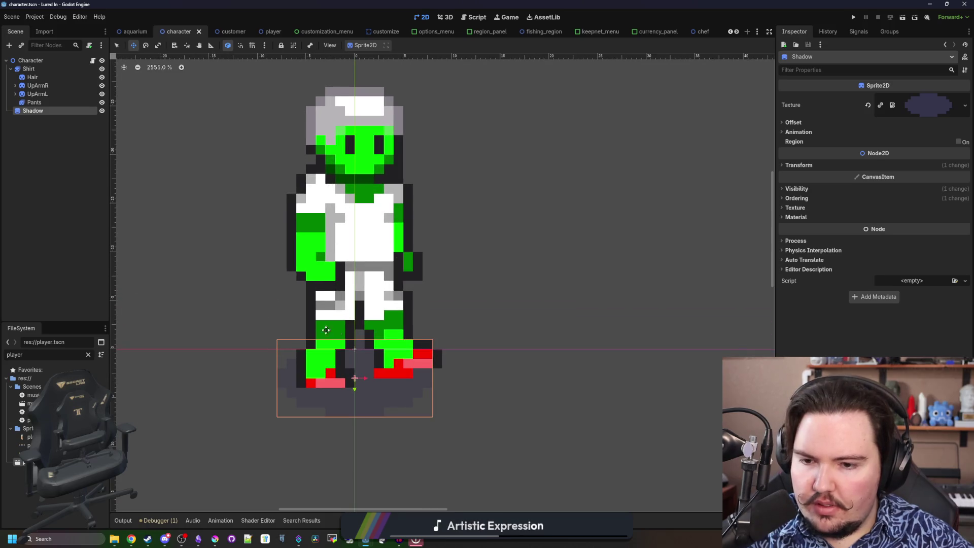
pyautogui.click(57, 71)
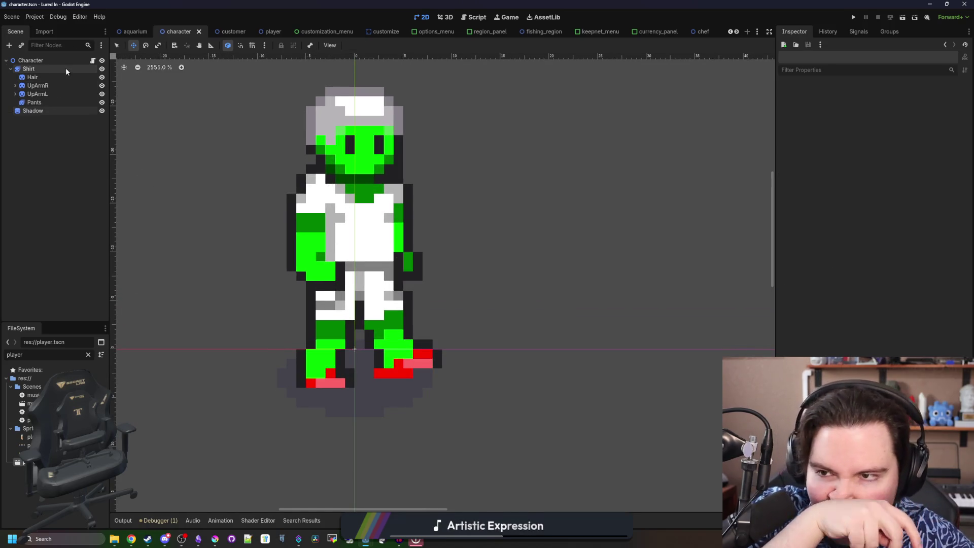
pyautogui.scroll(-2, 576, 206)
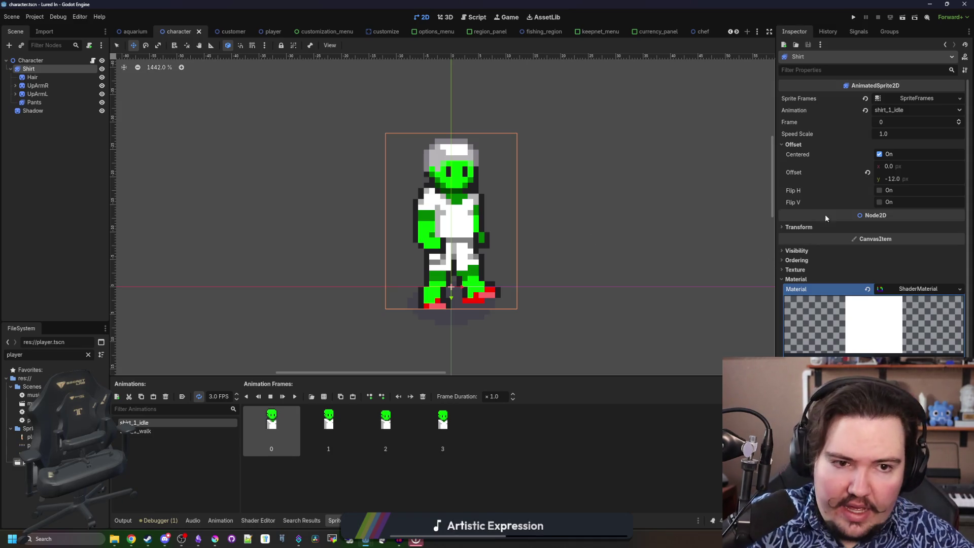
pyautogui.click(813, 226)
pyautogui.moveTo(894, 274); pyautogui.dragTo(939, 274)
pyautogui.hotkey('ctrl', 'z')
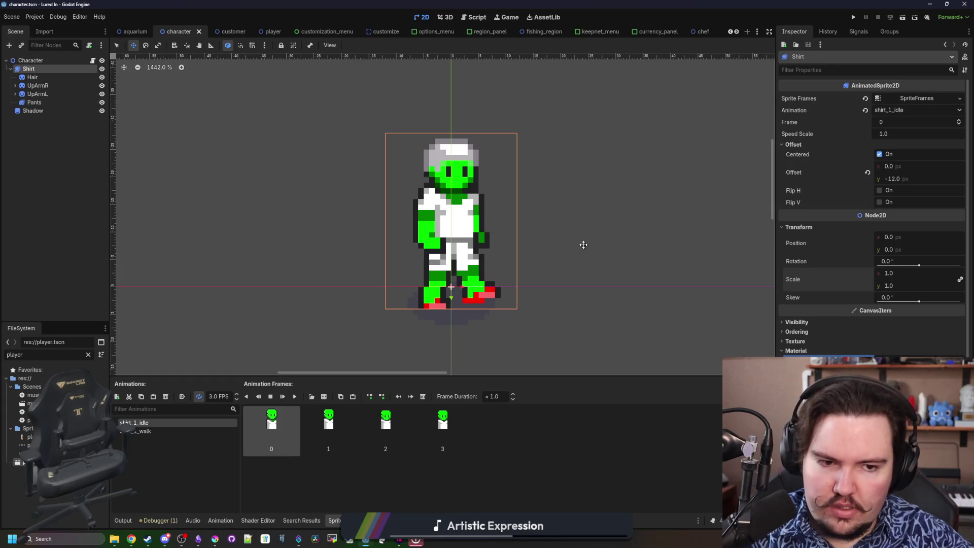
pyautogui.click(17, 181)
pyautogui.hotkey('ctrl', 's')
pyautogui.click(93, 61)
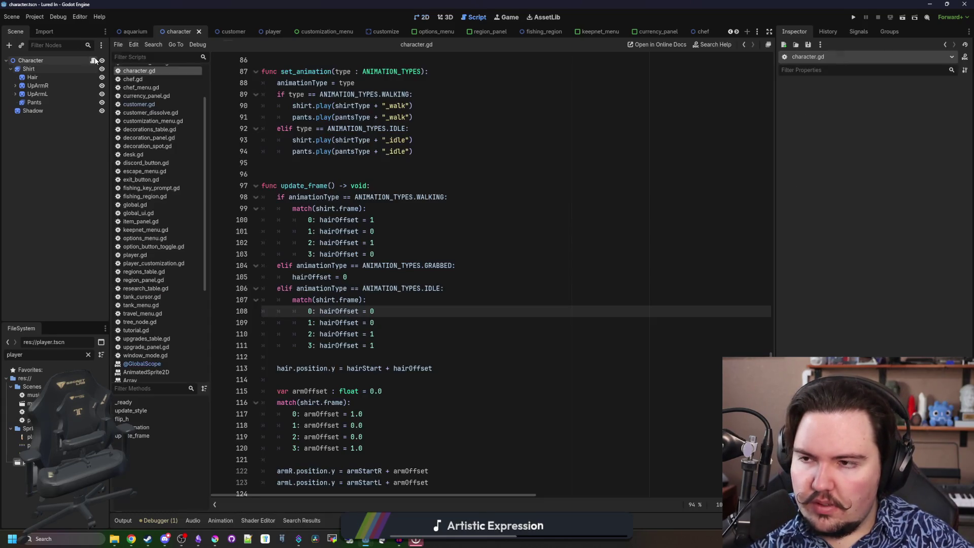
# Step: Replace the $Pants reference on line 7 with the $Shirt/Pants path
pyautogui.click(430, 289)
pyautogui.click(429, 240)
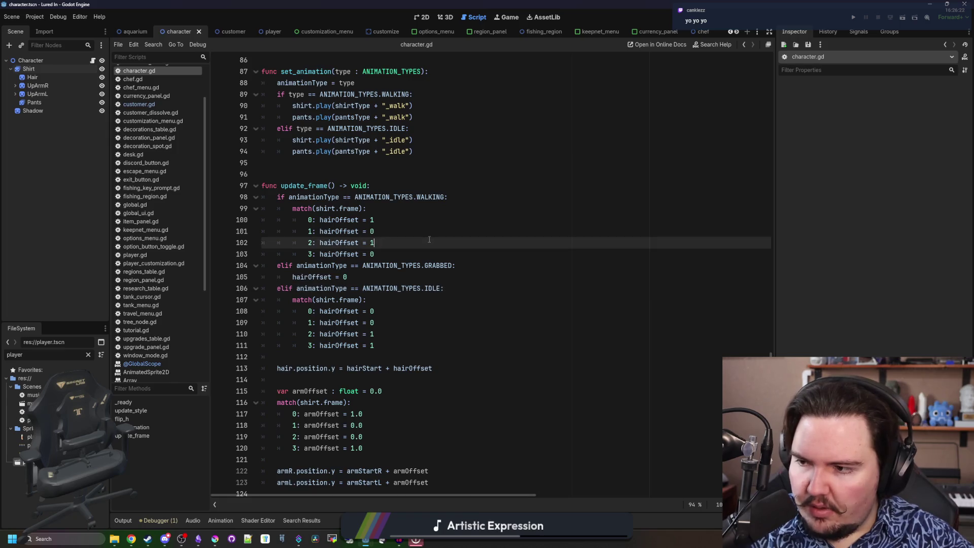
pyautogui.press('Up')
pyautogui.press('Up')
pyautogui.press('Up')
pyautogui.scroll(-1, 419, 274)
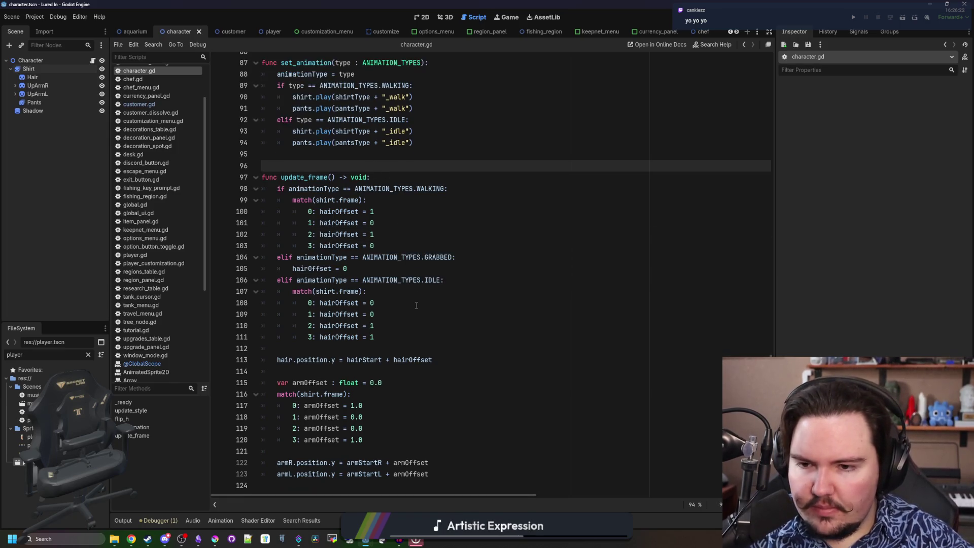
pyautogui.click(349, 349)
pyautogui.scroll(20, 357, 327)
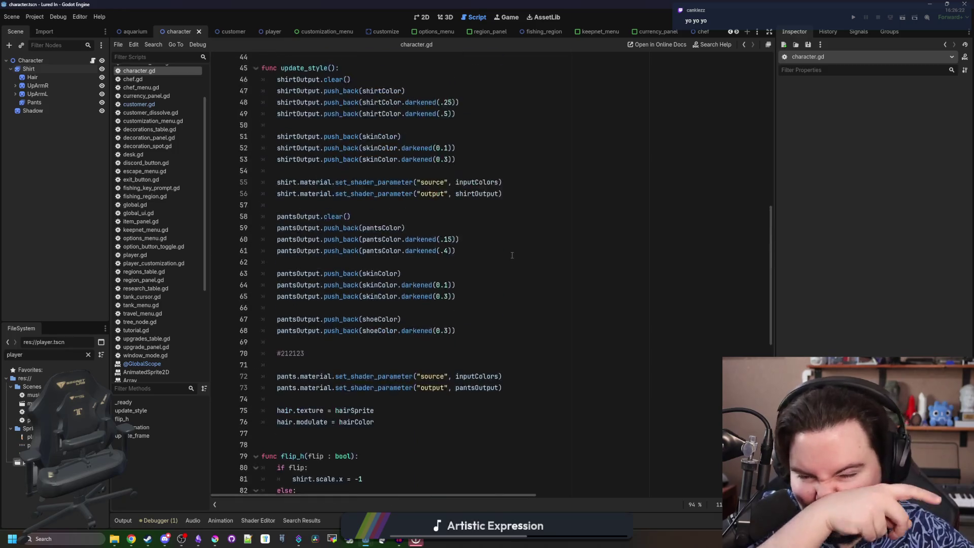
pyautogui.click(325, 153)
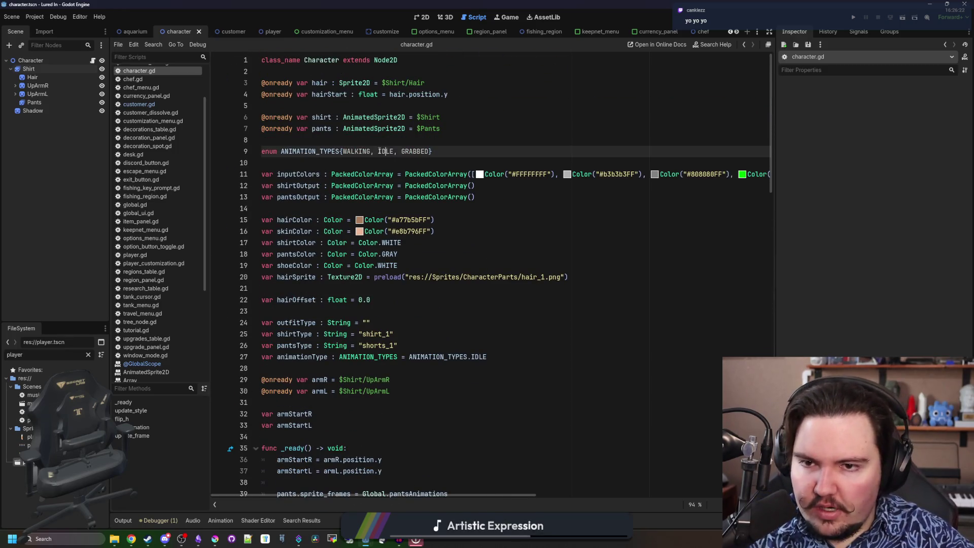
pyautogui.moveTo(34, 102)
pyautogui.mouseDown()
pyautogui.moveTo(352, 138)
pyautogui.moveTo(261, 140)
pyautogui.mouseUp()
pyautogui.hotkey('ctrl', 'x')
pyautogui.moveTo(440, 129); pyautogui.dragTo(415, 128)
pyautogui.hotkey('ctrl', 'v')
pyautogui.click(412, 135)
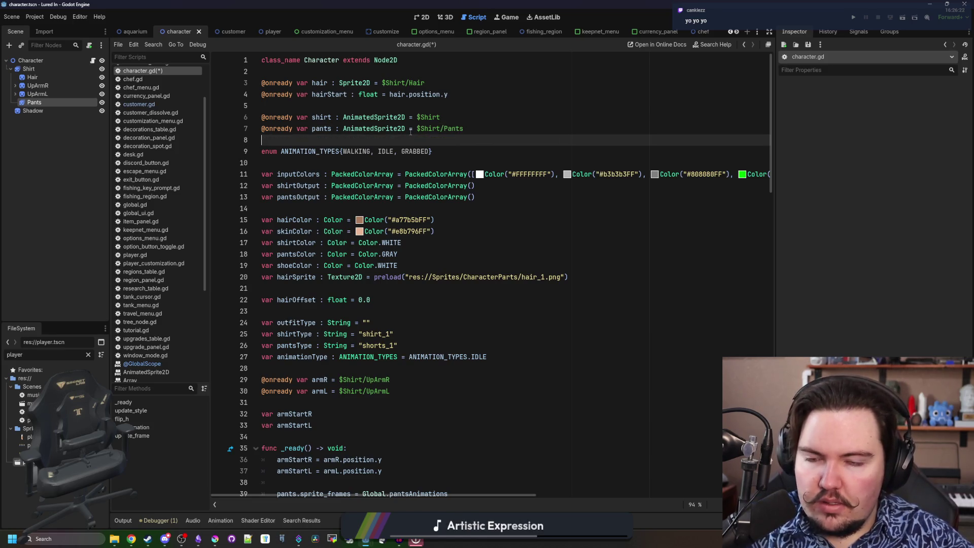
# Step: Move the hairStart declaration up below the pants declaration
pyautogui.click(337, 101)
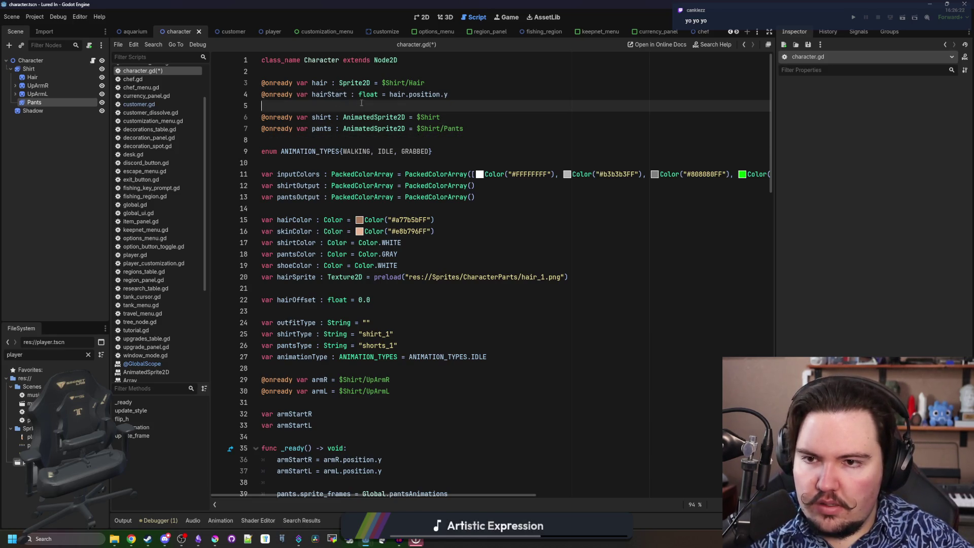
pyautogui.moveTo(482, 92); pyautogui.dragTo(261, 93)
pyautogui.press('BackSpace')
pyautogui.press('Delete')
pyautogui.press('BackSpace')
pyautogui.click(305, 118)
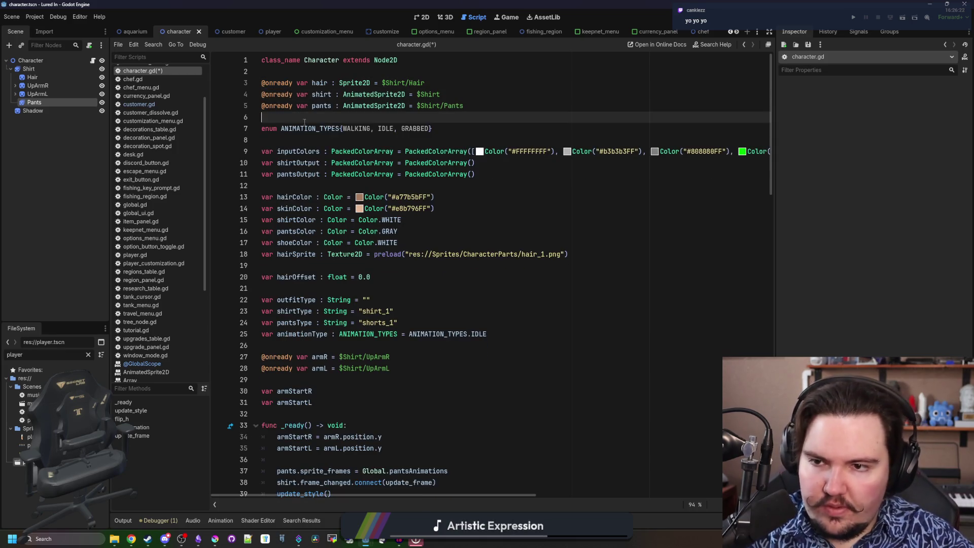
pyautogui.hotkey('ctrl', 'v')
# Step: Move the arm node and start-position declarations to the top, then run the game
pyautogui.moveTo(394, 382); pyautogui.dragTo(391, 393)
pyautogui.click(311, 414)
pyautogui.moveTo(312, 425); pyautogui.dragTo(261, 379)
pyautogui.press('BackSpace')
pyautogui.click(295, 117)
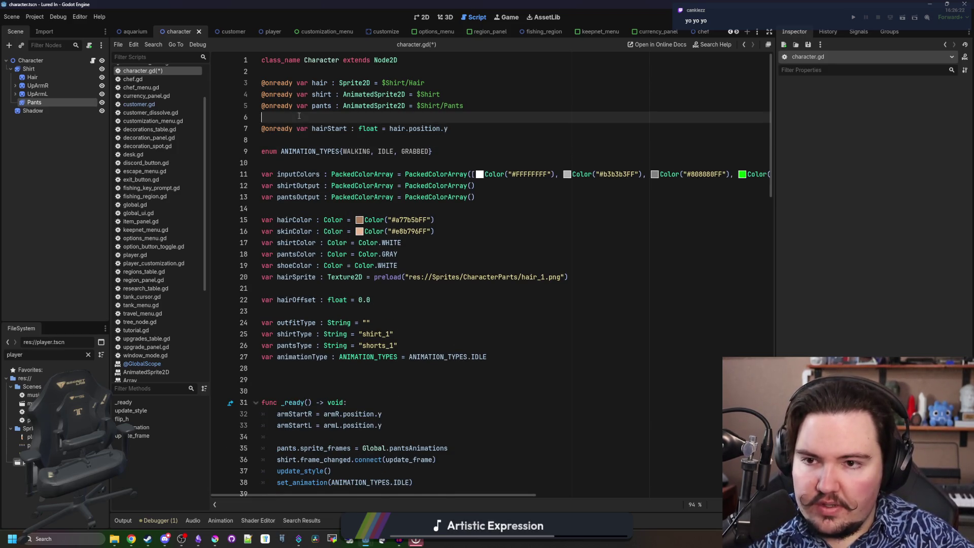
pyautogui.hotkey('ctrl', 'v')
pyautogui.press('F5')
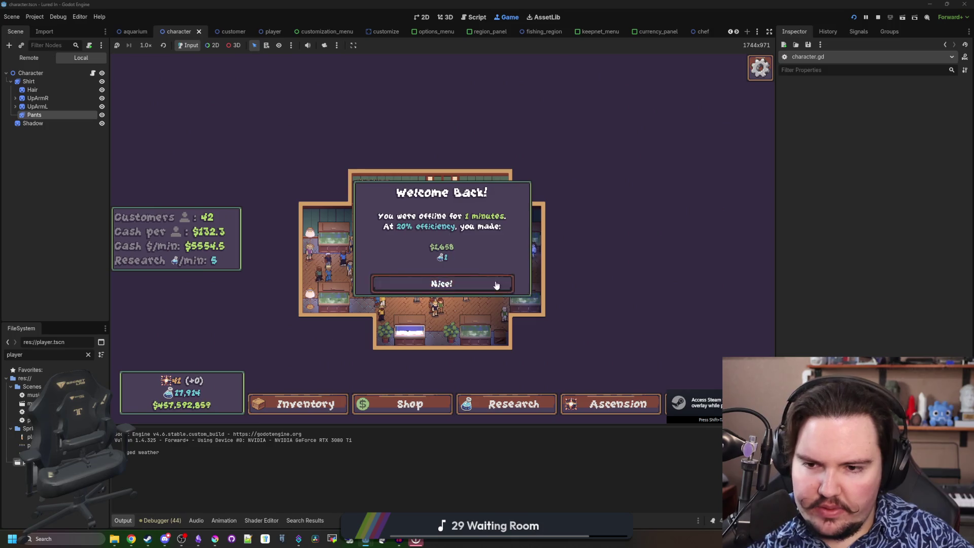
# Step: Dismiss the Welcome Back popup, zoom into the shop floor, and stop the game
pyautogui.click(488, 287)
pyautogui.scroll(3, 432, 274)
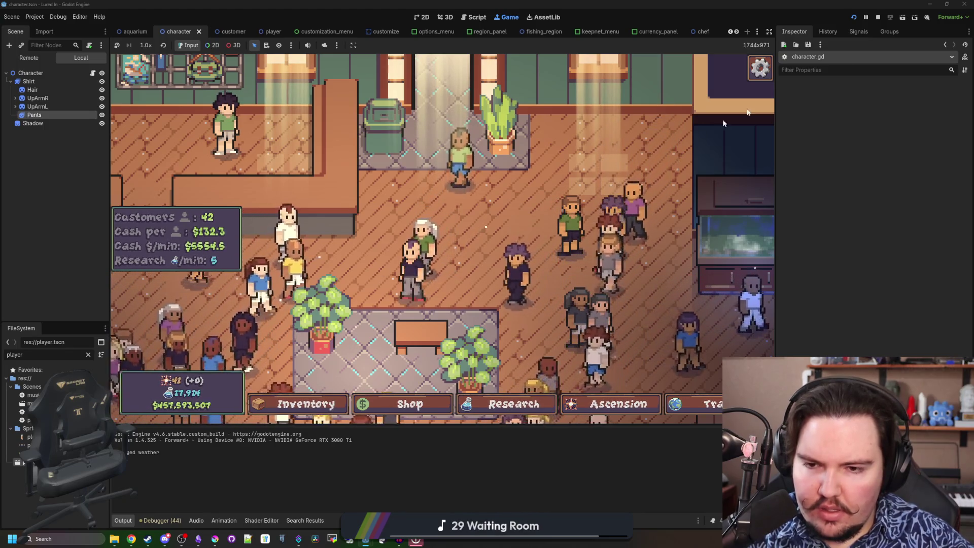
pyautogui.click(881, 20)
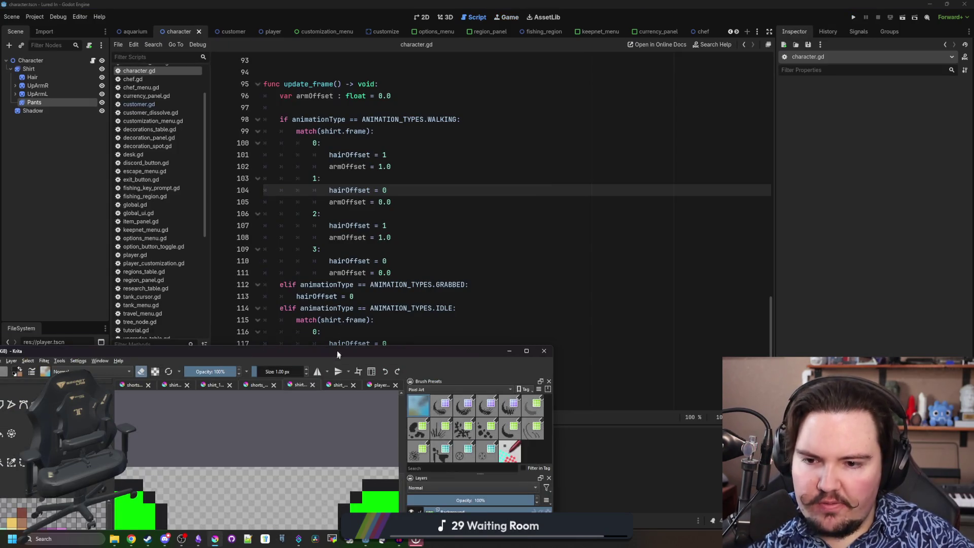
# Step: Maximize Krita, open chef_outfit_walk.png to view its walk frames, then minimize Krita
pyautogui.doubleClick(337, 354)
pyautogui.click(8, 13)
pyautogui.click(21, 34)
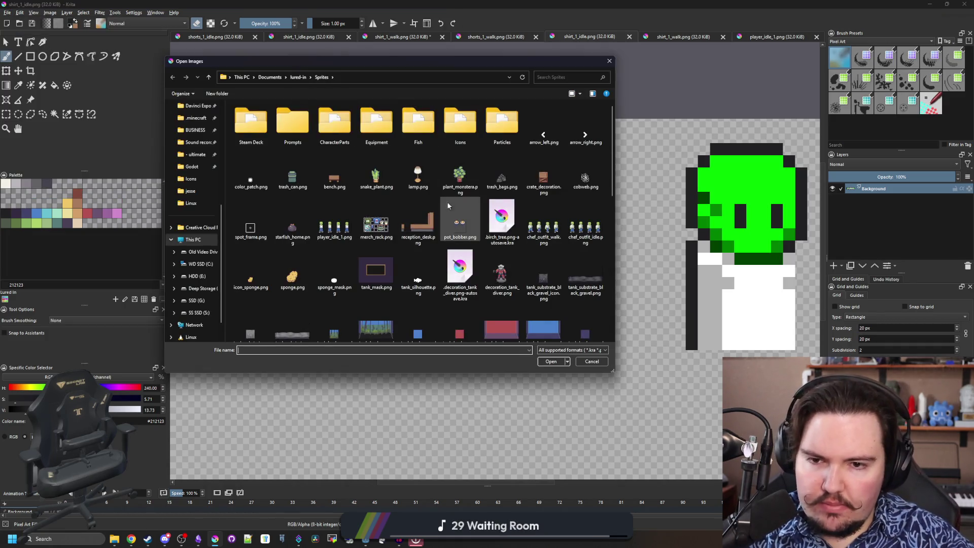
pyautogui.doubleClick(543, 226)
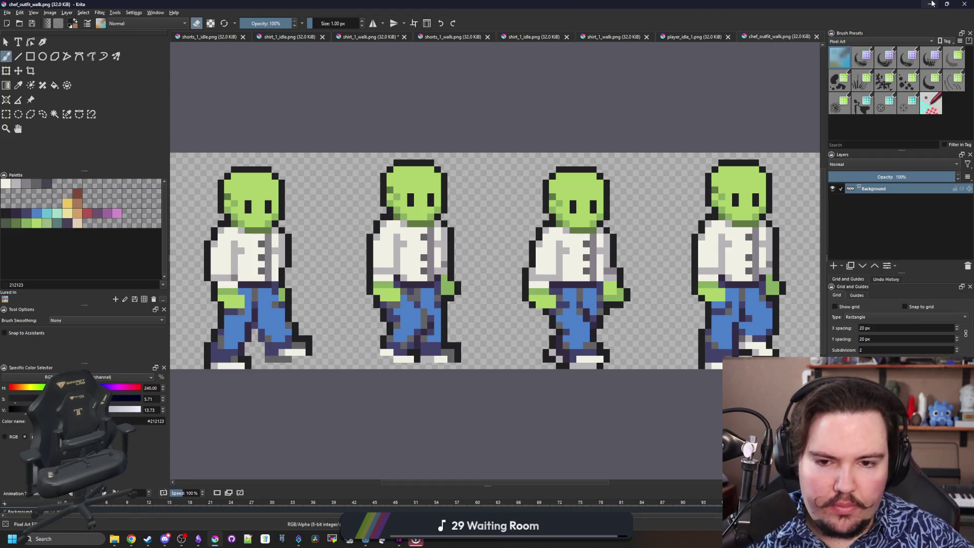
pyautogui.scroll(-1, 235, 290)
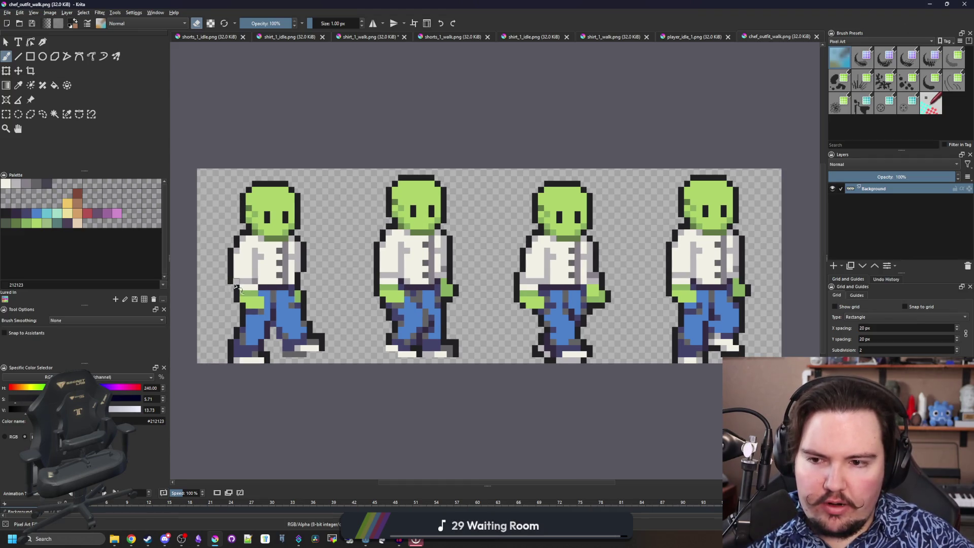
pyautogui.click(930, 5)
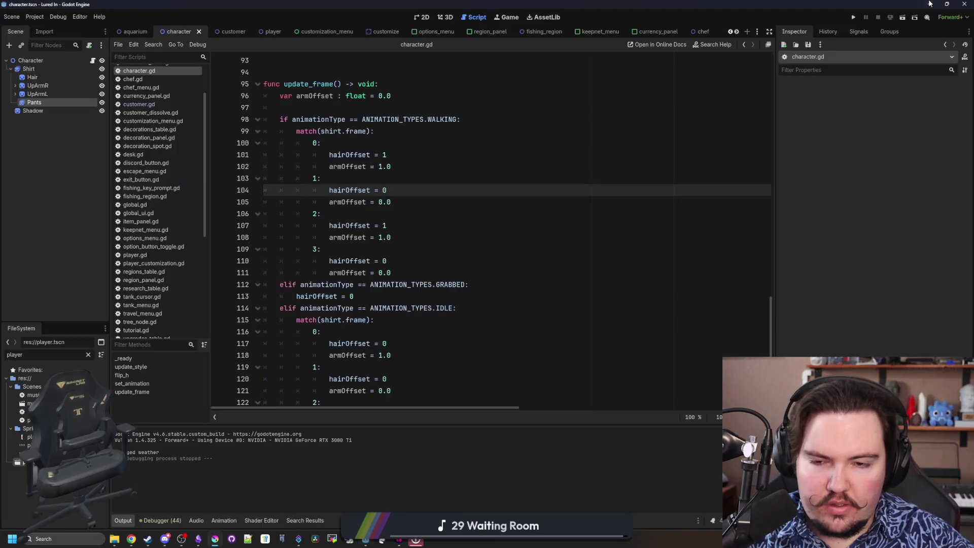
# Step: Add lines resetting the arm rotations to 0 in the IDLE branch of update_frame
pyautogui.click(412, 237)
pyautogui.click(401, 200)
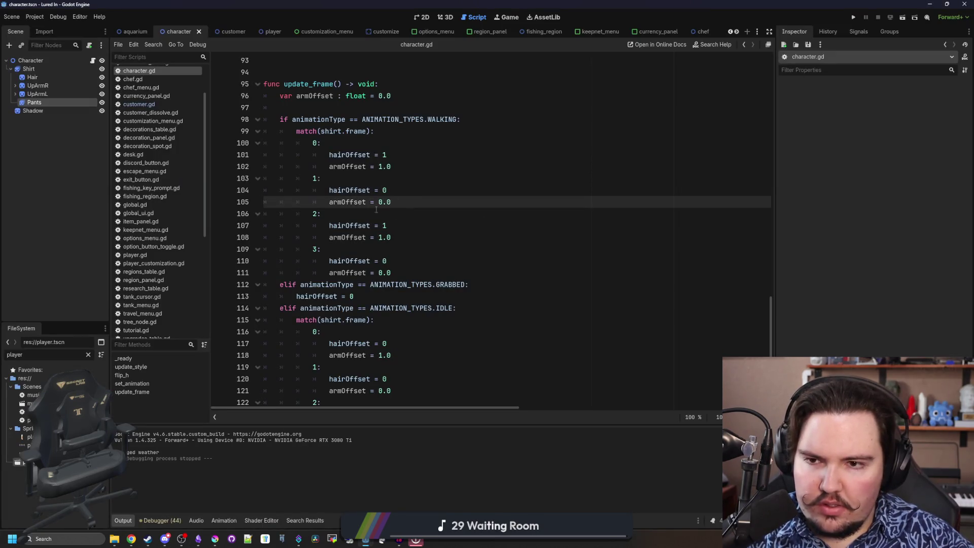
pyautogui.click(377, 210)
pyautogui.click(386, 190)
pyautogui.scroll(1, 406, 193)
pyautogui.click(424, 178)
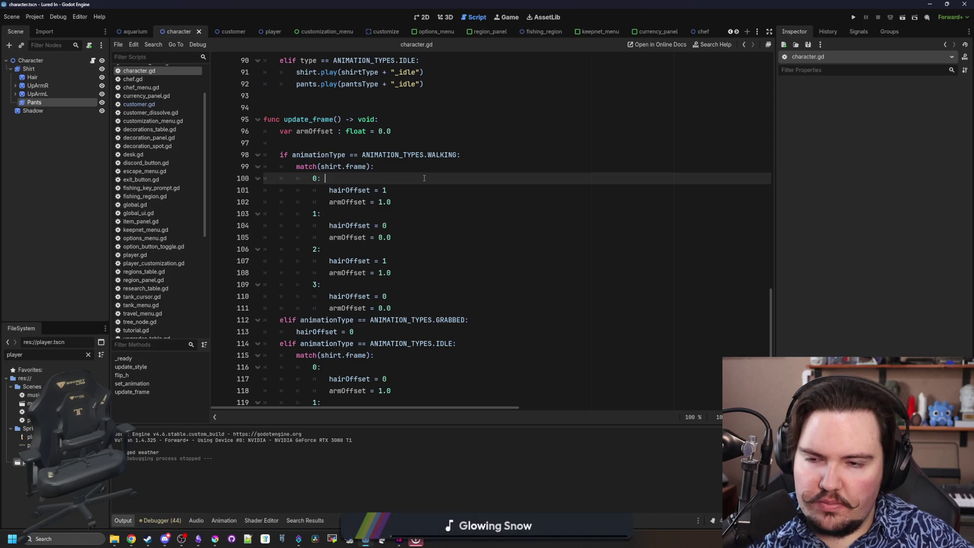
pyautogui.click(407, 203)
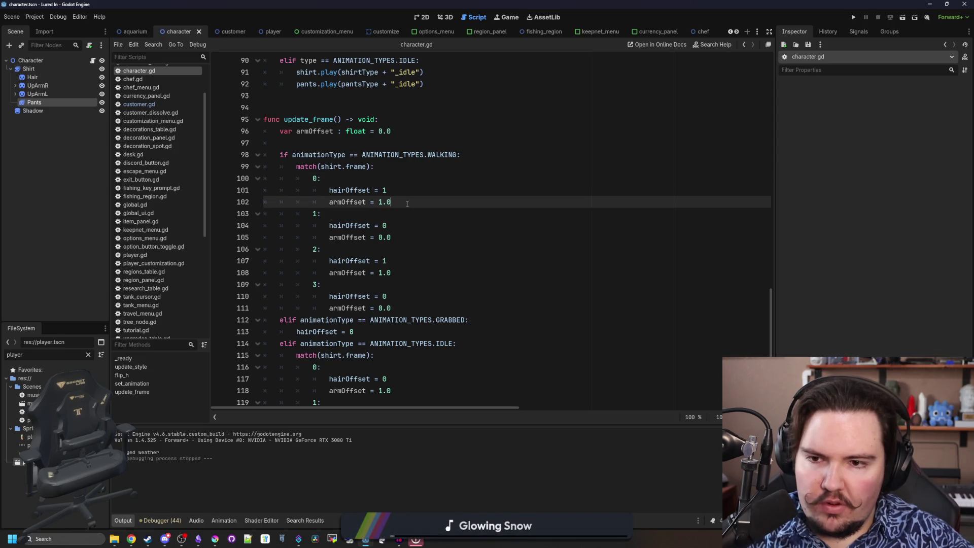
pyautogui.scroll(-3, 426, 203)
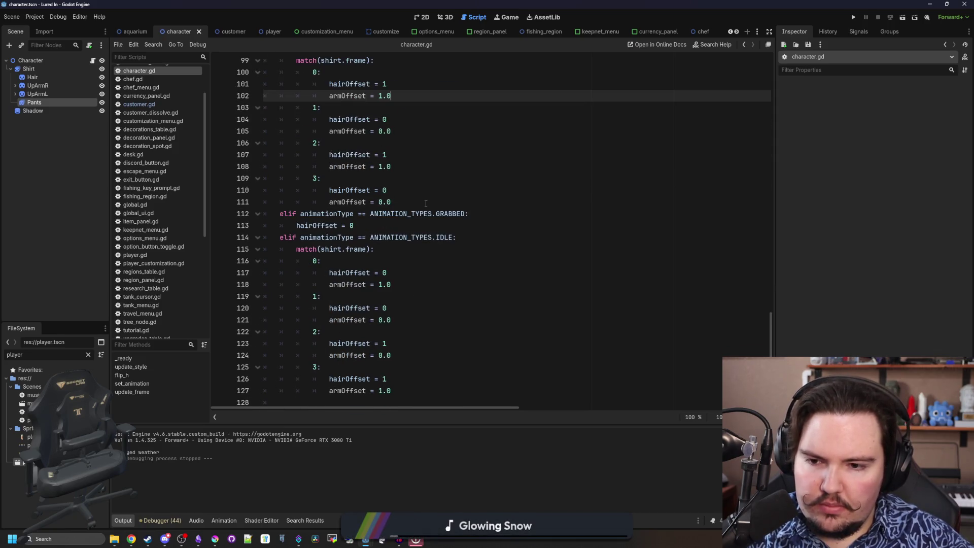
pyautogui.scroll(-1, 399, 211)
pyautogui.click(382, 214)
pyautogui.click(472, 205)
pyautogui.press('Return')
pyautogui.write('mR.ro')
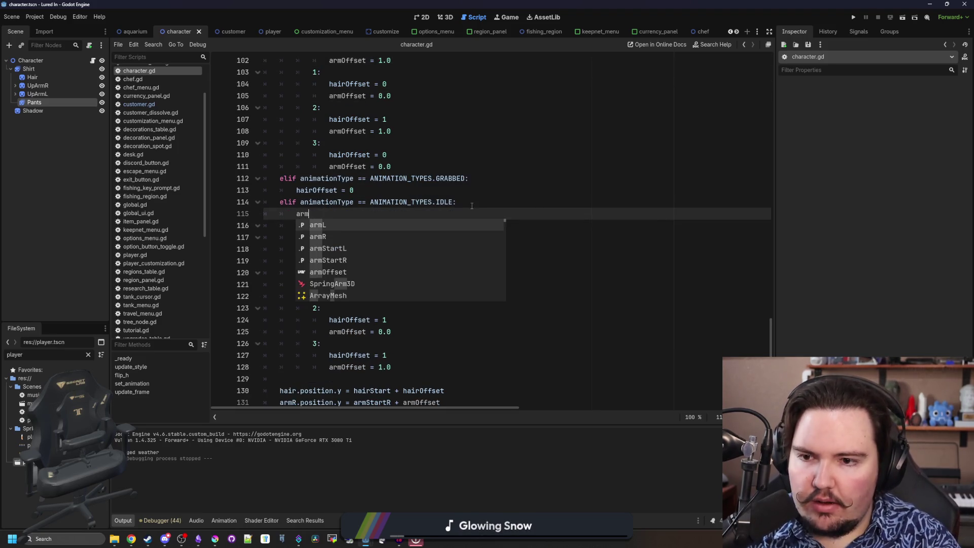
pyautogui.write('tation = 0')
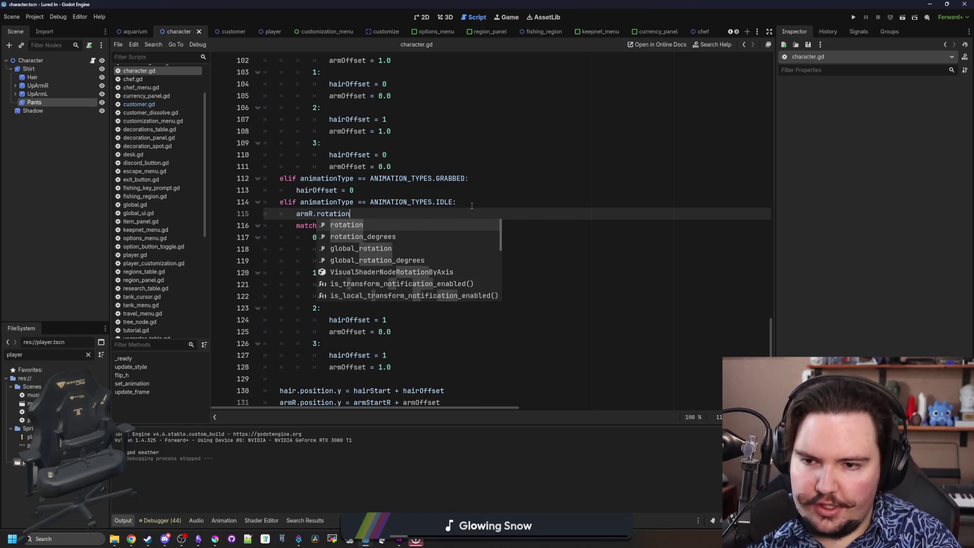
pyautogui.press('Return')
pyautogui.write('.rotaiton = 0-')
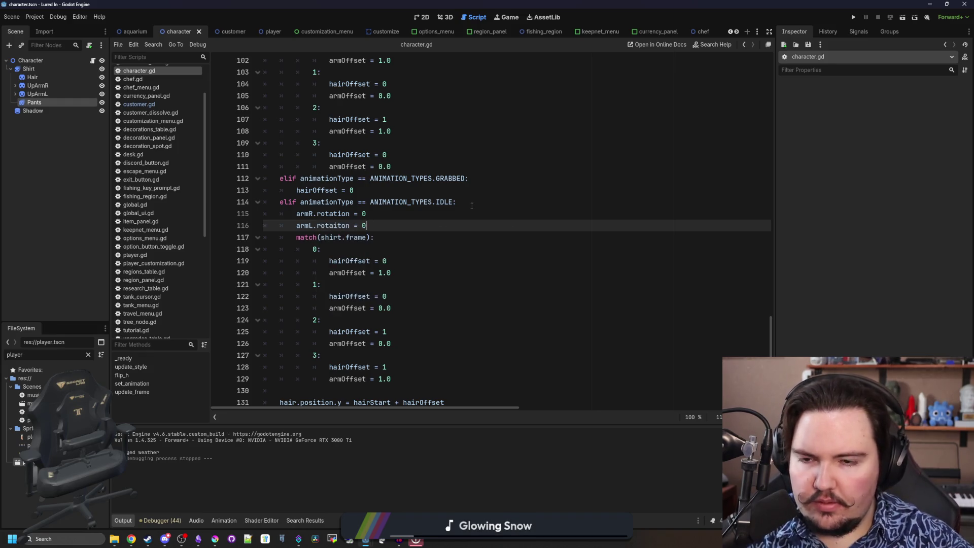
pyautogui.scroll(4, 472, 205)
# Step: Add an armR.rotation = 0.1 line under walk frame 0
pyautogui.click(303, 355)
pyautogui.moveTo(378, 356); pyautogui.dragTo(291, 356)
pyautogui.click(405, 200)
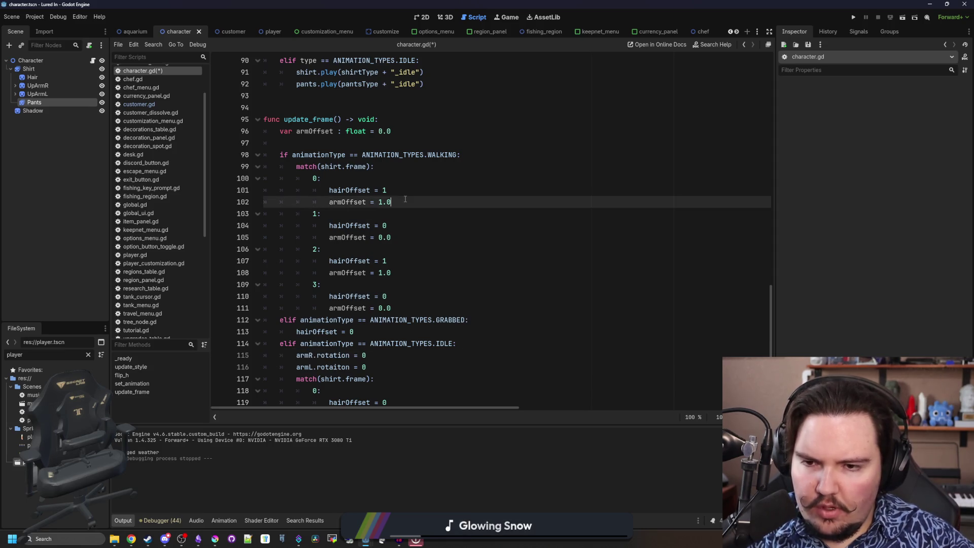
pyautogui.press('Return')
pyautogui.hotkey('ctrl', 'v')
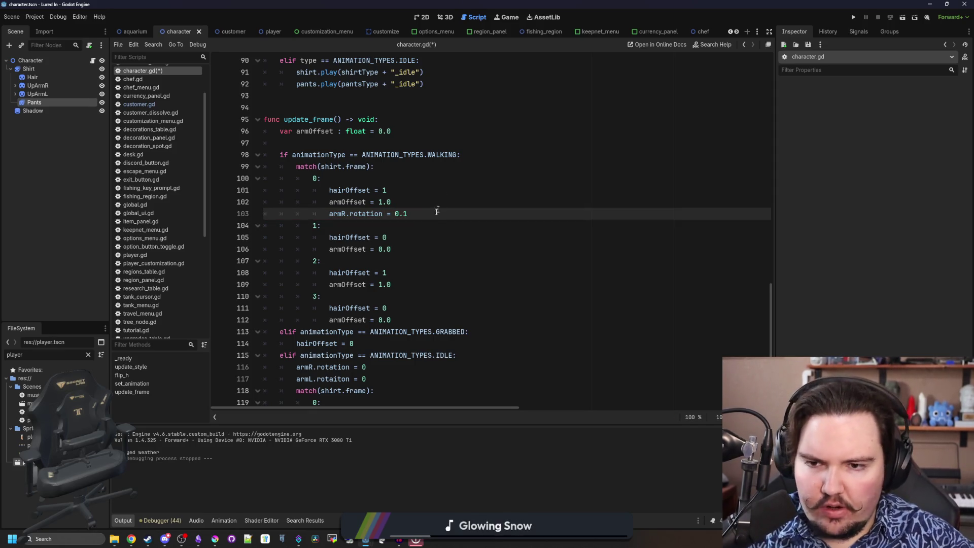
pyautogui.moveTo(408, 214); pyautogui.dragTo(329, 214)
pyautogui.hotkey('ctrl', 'c')
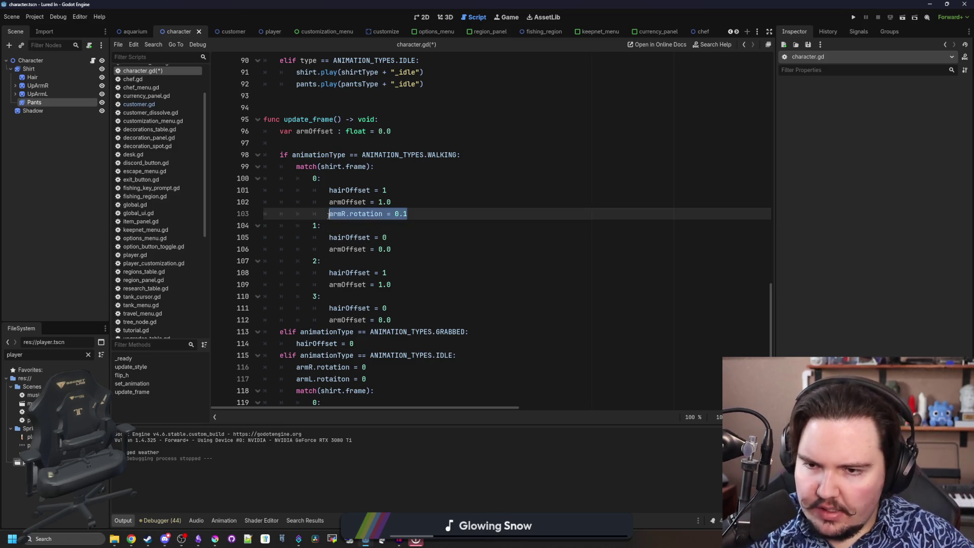
# Step: Add armR.rotation lines to walk frames 2 (-0.1) and 3 (0.0)
pyautogui.click(412, 278)
pyautogui.press('Down')
pyautogui.press('Return')
pyautogui.hotkey('ctrl', 'v')
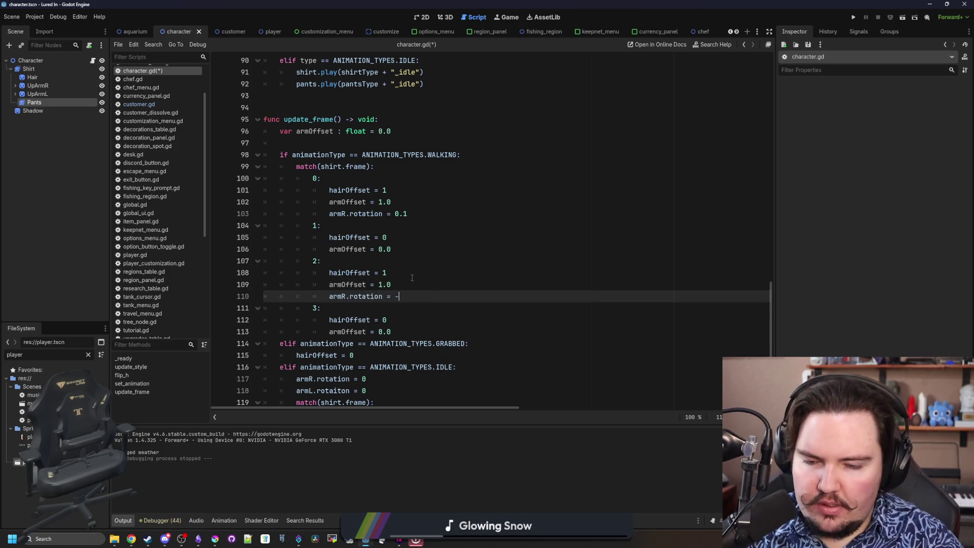
pyautogui.moveTo(413, 295); pyautogui.dragTo(329, 296)
pyautogui.hotkey('ctrl', 'c')
pyautogui.click(405, 331)
pyautogui.press('Return')
pyautogui.hotkey('ctrl', 'v')
pyautogui.press('BackSpace')
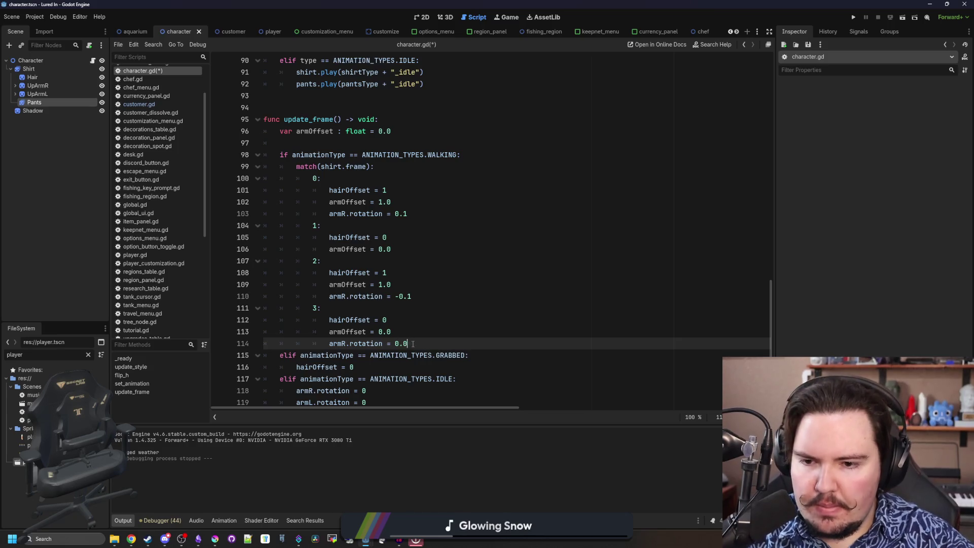
# Step: Add armR.rotation = 0.0 to walk frame 1, save the script, and run the project
pyautogui.moveTo(412, 343); pyautogui.dragTo(329, 343)
pyautogui.hotkey('ctrl', 'c')
pyautogui.click(409, 249)
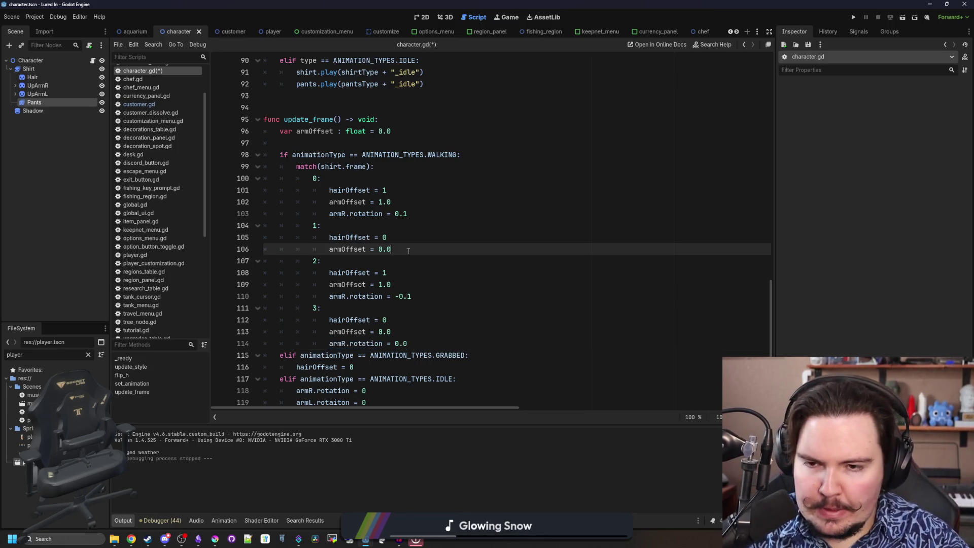
pyautogui.press('Return')
pyautogui.hotkey('ctrl', 'v')
pyautogui.hotkey('ctrl', 's')
pyautogui.click(854, 17)
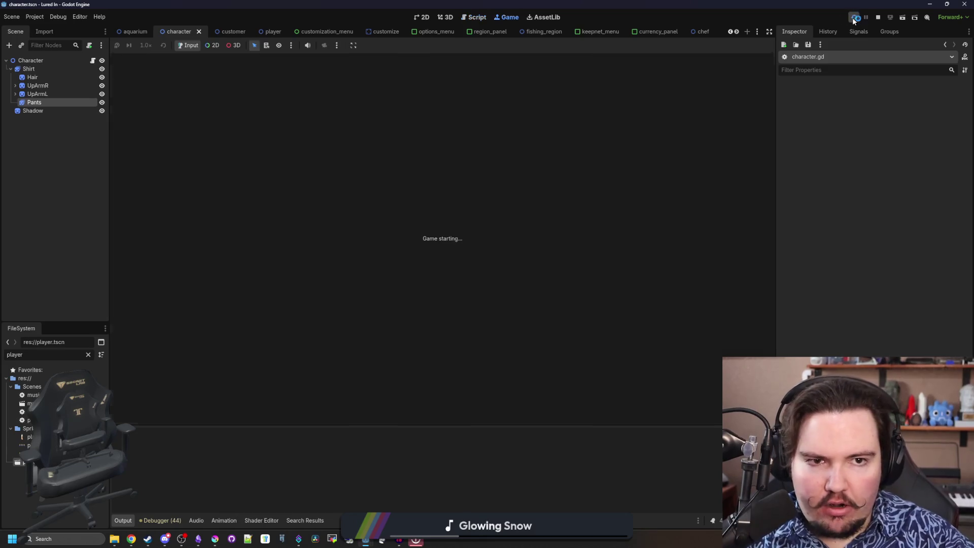
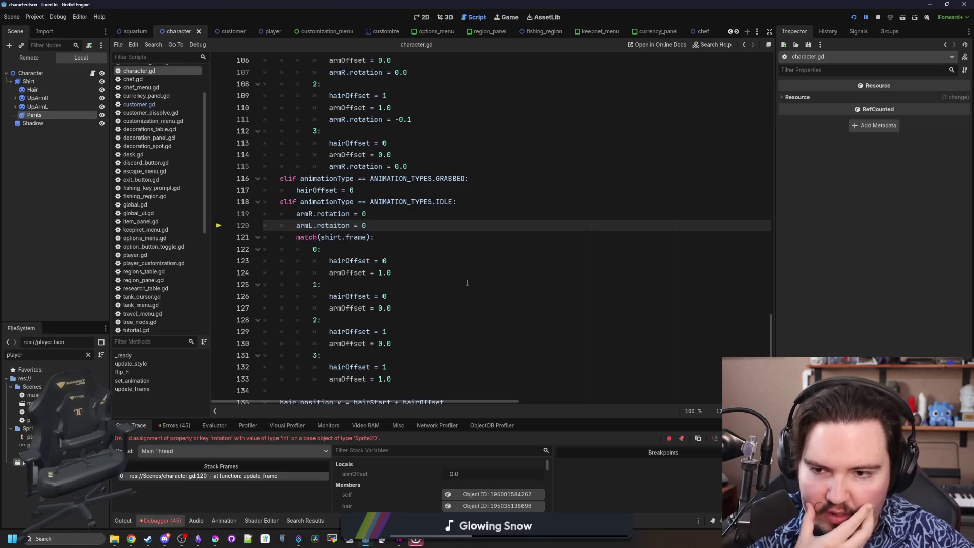
# Step: Correct the misspelled 'rotaiton' to 'rotation' on line 120's idle armL line
pyautogui.click(451, 261)
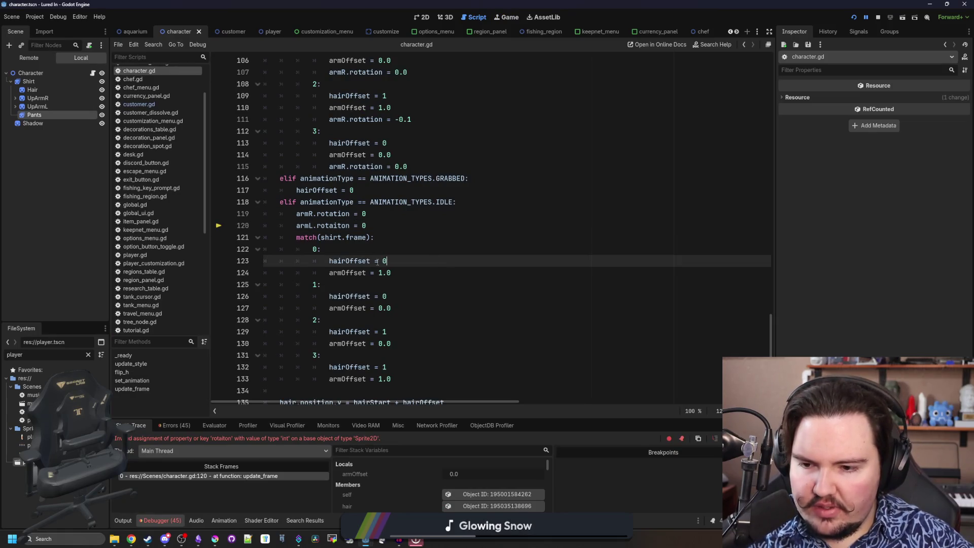
pyautogui.doubleClick(333, 225)
pyautogui.write('ro')
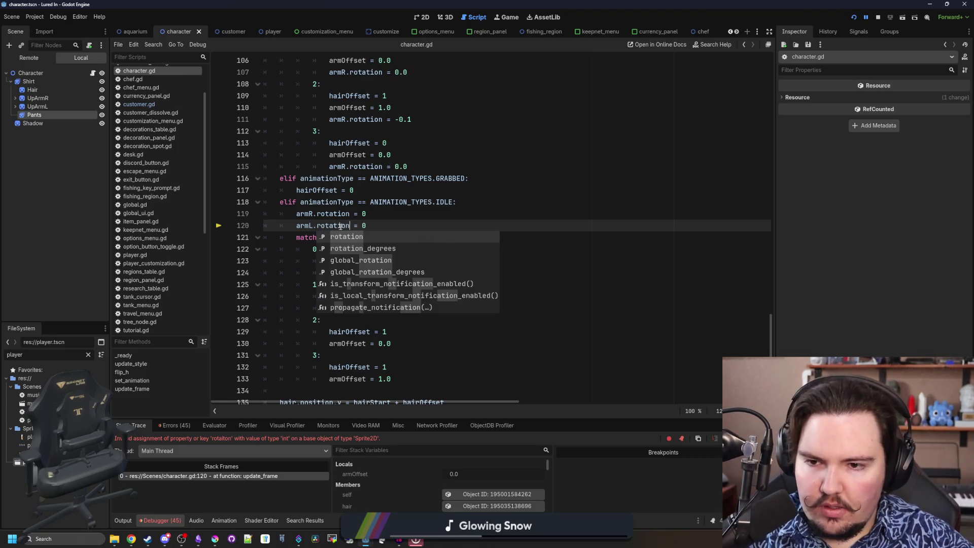
pyautogui.press('Escape')
pyautogui.click(350, 214)
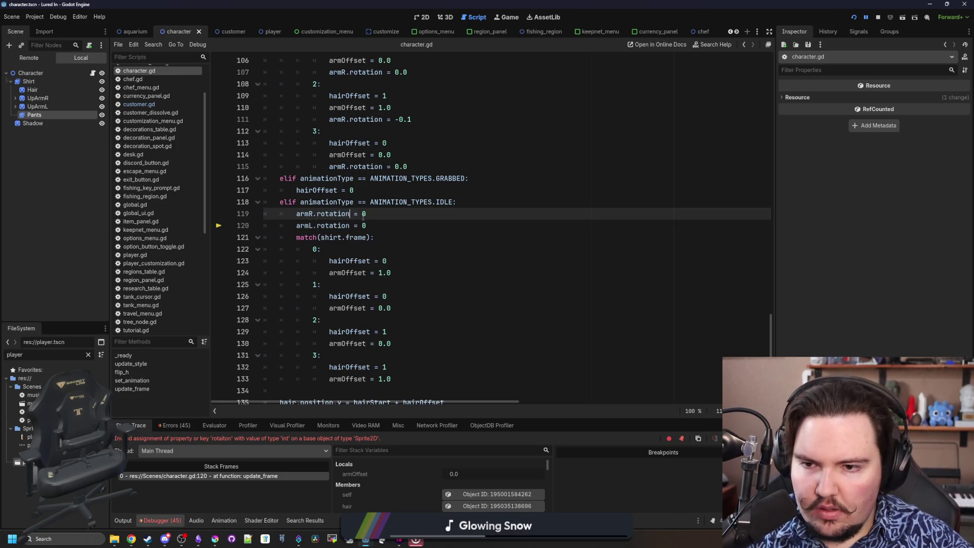
# Step: Save character.gd and run the game with F5 to test the fix
pyautogui.scroll(2, 385, 281)
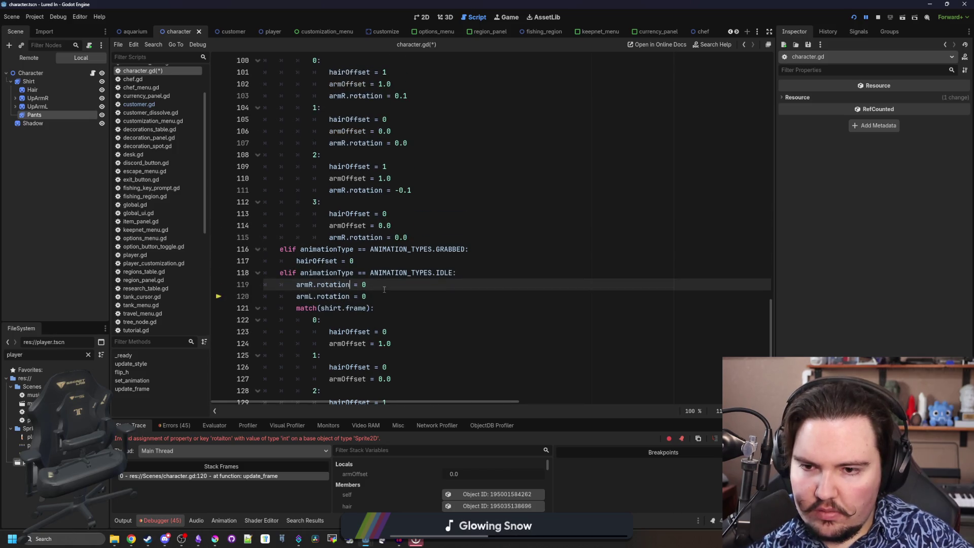
pyautogui.scroll(-3, 384, 289)
pyautogui.scroll(2, 384, 289)
pyautogui.press('Down')
pyautogui.hotkey('ctrl', 's')
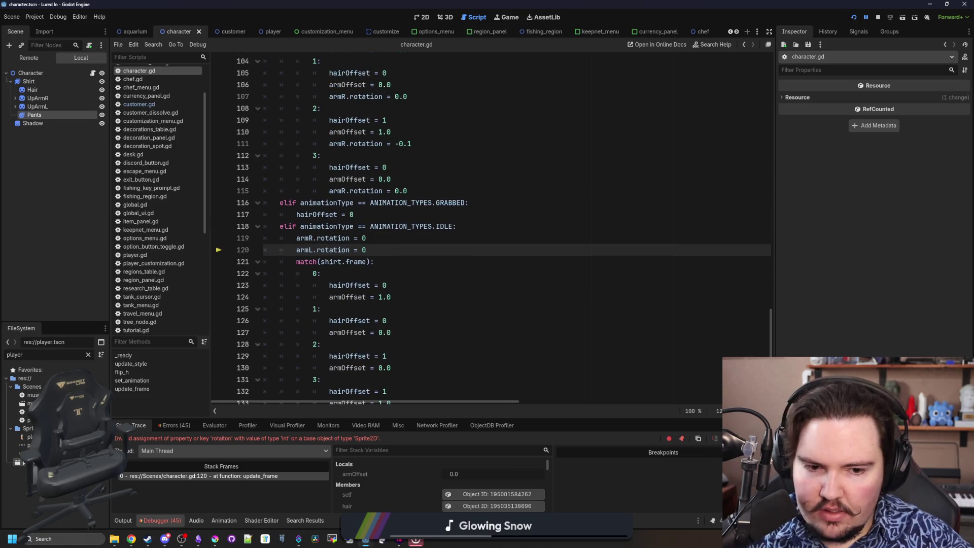
pyautogui.press('F5')
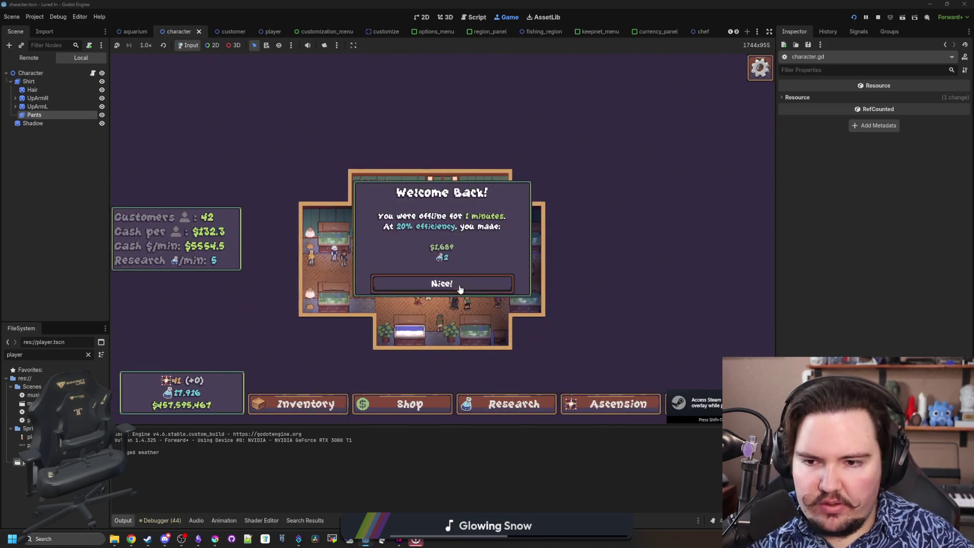
# Step: Dismiss the Welcome Back popup, zoom and pan to watch customers walk, then stop the game
pyautogui.click(459, 287)
pyautogui.scroll(2, 459, 288)
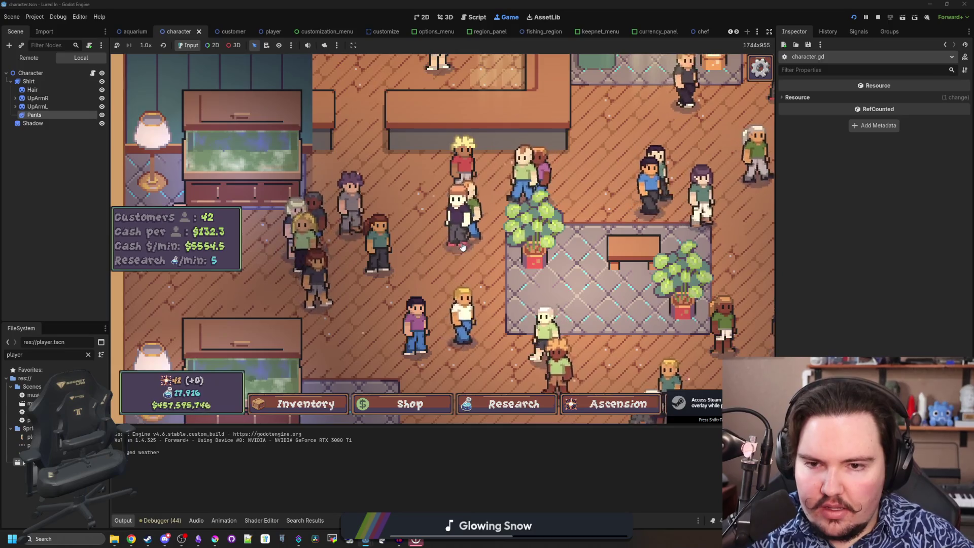
pyautogui.scroll(2, 463, 247)
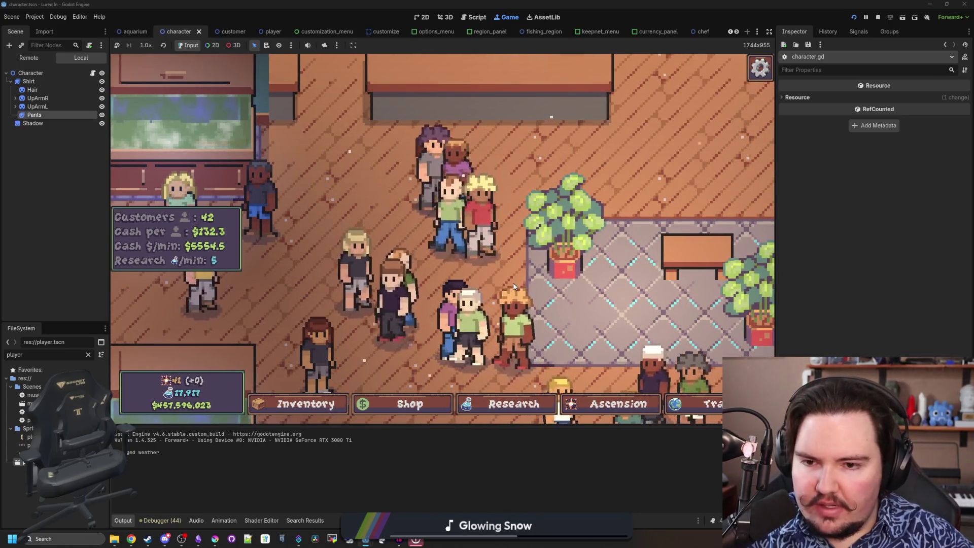
pyautogui.press('s')
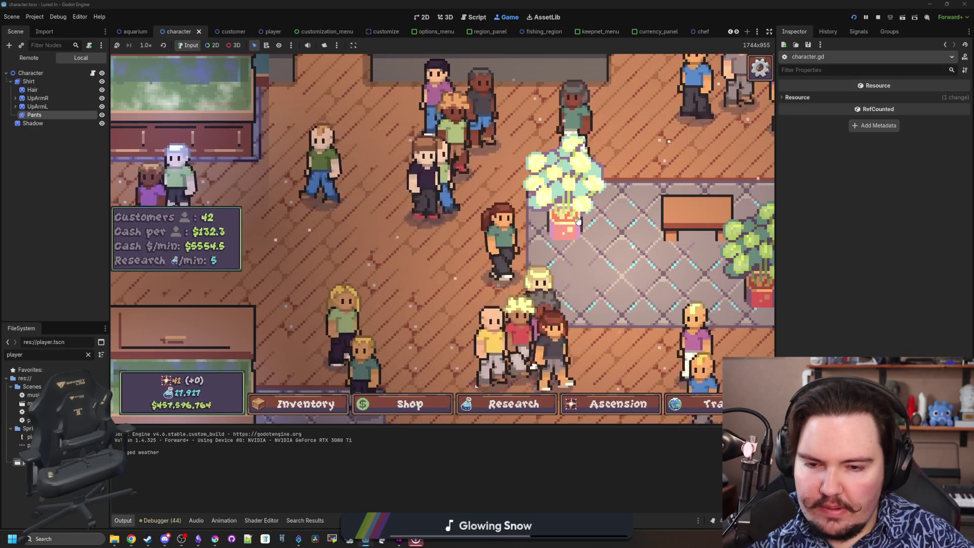
pyautogui.moveTo(577, 220); pyautogui.dragTo(502, 160)
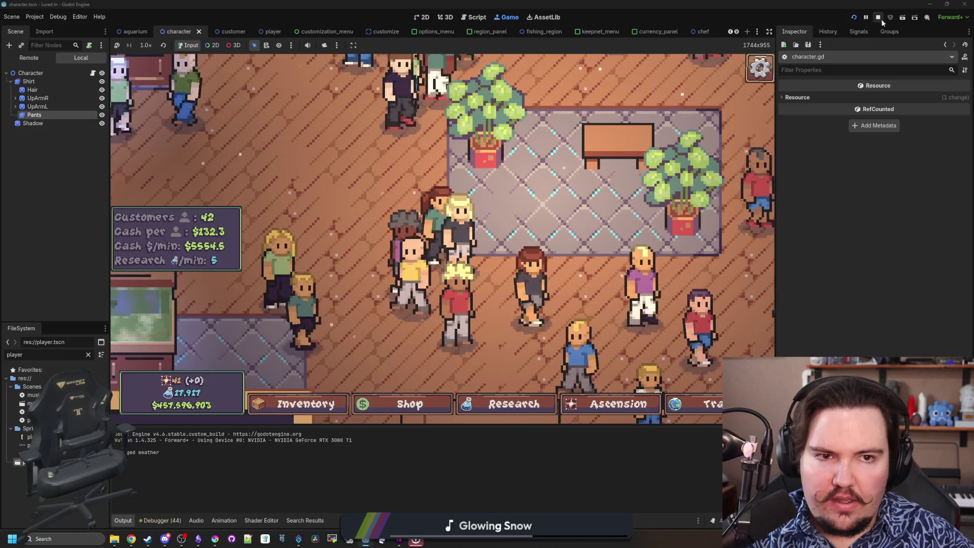
pyautogui.click(878, 16)
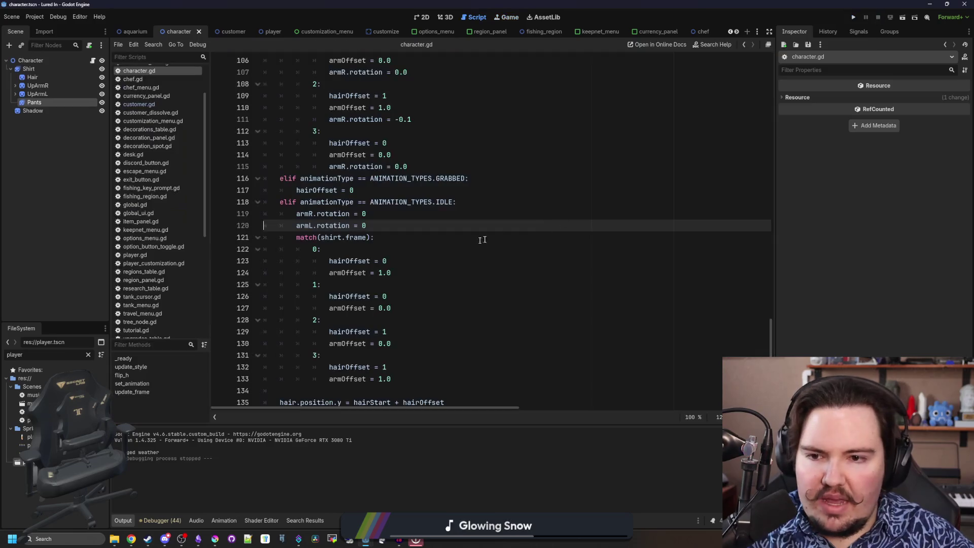
# Step: Add 'armL.rotation = -0.1' under walking frame 0's armR rotation
pyautogui.click(419, 233)
pyautogui.scroll(3, 418, 234)
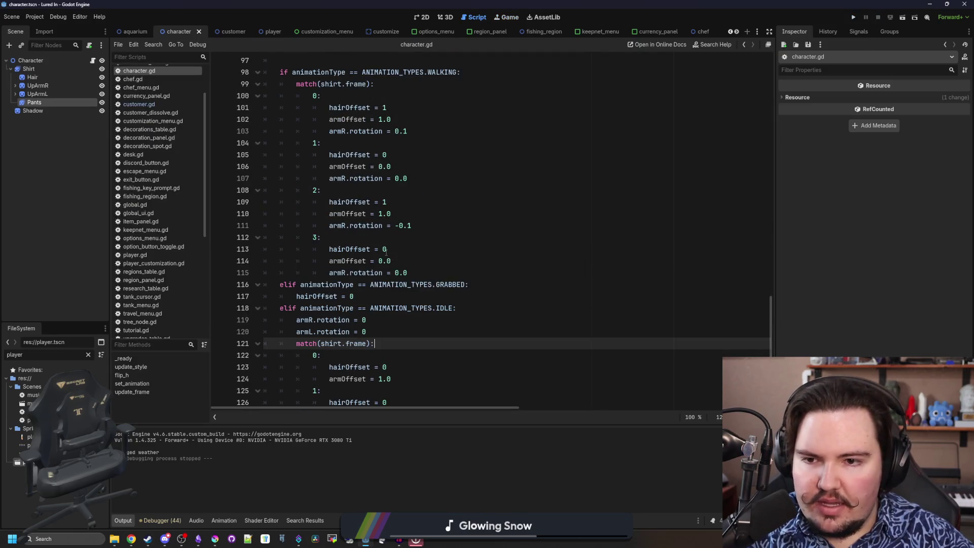
pyautogui.scroll(1, 418, 244)
pyautogui.click(420, 299)
pyautogui.click(433, 167)
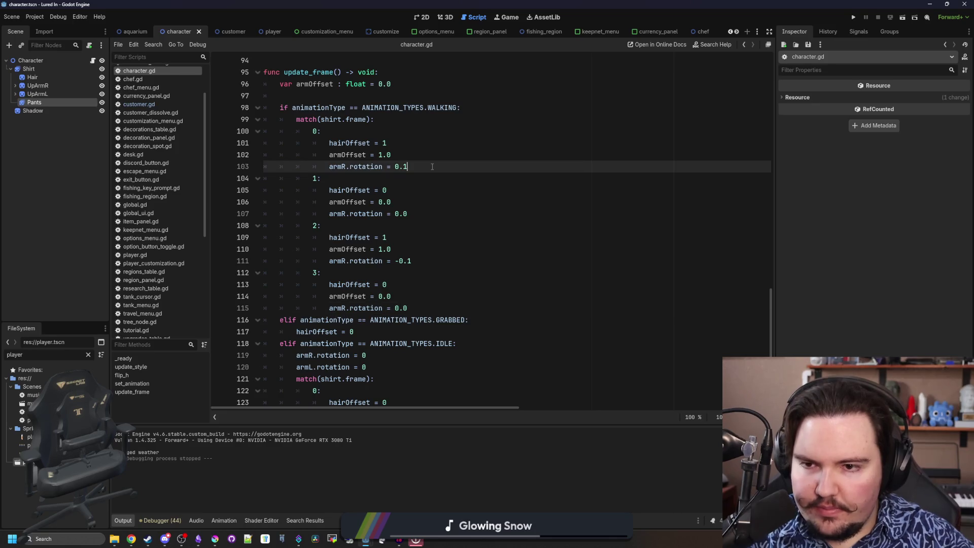
pyautogui.press('Return')
pyautogui.write('armL.rotation = ')
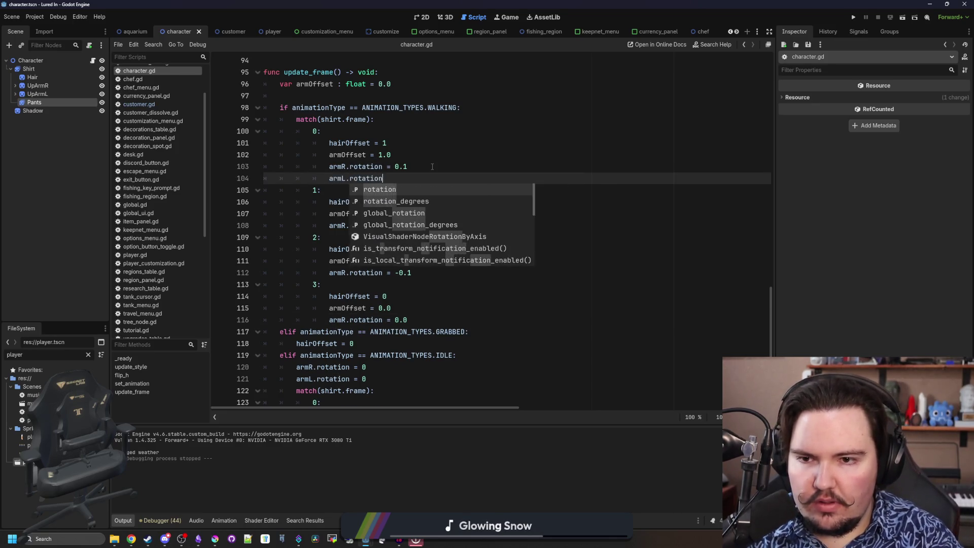
pyautogui.write('-0,.1')
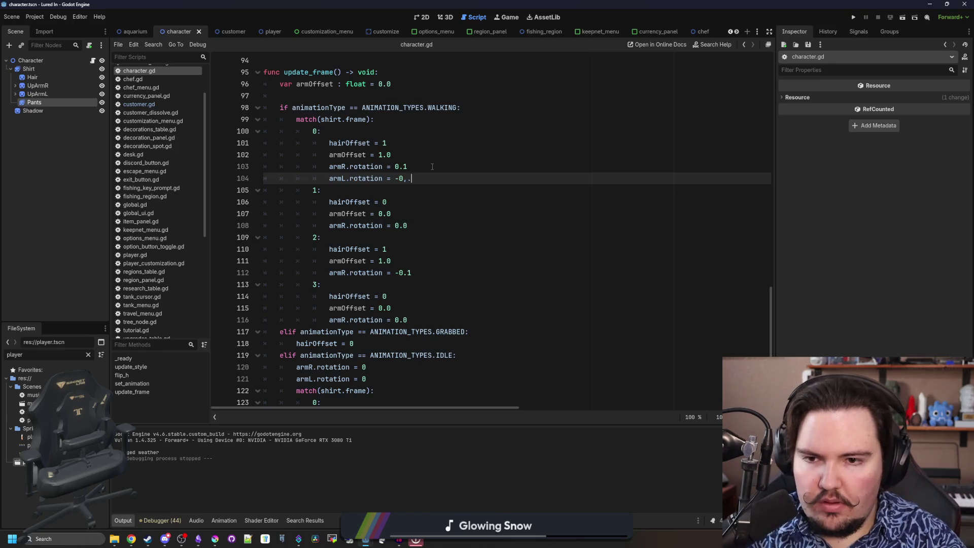
pyautogui.moveTo(426, 176); pyautogui.dragTo(329, 178)
pyautogui.hotkey('ctrl', 'c')
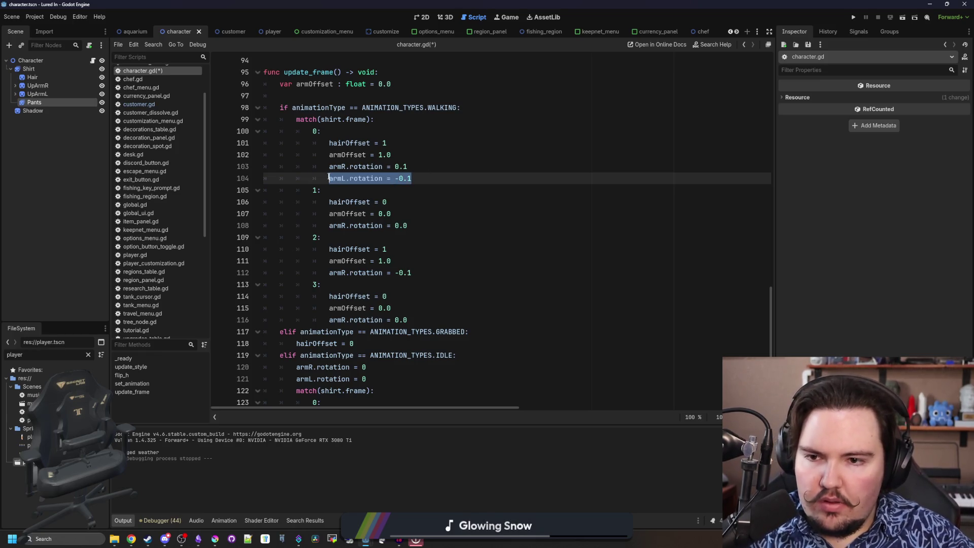
# Step: Paste an armL.rotation line into walking frame 2 with value 0.1
pyautogui.click(426, 273)
pyautogui.press('Return')
pyautogui.hotkey('ctrl', 'v')
pyautogui.hotkey('ctrl', 'z')
pyautogui.hotkey('ctrl', 'v')
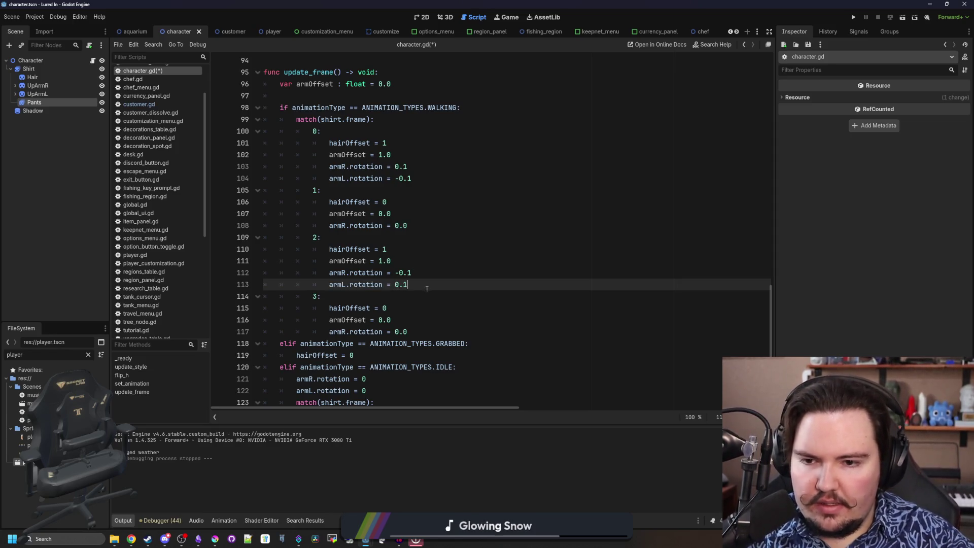
pyautogui.moveTo(427, 289); pyautogui.dragTo(329, 284)
pyautogui.hotkey('ctrl', 'c')
# Step: Add armL.rotation lines with value 0.0 to walking frames 1 and 3
pyautogui.click(405, 225)
pyautogui.press('Return')
pyautogui.hotkey('ctrl', 'v')
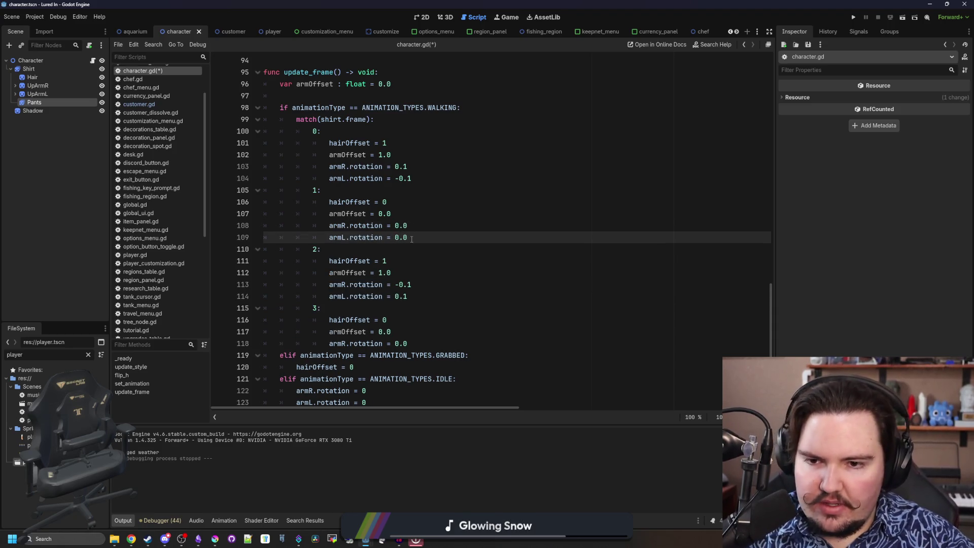
pyautogui.moveTo(412, 237); pyautogui.dragTo(329, 238)
pyautogui.hotkey('ctrl', 'c')
pyautogui.click(431, 345)
pyautogui.press('Return')
pyautogui.hotkey('ctrl', 'v')
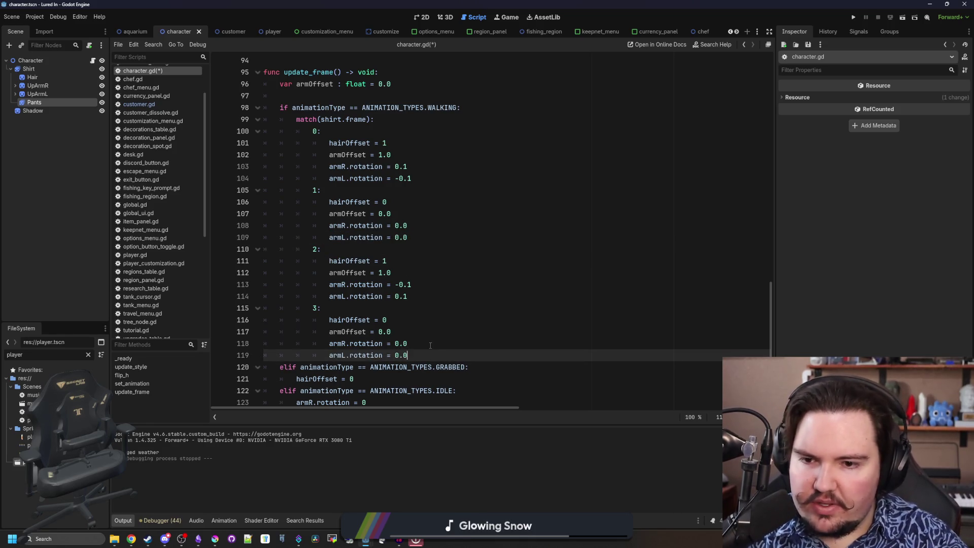
# Step: Save character.gd and run the project
pyautogui.press('Up')
pyautogui.press('Up')
pyautogui.hotkey('ctrl', 's')
pyautogui.press('Up')
pyautogui.press('Up')
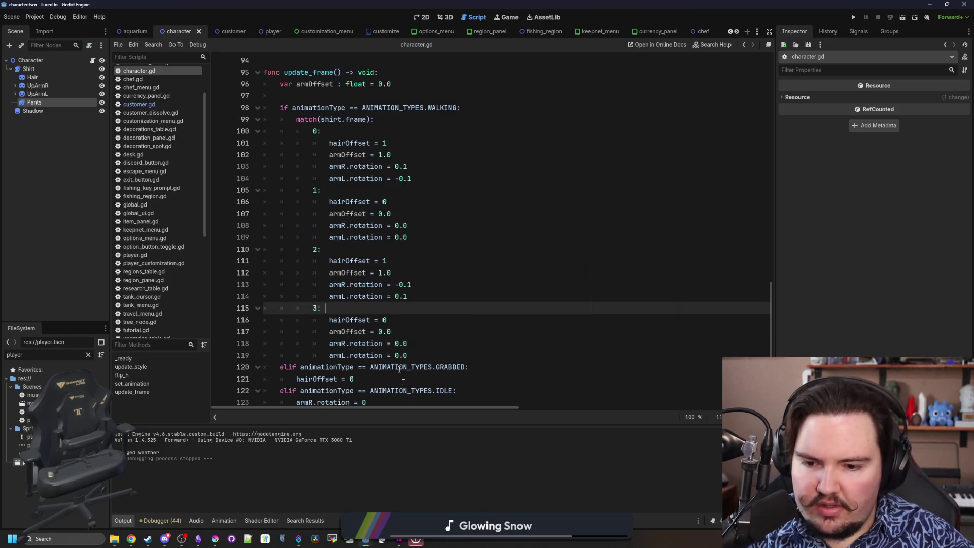
pyautogui.click(854, 12)
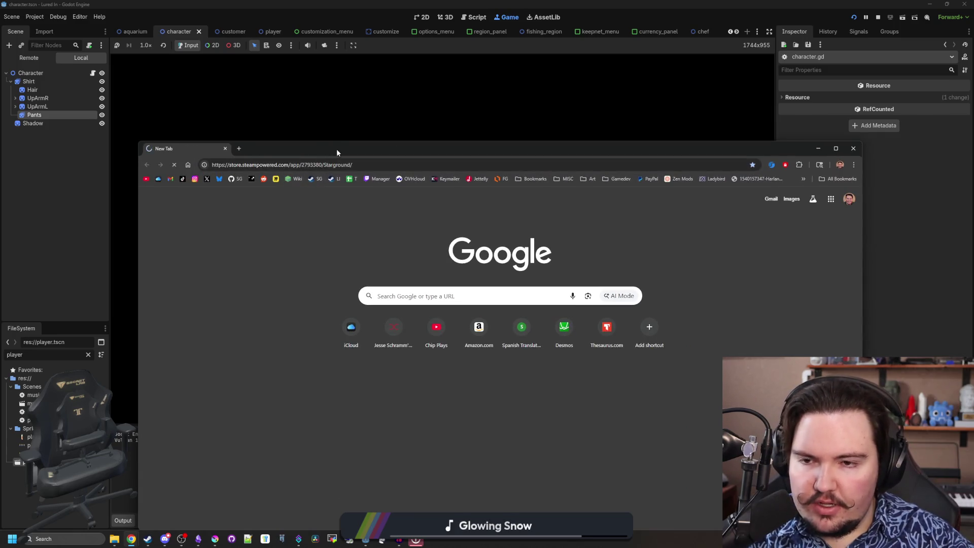
# Step: Maximize Chrome on the Starground Steam page and open a screenshot full size
pyautogui.doubleClick(336, 149)
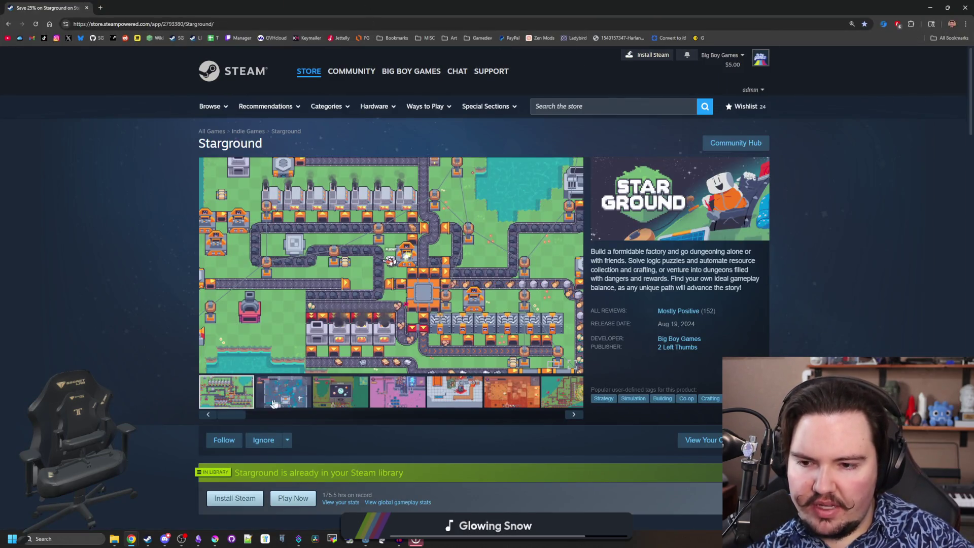
pyautogui.click(282, 401)
pyautogui.click(386, 321)
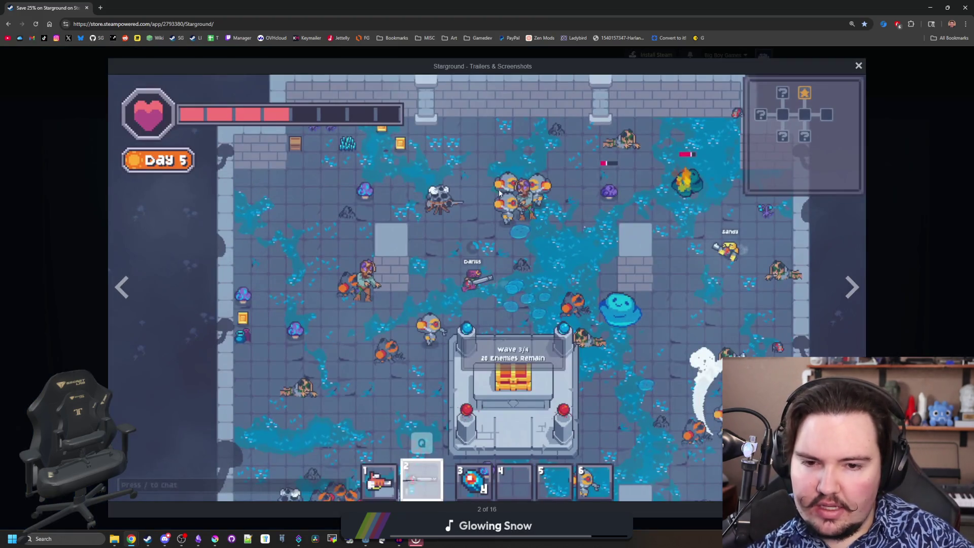
# Step: Flip through the Starground screenshot gallery, close it, and return to Godot
pyautogui.click(846, 291)
pyautogui.click(845, 292)
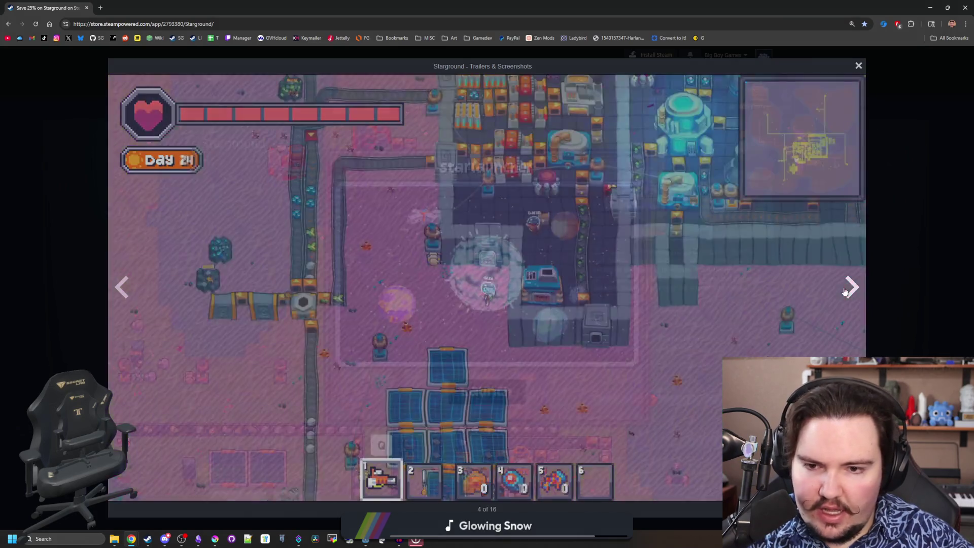
pyautogui.click(845, 291)
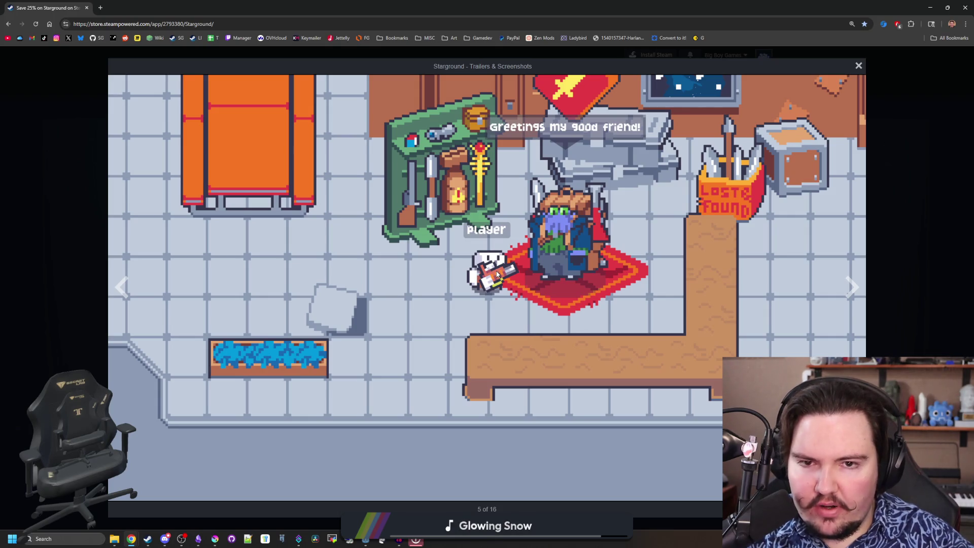
pyautogui.click(854, 291)
pyautogui.click(854, 293)
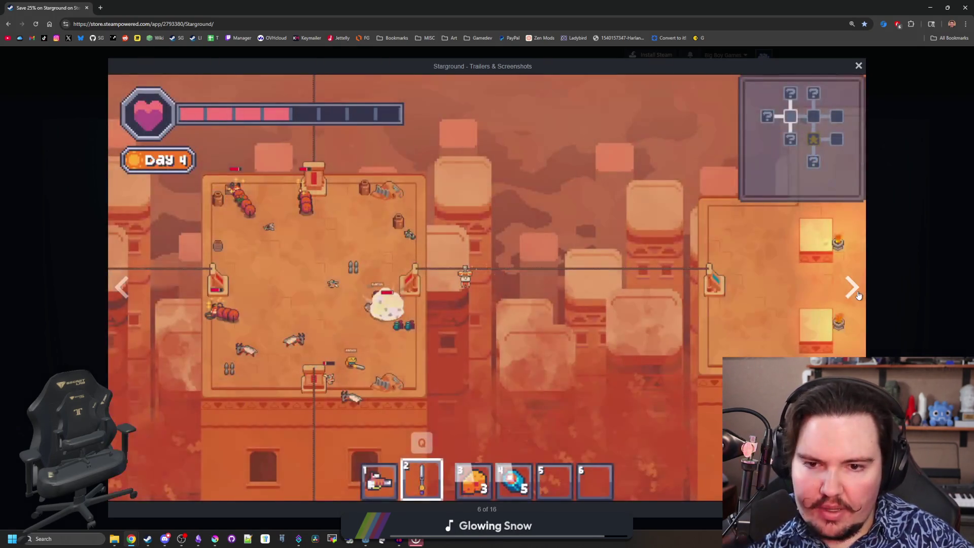
pyautogui.click(857, 295)
pyautogui.click(857, 294)
pyautogui.click(857, 295)
pyautogui.click(857, 295)
pyautogui.click(904, 259)
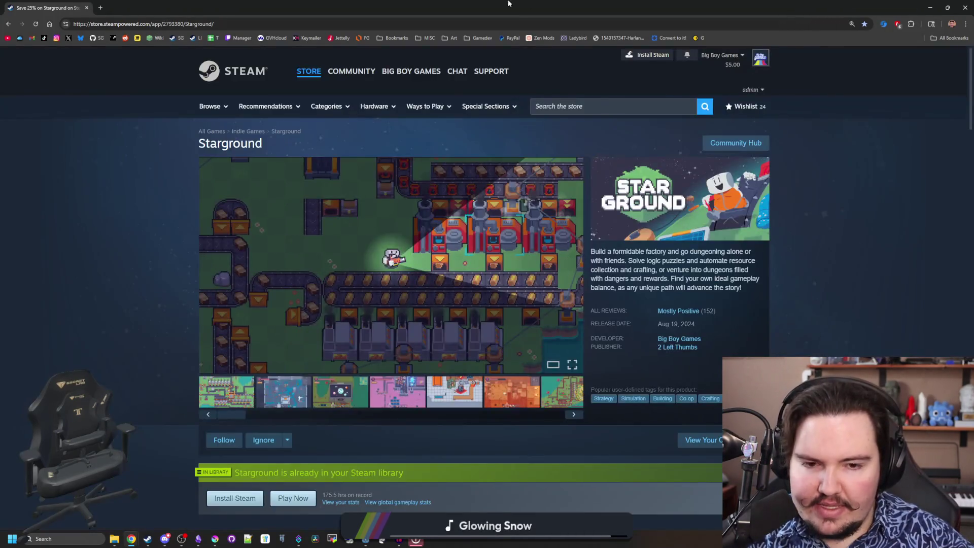
pyautogui.hotkey('alt', 'Tab')
# Step: Dismiss Welcome Back, zoom and pan across the shop floor, then stop the game
pyautogui.click(457, 288)
pyautogui.scroll(3, 407, 263)
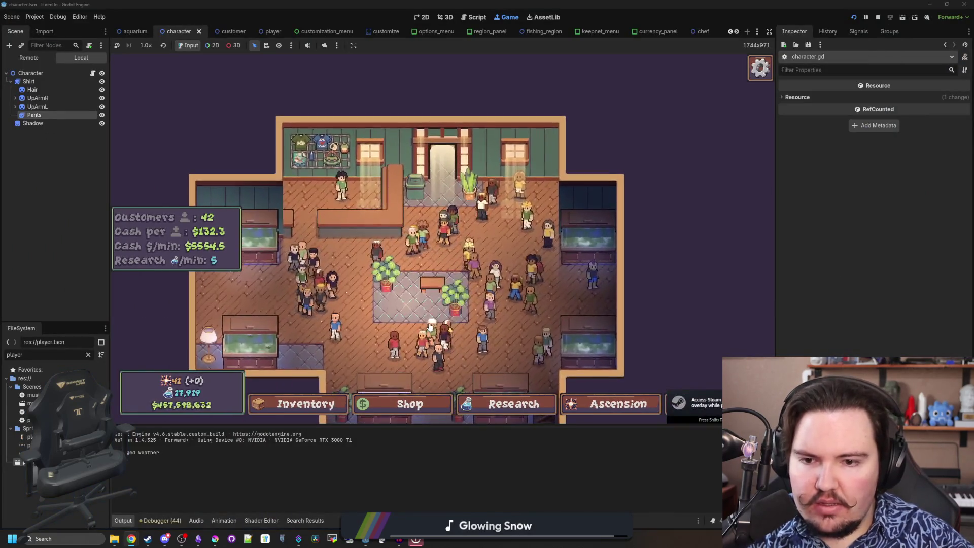
pyautogui.scroll(1, 407, 263)
pyautogui.scroll(2, 407, 263)
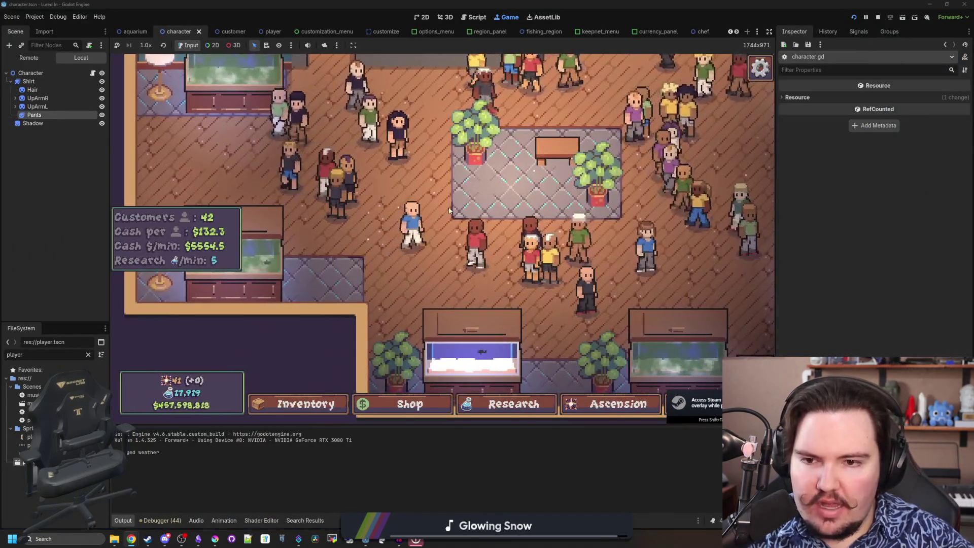
pyautogui.scroll(2, 440, 232)
pyautogui.scroll(1, 446, 232)
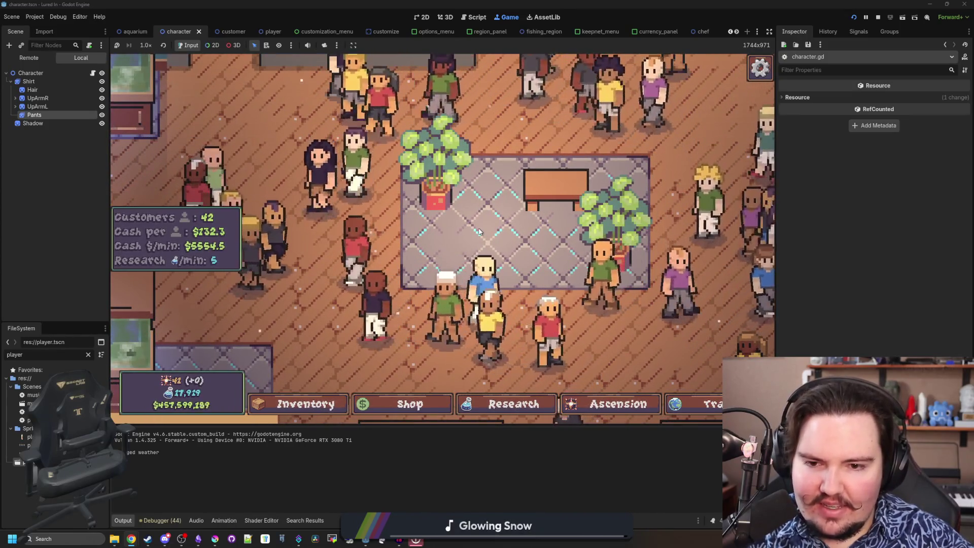
pyautogui.scroll(-5, 404, 234)
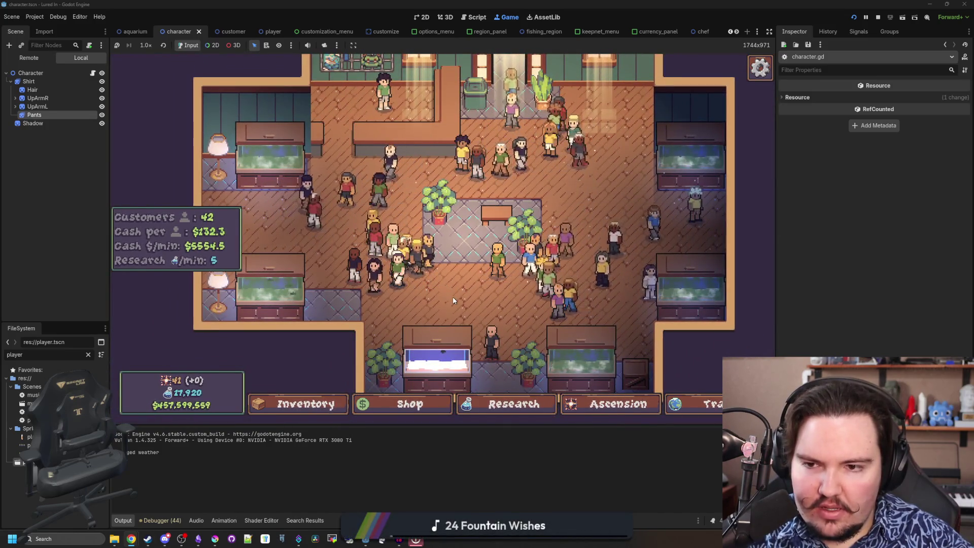
pyautogui.scroll(5, 397, 306)
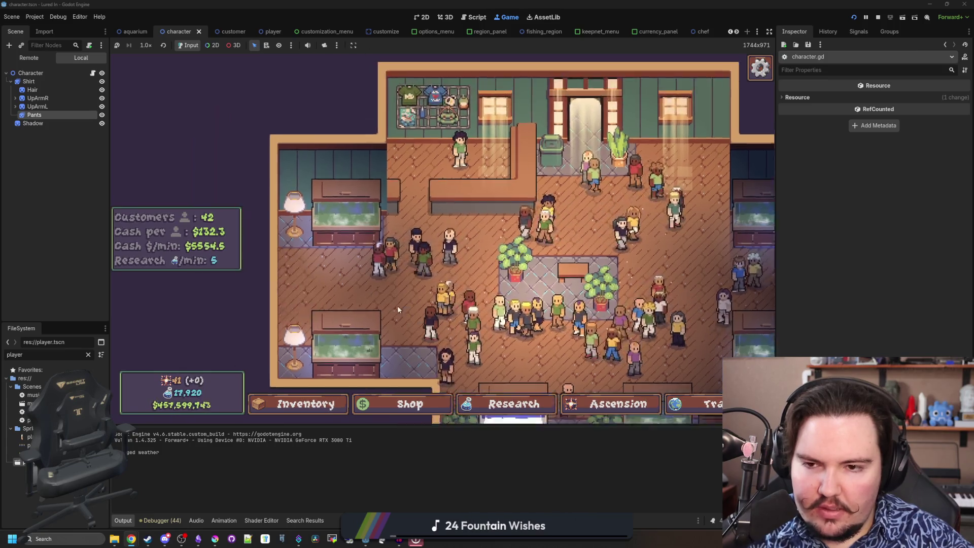
pyautogui.scroll(2, 482, 196)
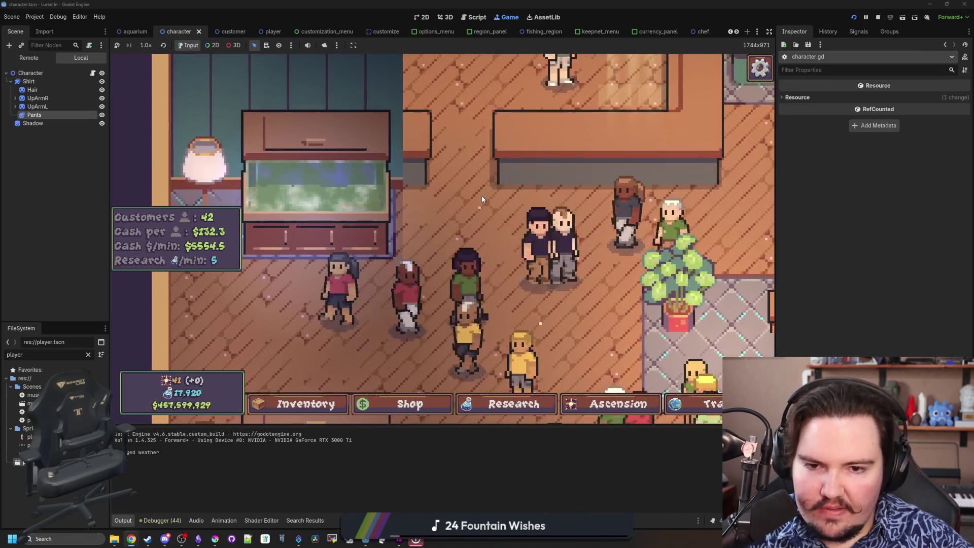
pyautogui.moveTo(591, 324); pyautogui.dragTo(426, 316)
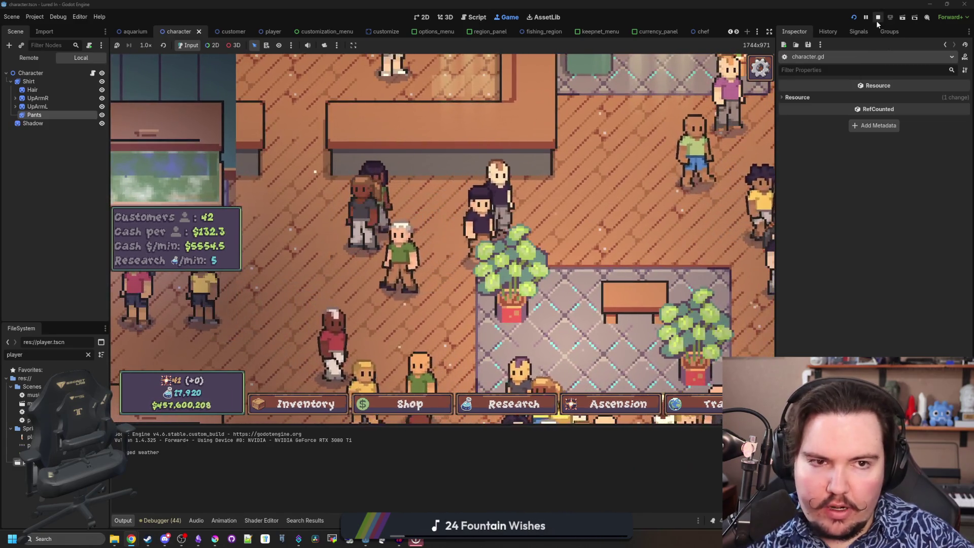
pyautogui.click(878, 17)
pyautogui.scroll(20, 415, 217)
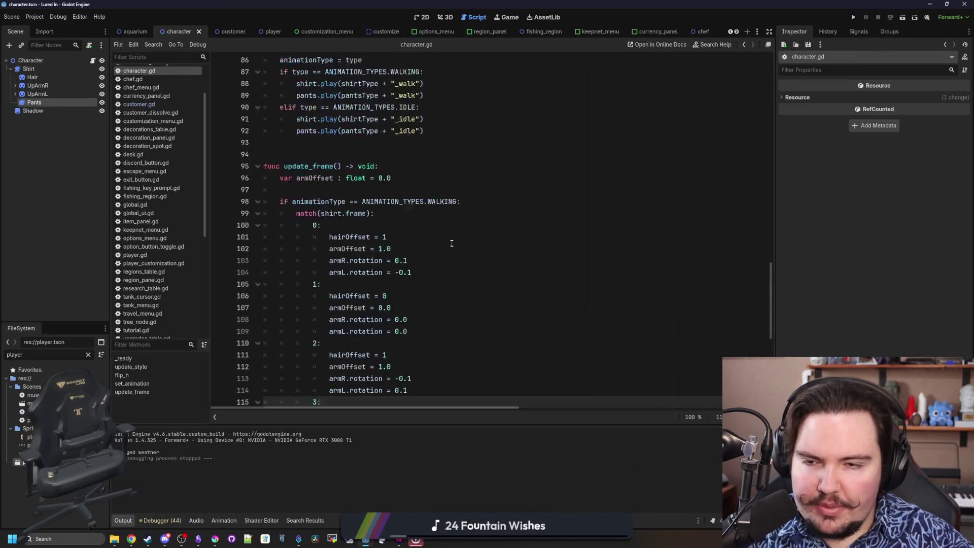
pyautogui.scroll(2, 415, 217)
pyautogui.click(333, 190)
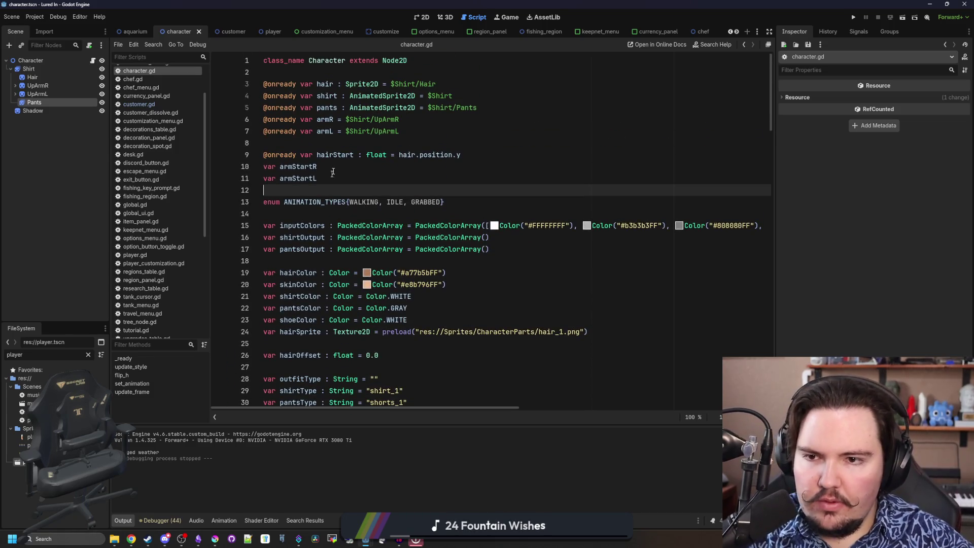
pyautogui.click(414, 131)
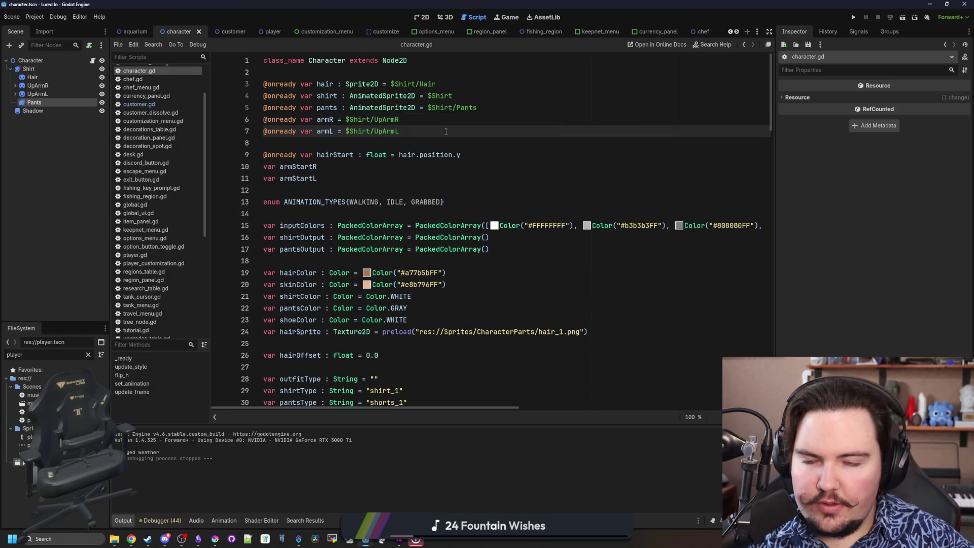
pyautogui.press('Return')
pyautogui.press('Return')
pyautogui.hotkey('ctrl', 'v')
pyautogui.click(335, 155)
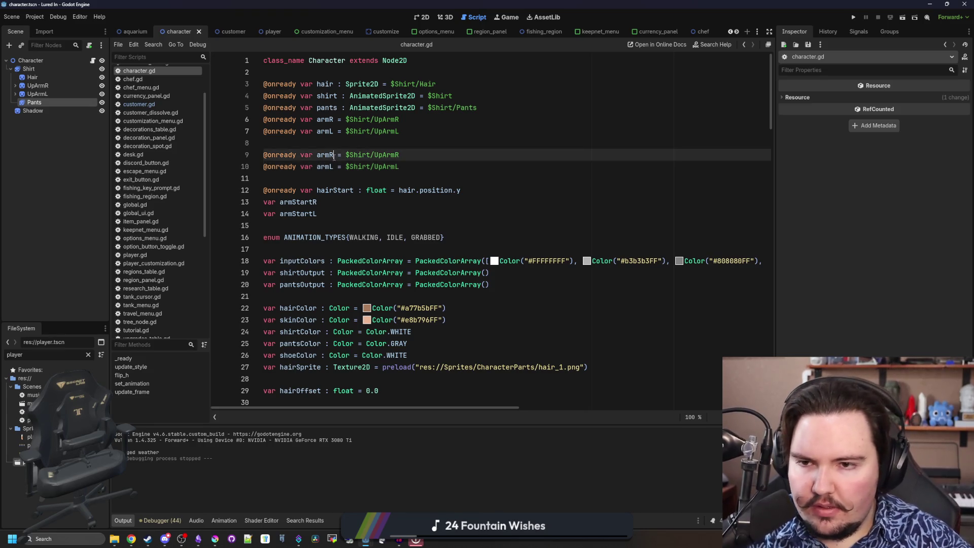
pyautogui.write('Lower')
pyautogui.moveTo(357, 154); pyautogui.dragTo(338, 155)
pyautogui.hotkey('ctrl', 'c')
pyautogui.click(333, 167)
pyautogui.hotkey('ctrl', 'v')
# Step: Point the new variables to $Shirt/UpArmR/LowArmR and $Shirt/UpArmL/LowArmL
pyautogui.click(453, 158)
pyautogui.write('ower')
pyautogui.press('BackSpace')
pyautogui.write('ArmR')
pyautogui.moveTo(453, 157); pyautogui.dragTo(419, 157)
pyautogui.hotkey('ctrl', 'c')
pyautogui.click(438, 171)
pyautogui.hotkey('ctrl', 'v')
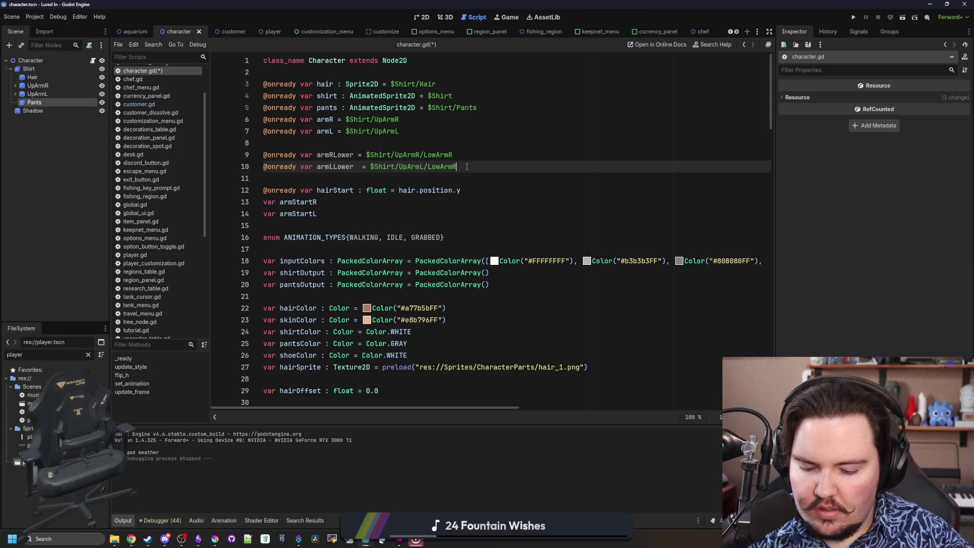
pyautogui.doubleClick(335, 166)
pyautogui.doubleClick(335, 155)
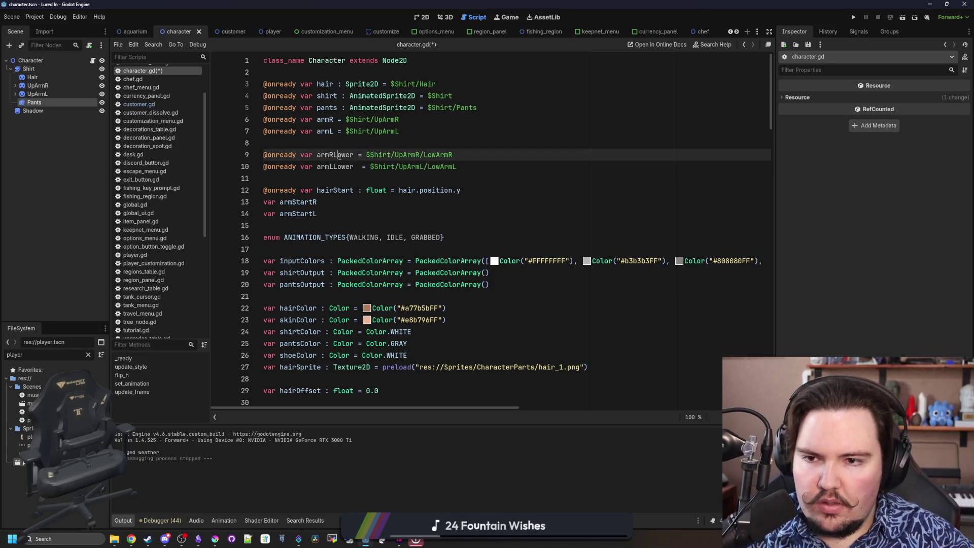
pyautogui.scroll(-10, 434, 226)
pyautogui.scroll(-18, 434, 226)
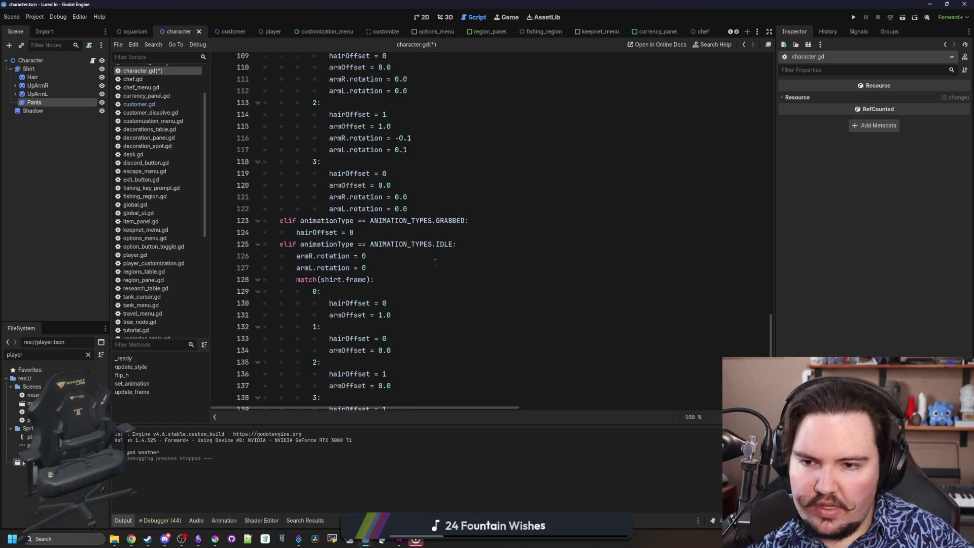
# Step: Add 'armRLower.rotation = 0.1' to walking frame 0
pyautogui.click(451, 177)
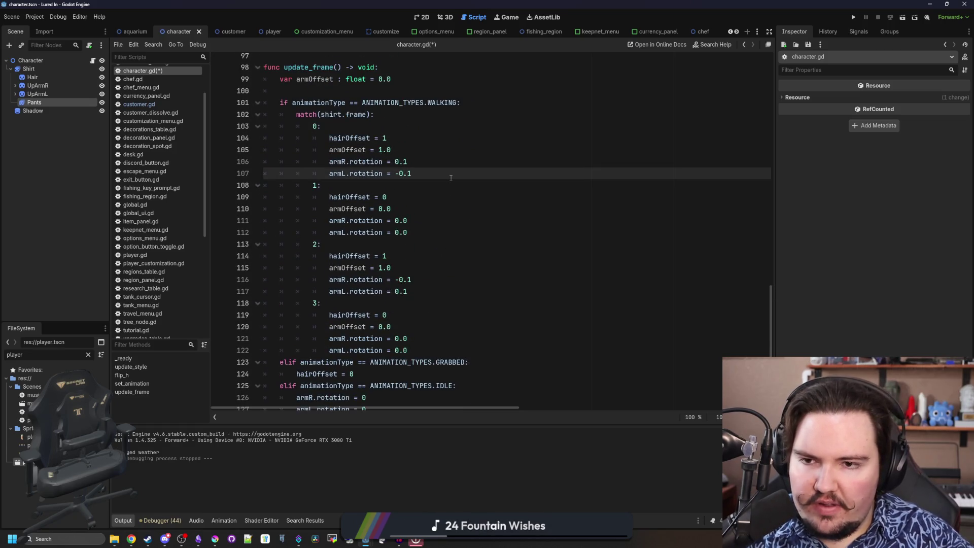
pyautogui.press('Return')
pyautogui.write('Arm')
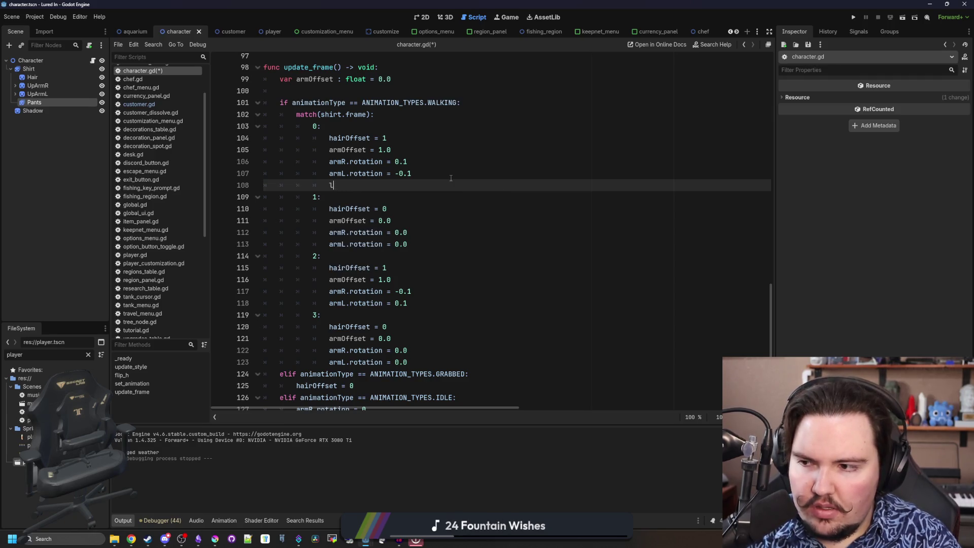
pyautogui.write('ow')
pyautogui.press('Down')
pyautogui.press('Down')
pyautogui.press('Down')
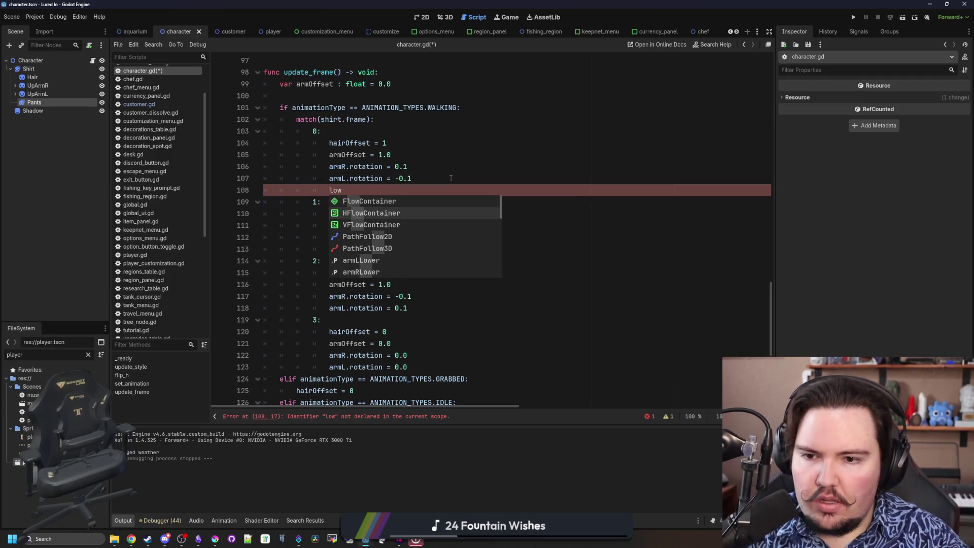
pyautogui.press('Return')
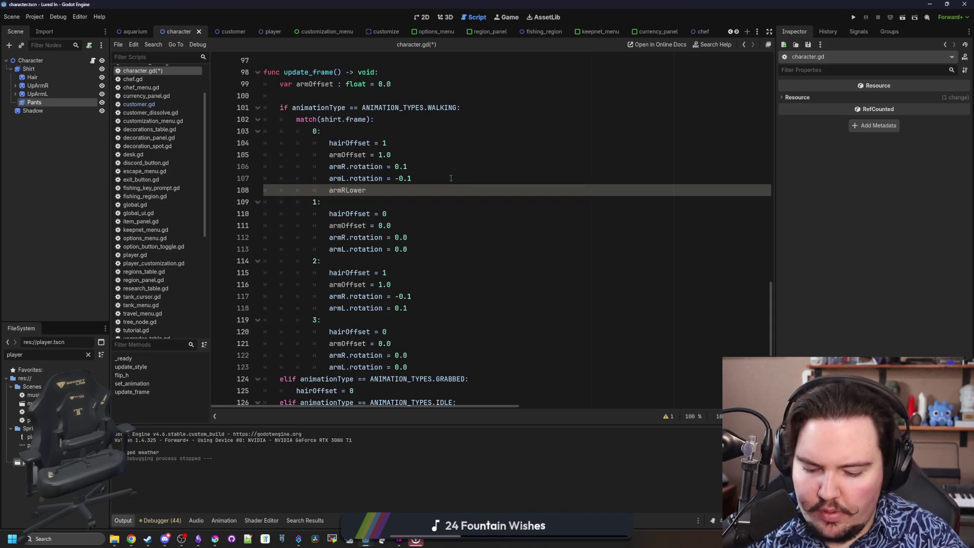
pyautogui.write('0.1')
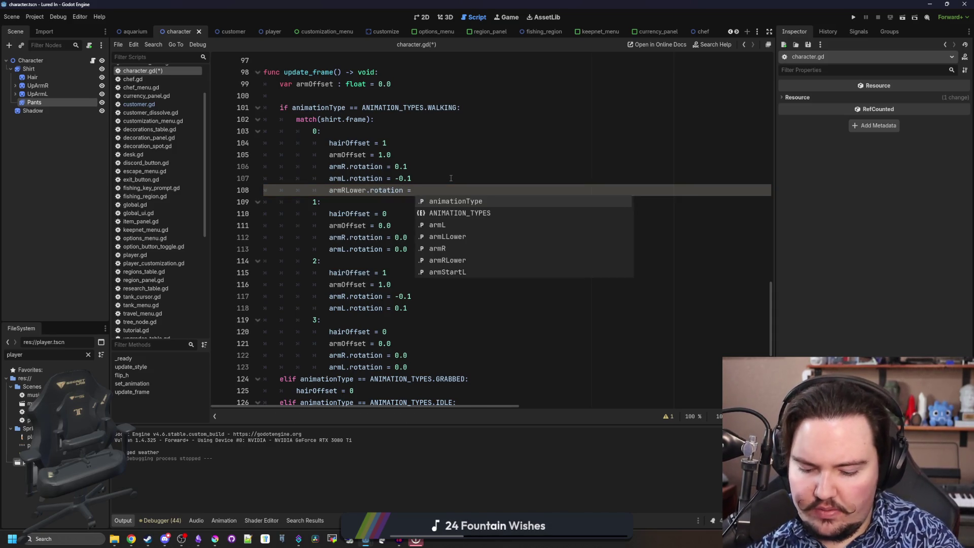
pyautogui.click(450, 178)
pyautogui.moveTo(367, 191); pyautogui.dragTo(322, 189)
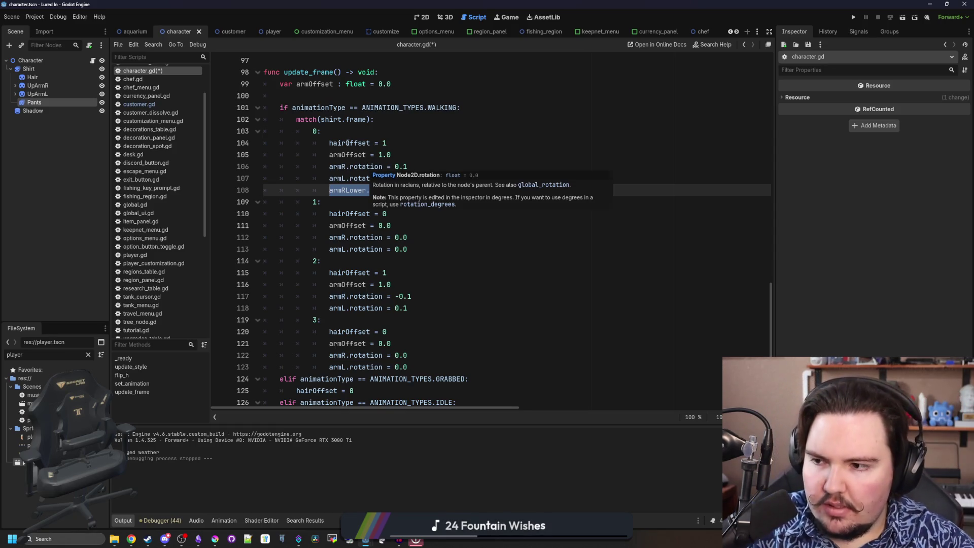
# Step: Paste the armRLower rotation line into walking frame 1
pyautogui.scroll(-2, 370, 199)
pyautogui.scroll(1, 406, 191)
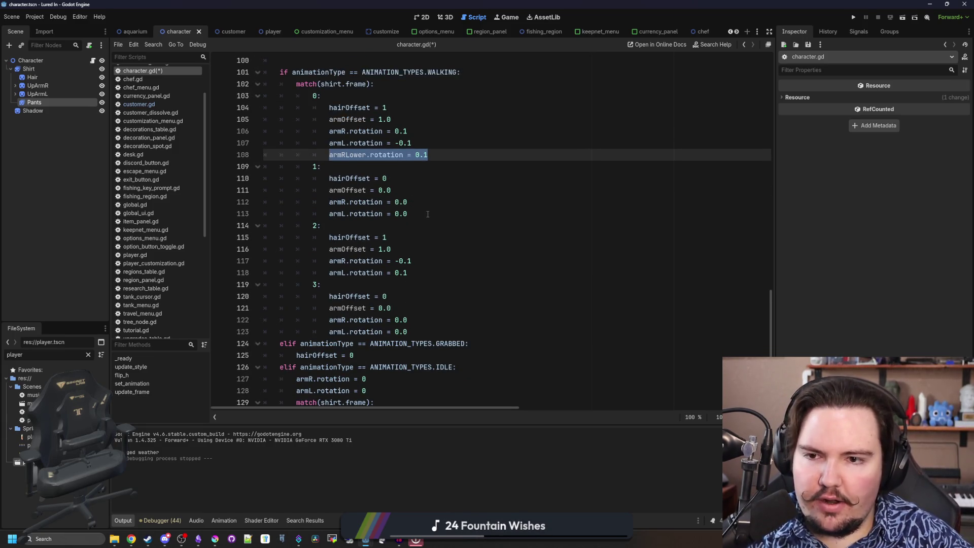
pyautogui.click(427, 214)
pyautogui.press('Return')
pyautogui.hotkey('ctrl', 'v')
pyautogui.press('BackSpace')
pyautogui.press('BackSpace')
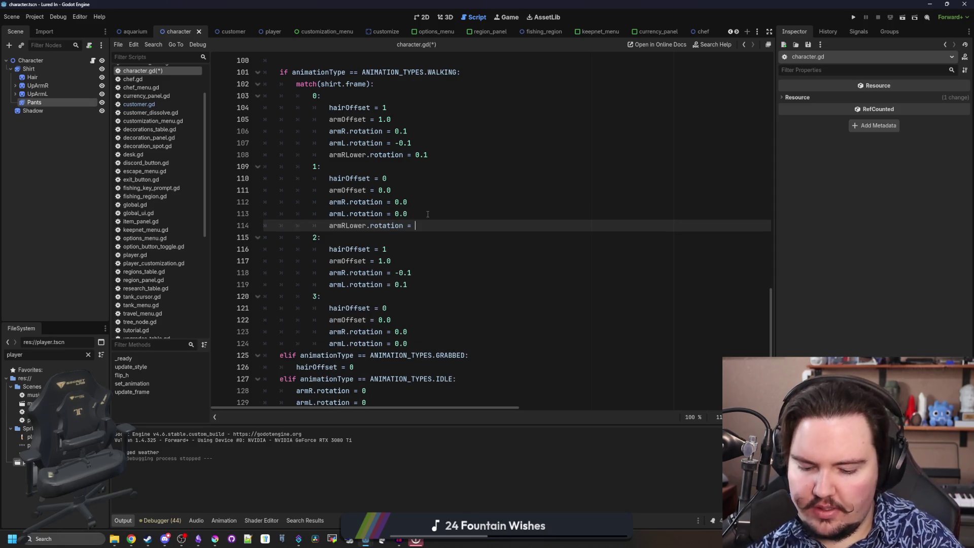
pyautogui.moveTo(428, 225); pyautogui.dragTo(325, 228)
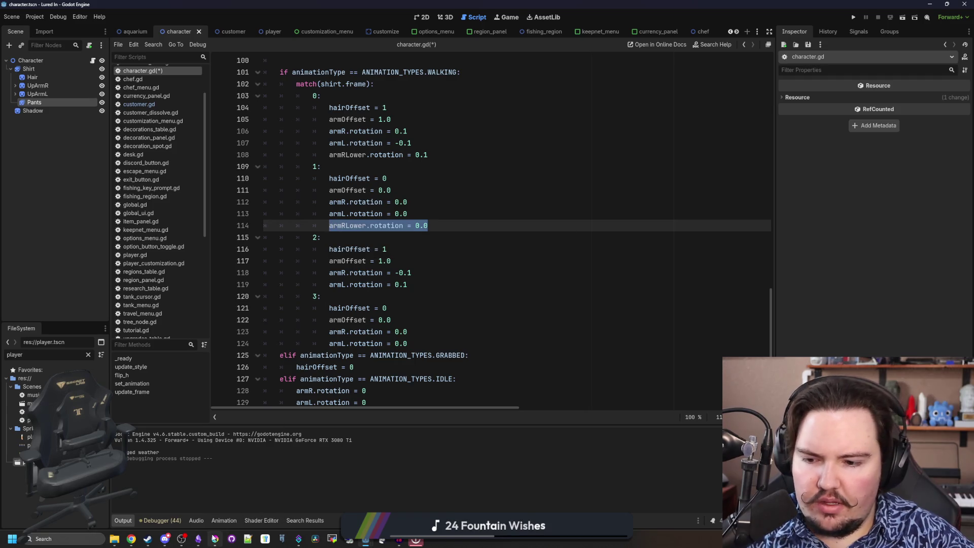
pyautogui.moveTo(198, 541)
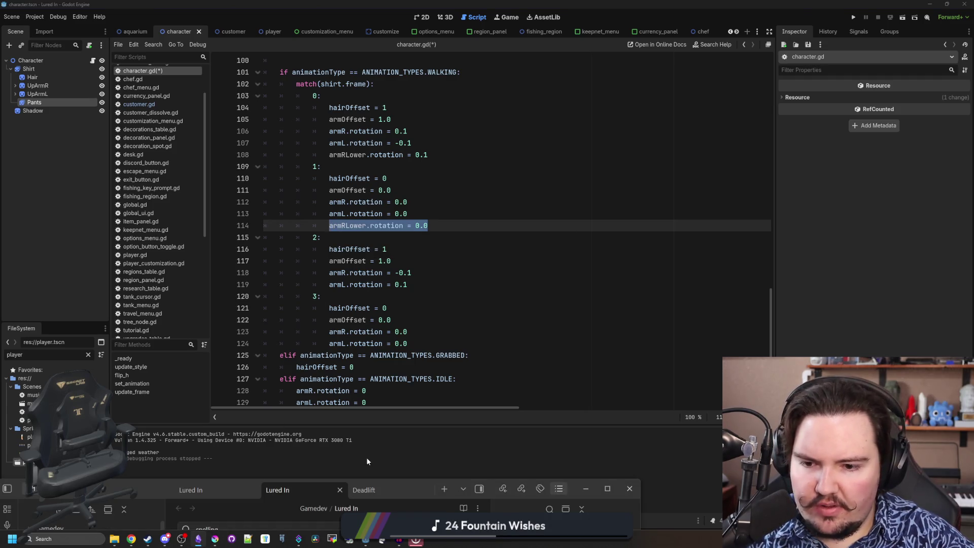
pyautogui.click(137, 495)
pyautogui.click(634, 437)
# Step: Paste the armRLower rotation line into walking frames 2 and 3
pyautogui.click(442, 282)
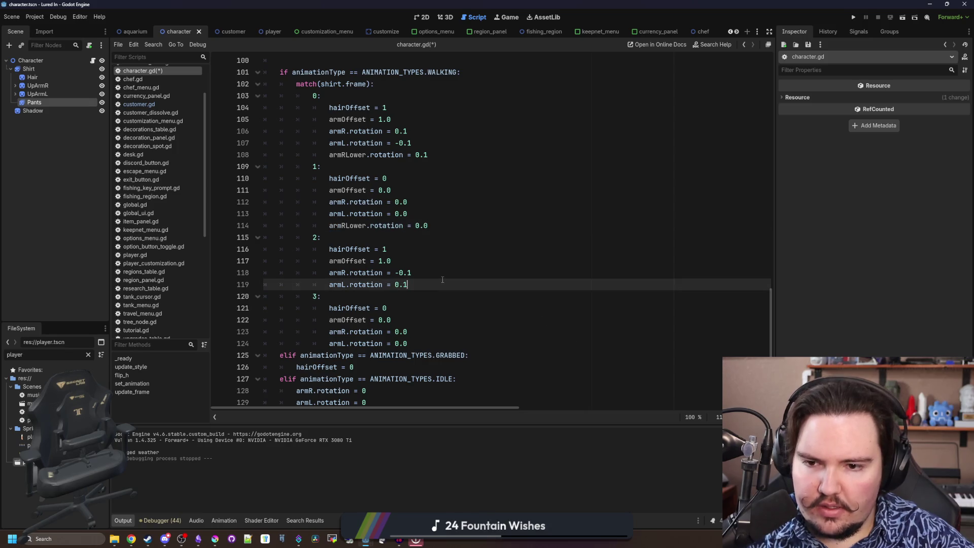
pyautogui.press('Return')
pyautogui.hotkey('ctrl', 'v')
pyautogui.click(430, 358)
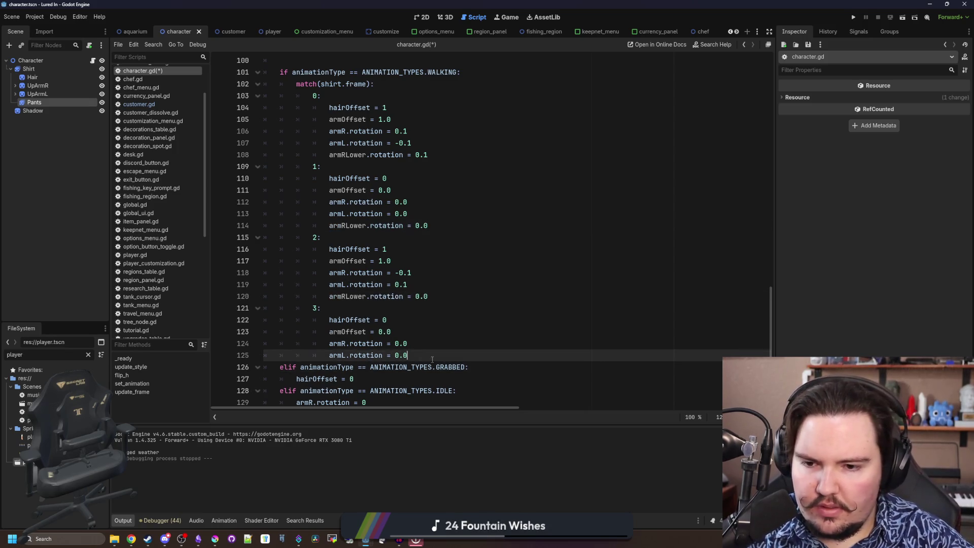
pyautogui.press('Return')
pyautogui.hotkey('ctrl', 'v')
# Step: Add 'armLLower.rotation = 0.1' under frame 2's armRLower line
pyautogui.click(407, 297)
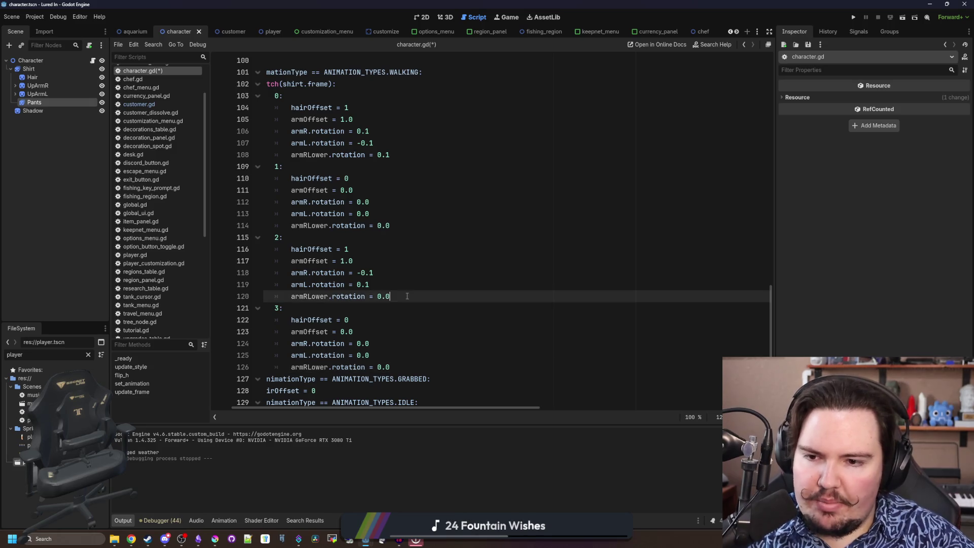
pyautogui.press('Return')
pyautogui.write('LLo')
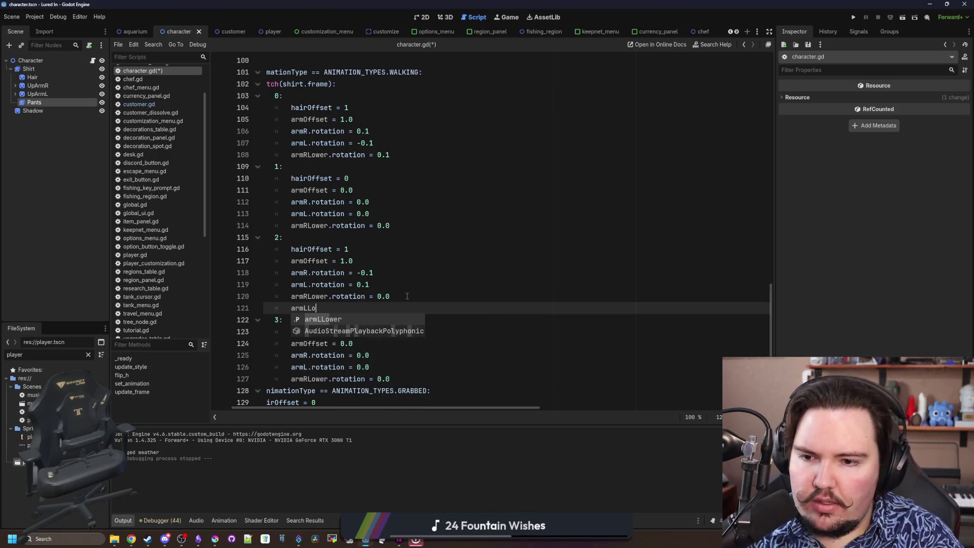
pyautogui.press('Return')
pyautogui.write('.rotation =')
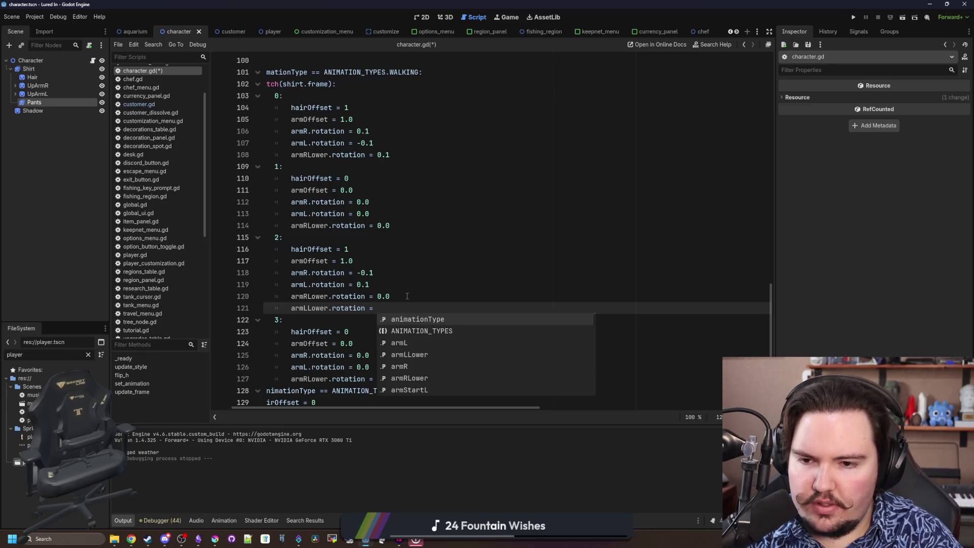
pyautogui.write('0.1')
pyautogui.hscroll(2, 407, 297)
pyautogui.moveTo(337, 284); pyautogui.dragTo(261, 298)
pyautogui.hscroll(-2, 261, 297)
pyautogui.moveTo(428, 308); pyautogui.dragTo(330, 309)
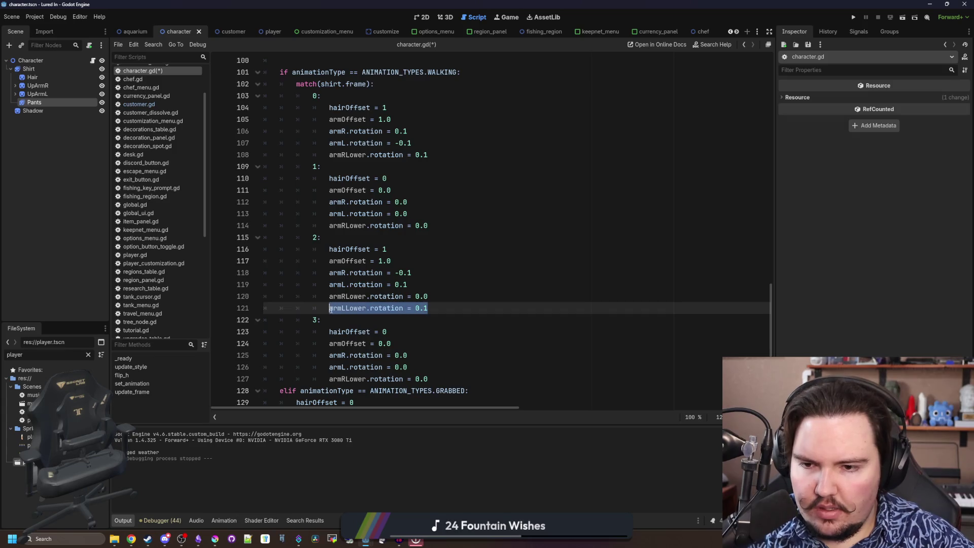
pyautogui.hotkey('ctrl', 'c')
# Step: Copy the armLLower rotation line into frames 3, 1 and 0 with value 0.0
pyautogui.click(441, 375)
pyautogui.press('Return')
pyautogui.hotkey('ctrl', 'v')
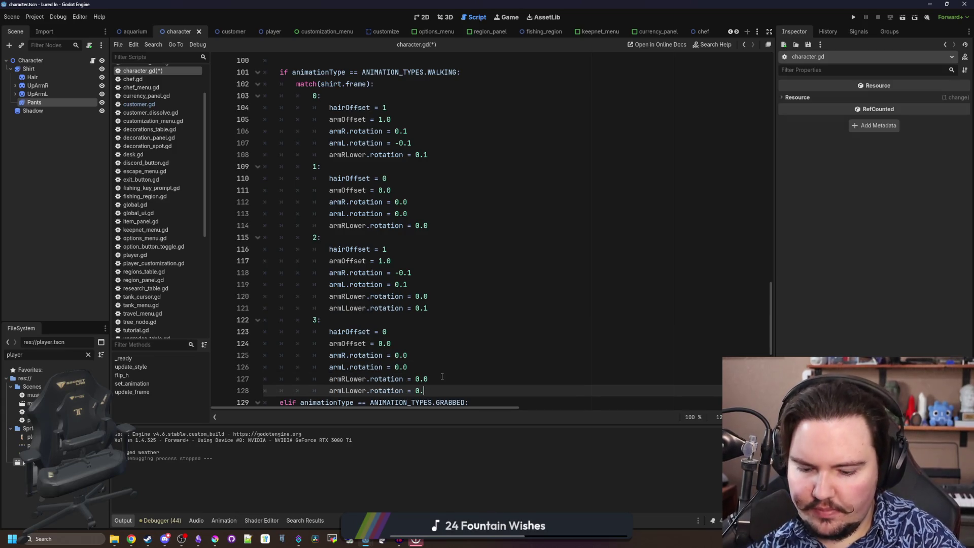
pyautogui.moveTo(442, 393); pyautogui.dragTo(330, 393)
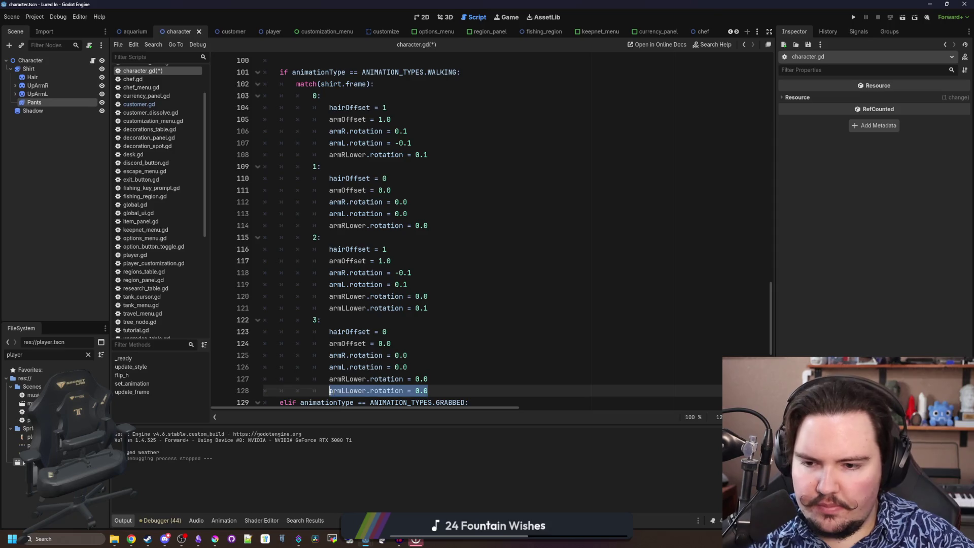
pyautogui.hotkey('ctrl', 'c')
pyautogui.click(445, 223)
pyautogui.press('Return')
pyautogui.hotkey('ctrl', 'v')
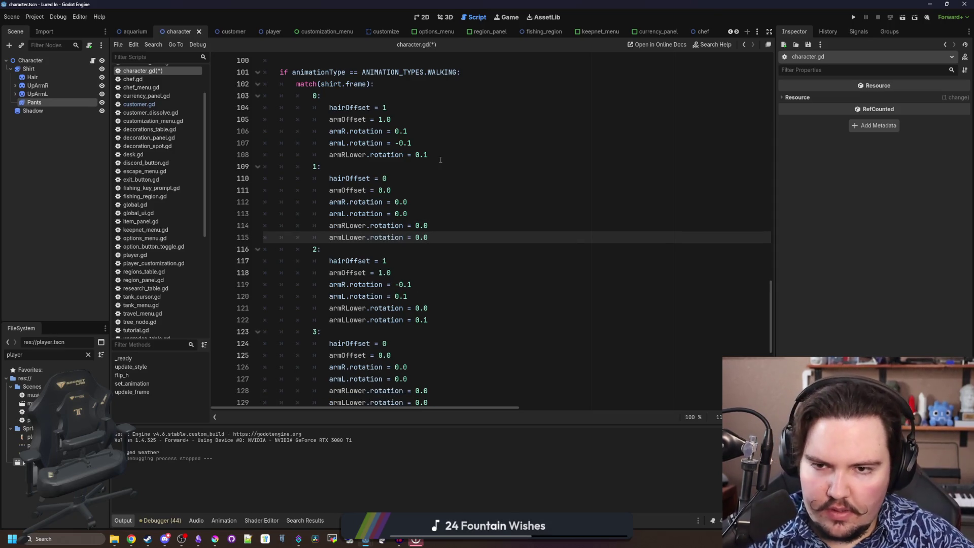
pyautogui.click(441, 160)
pyautogui.press('Return')
pyautogui.hotkey('ctrl', 'v')
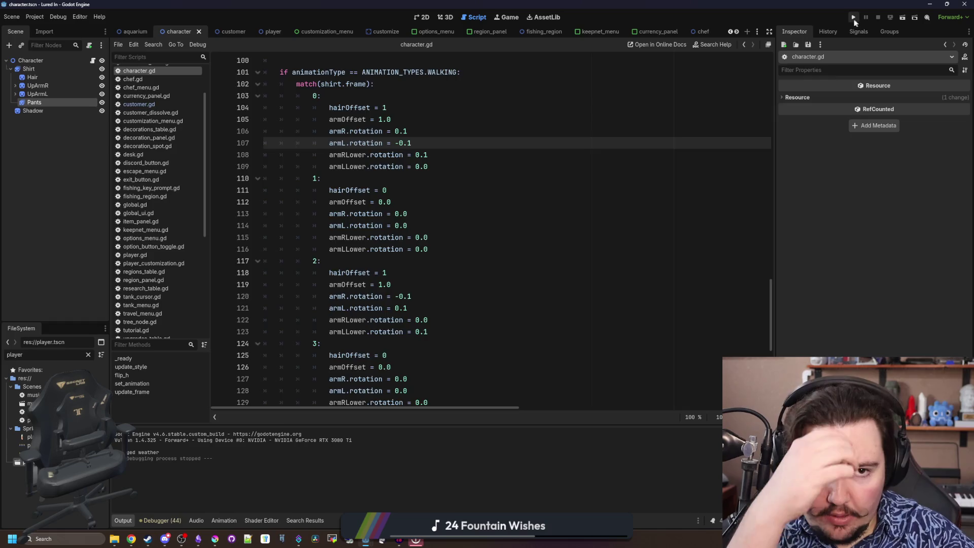
pyautogui.click(855, 18)
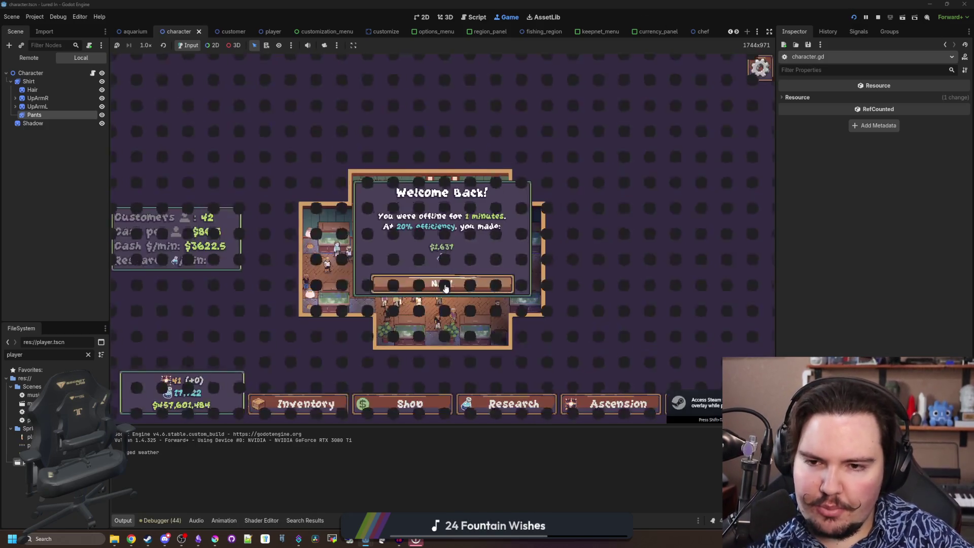
pyautogui.click(447, 287)
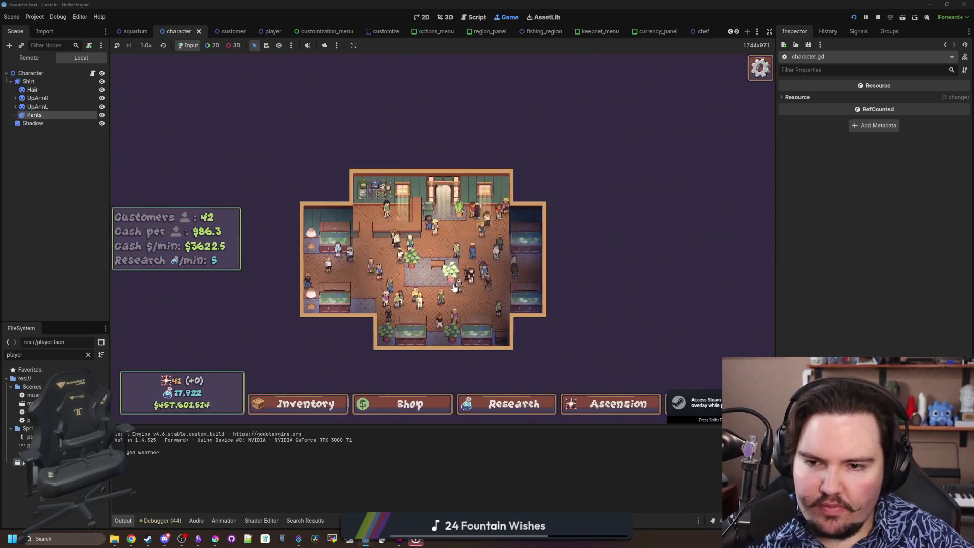
pyautogui.scroll(3, 452, 285)
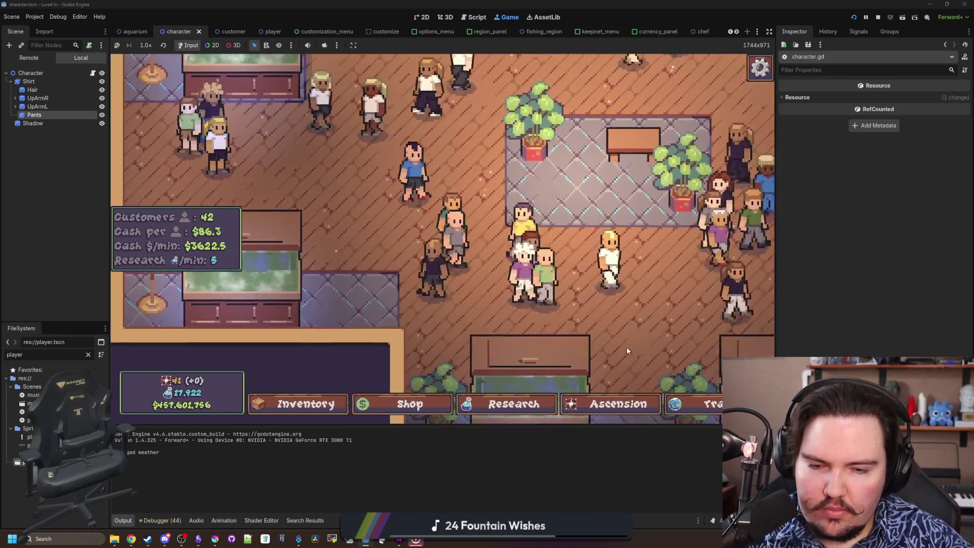
pyautogui.scroll(3, 627, 347)
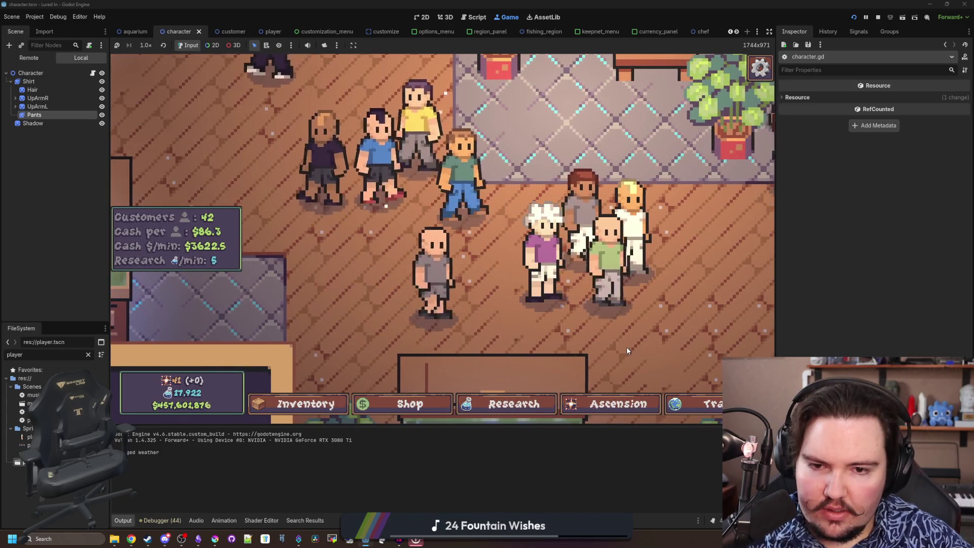
pyautogui.press('d')
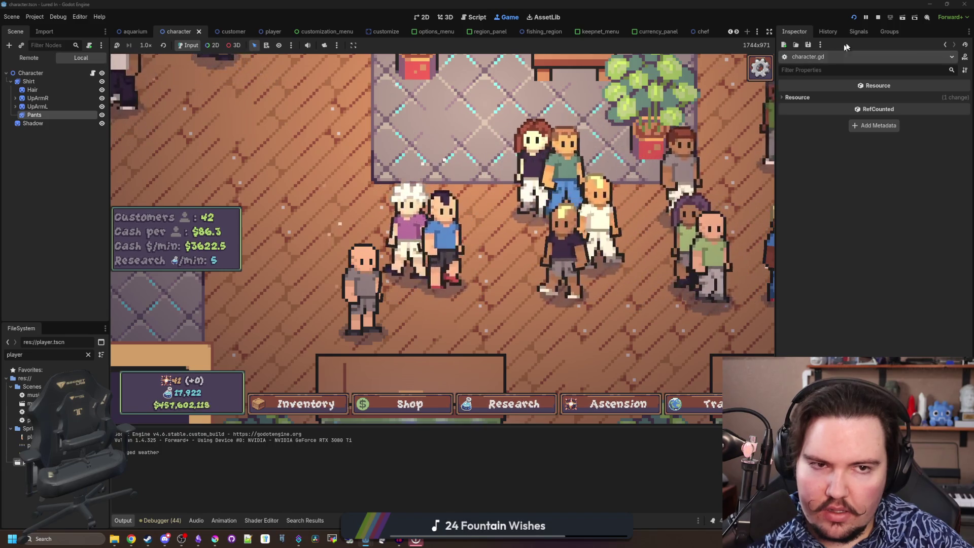
pyautogui.click(875, 19)
pyautogui.click(374, 252)
pyautogui.press('Down')
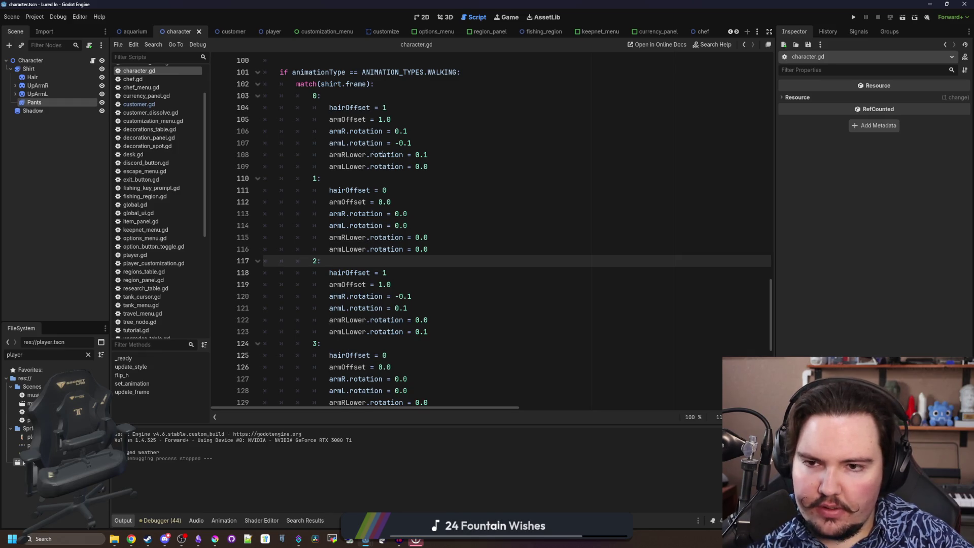
# Step: Move from frame 0's armRLower rotation line in character.gd to the character scene's 2D view
pyautogui.click(432, 155)
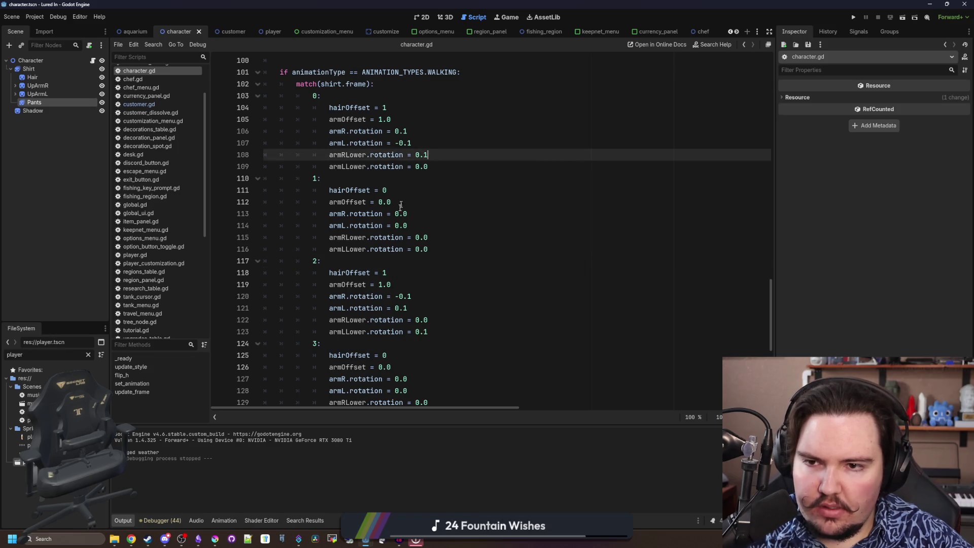
pyautogui.scroll(3, 401, 205)
pyautogui.click(56, 102)
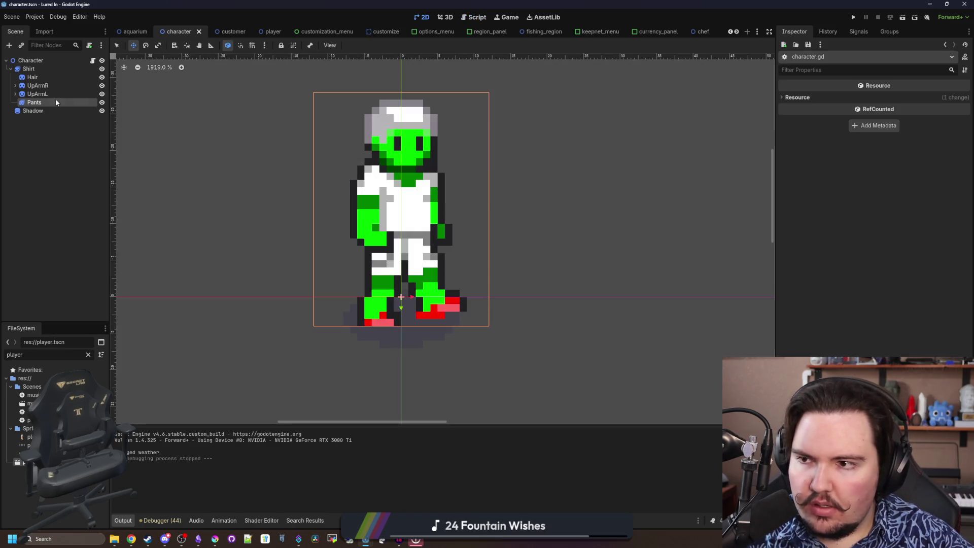
# Step: Select the LowArmR sprite under UpArmR, frame it, and show its Transform properties
pyautogui.click(15, 85)
pyautogui.click(44, 94)
pyautogui.press('f')
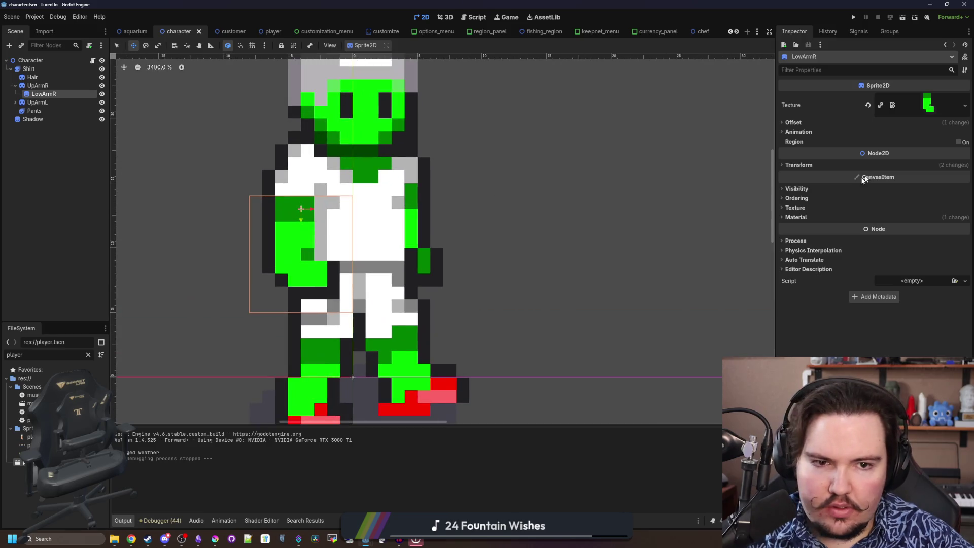
pyautogui.click(814, 168)
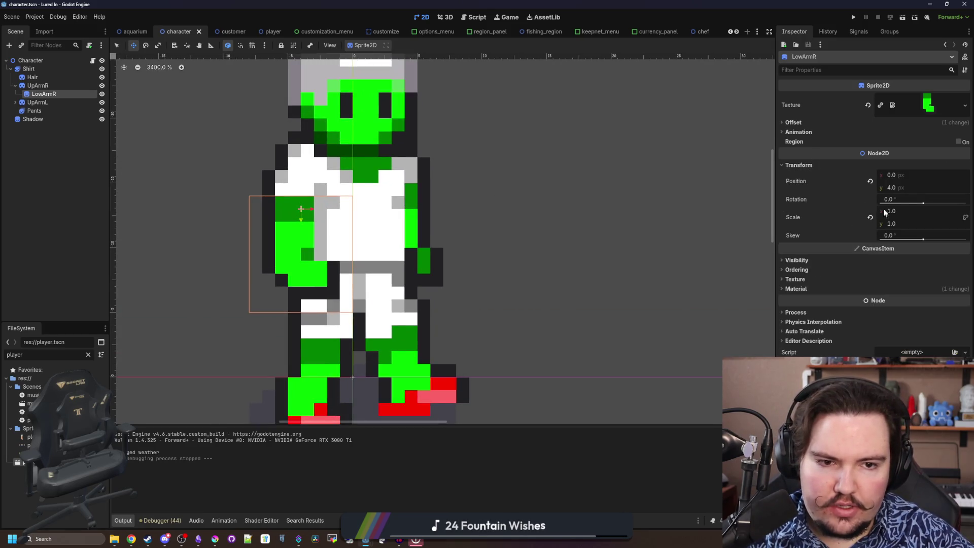
# Step: Preview LowArmR's rotation at 15° and then at -15°
pyautogui.click(923, 204)
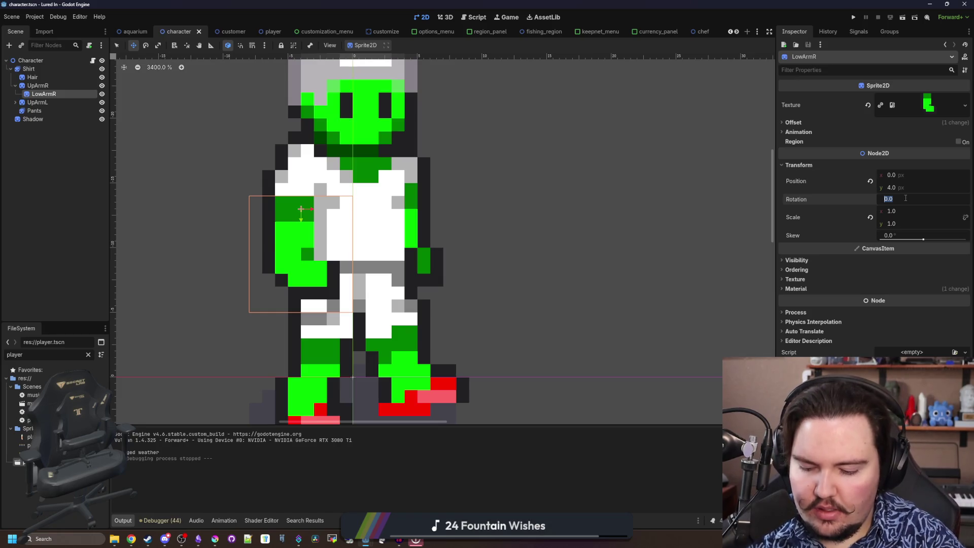
pyautogui.write('15')
pyautogui.press('Return')
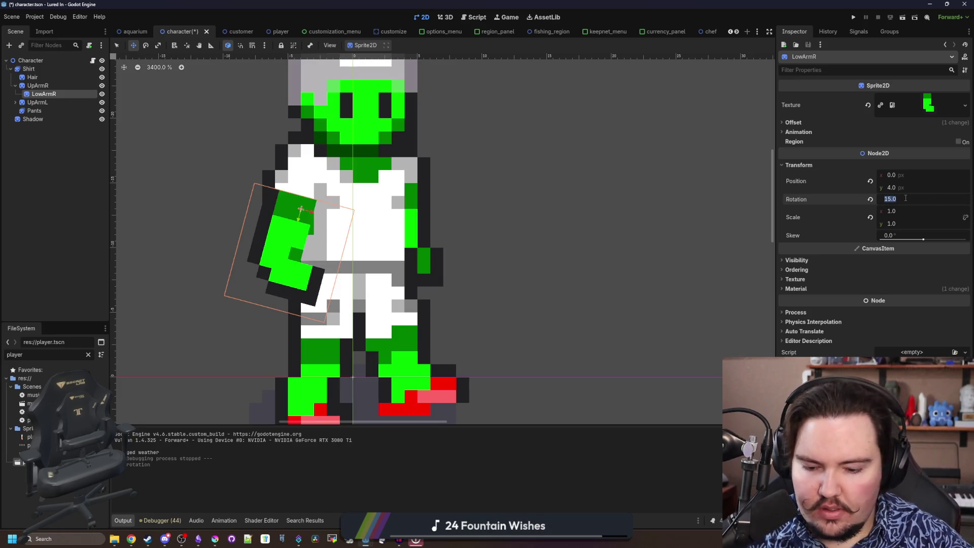
pyautogui.write('-1')
pyautogui.press('Return')
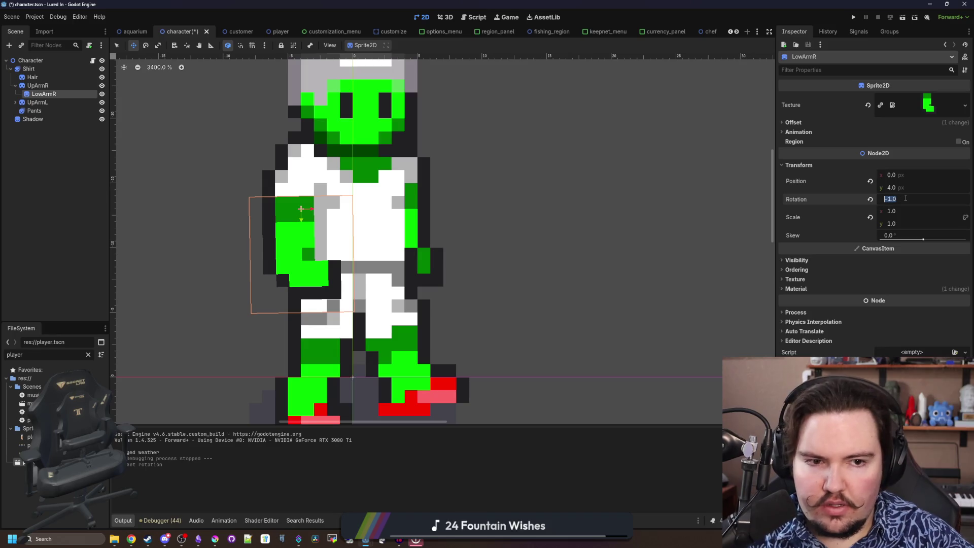
pyautogui.press('Return')
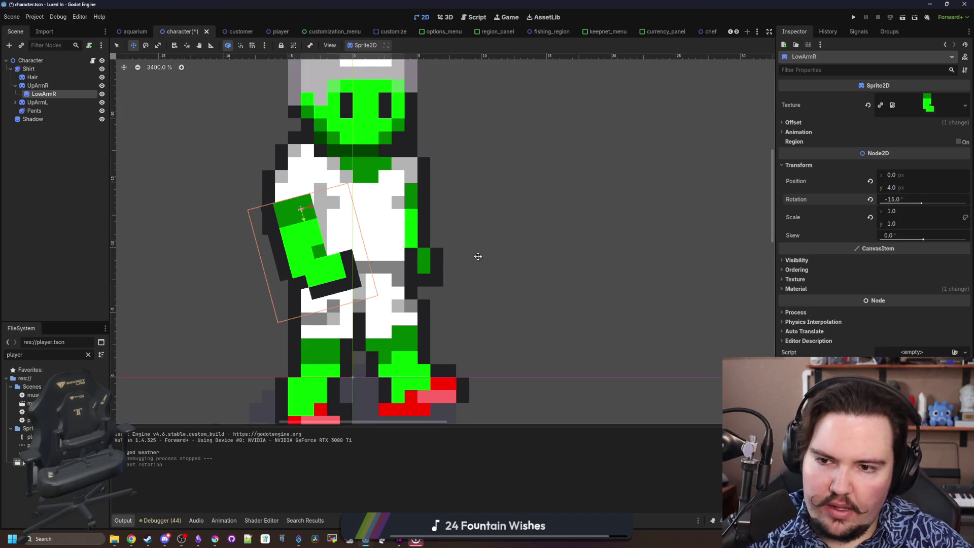
# Step: Reset LowArmR's rotation to 0, save the character scene, and reopen the Character script
pyautogui.scroll(-5, 478, 256)
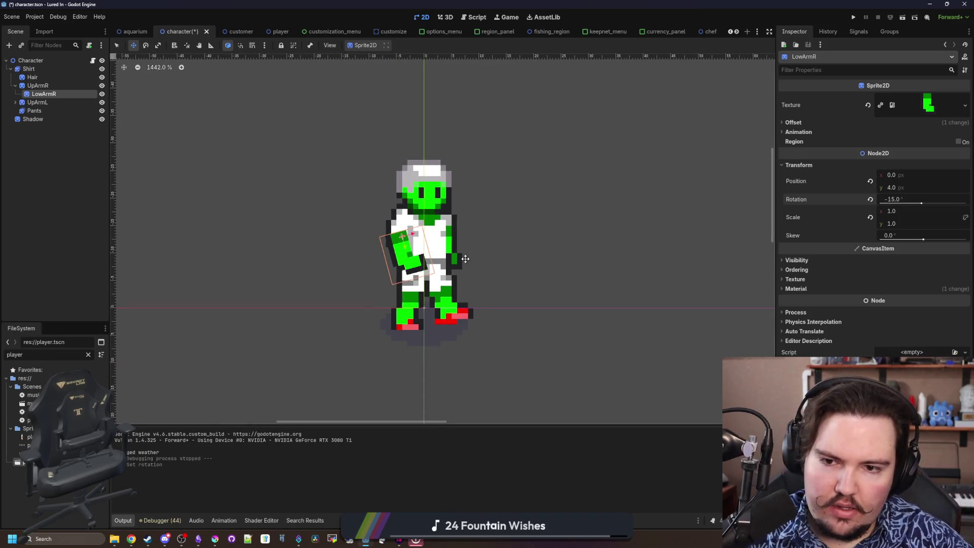
pyautogui.click(871, 199)
pyautogui.hotkey('ctrl', 's')
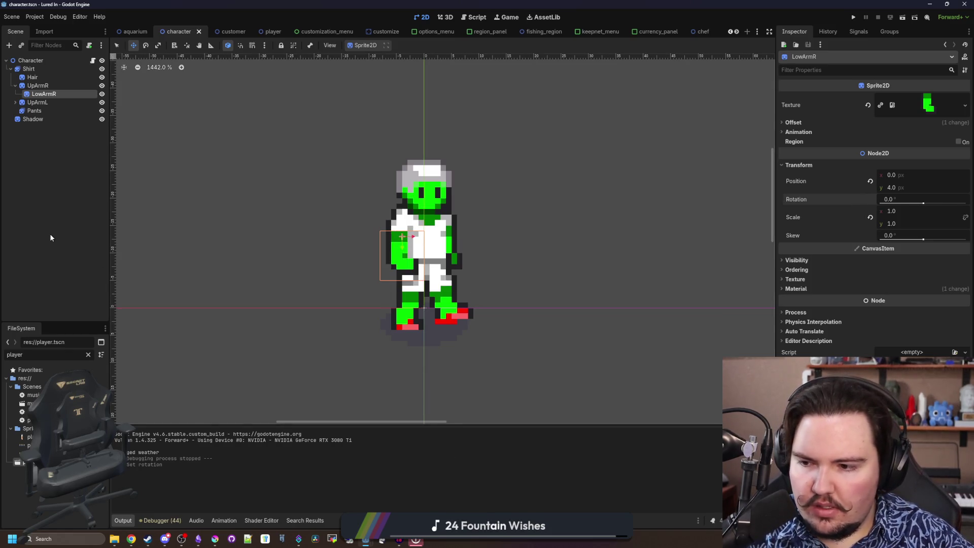
pyautogui.hotkey('ctrl', 's')
pyautogui.click(81, 124)
pyautogui.click(96, 60)
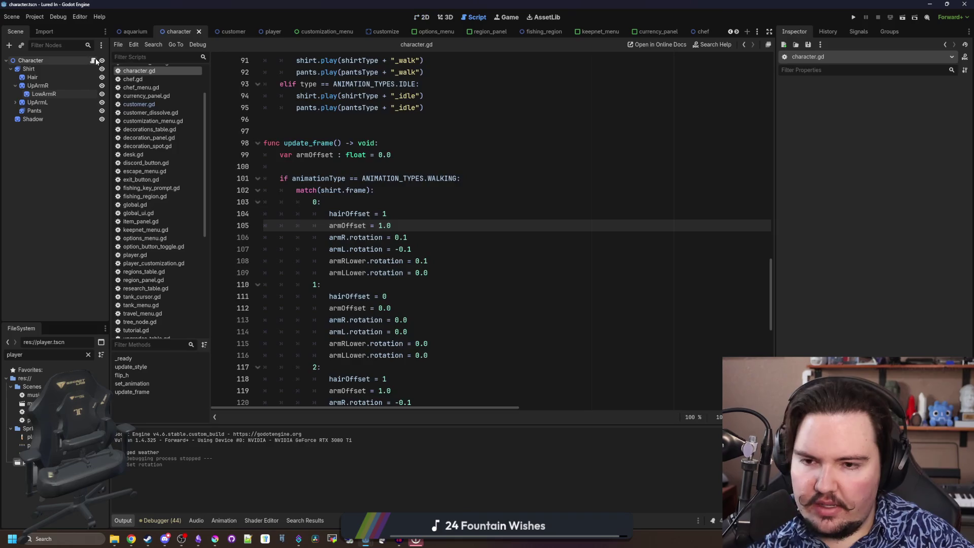
pyautogui.click(402, 280)
pyautogui.scroll(-4, 402, 281)
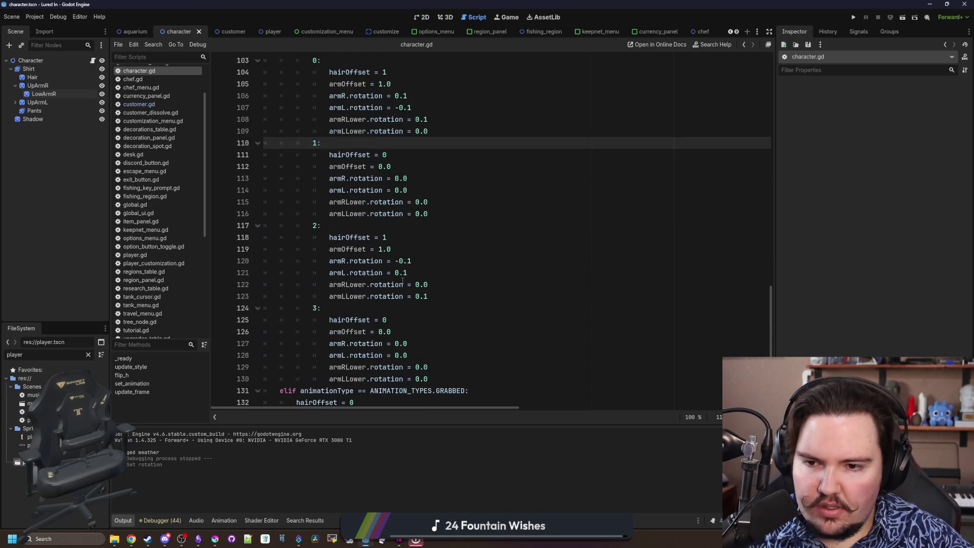
pyautogui.scroll(1, 396, 274)
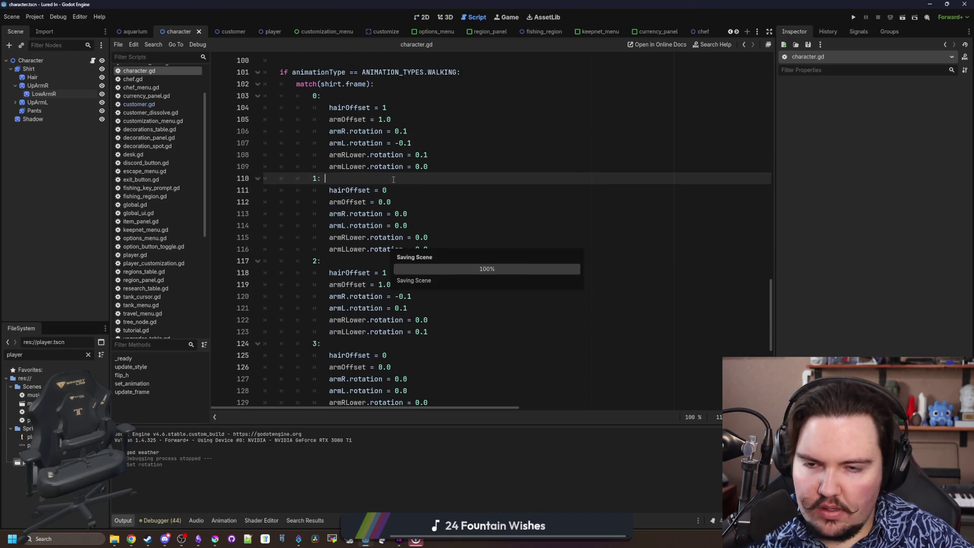